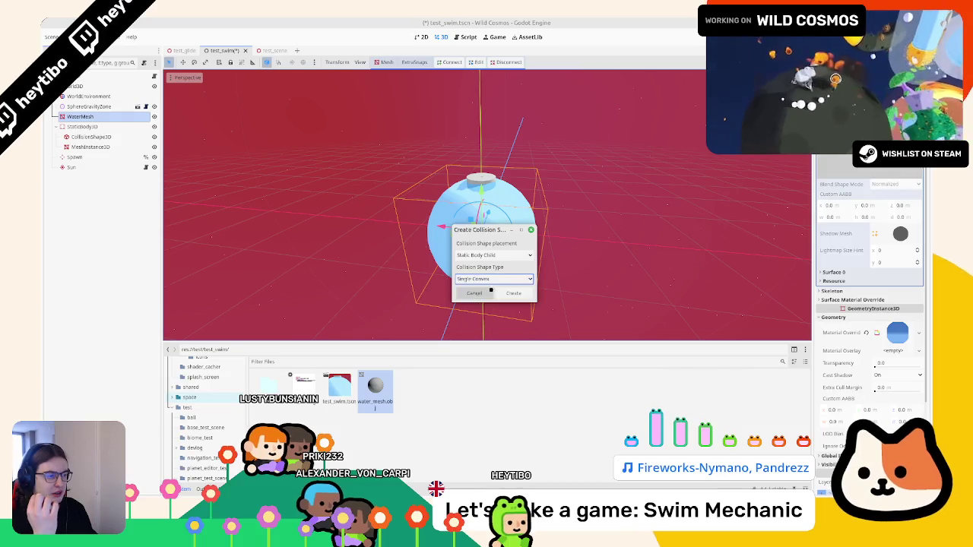
Add a static collision body with a collision shape to the water sphere mesh, undoing an accidental move
left_click(514, 292)
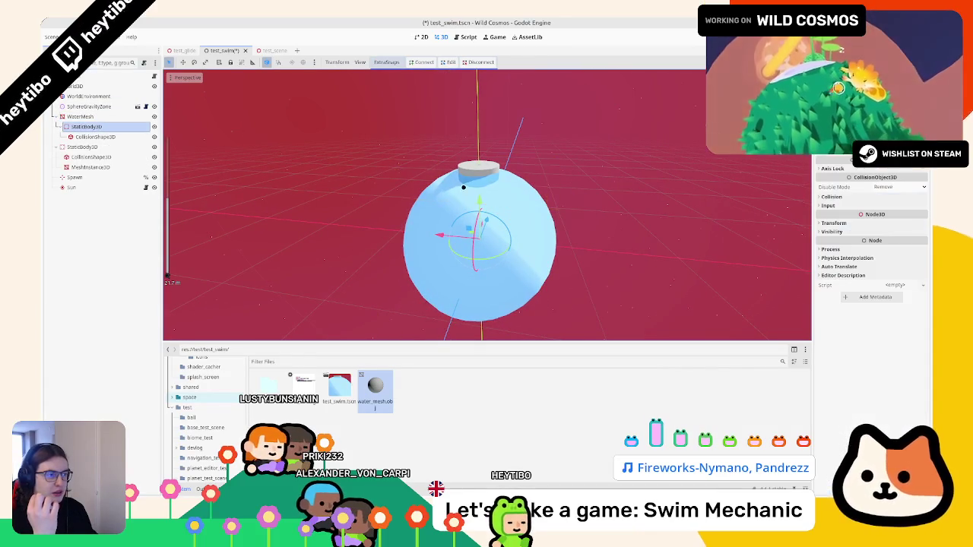
left_click_drag(478, 197, 486, 137)
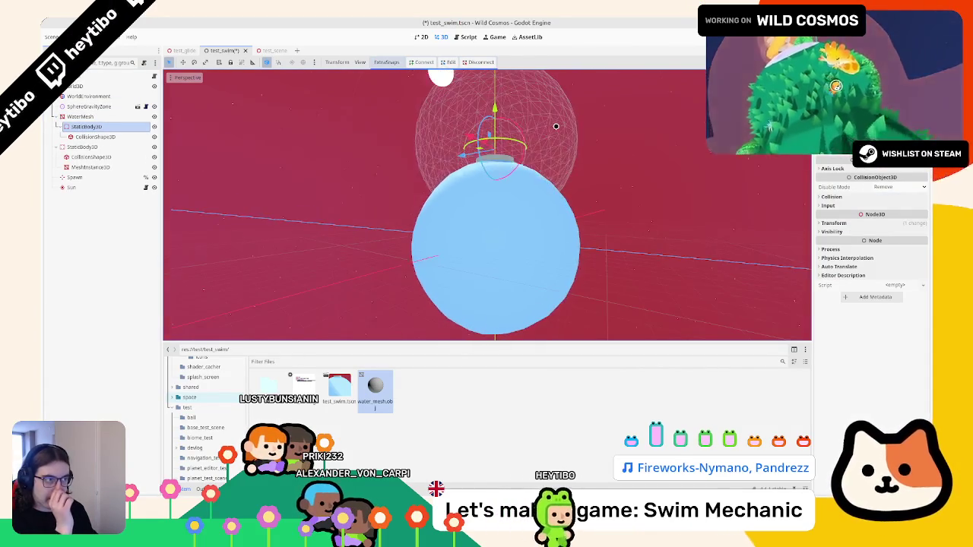
key("ctrl+z")
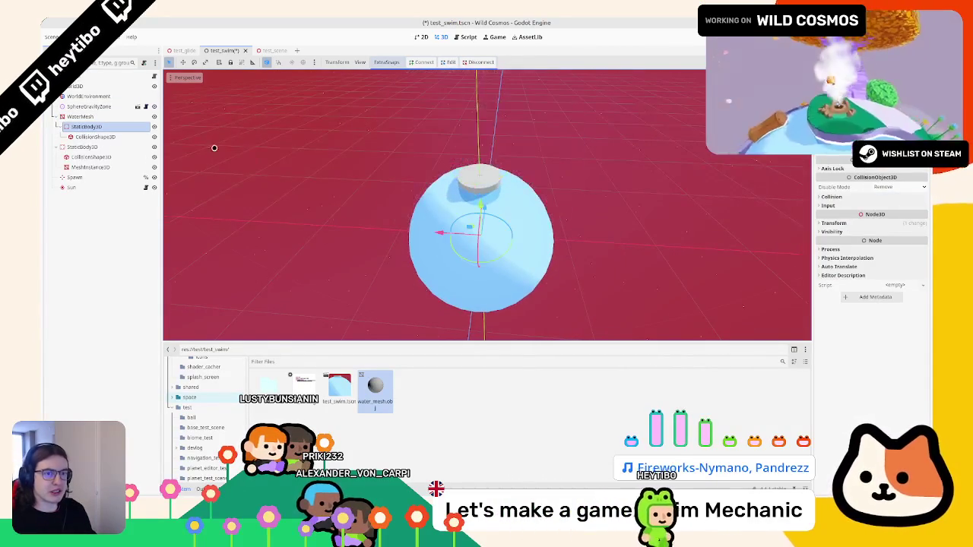
Playtest the scene by walking the astronaut across the planet, then stop the game
key("F6")
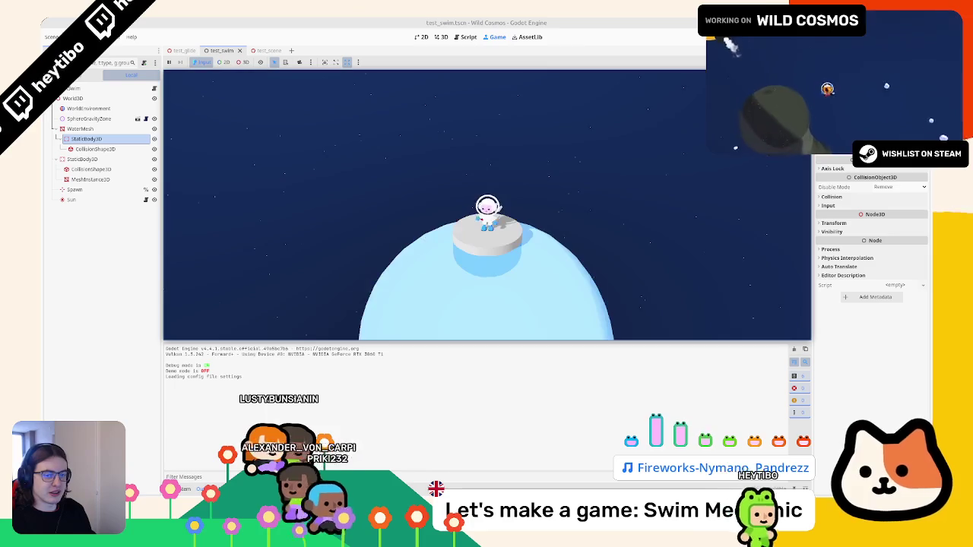
key("d")
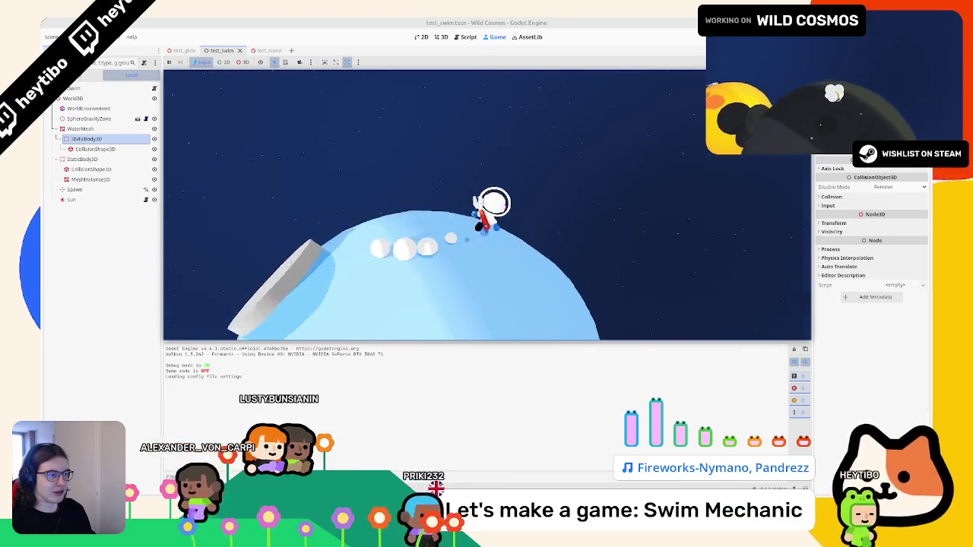
key("w")
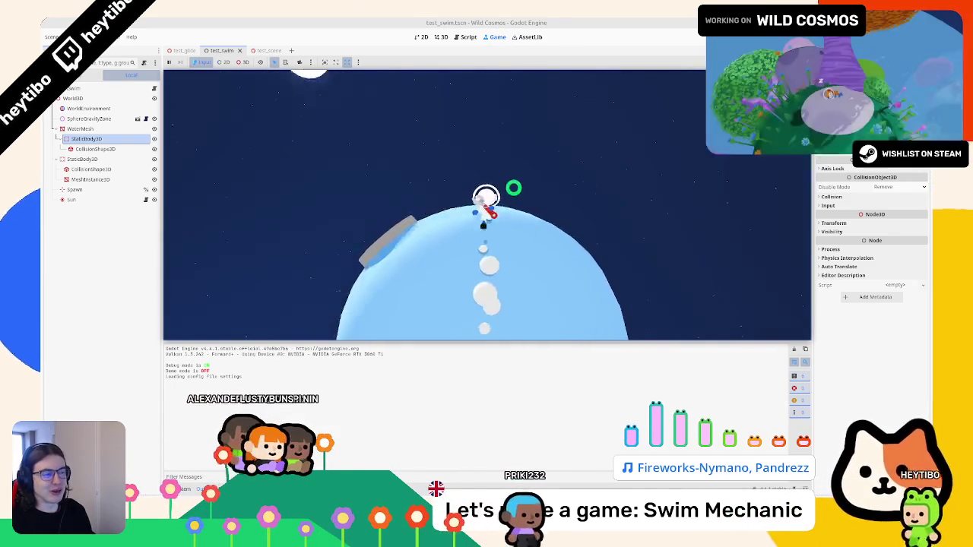
key("d")
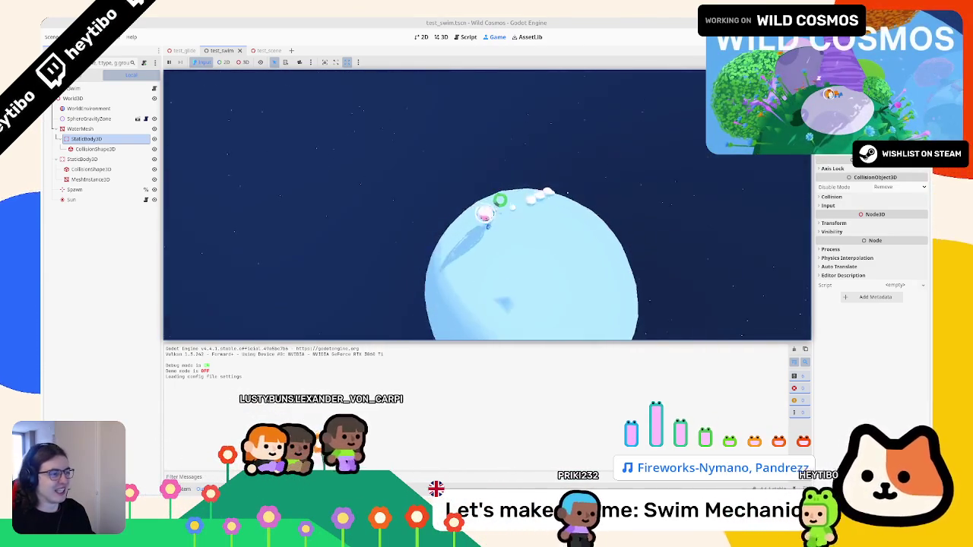
key("w")
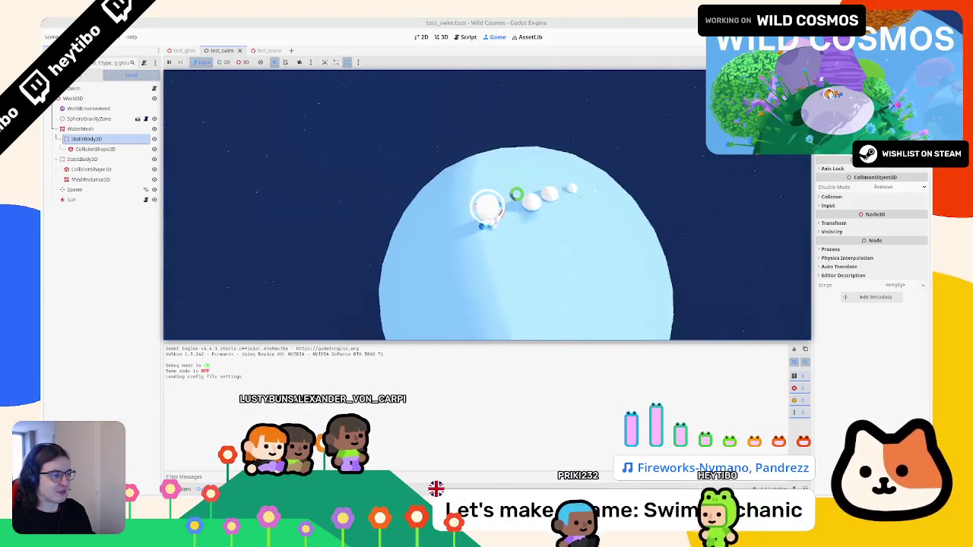
key("Escape")
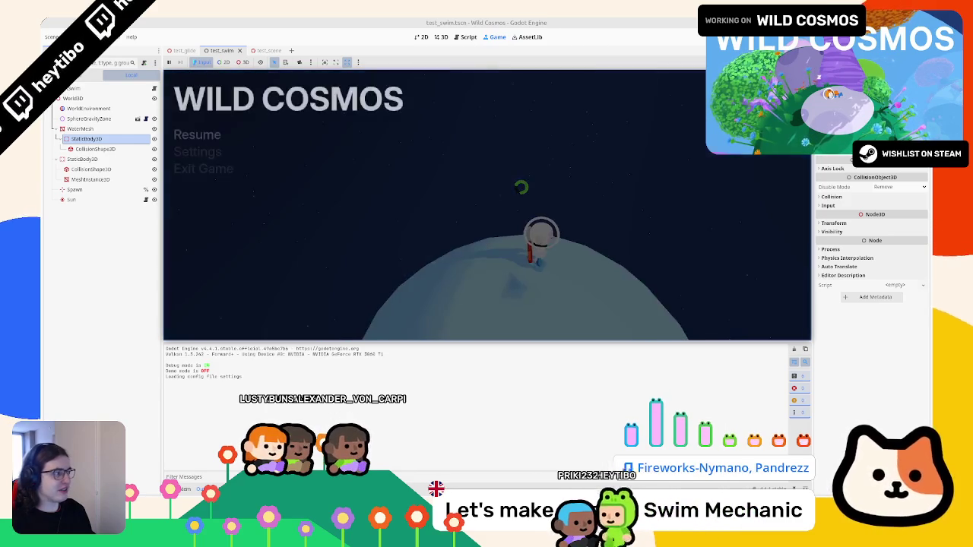
key("F8")
scroll(523, 202, "up", 3)
mouse_move(523, 202)
left_mouse_down()
mouse_move(398, 324)
mouse_move(435, 307)
left_mouse_up()
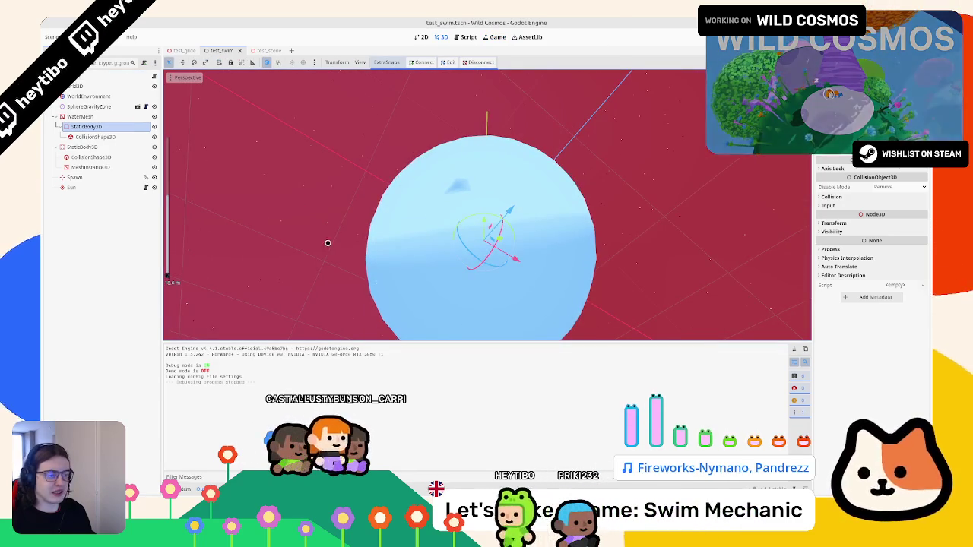
Turn on Force Disable Mesh Compression for water_mesh.obj and reimport it
left_click(183, 489)
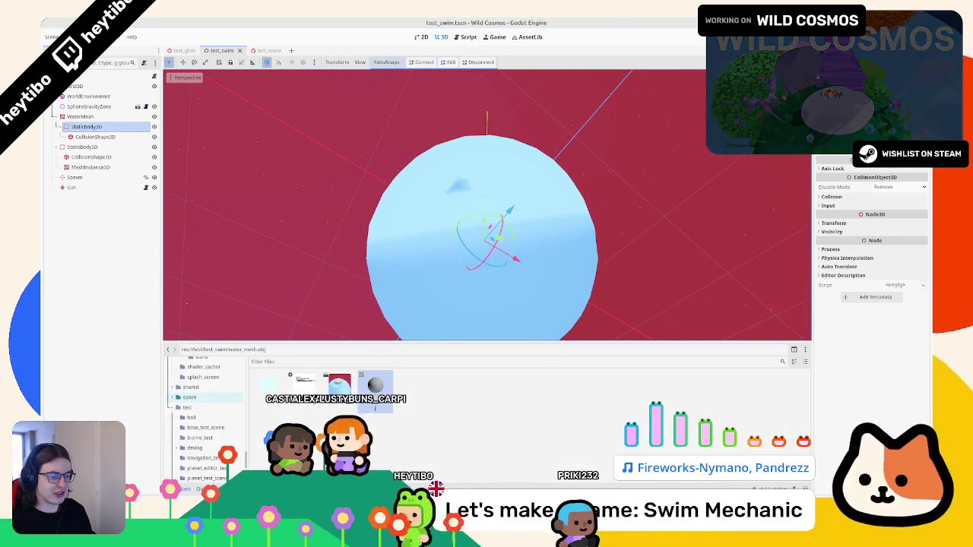
double_click(376, 387)
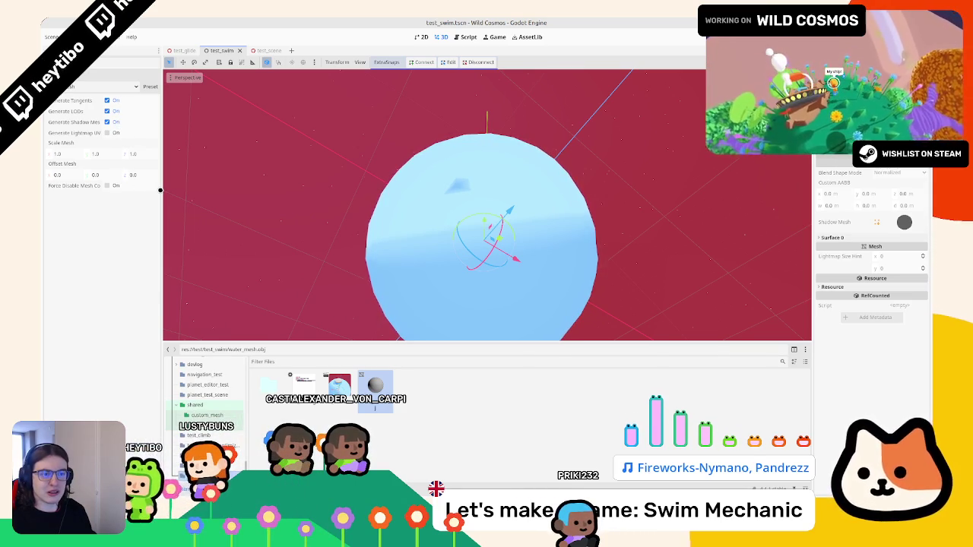
left_click_drag(162, 187, 206, 187)
left_click(128, 186)
key("KP_1")
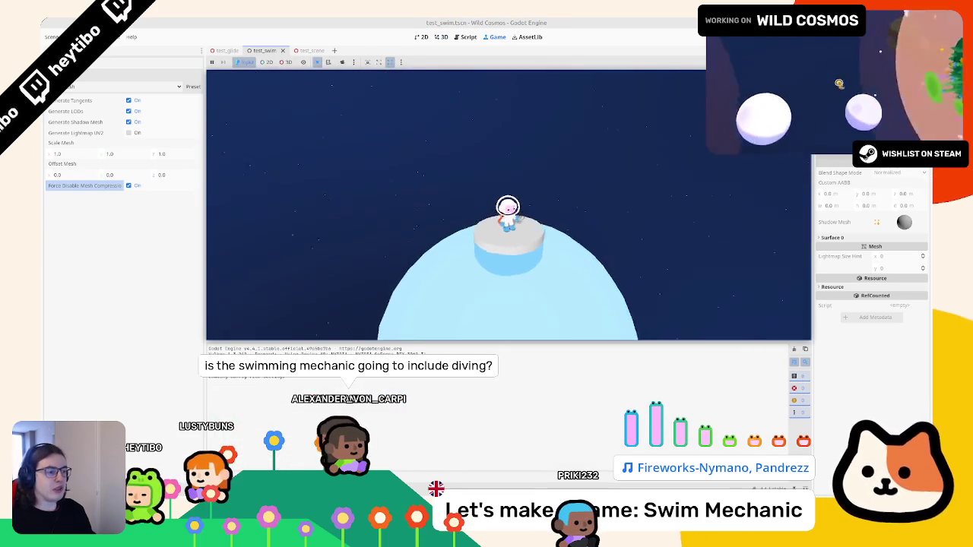
Walk the astronaut left around the water planet
key("a")
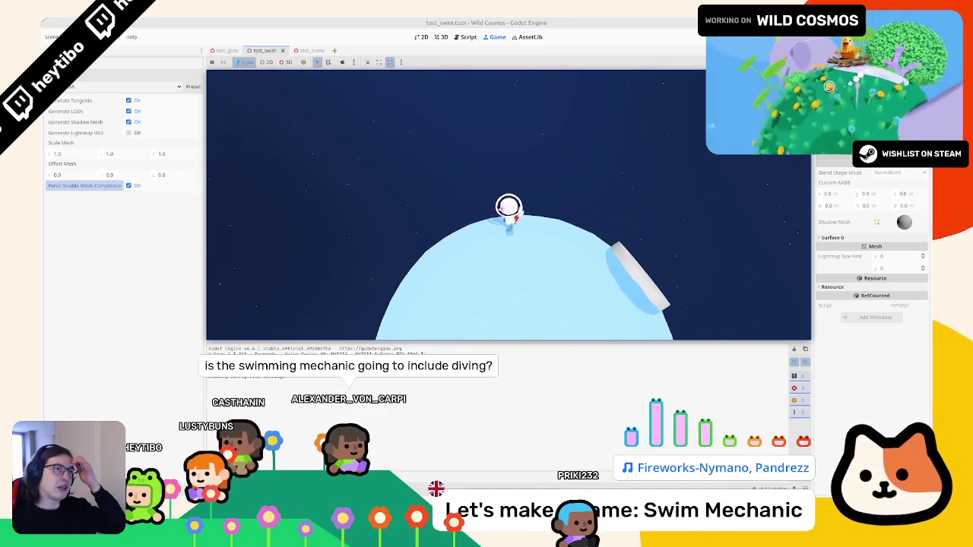
key("a")
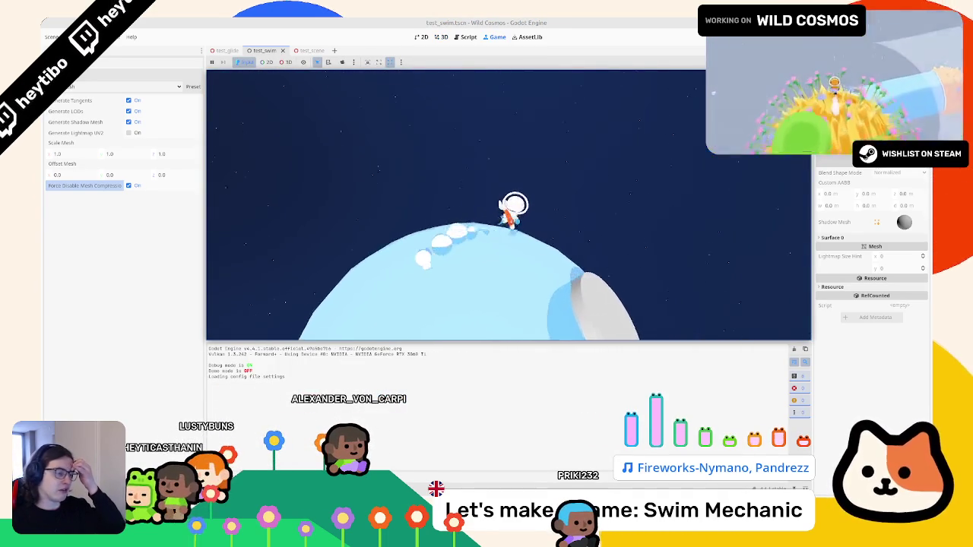
key("a")
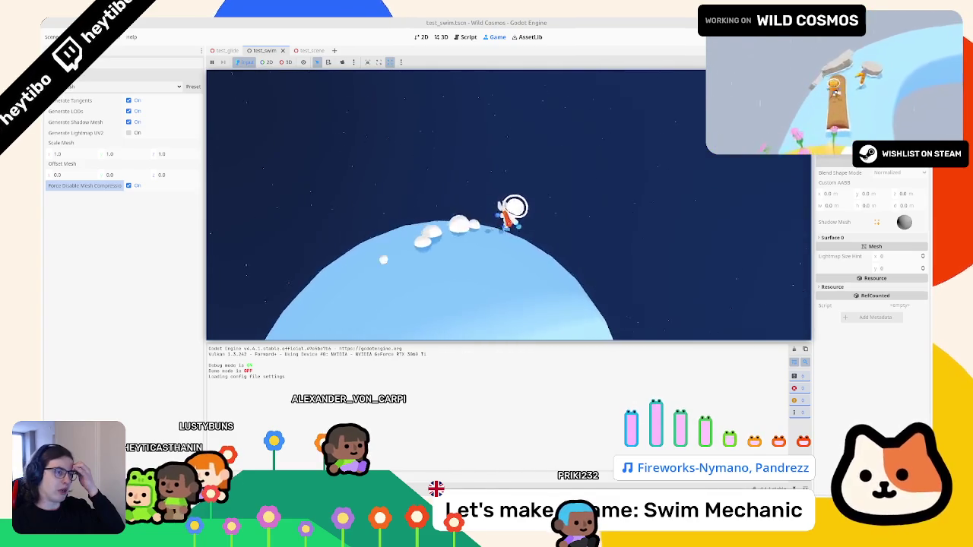
key("a")
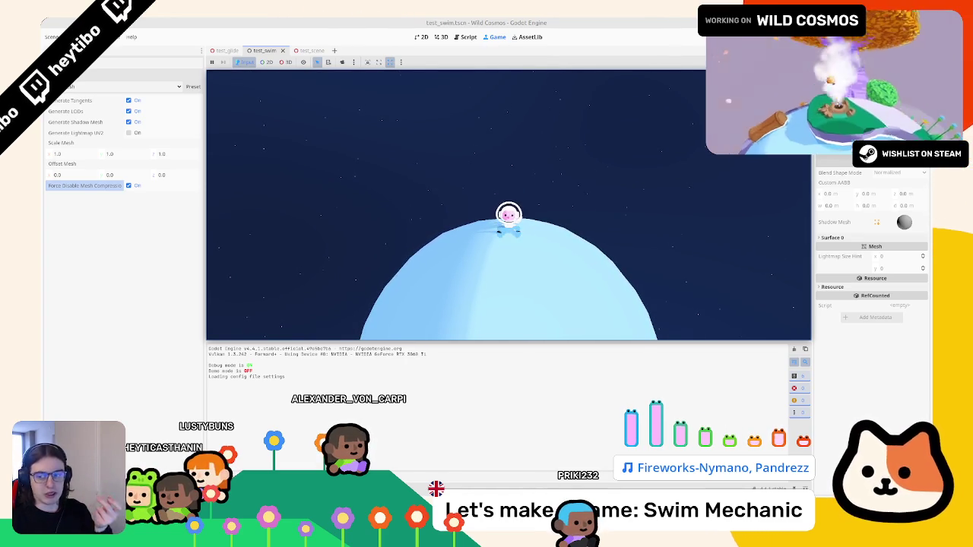
Swim the astronaut across the water sphere, onto the platform and off again
key("w")
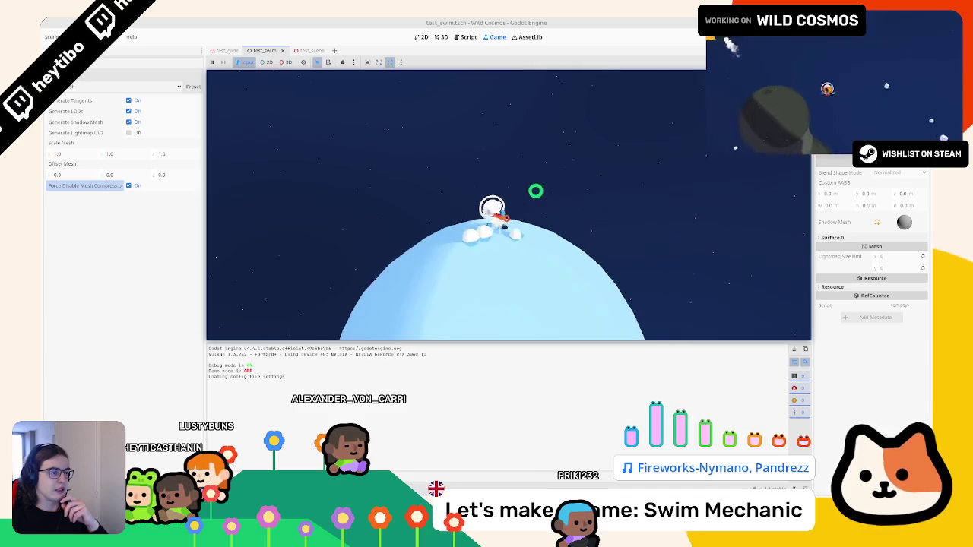
key("w")
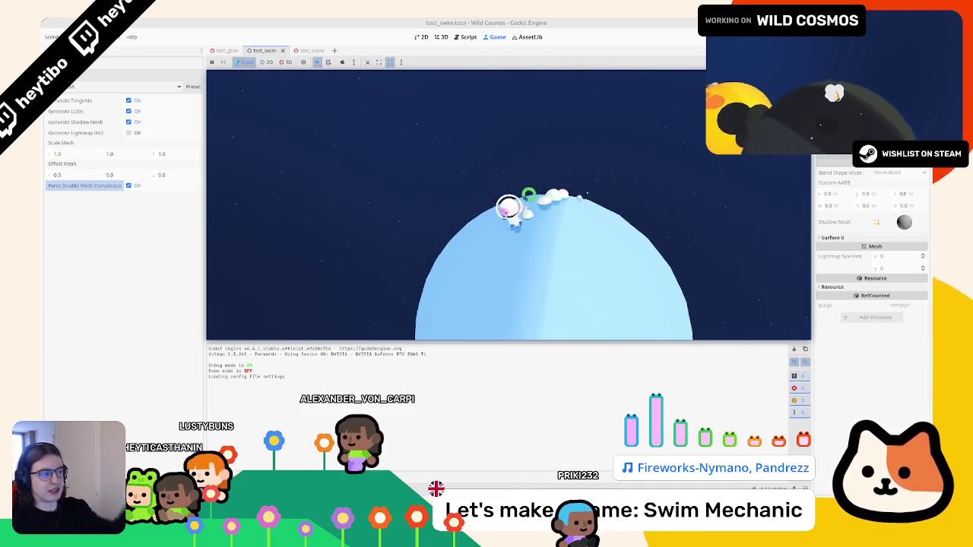
key("w")
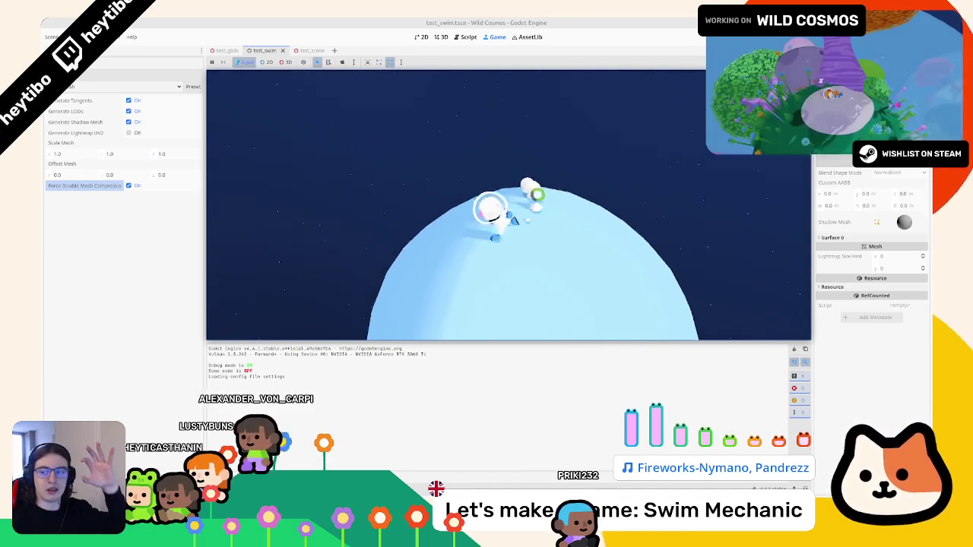
key("w")
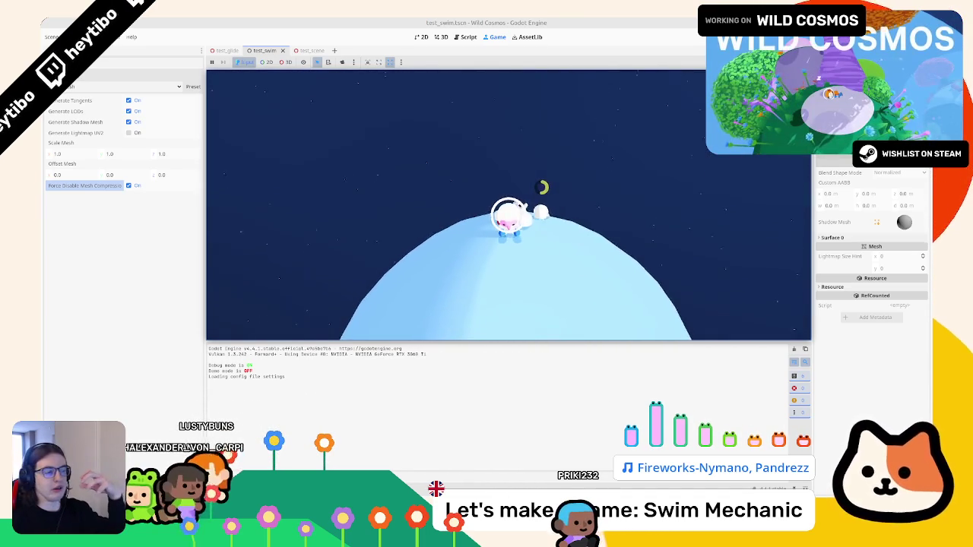
key("w")
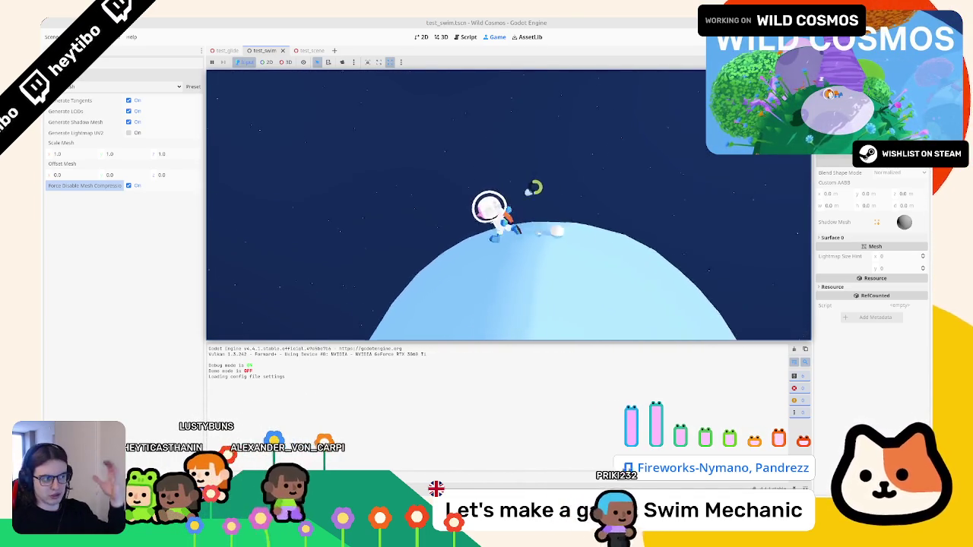
key("w")
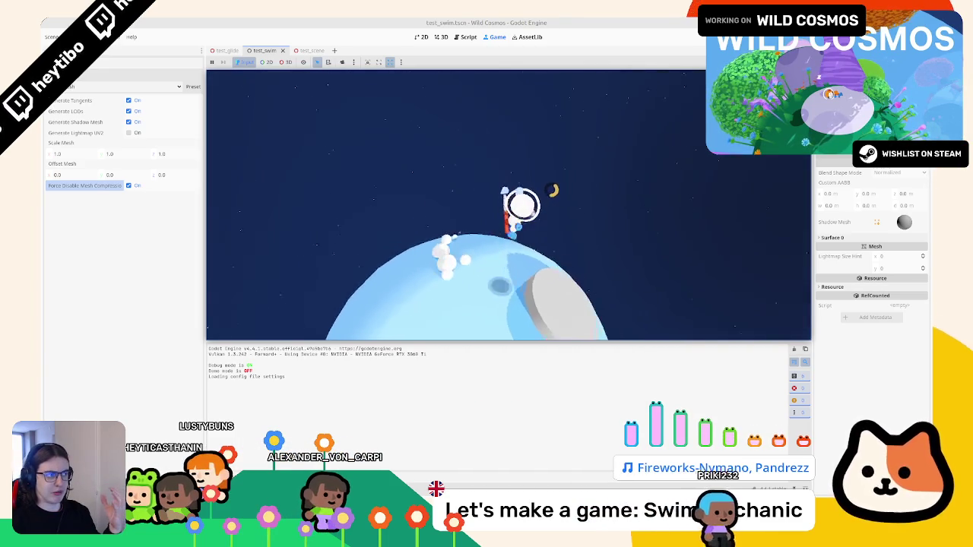
key("w")
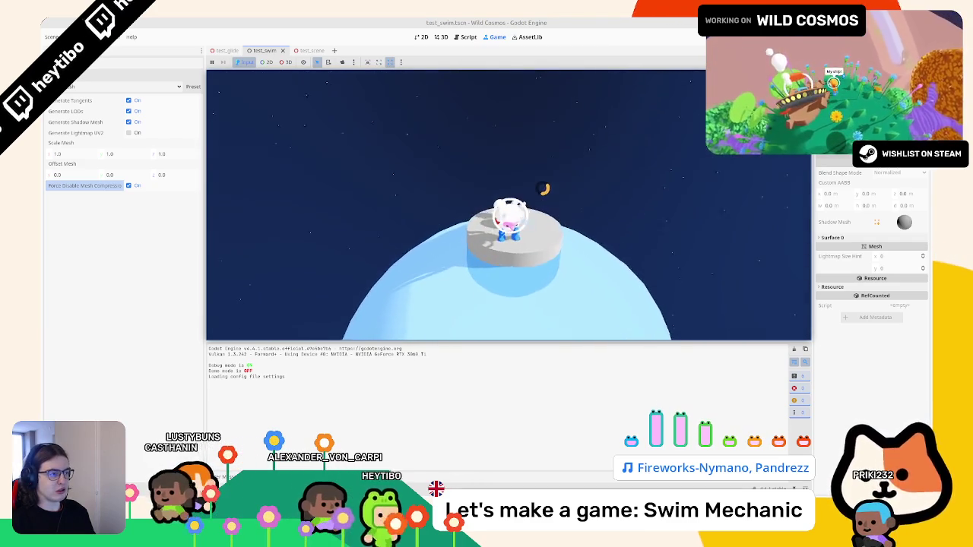
Move the astronaut back and forth across the platform, then pause and stop the game
key("d")
key("a")
key("d")
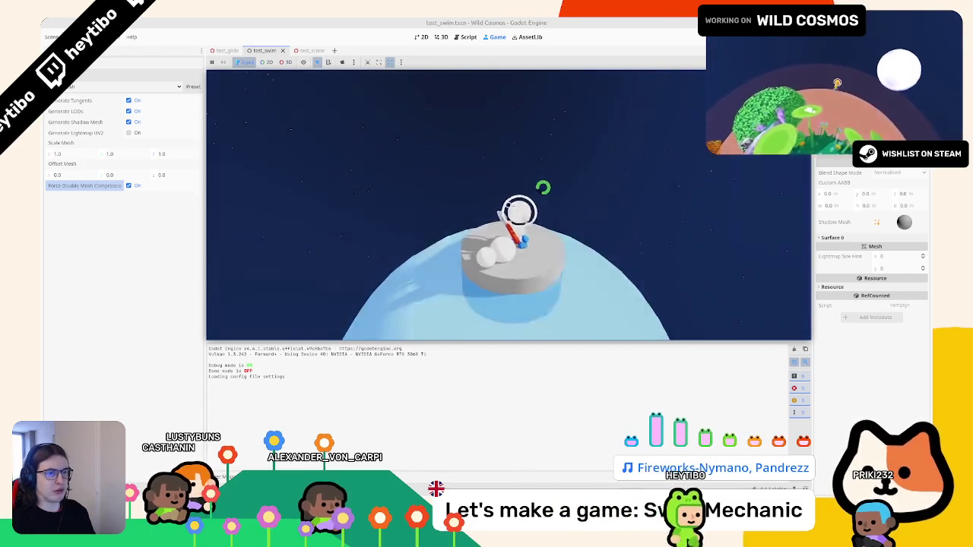
key("Escape")
key("Down")
key("Down")
key("Return")
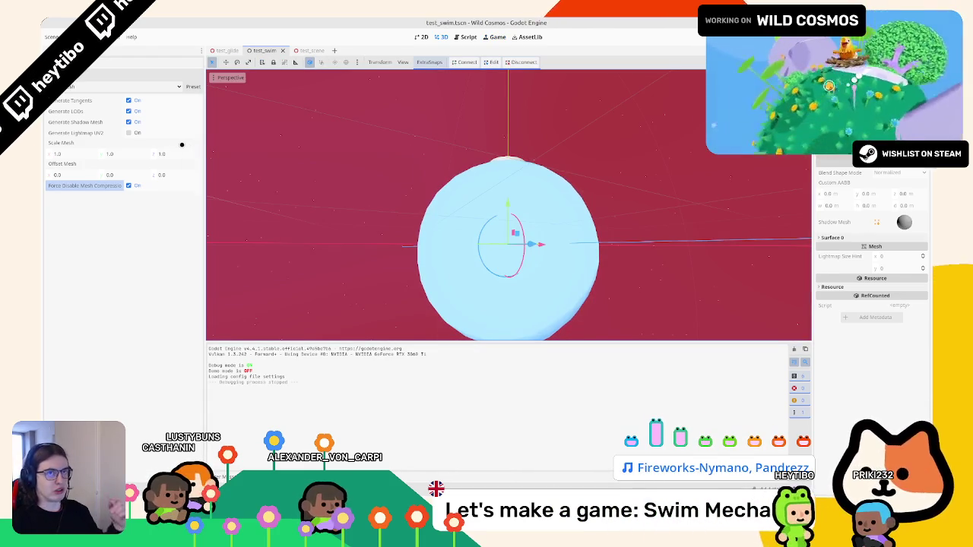
Select the water sphere's StaticBody3D and expand its Collision settings to show the full layer grid
left_click(52, 36)
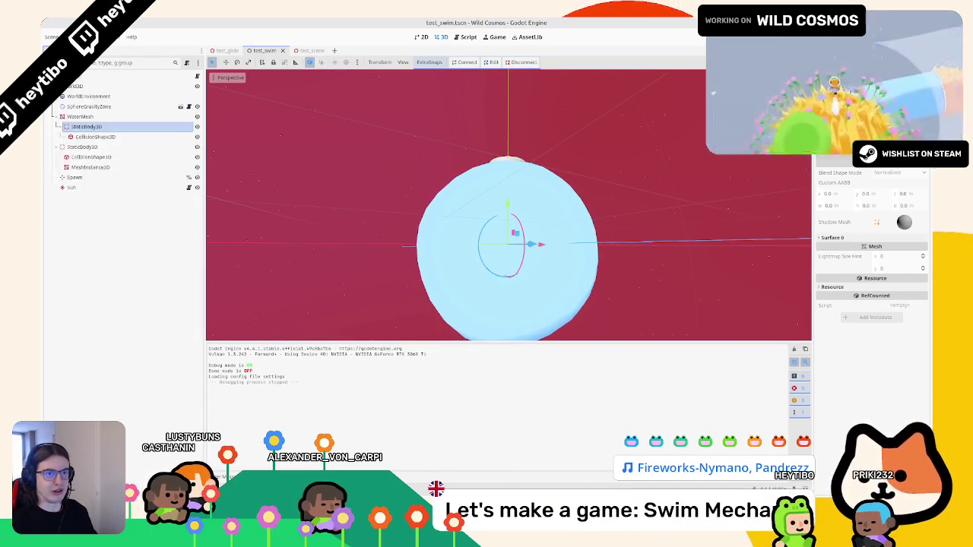
left_click_drag(204, 83, 155, 83)
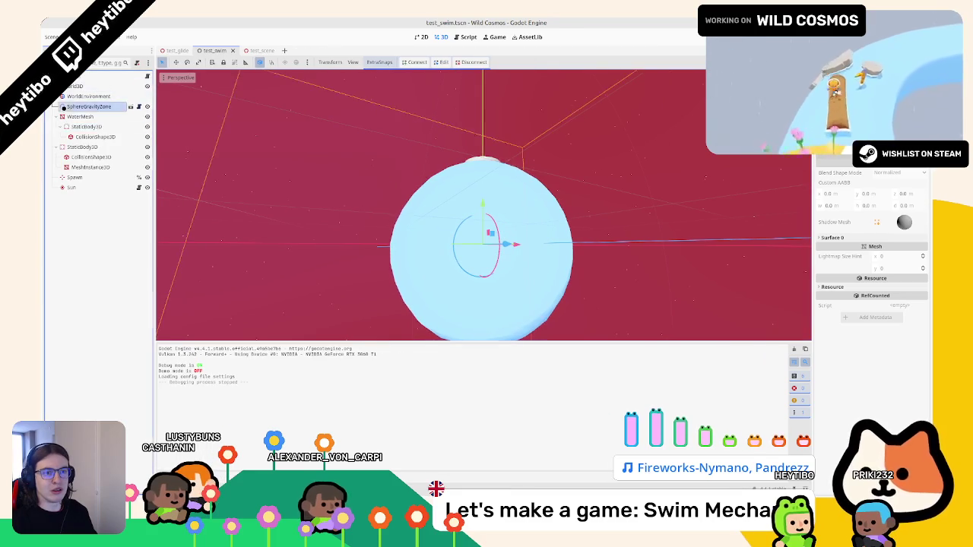
left_click(99, 127)
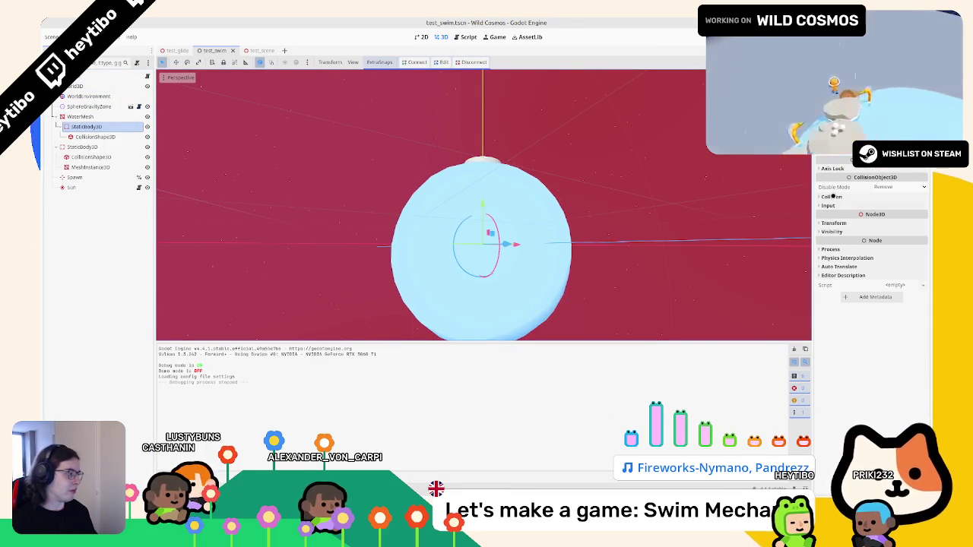
left_click(832, 196)
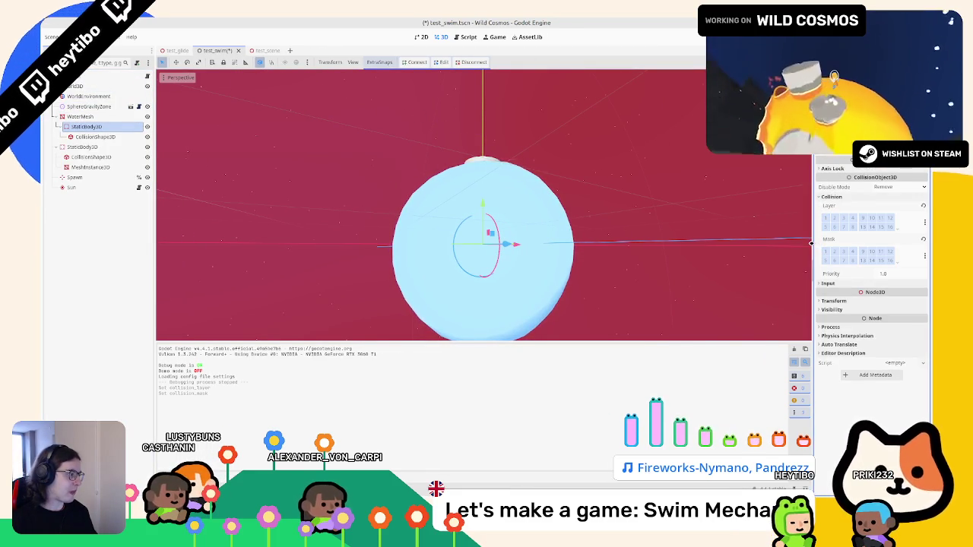
left_click_drag(812, 244, 713, 244)
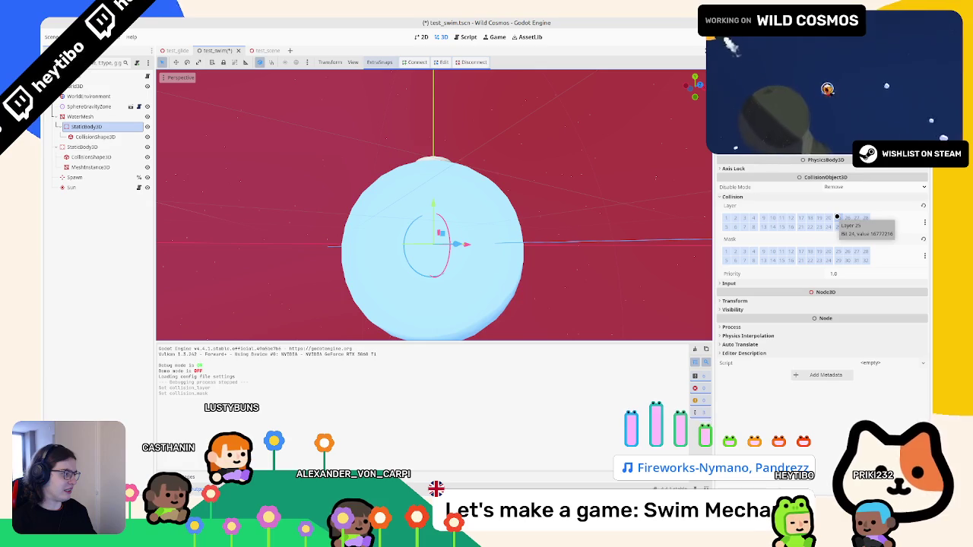
left_click(73, 37)
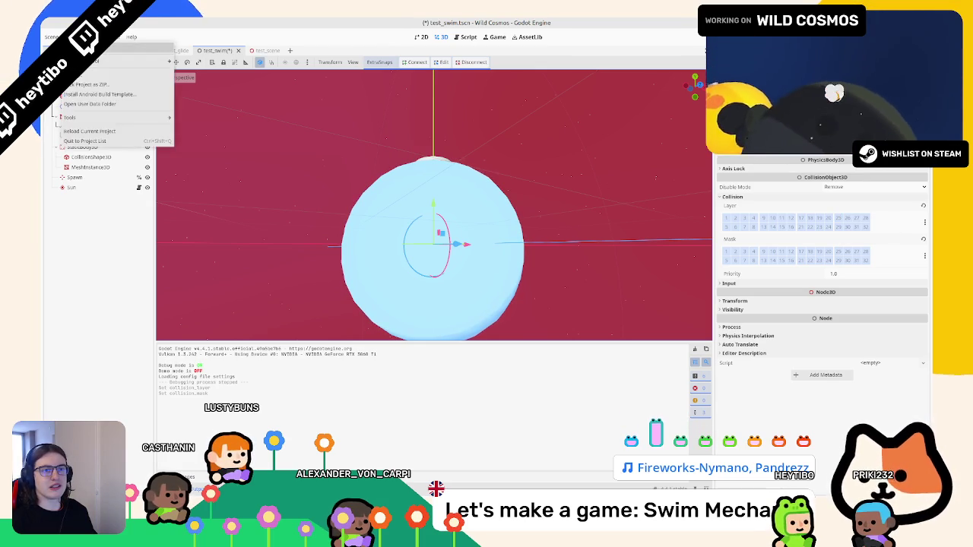
Name 3D physics layer 14 'swim' under Layer Names in Project Settings
left_click(87, 47)
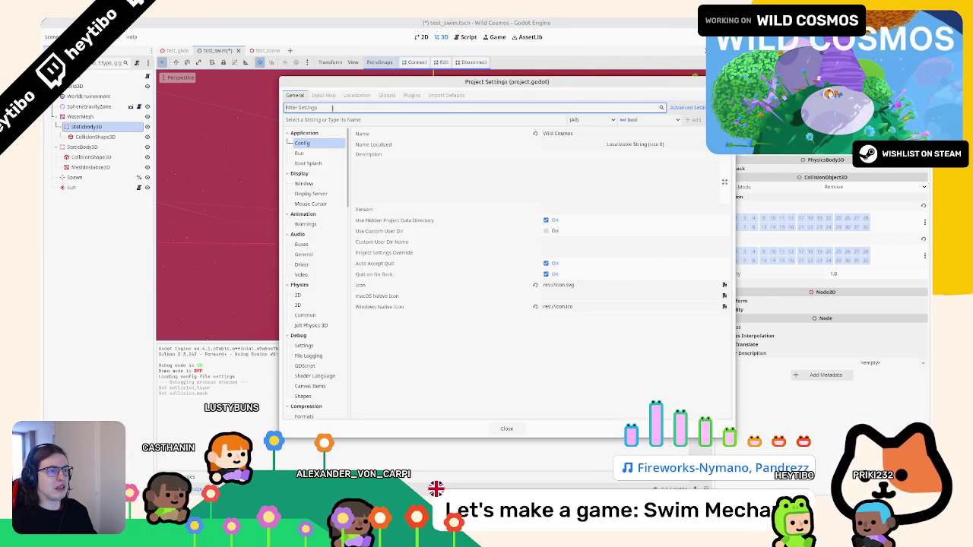
type("physi")
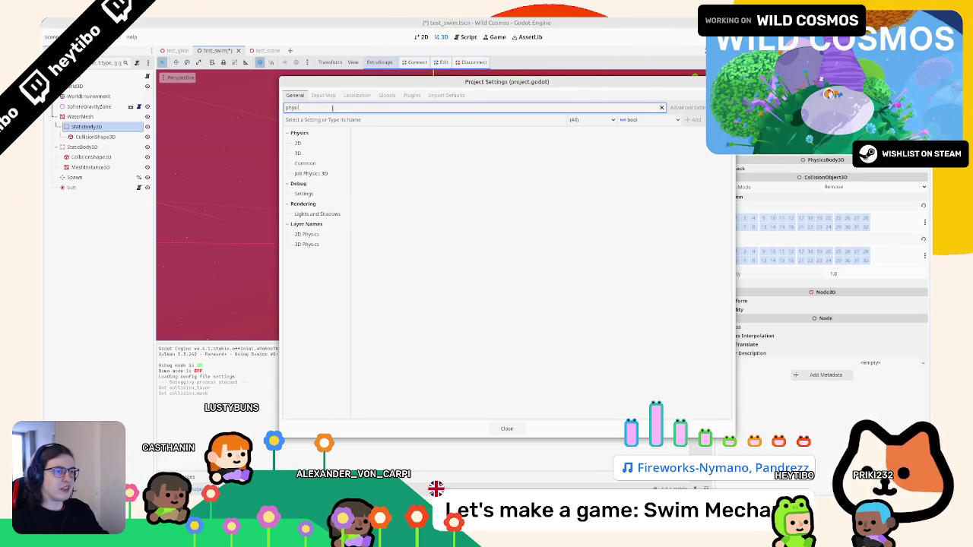
left_click(326, 193)
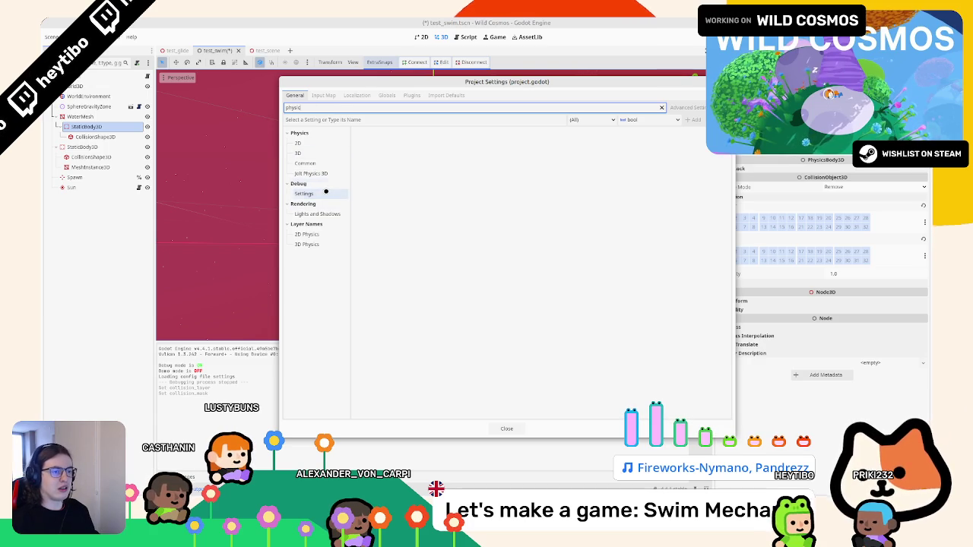
left_click(315, 243)
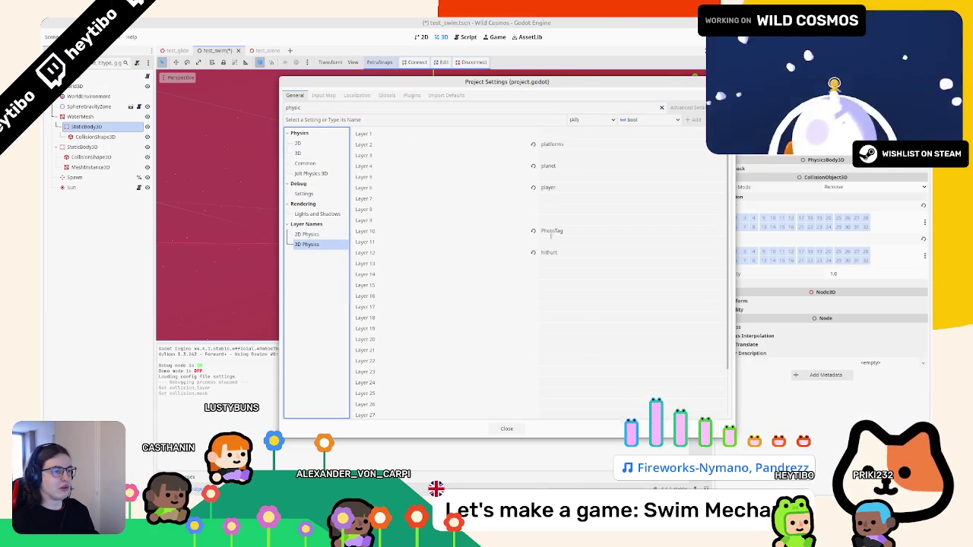
left_click(542, 274)
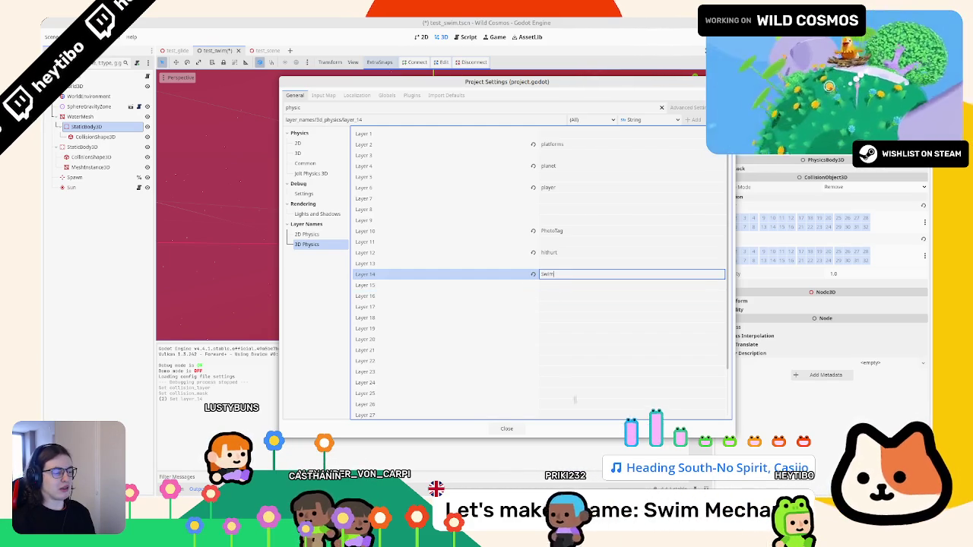
left_click(507, 428)
left_click(773, 219)
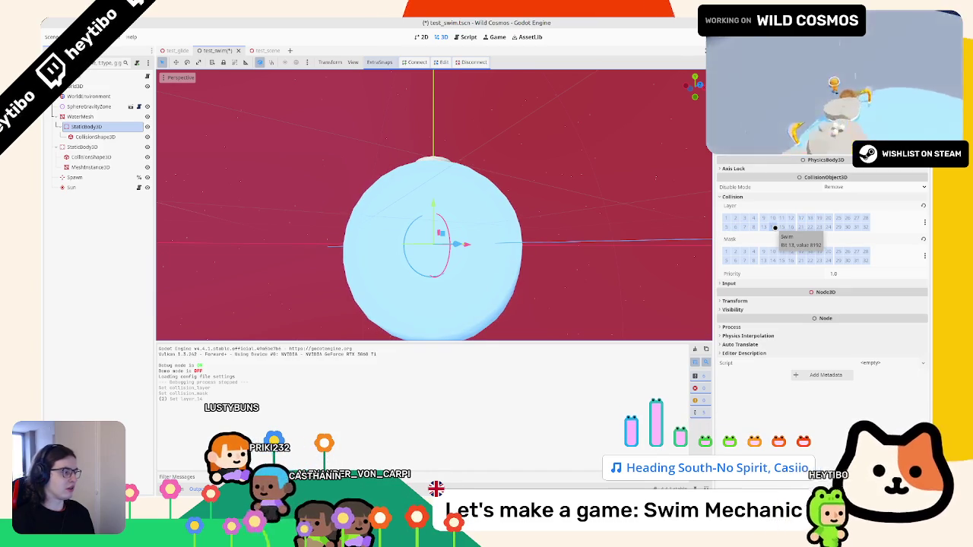
Enable collision layer 14 (swim) on the water StaticBody and save the scene
left_click(774, 228)
key("ctrl+s")
scroll(549, 236, "up", 3)
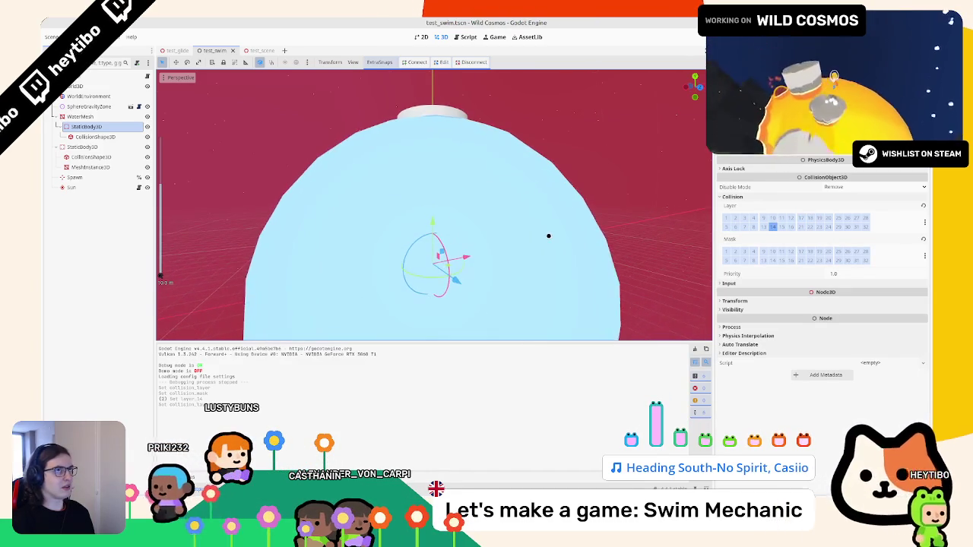
scroll(523, 259, "down", 3)
scroll(523, 259, "down", 3)
scroll(501, 216, "up", 2)
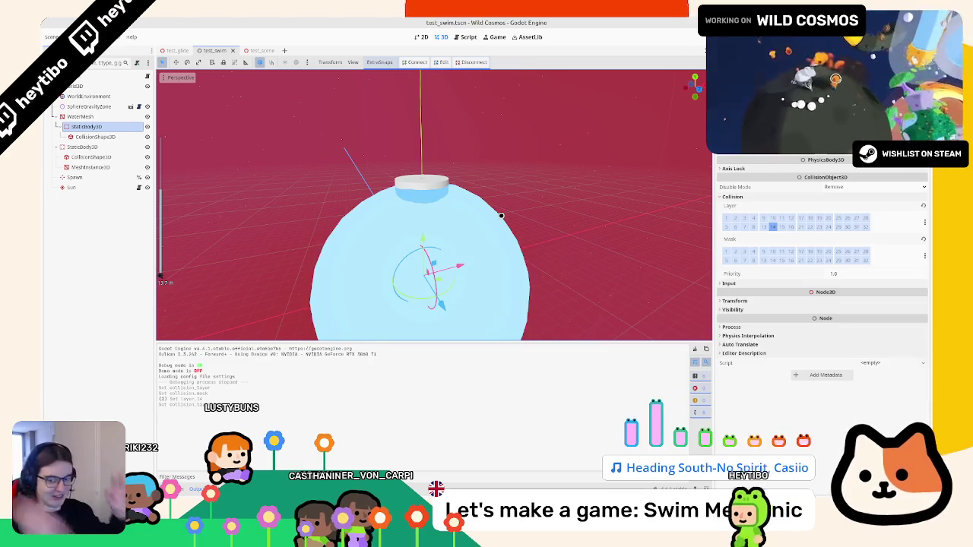
Run the test_swim scene, then stop it and return to the editor
key("F6")
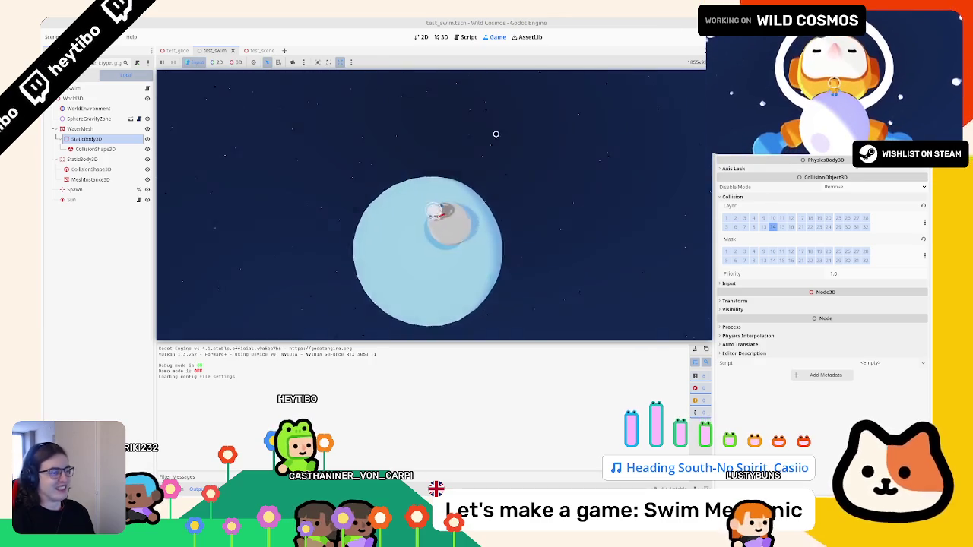
key("F8")
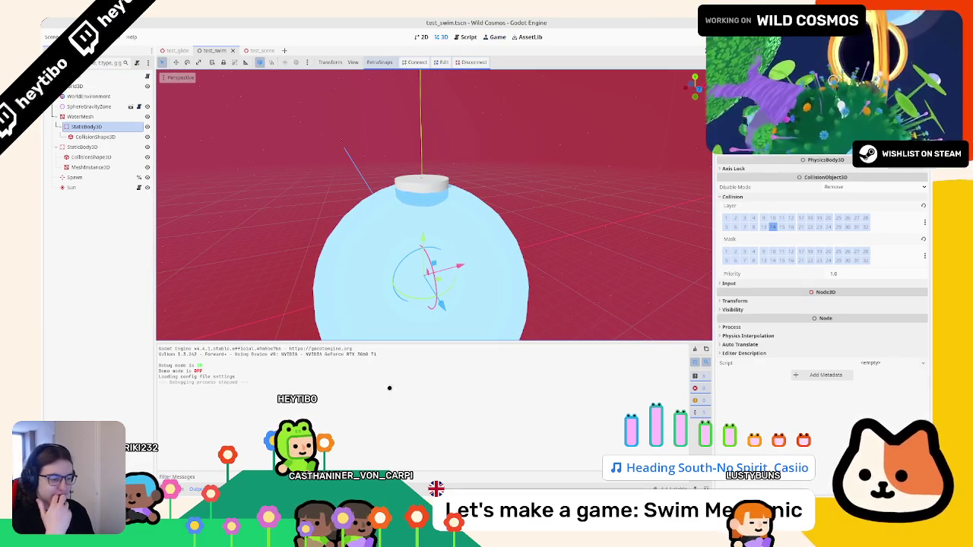
scroll(346, 206, "up", 1)
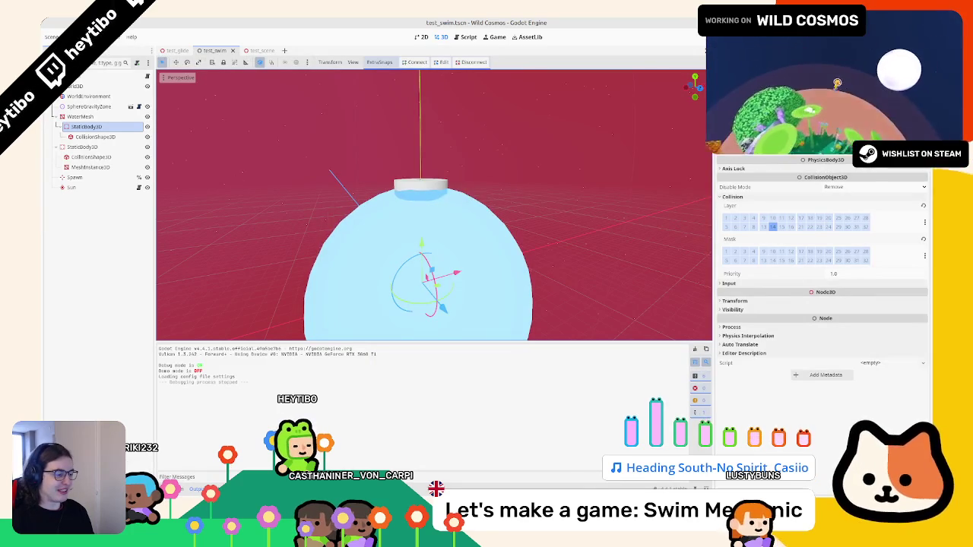
key("alt+Tab")
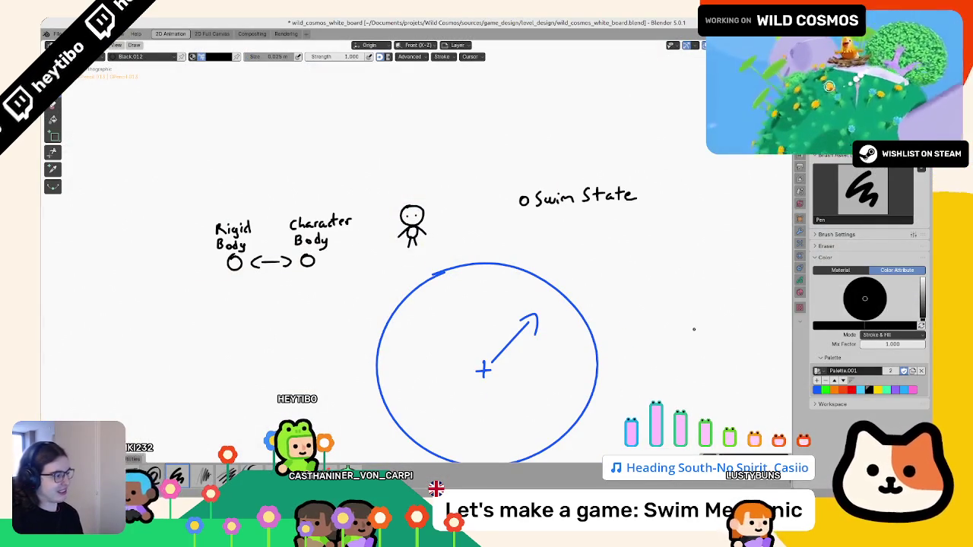
Draw a red question mark with its dot above the stick figure on the whiteboard
key("x")
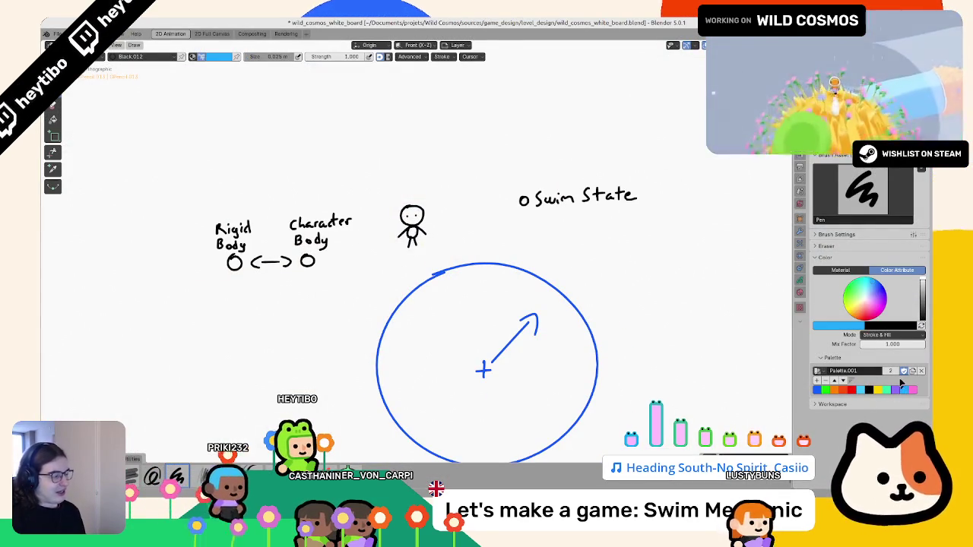
left_click(850, 391)
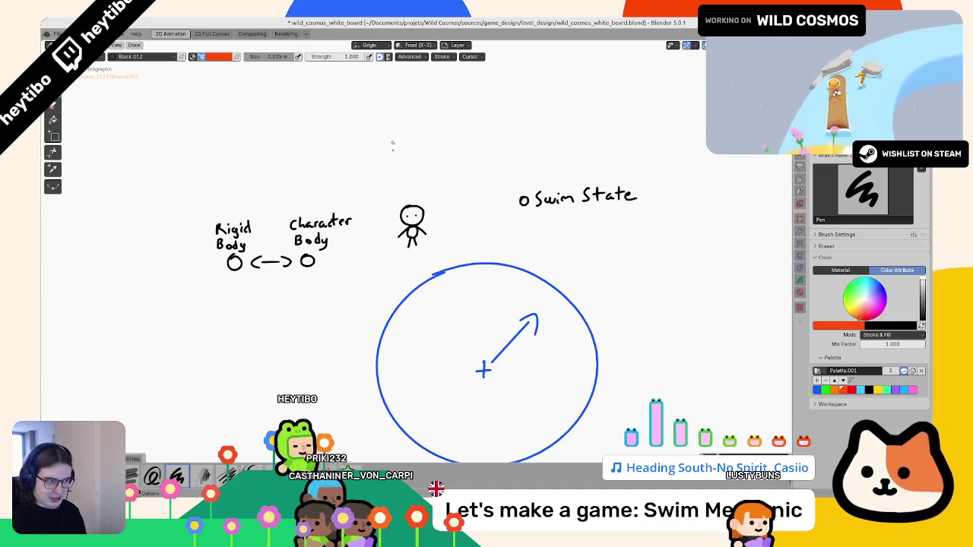
key("ctrl+z")
left_click_drag(438, 160, 444, 173)
left_click(443, 178)
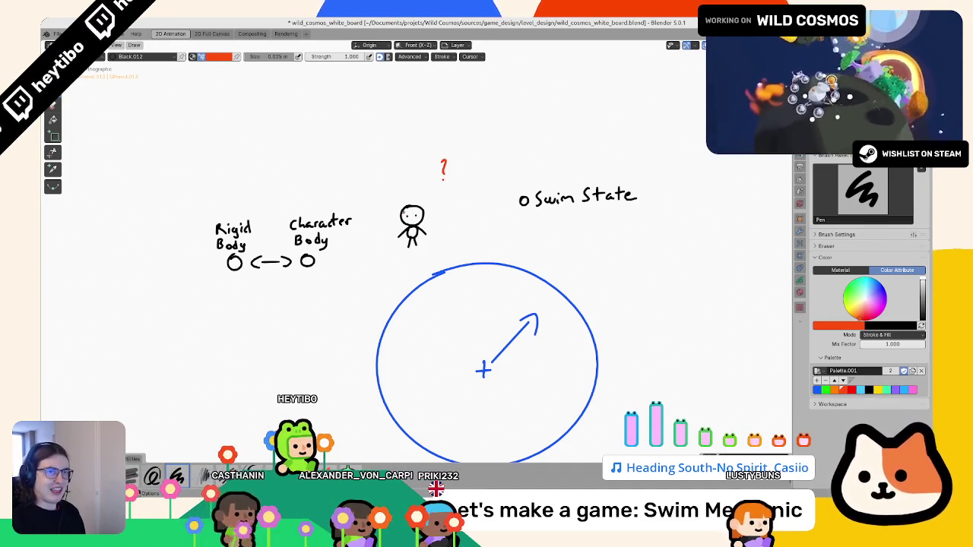
key("alt+Tab")
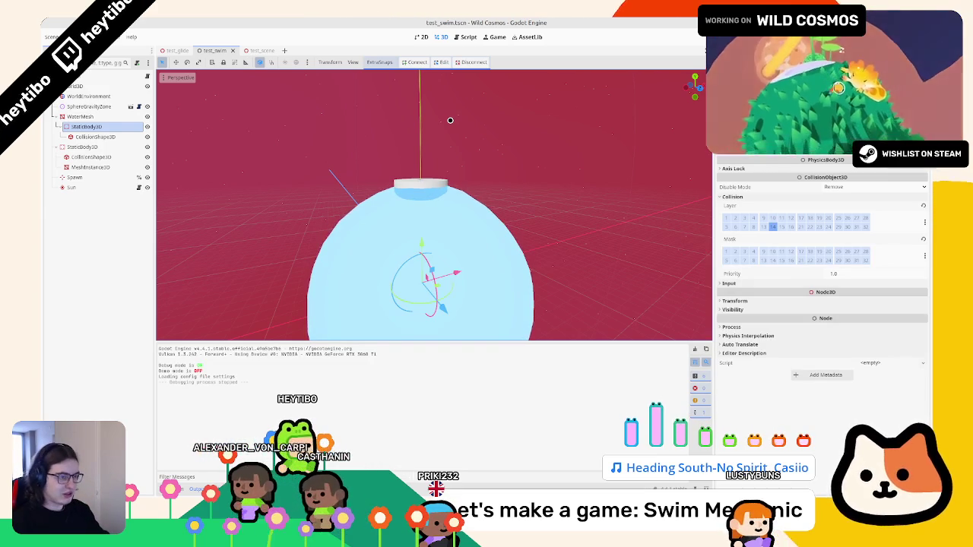
Open the player scene's player.gd script, closing the other open scripts
key("ctrl+shift+o")
key("Escape")
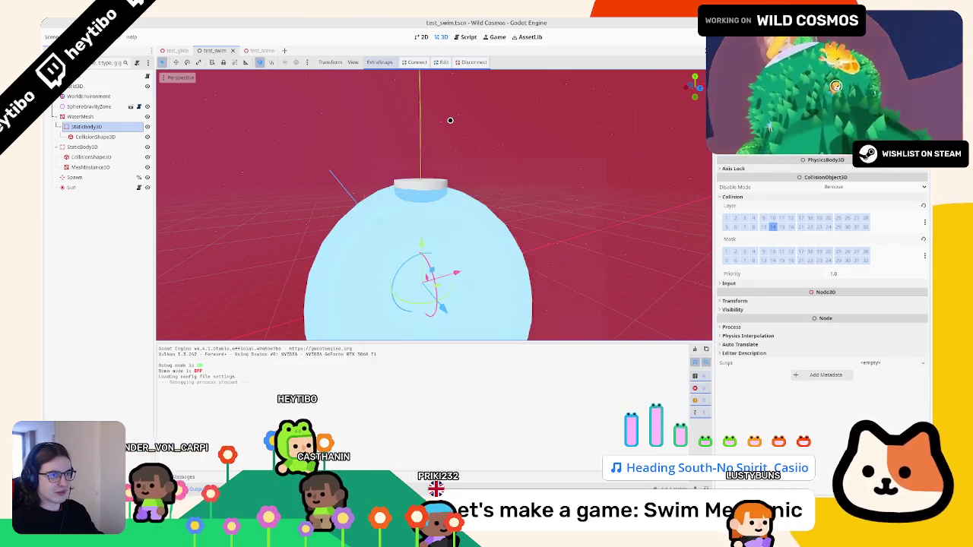
key("ctrl+shift+o")
type("player")
key("Return")
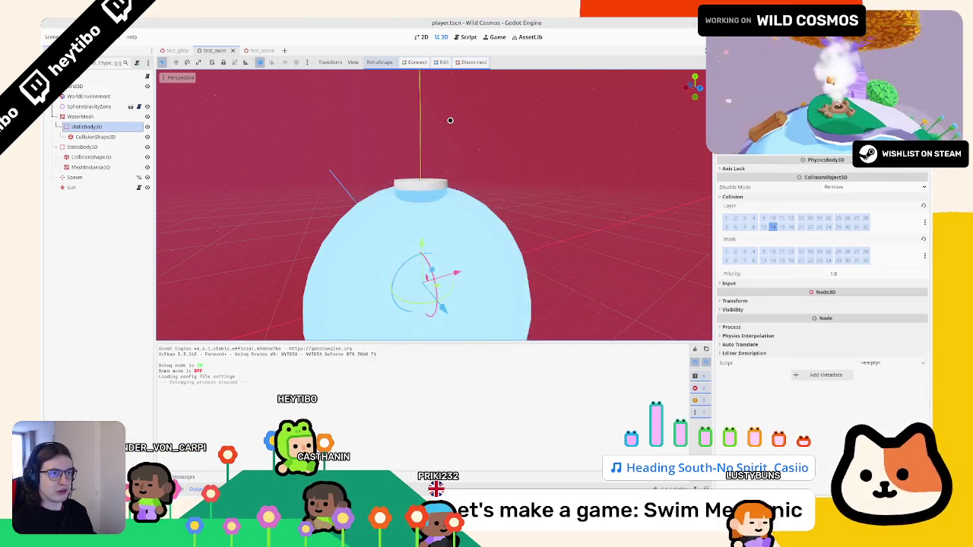
key("ctrl+F3")
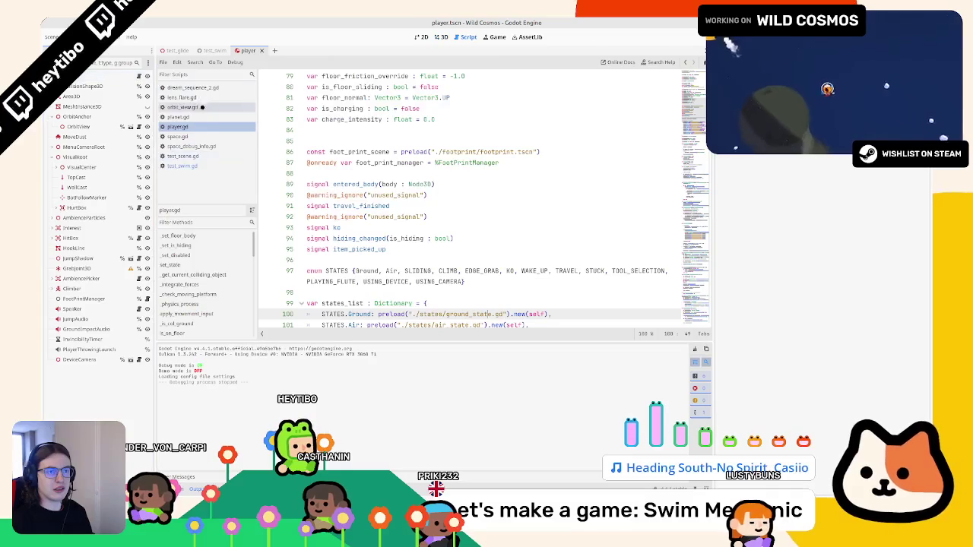
left_click(178, 98)
left_click(187, 106)
key("ctrl+w")
key("ctrl+w")
key("ctrl+w")
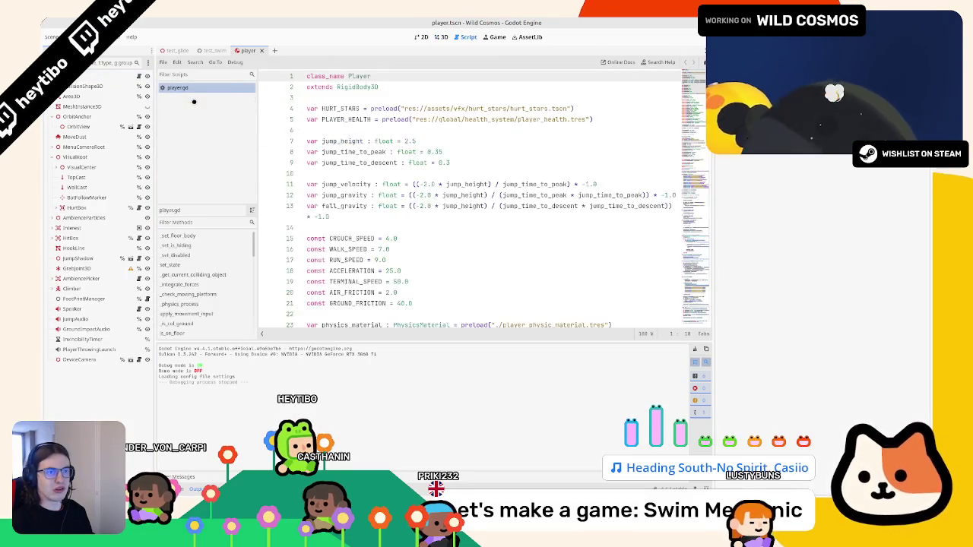
Duplicate line 112 of player.gd and change the preloaded file name to swim_state.gd
scroll(583, 245, "down", 20)
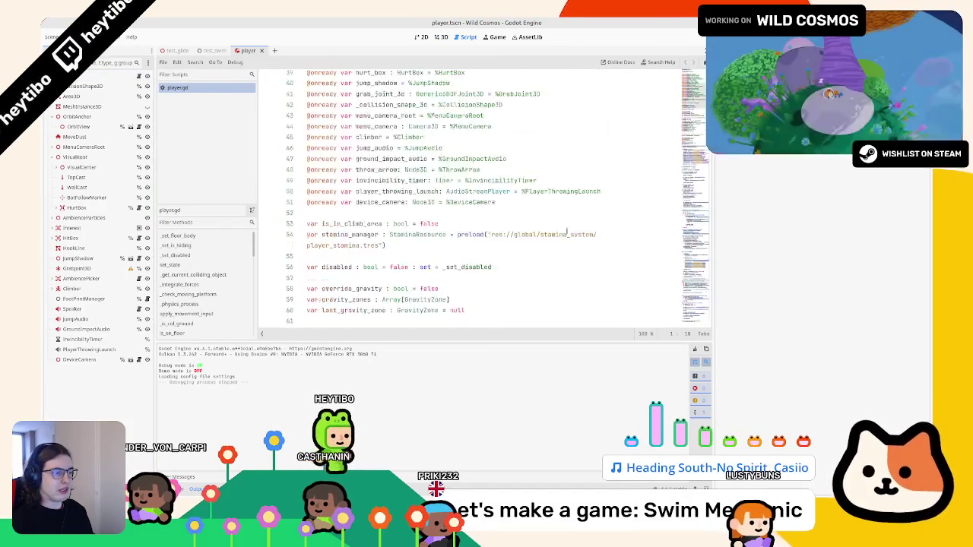
scroll(582, 245, "down", 12)
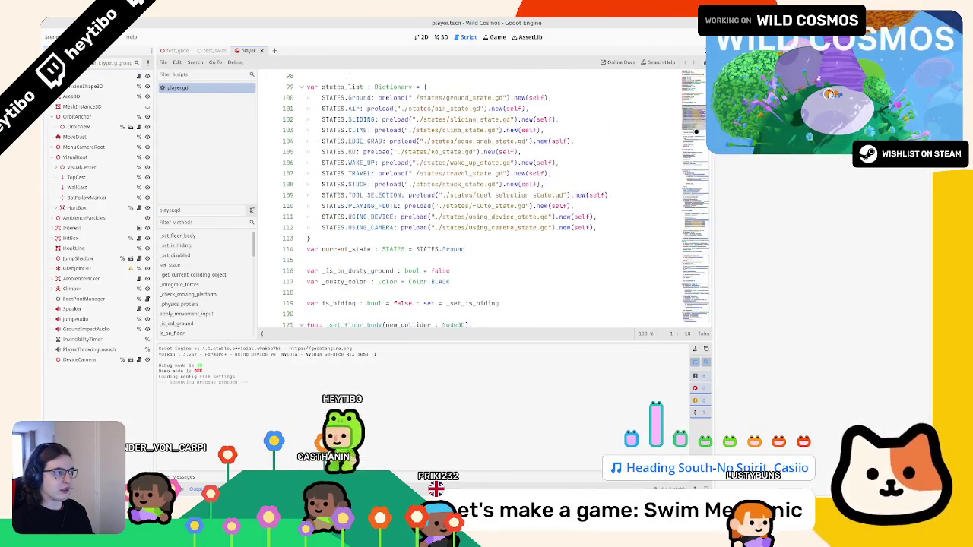
left_click(598, 228)
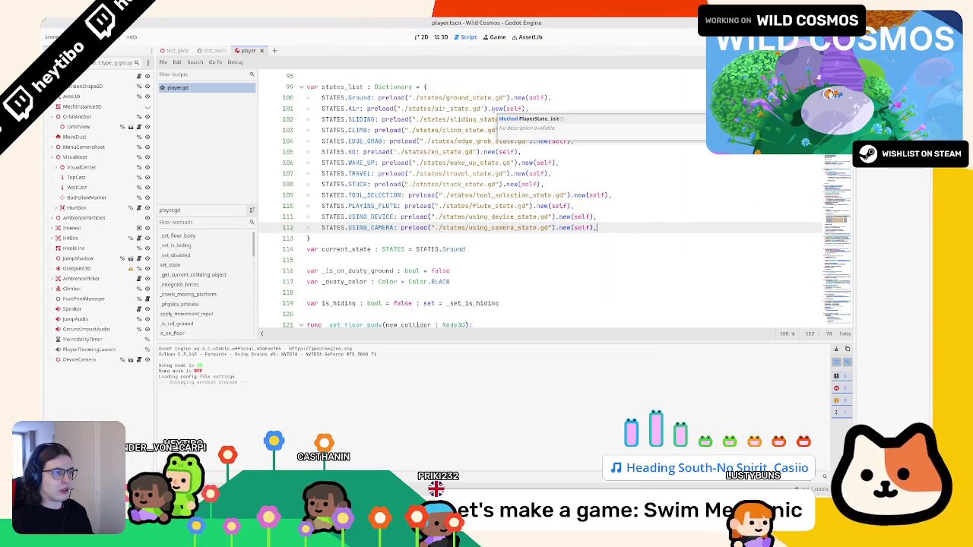
key("ctrl+shift+d")
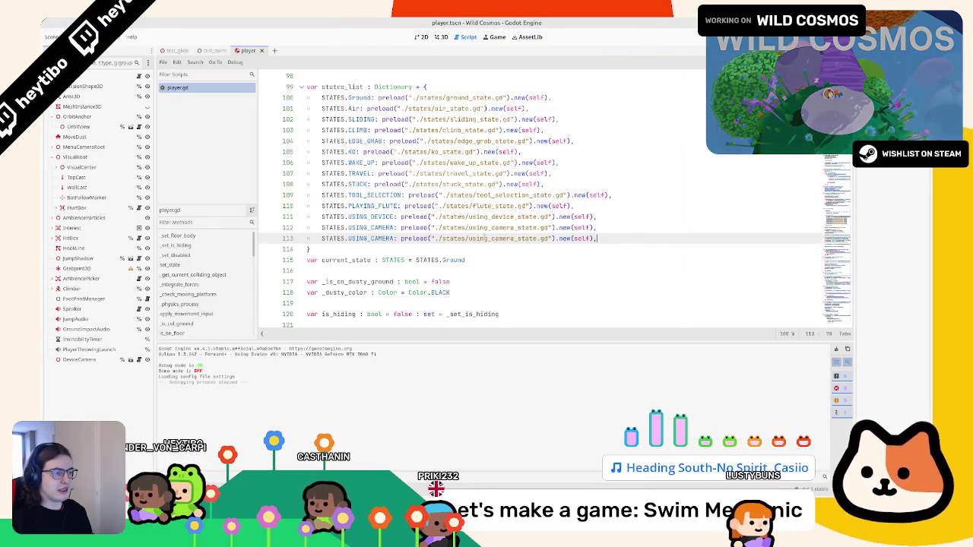
double_click(498, 238)
type("swim")
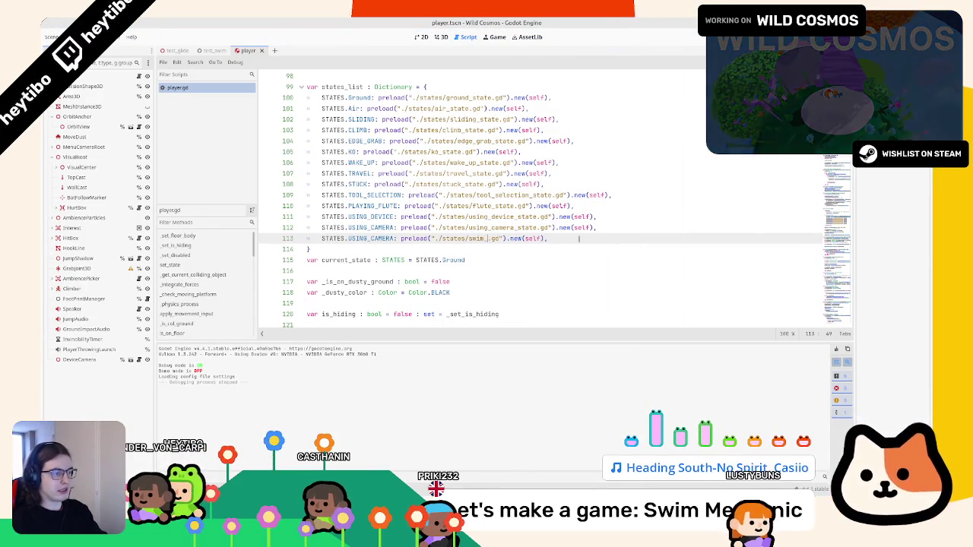
key("alt+f")
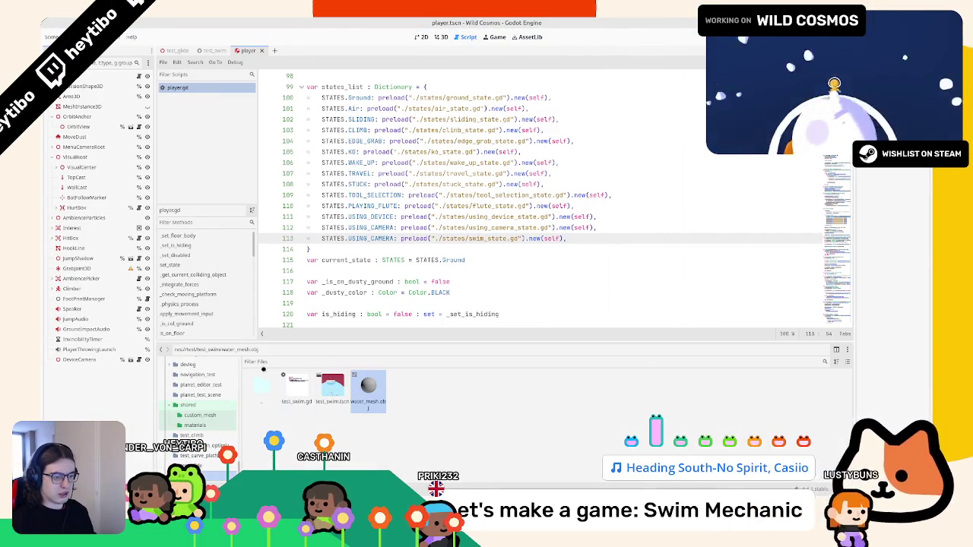
Close using_camera_state.gd and locate the states folder in the FileSystem dock
left_click(490, 230, "ctrl")
key("ctrl+w")
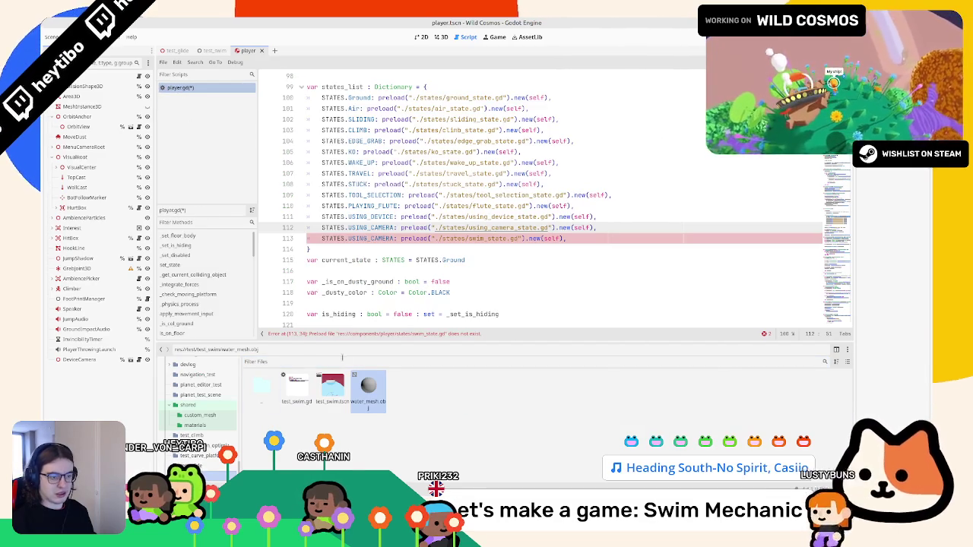
left_click(339, 362)
type("state")
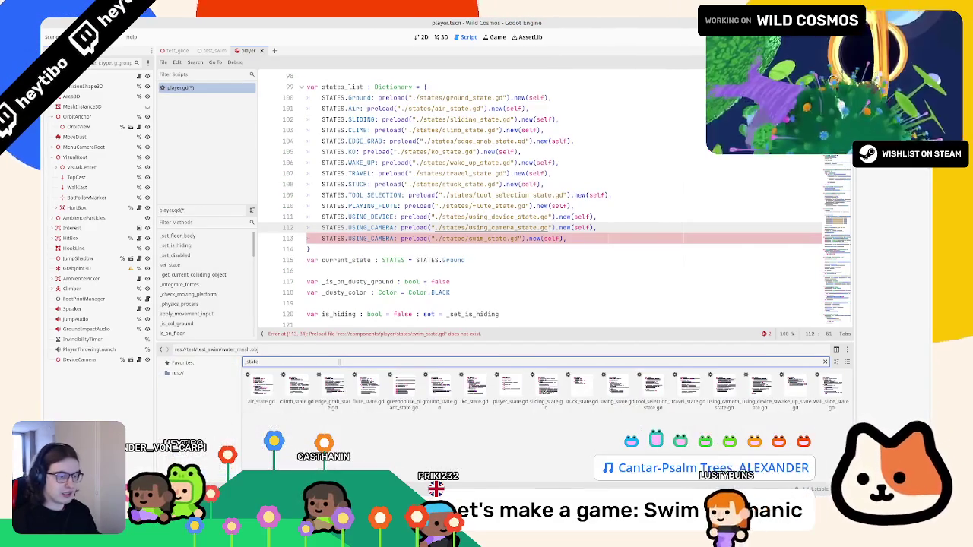
left_click(825, 362)
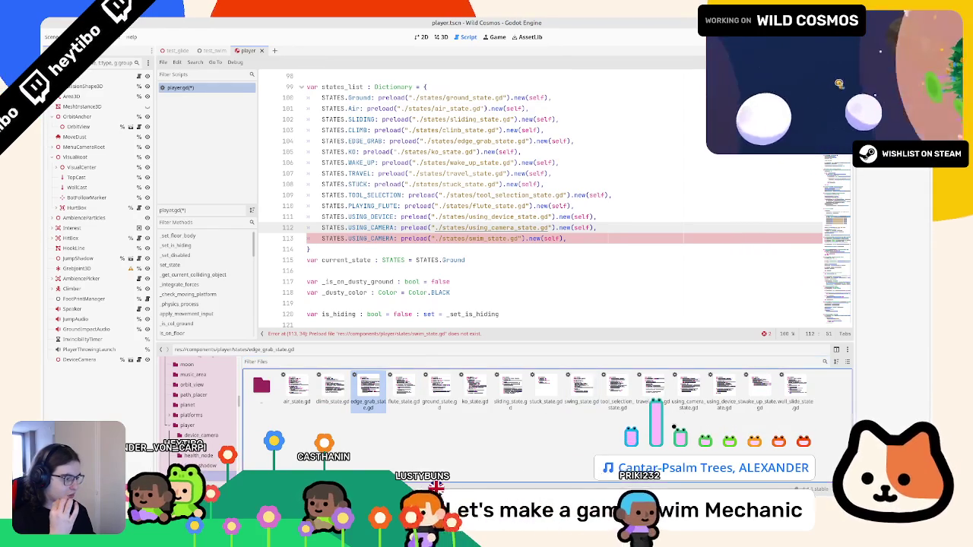
Create a new swim_state.gd script in the states folder and open it
right_click(679, 428)
left_click(692, 450)
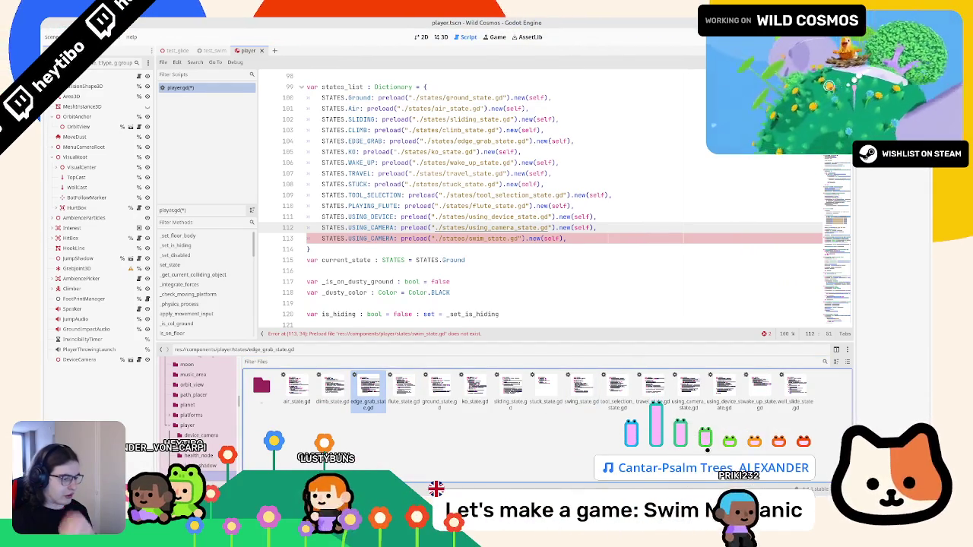
type("swim_state")
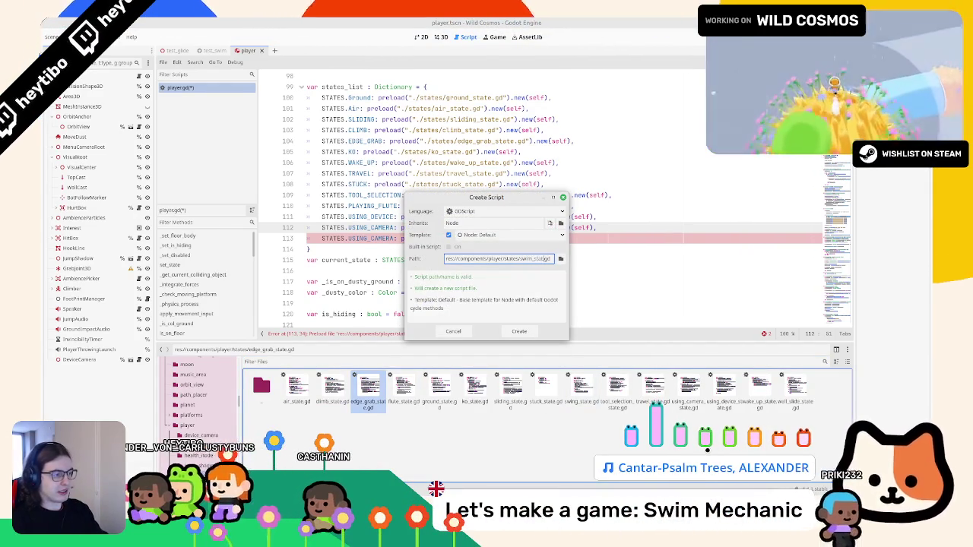
key("Return")
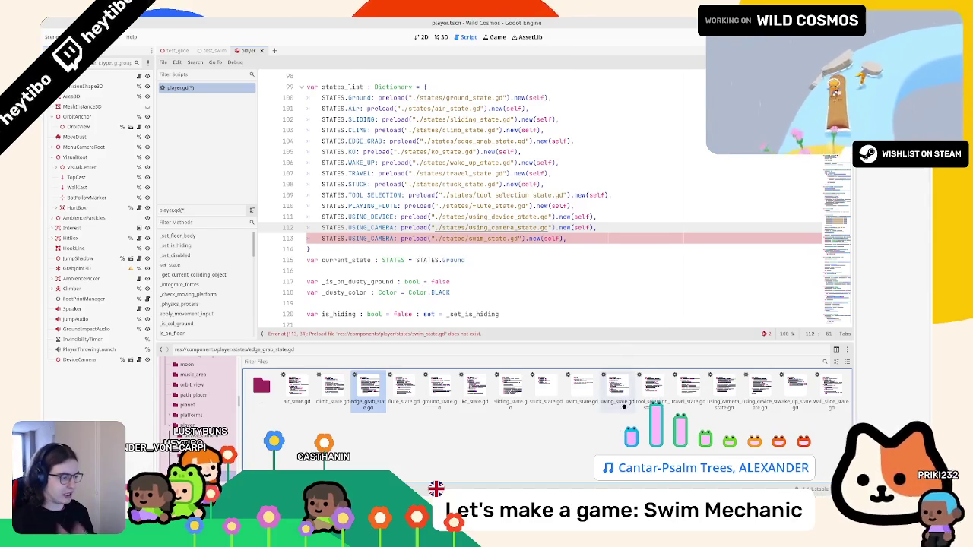
double_click(624, 408)
double_click(582, 387)
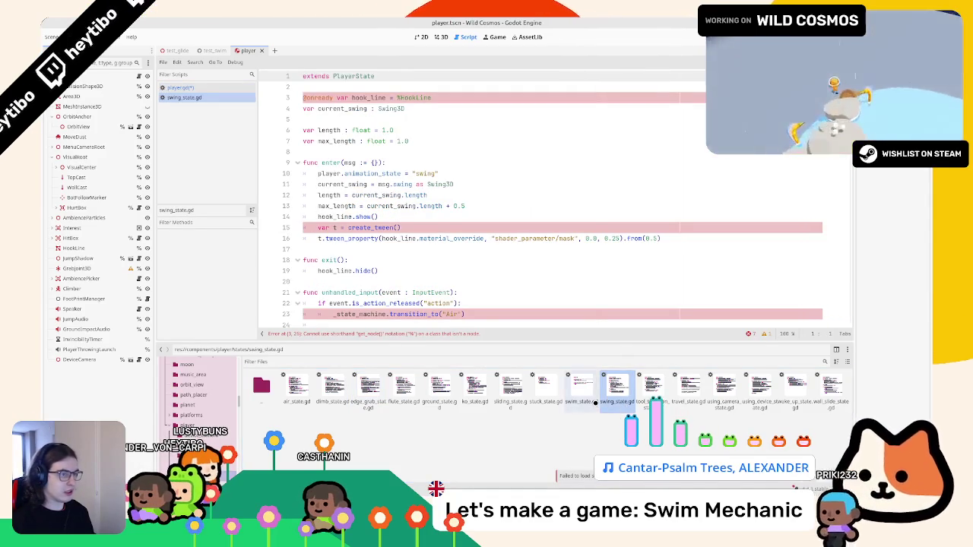
Make swim_state.gd extend PlayerState, copying the class name from stuck_state.gd
middle_click(175, 109)
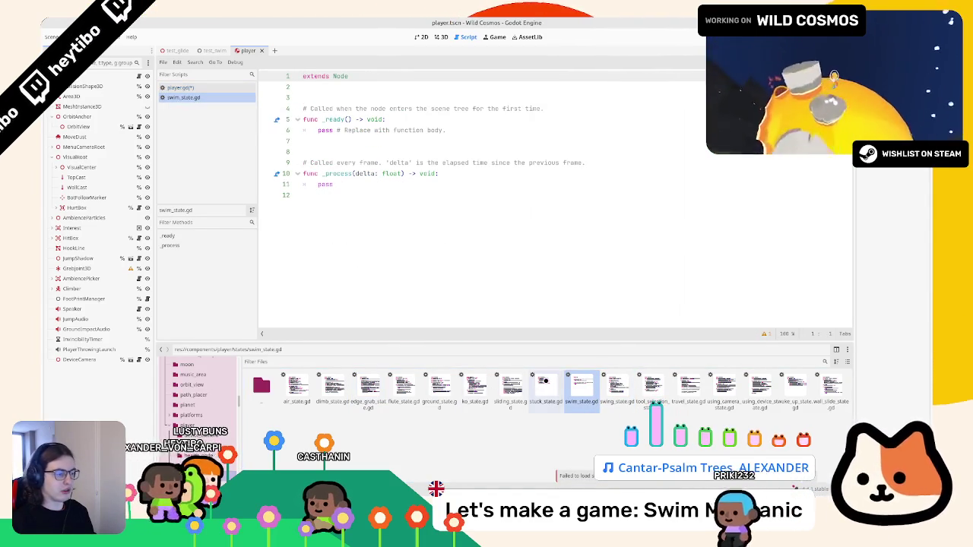
double_click(546, 388)
double_click(353, 76)
key("ctrl+c")
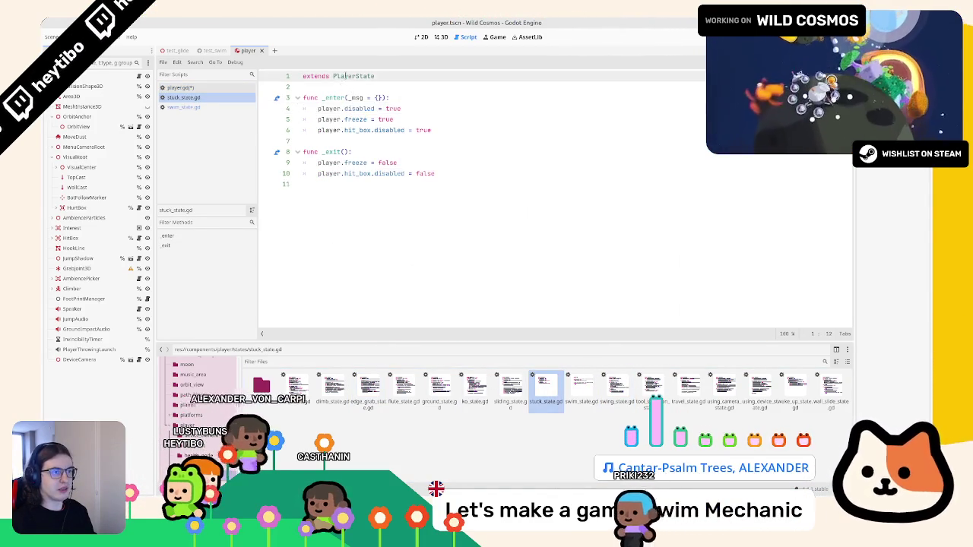
key("alt+Left")
key("ctrl+v")
key("ctrl+shift+End")
key("BackSpace")
key("alt+Right")
Copy all of stuck_state.gd's code into swim_state.gd
double_click(355, 97)
key("ctrl+a")
key("ctrl+c")
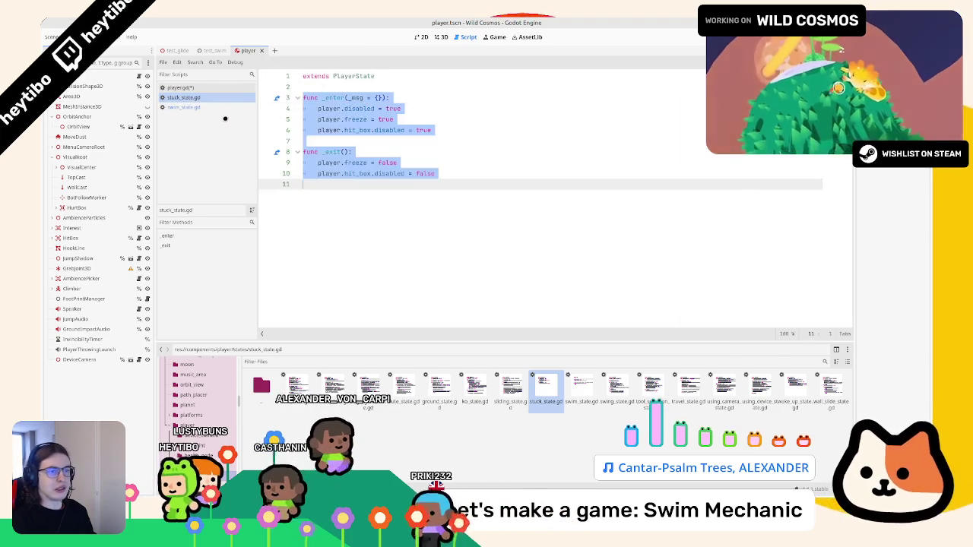
key("alt+Left")
key("ctrl+a")
key("ctrl+v")
Replace the _enter and _exit function bodies with pass and save the scripts
left_click_drag(317, 108, 471, 137)
type("pass")
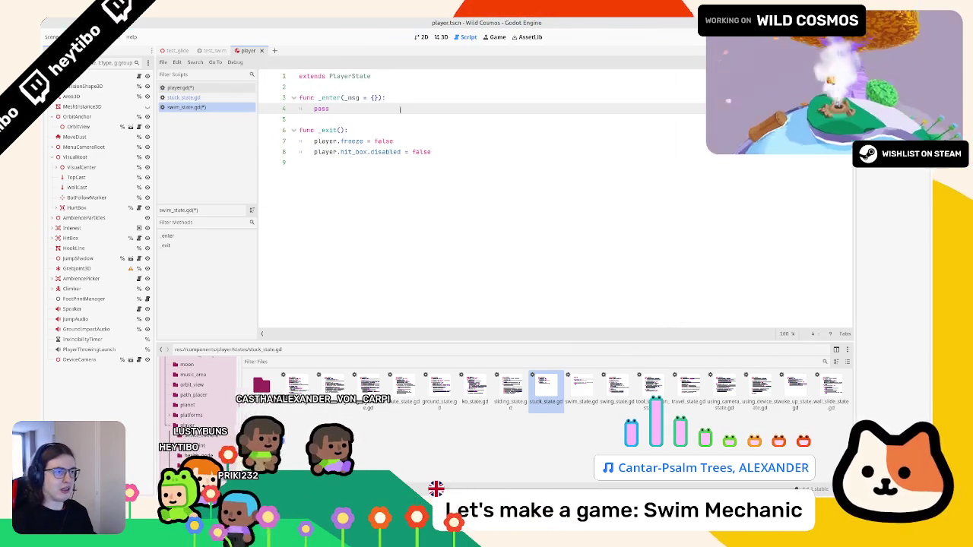
left_click(327, 152)
double_click(325, 142)
left_click_drag(325, 141, 432, 152)
type("pass")
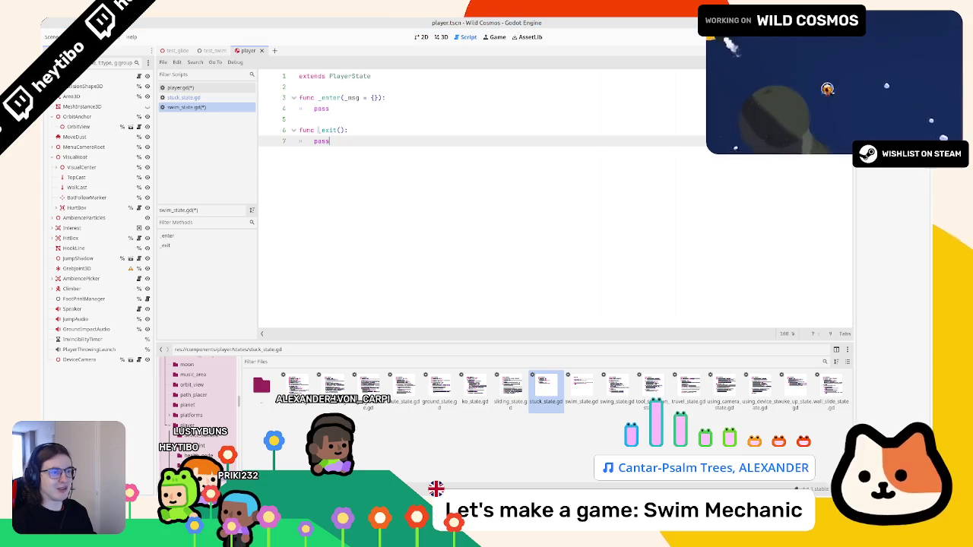
key("ctrl+s")
Close stuck_state.gd and open climb_state.gd for reference
middle_click(185, 98)
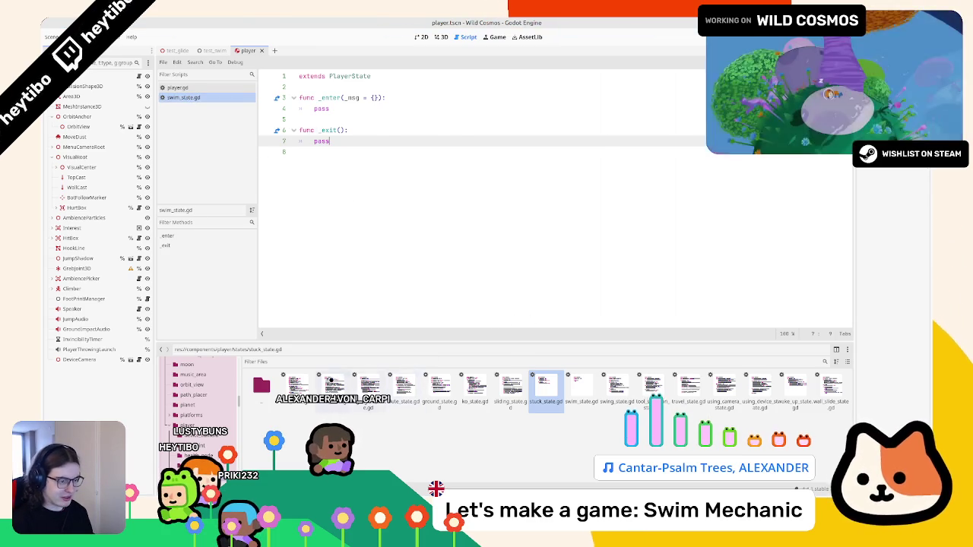
double_click(333, 384)
scroll(316, 225, "up", 10)
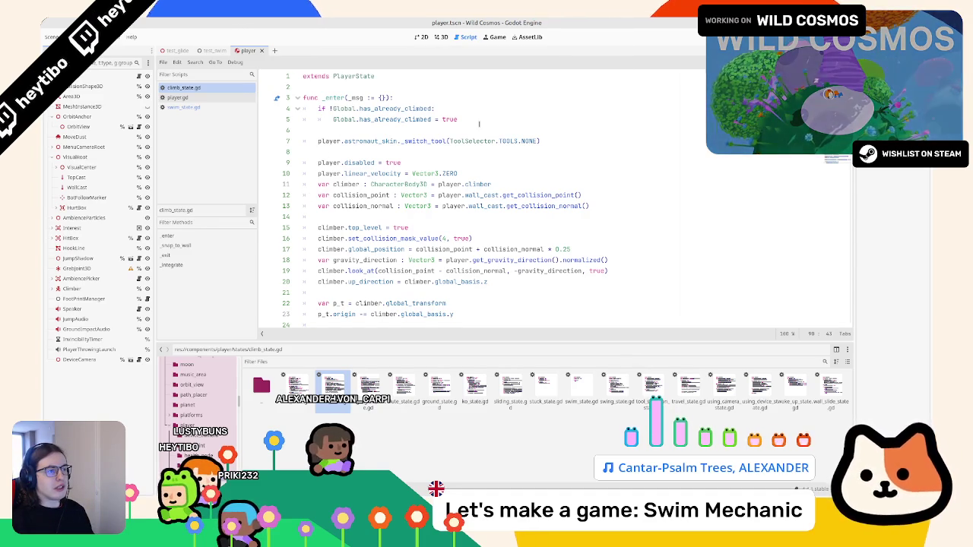
Replace pass in swim_state.gd's _enter with climb_state.gd's line switching the astronaut's tool to NONE
double_click(479, 123)
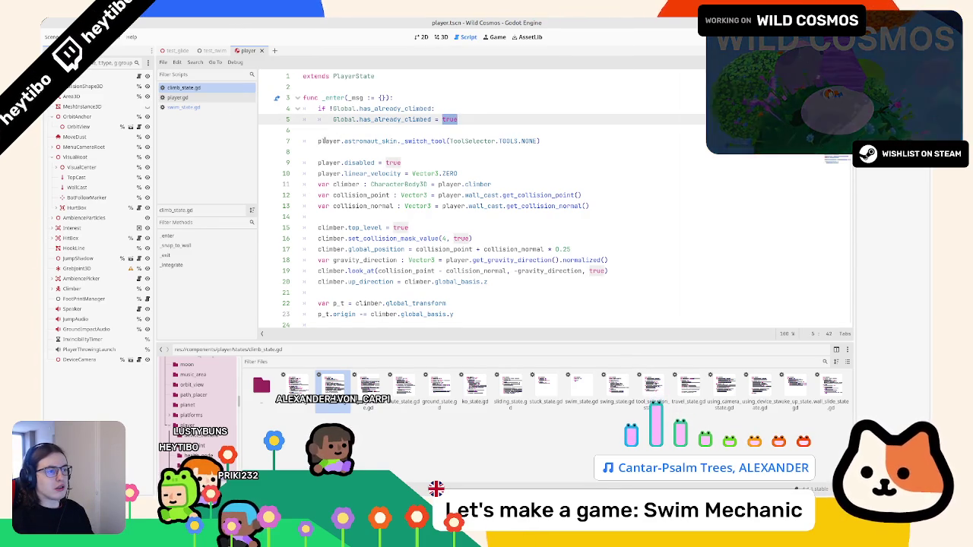
left_click_drag(319, 140, 542, 142)
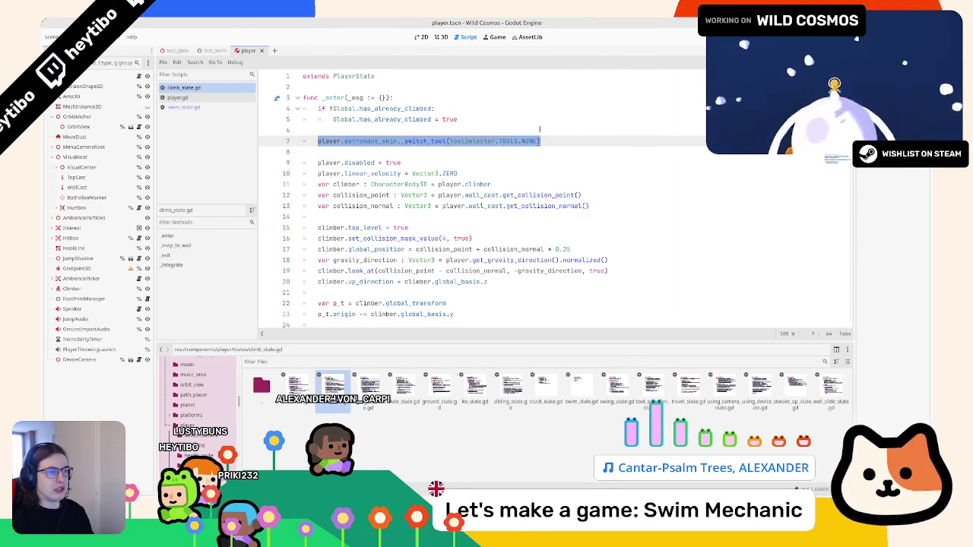
left_click(183, 106)
double_click(321, 109)
key("ctrl+v")
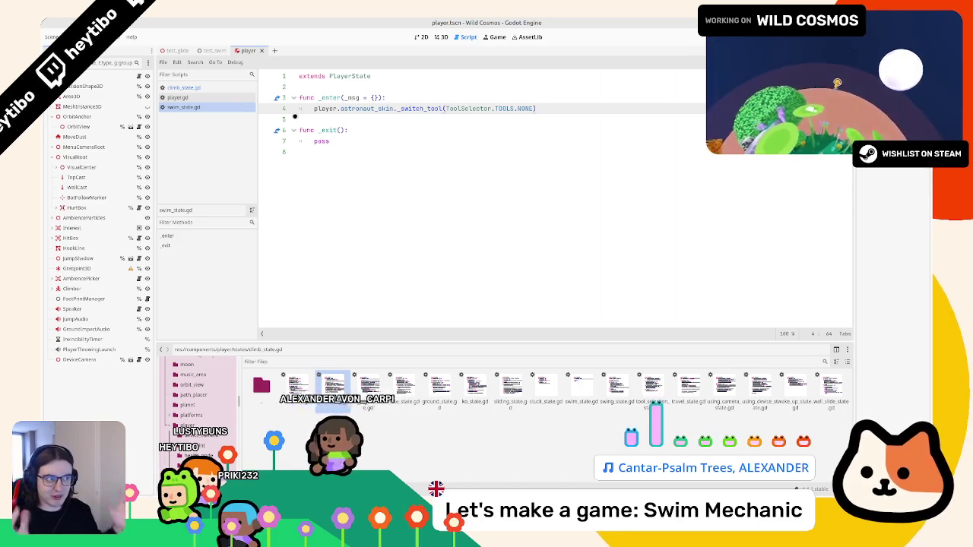
left_click(228, 100)
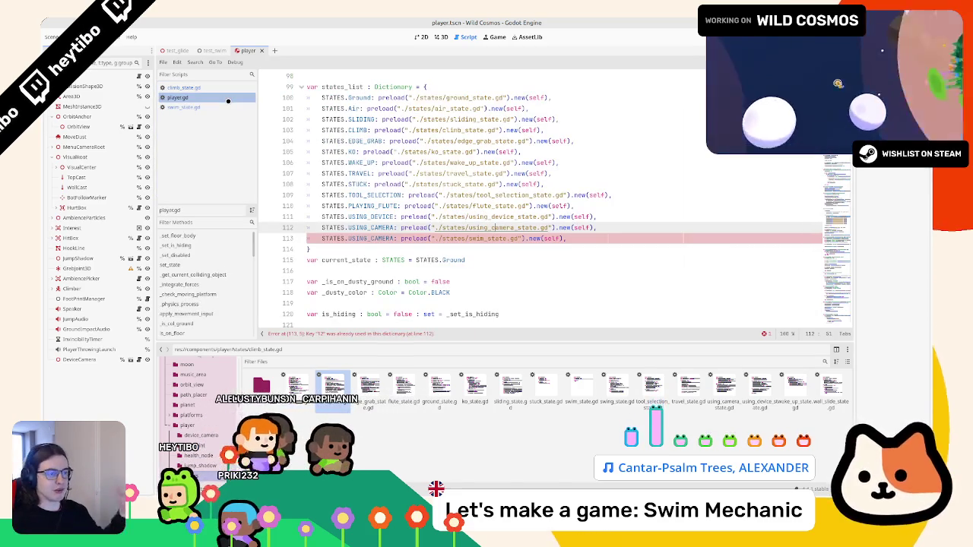
Rename the USING_CAMERA key on line 113 of player.gd to SWIM
double_click(363, 237)
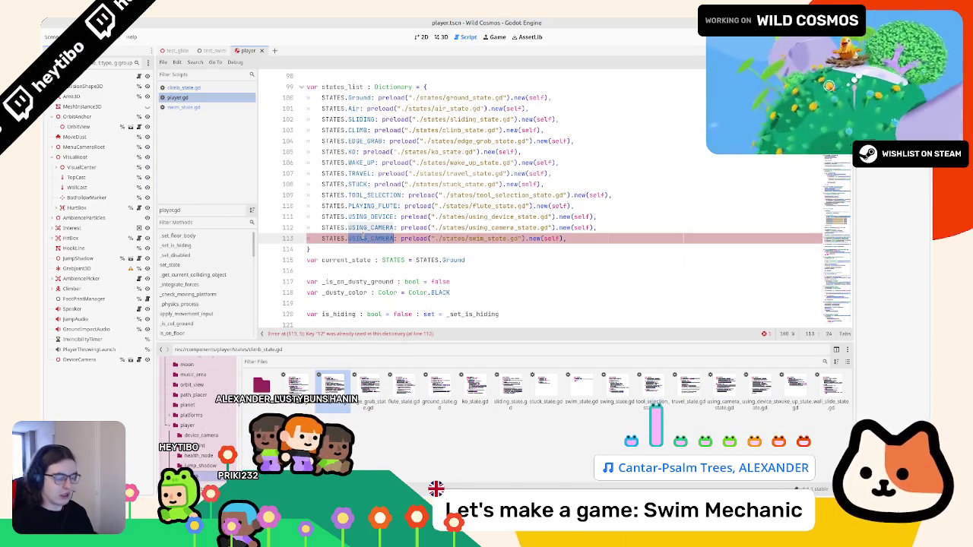
type("SW")
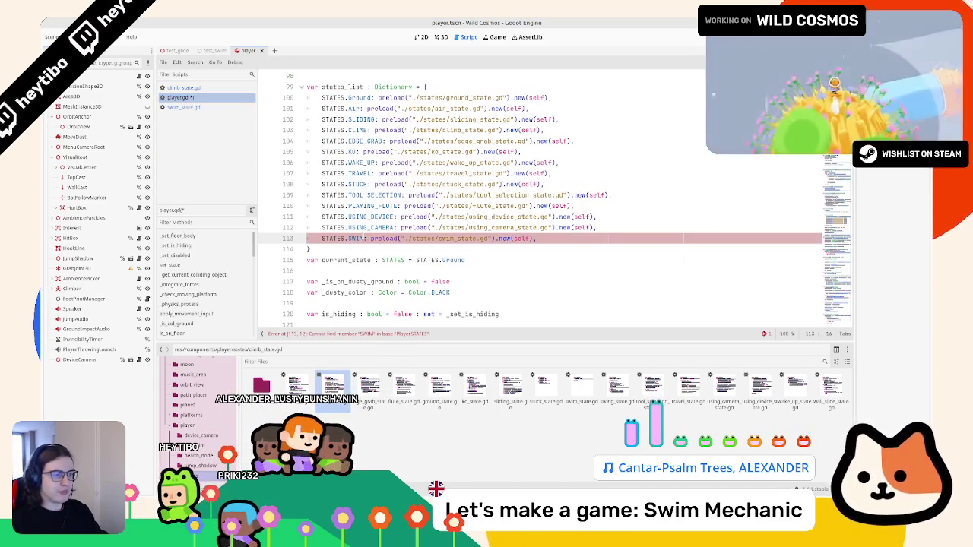
key("BackSpace")
type("M")
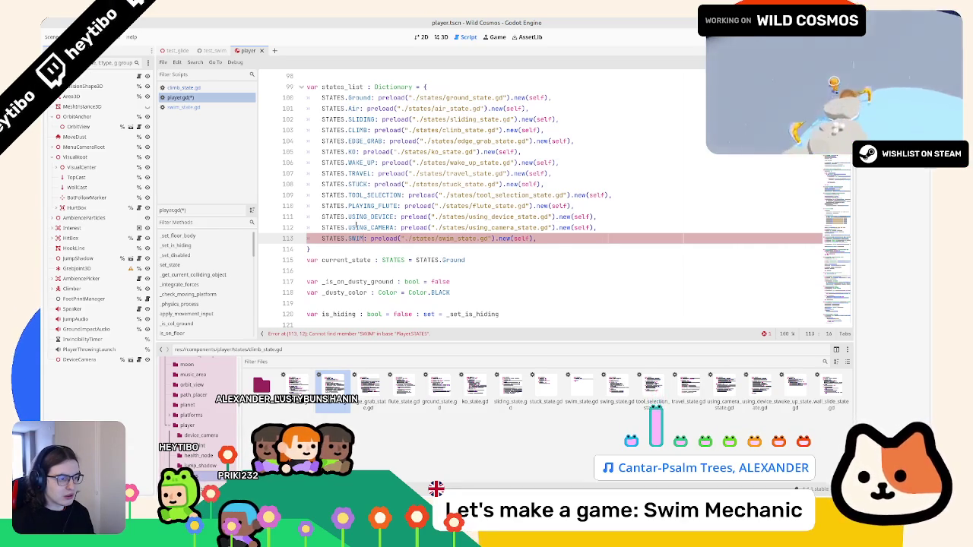
Append ', SWIM' to the STATES enum on line 97
scroll(403, 215, "down", 2)
scroll(418, 150, "up", 5)
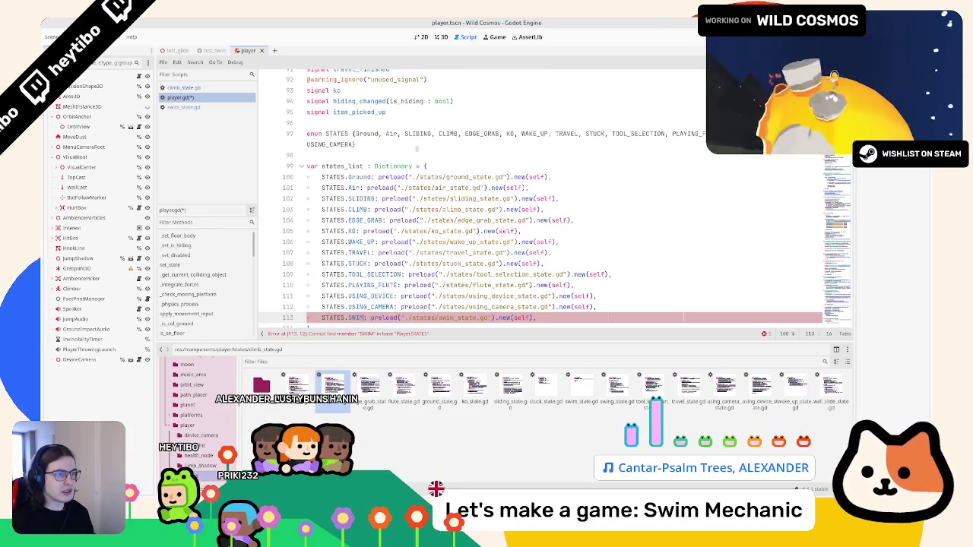
left_click(352, 145)
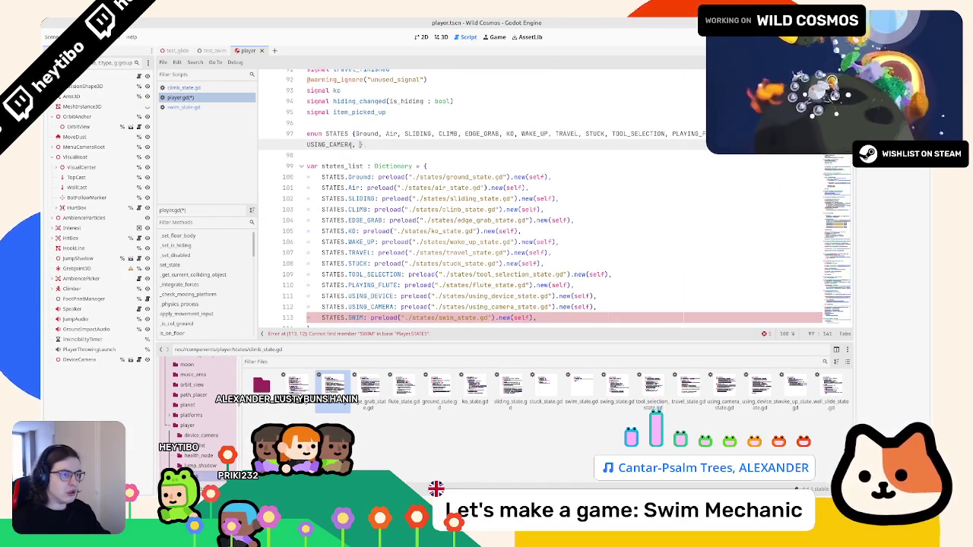
type(", SWIM")
key("shift+Home")
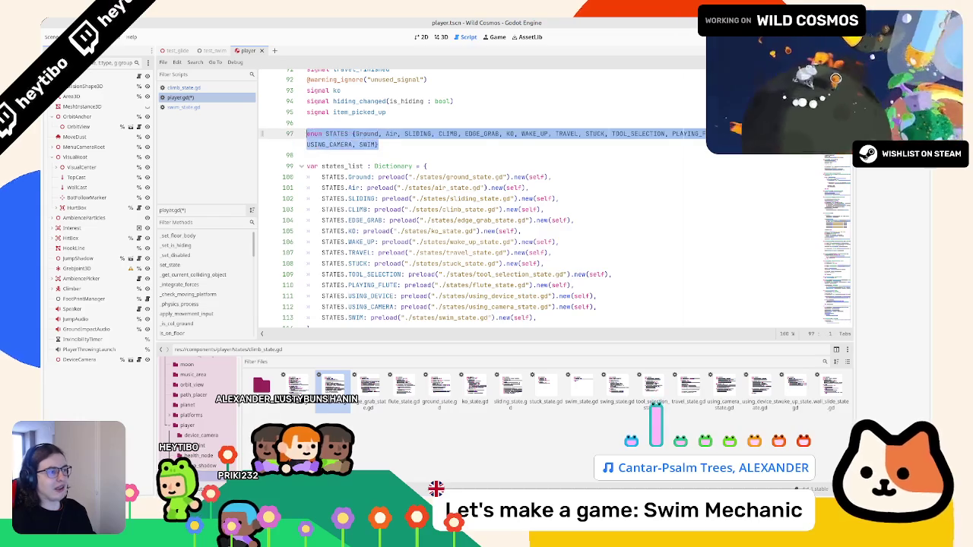
left_click(414, 133)
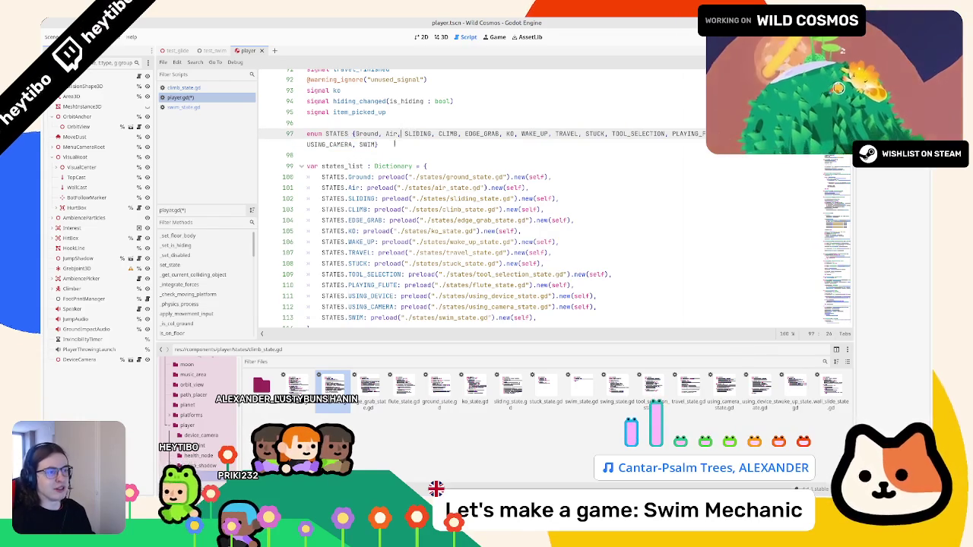
left_click(220, 106)
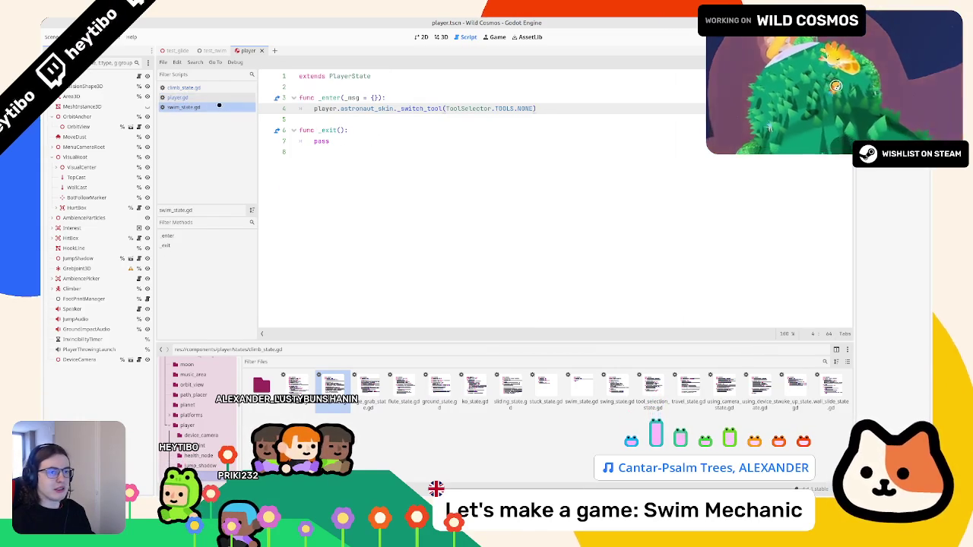
Select climb_state.gd's player.disabled, velocity reset and climber variable lines
left_click(184, 87)
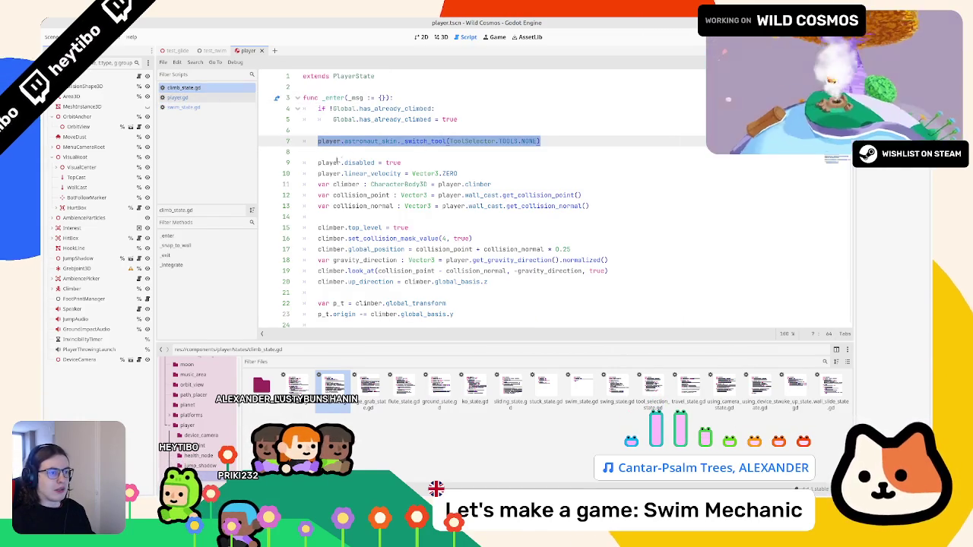
triple_click(342, 162)
mouse_move(497, 173)
left_mouse_down()
mouse_move(342, 140)
mouse_move(302, 162)
left_mouse_up()
left_click_drag(502, 185, 171, 160)
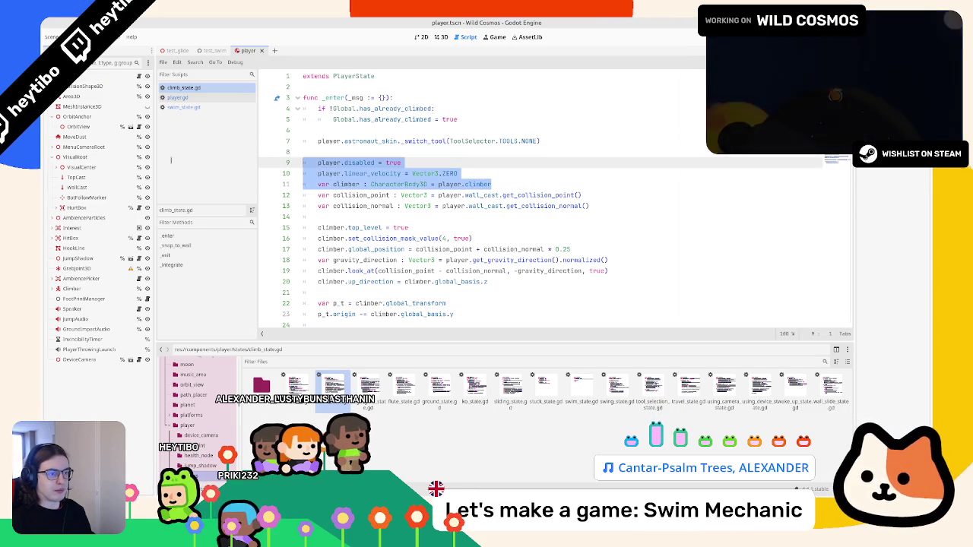
left_click(205, 107)
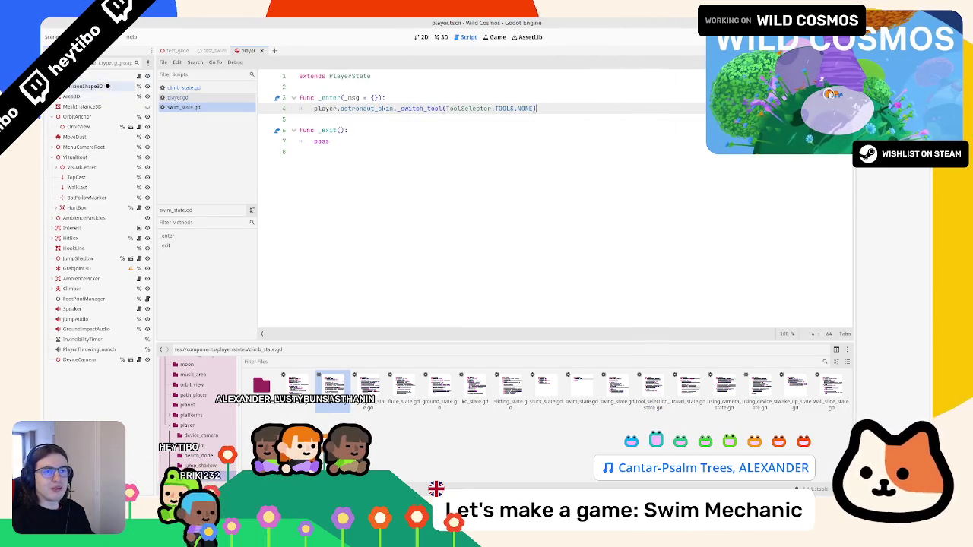
Collapse the OrbitAnchor and VisualRoot branches in the player's scene tree
left_click(52, 116)
left_click(51, 147)
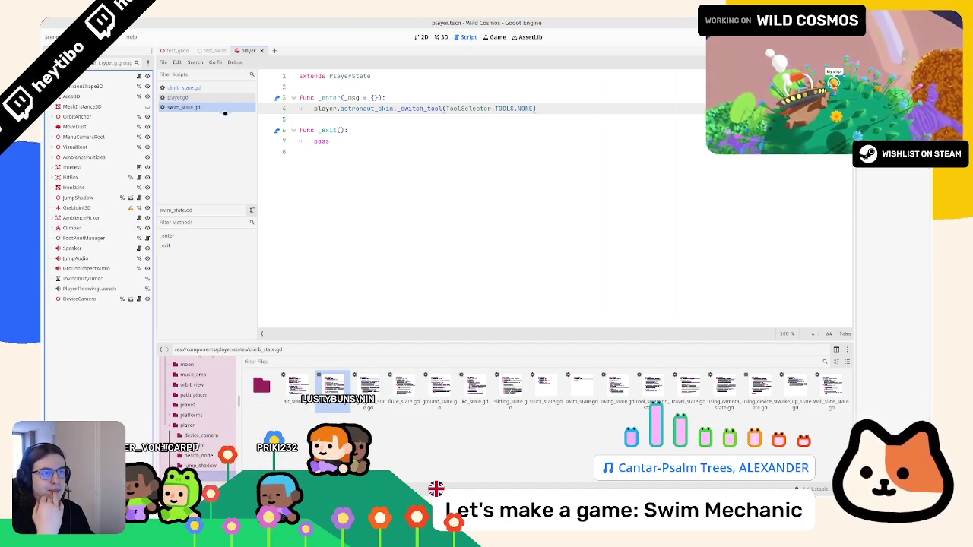
left_click(232, 89)
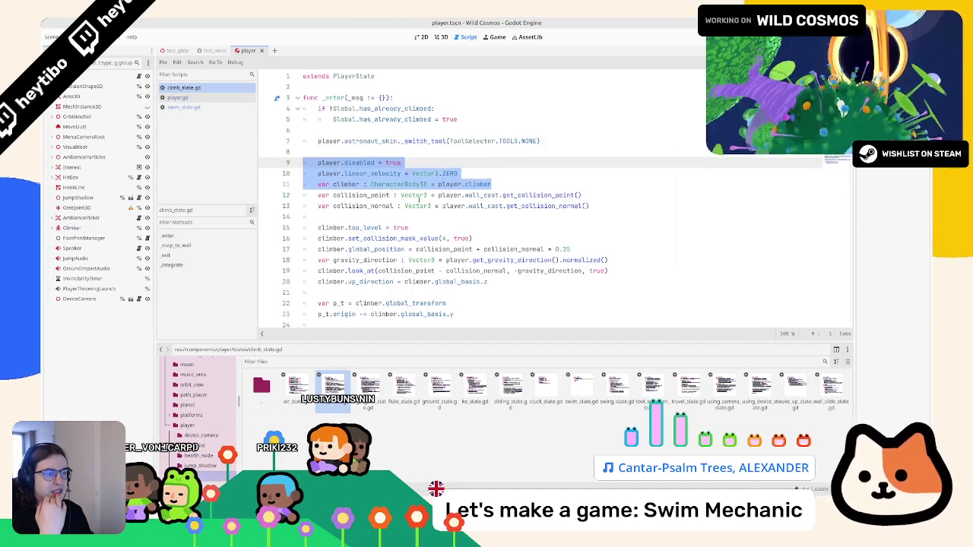
scroll(418, 199, "down", 12)
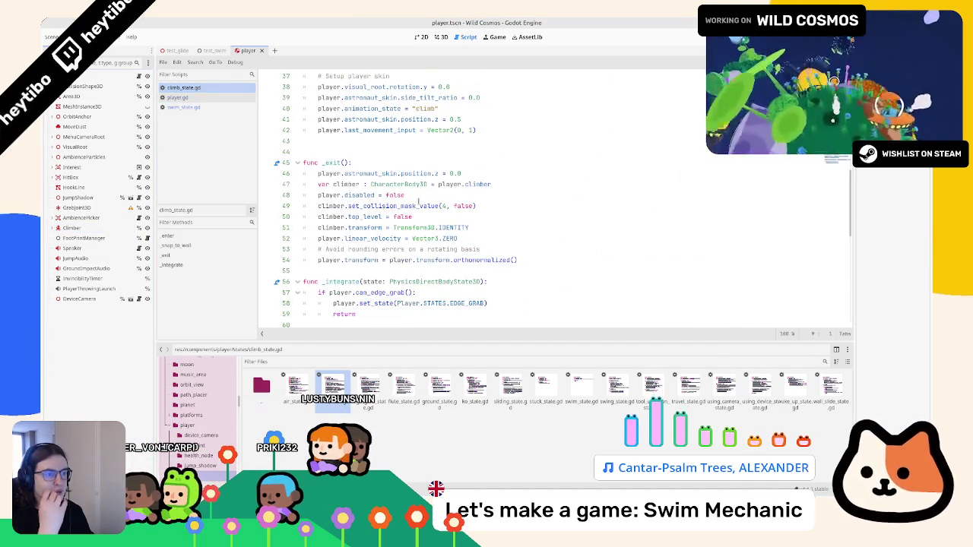
scroll(411, 202, "down", 3)
scroll(403, 205, "down", 8)
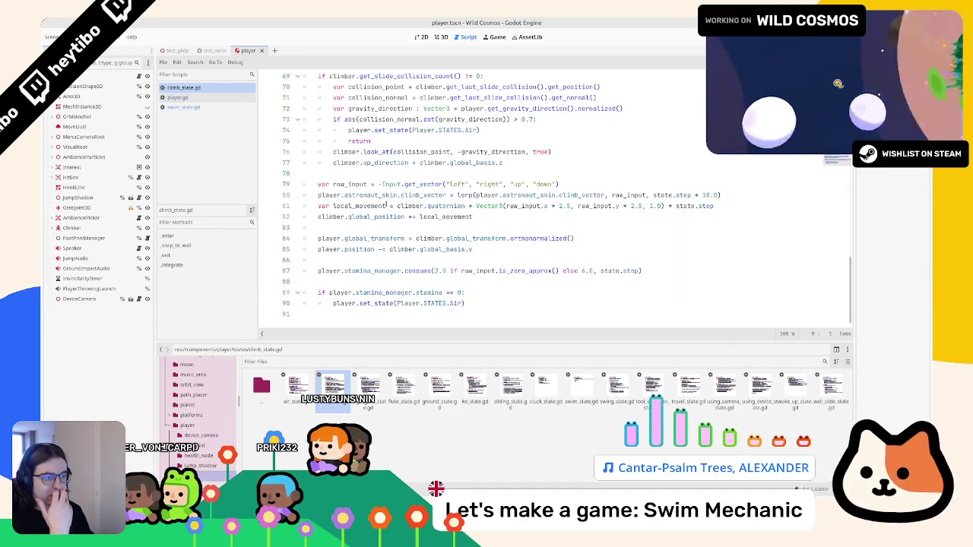
scroll(388, 204, "up", 10)
left_click(185, 108)
left_click_drag(185, 107, 190, 109)
left_click(191, 109)
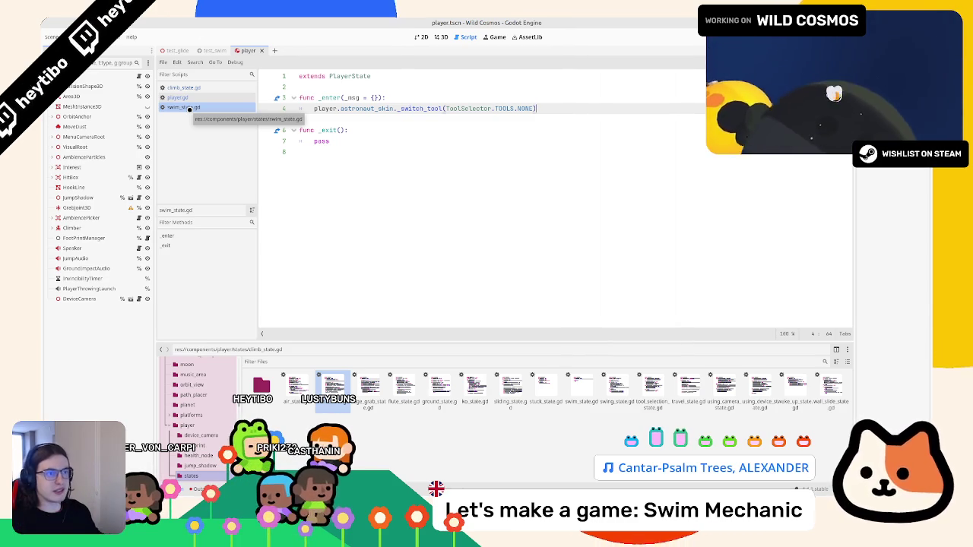
left_click(199, 87)
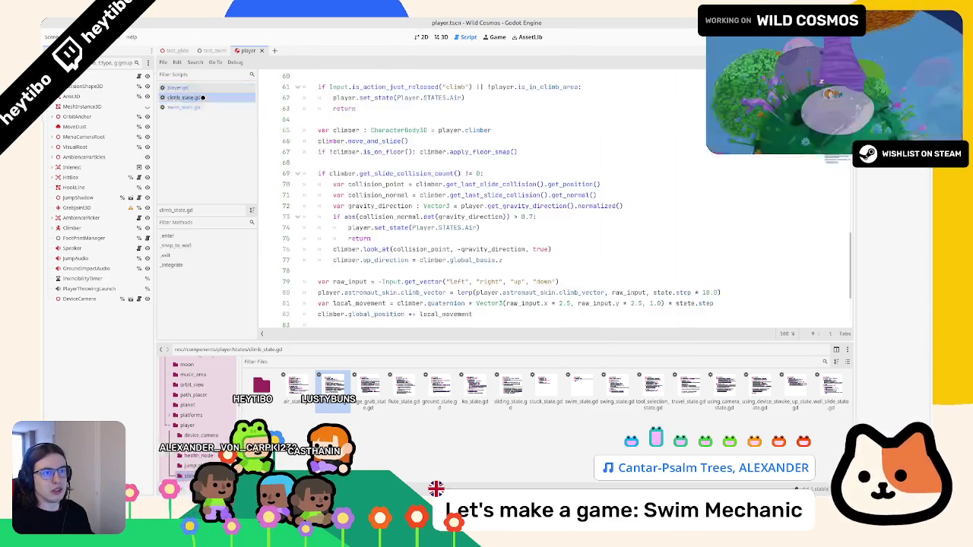
left_click(196, 98)
left_click(192, 107)
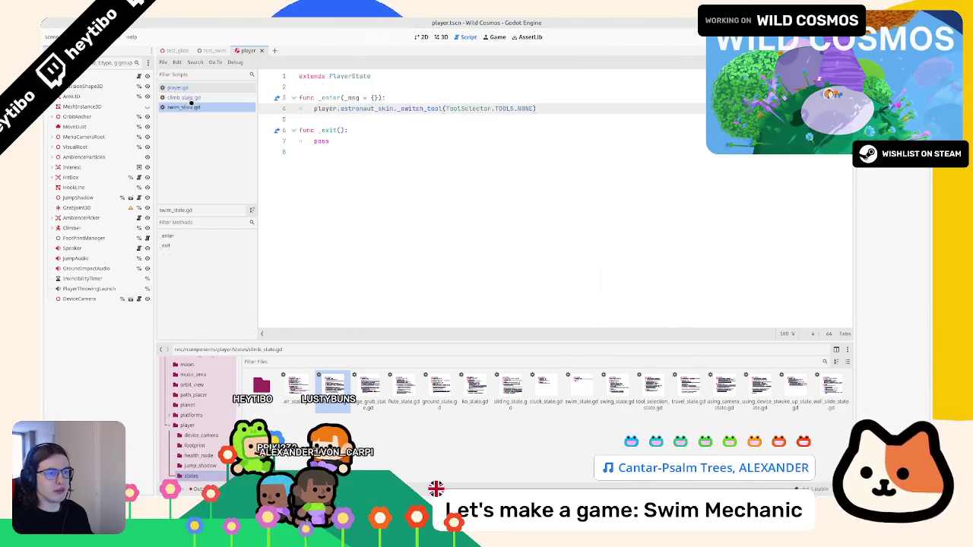
left_click(190, 98)
scroll(335, 199, "up", 6)
scroll(335, 199, "up", 10)
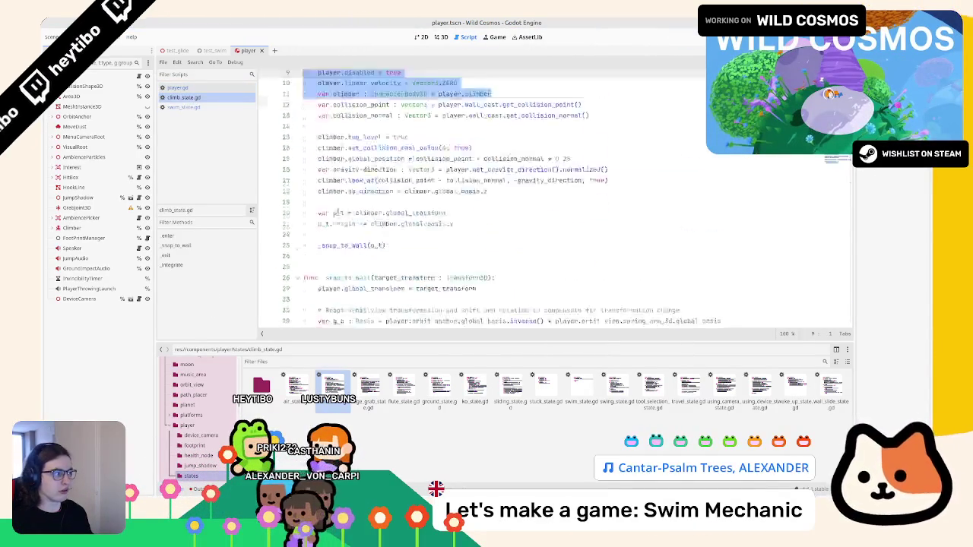
left_click_drag(304, 162, 491, 184)
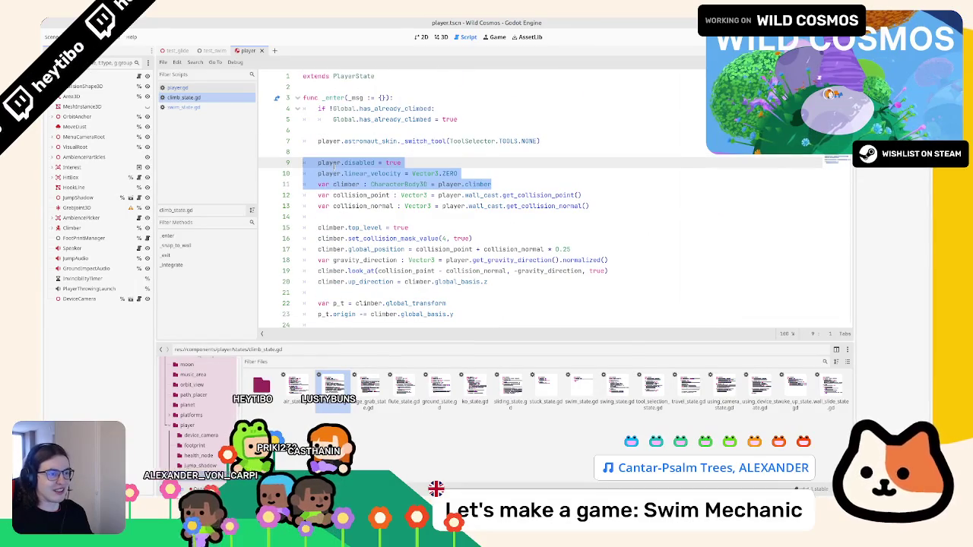
Paste climb_state's player-disabling, velocity-reset and climber lines into swim_state.gd's _enter
left_click_drag(335, 164, 333, 184)
key("ctrl+c")
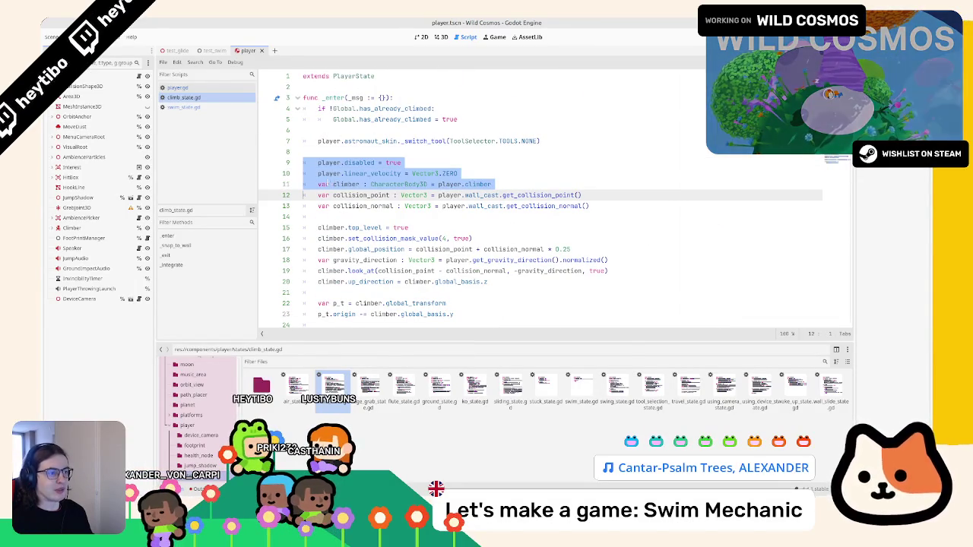
left_click(211, 102)
left_click(229, 107)
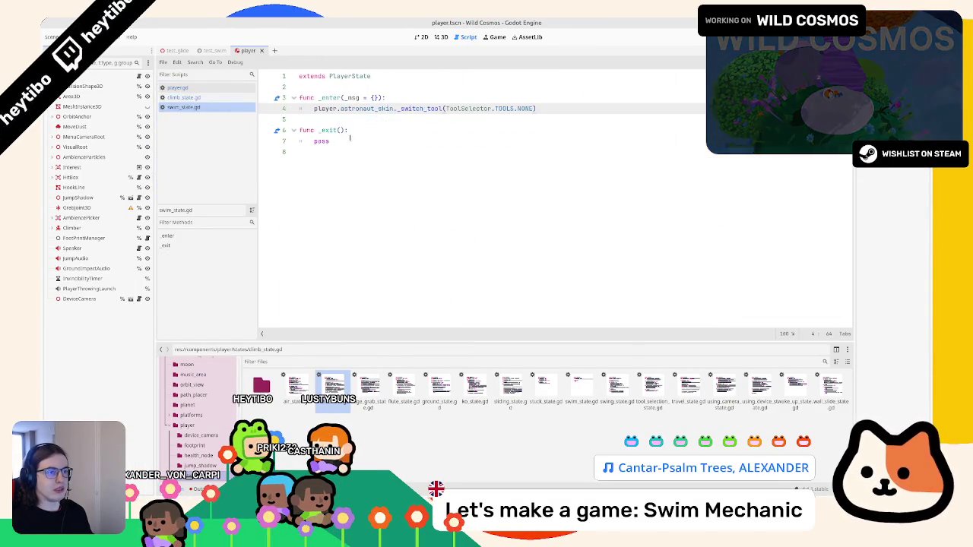
left_click(344, 119)
key("Return")
key("ctrl+v")
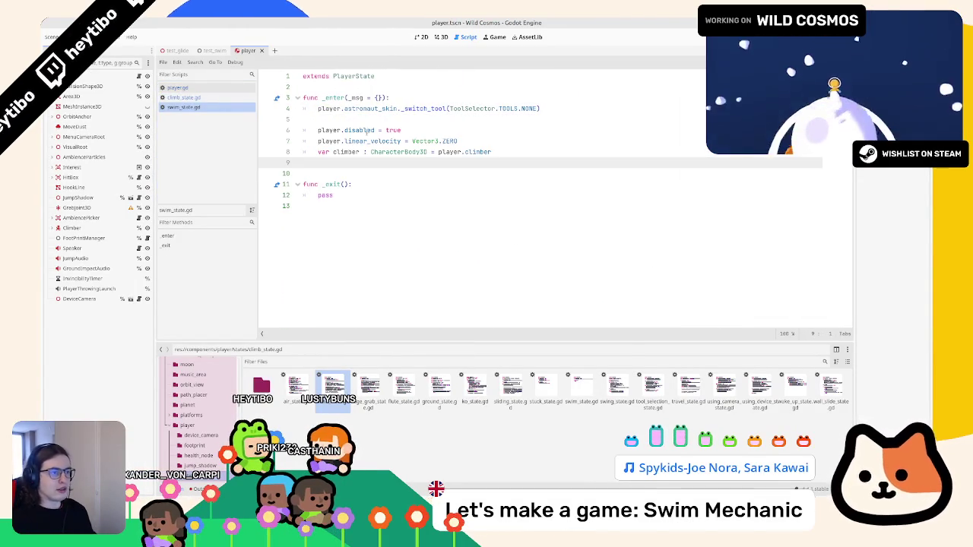
double_click(365, 130)
left_click_drag(345, 140, 458, 141)
left_click(327, 119)
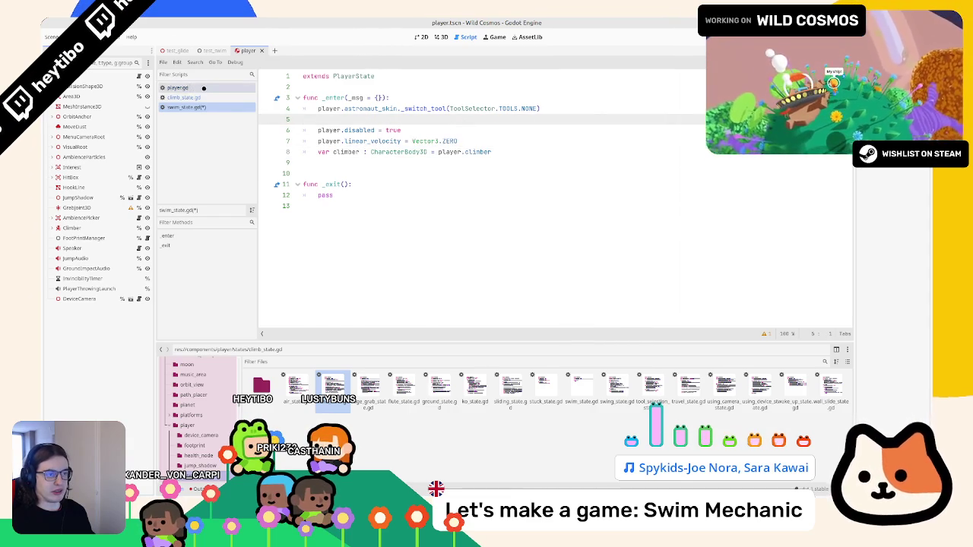
In climb_state.gd, fold _snap_to_wall and select the climber line in _exit
left_click(187, 95)
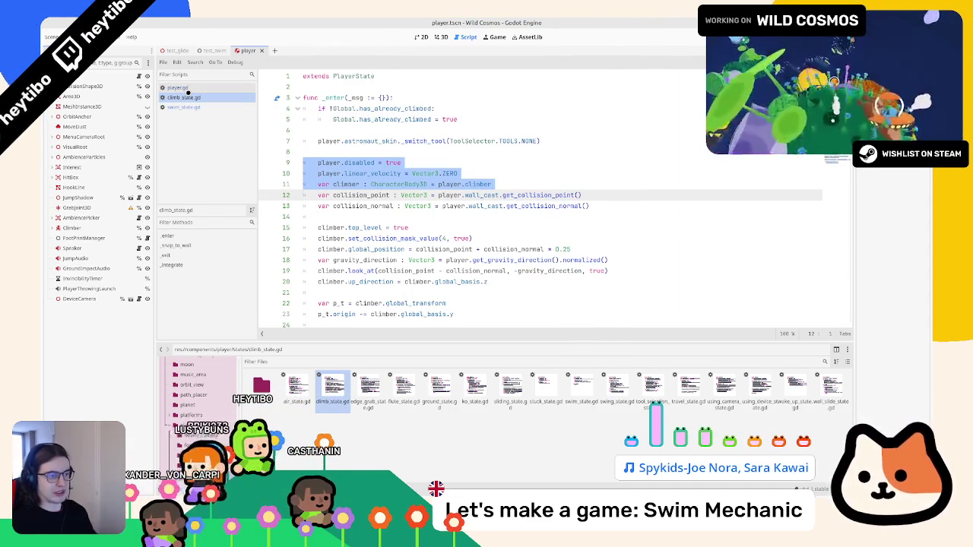
scroll(417, 180, "down", 2)
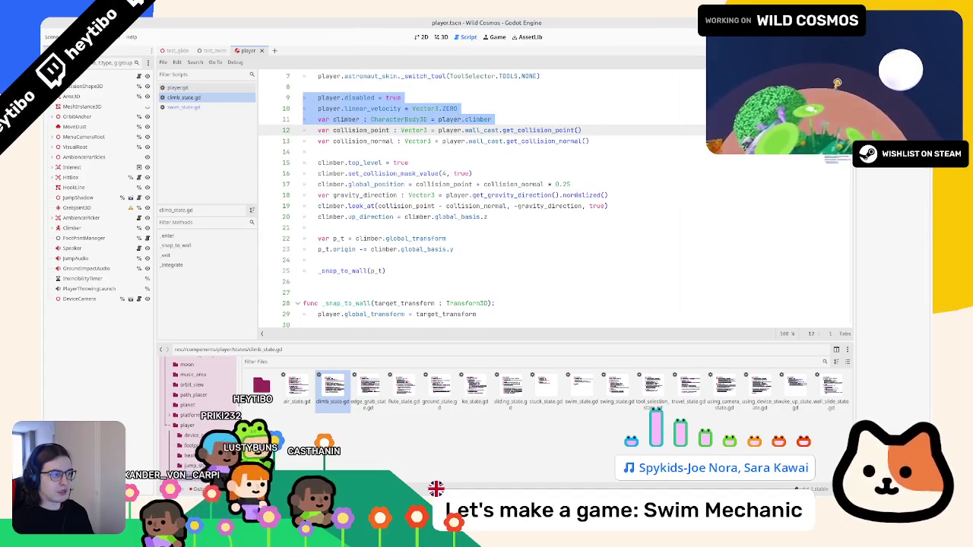
scroll(408, 197, "down", 2)
double_click(351, 209)
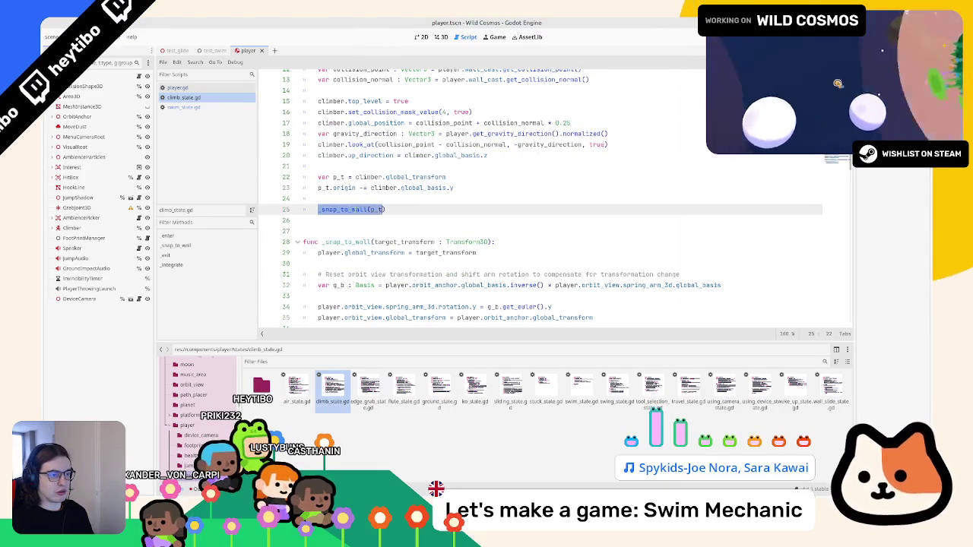
scroll(305, 161, "down", 3)
left_click(298, 142)
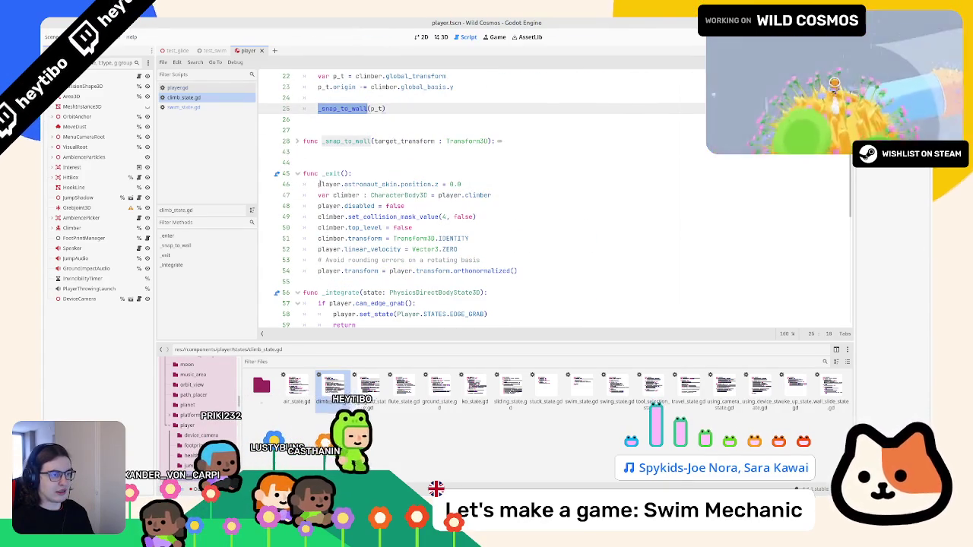
triple_click(319, 196)
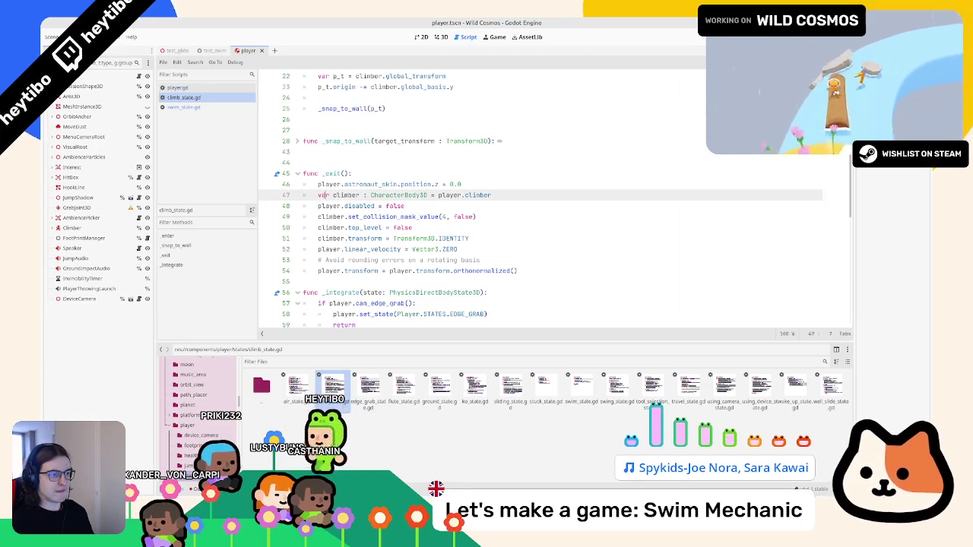
left_click(195, 107)
left_click(327, 237)
left_click(340, 168)
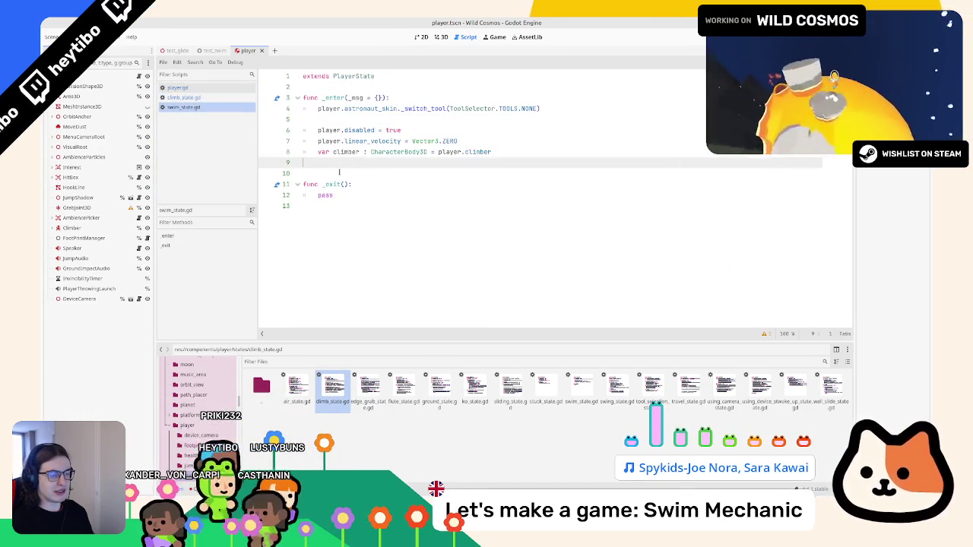
left_click(210, 85)
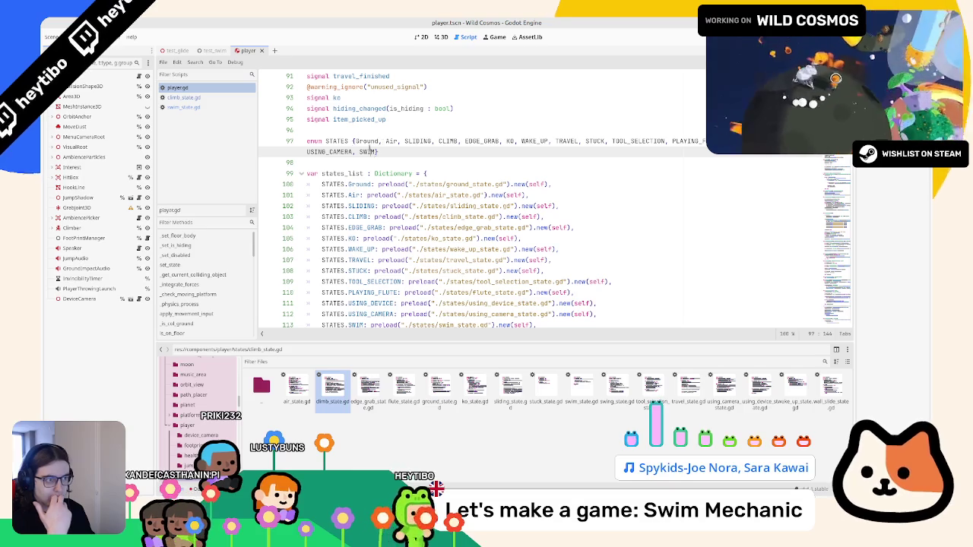
Fold player.gd's _set_floor_body, _set_is_hiding and _set_disabled functions
scroll(381, 145, "down", 2)
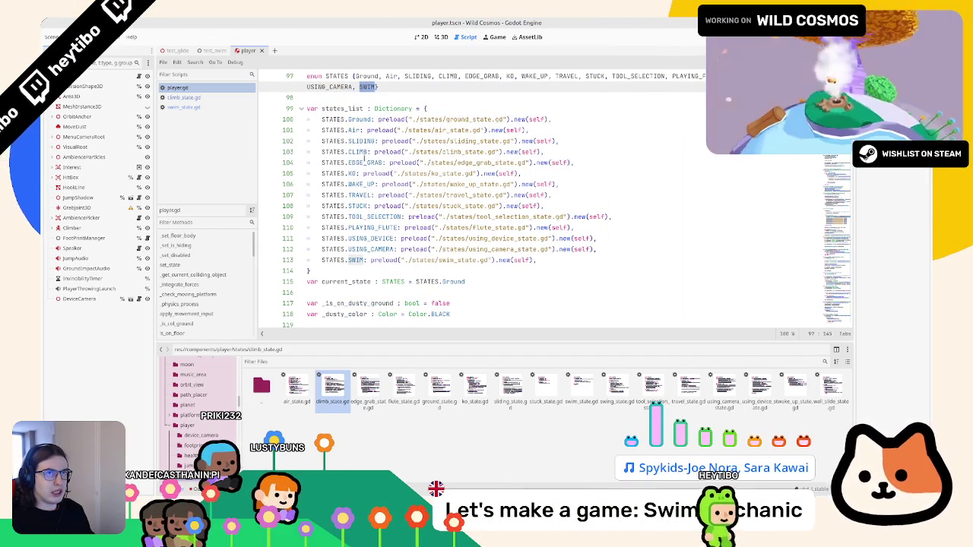
scroll(366, 159, "down", 4)
scroll(316, 250, "up", 2)
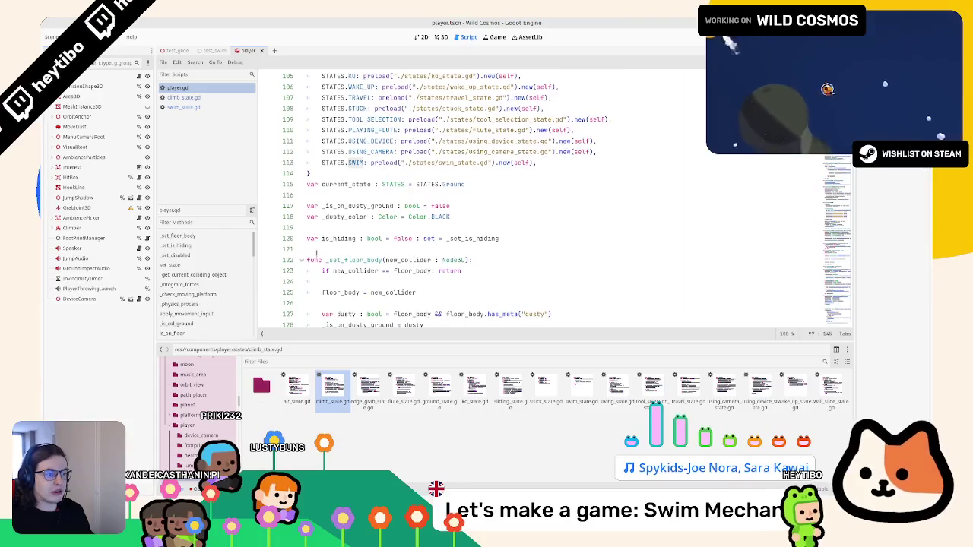
left_click(301, 259)
scroll(301, 229, "down", 2)
left_click(301, 217)
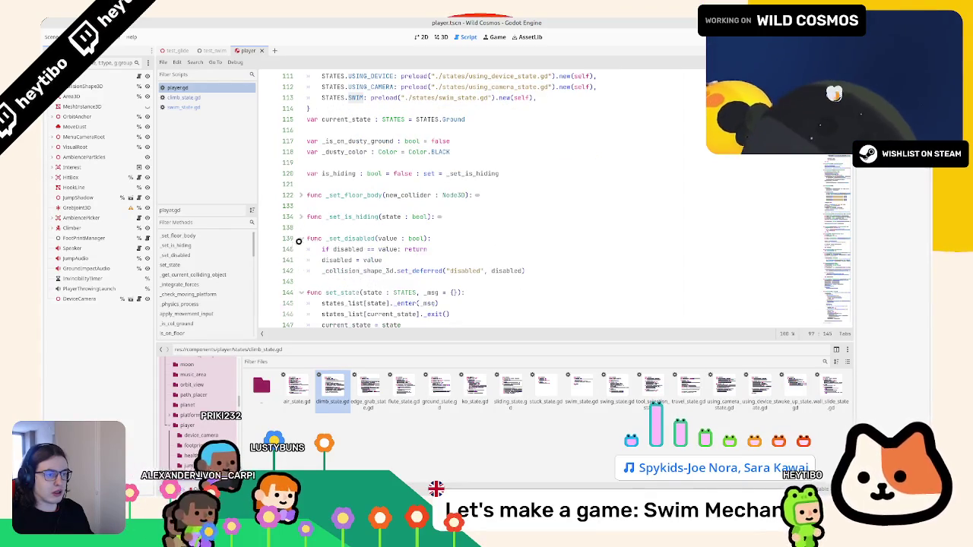
left_click(301, 238)
Search player.gd for 'bodyen' below the setter functions
key("ctrl+shift+Home")
left_click(316, 249)
key("ctrl+f")
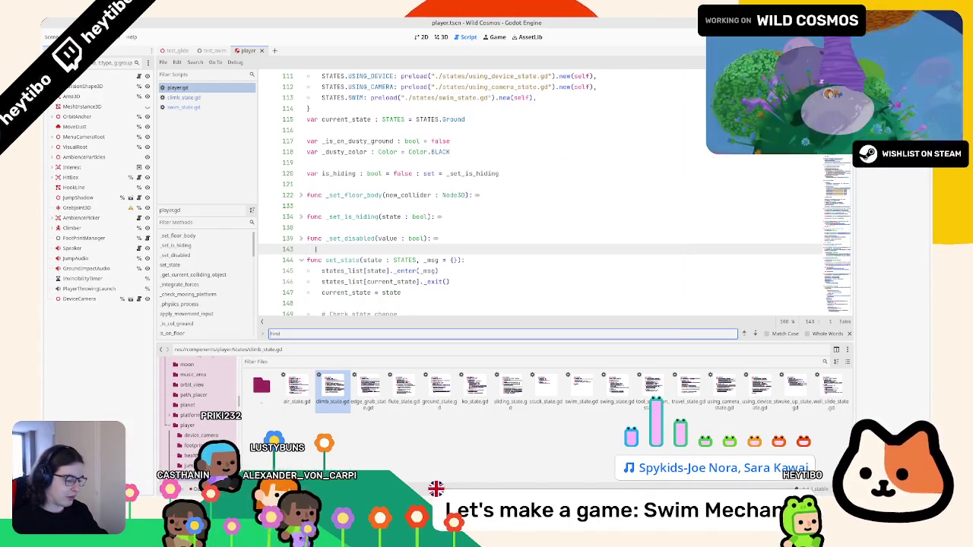
type("bodyenter")
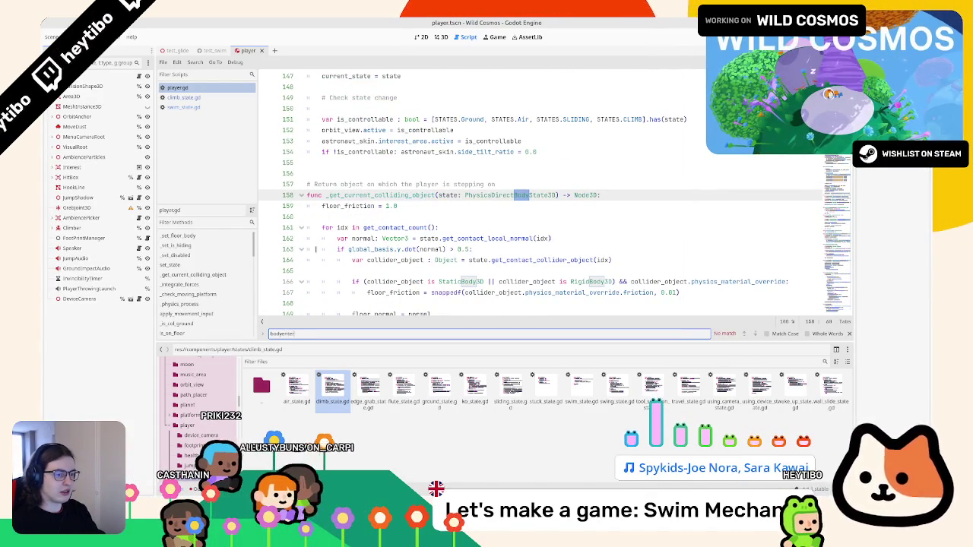
key("Escape")
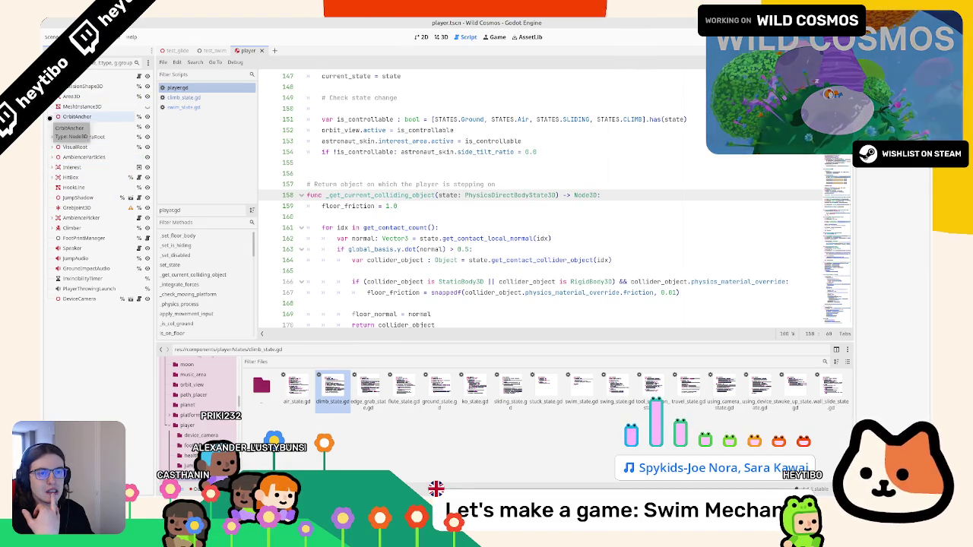
left_click(76, 96)
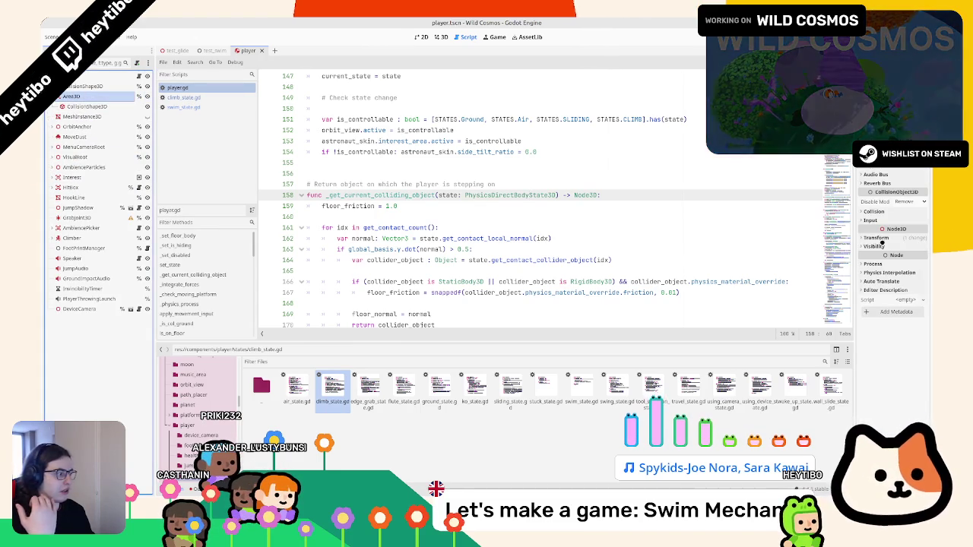
Turn on bit 14 in the Area3D's Collision Mask grid, widening the Inspector to reach it
left_click(860, 211)
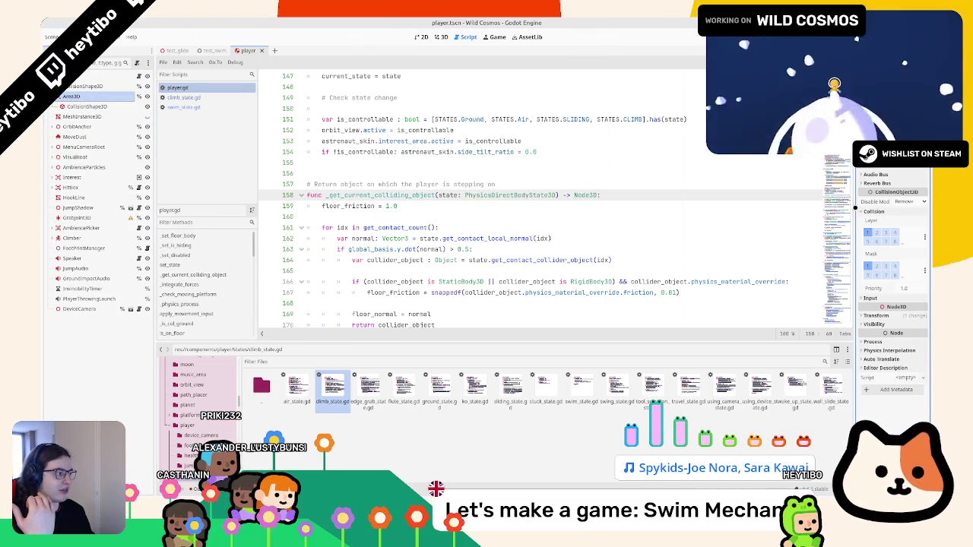
left_click_drag(854, 207, 586, 212)
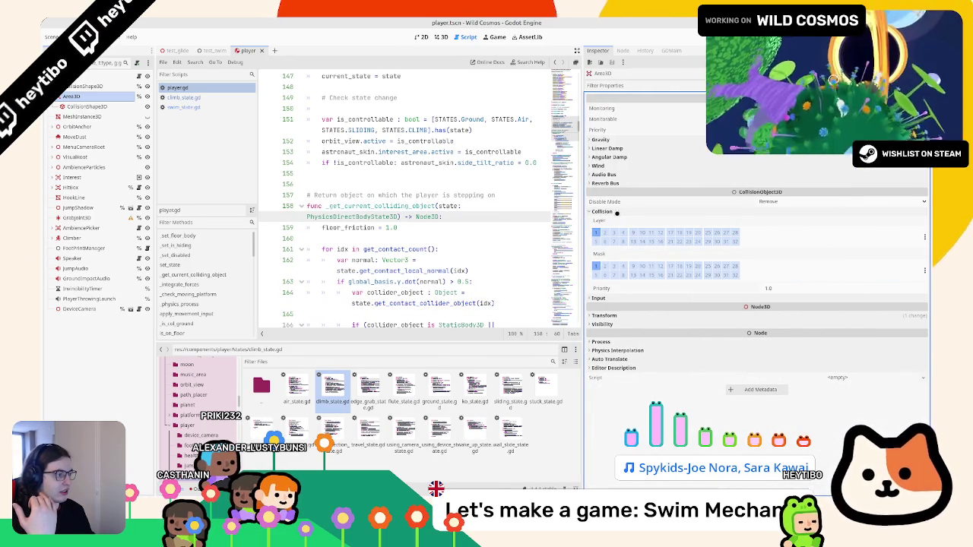
mouse_move(616, 217)
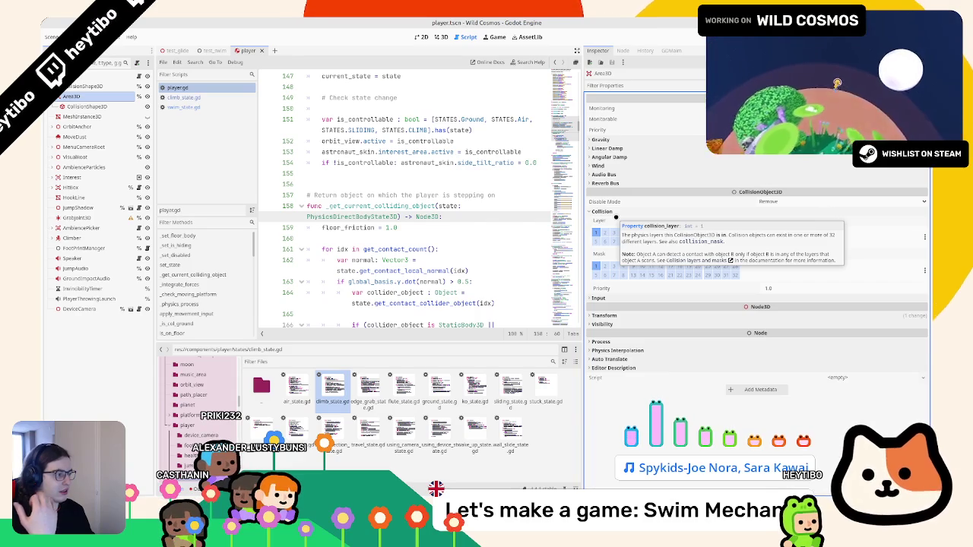
mouse_move(614, 253)
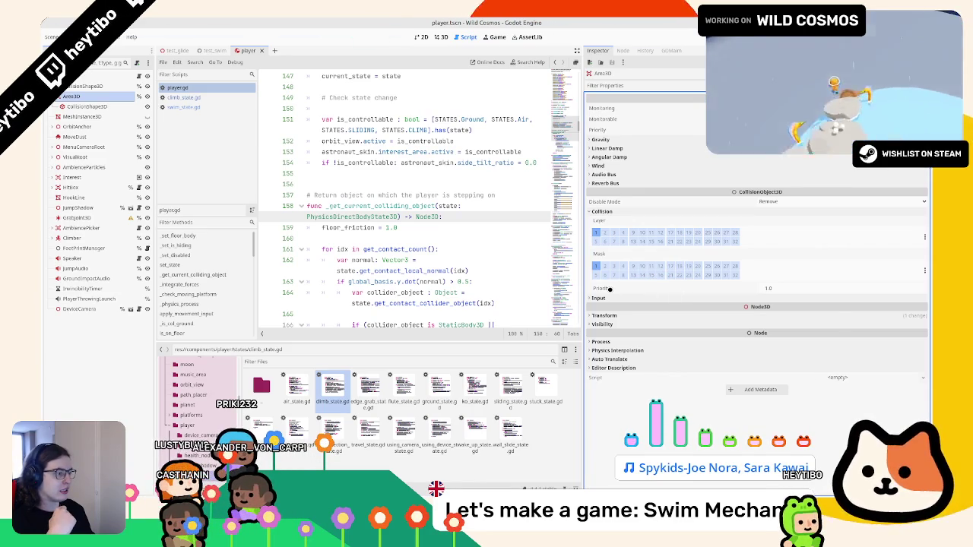
left_click(642, 275)
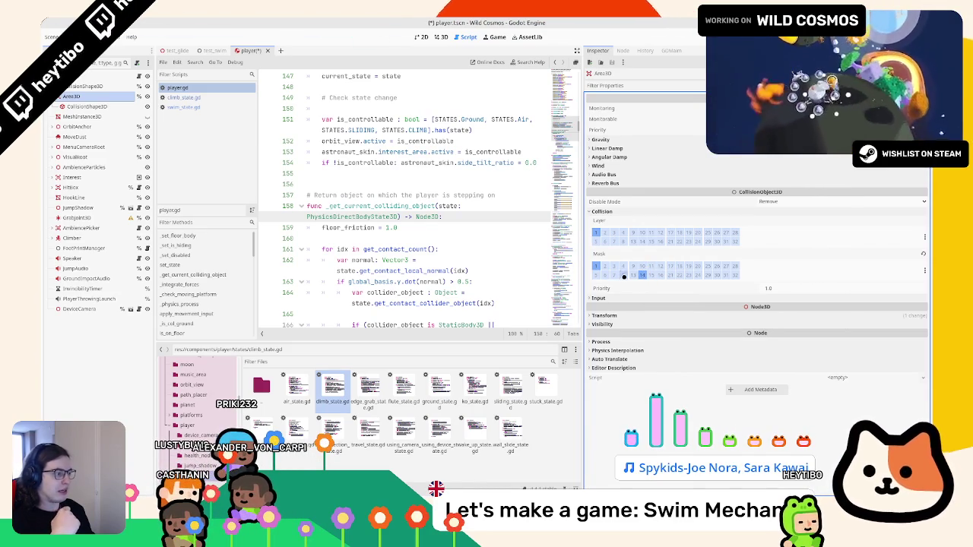
mouse_move(583, 261)
left_mouse_down()
mouse_move(650, 266)
mouse_move(618, 267)
left_mouse_up()
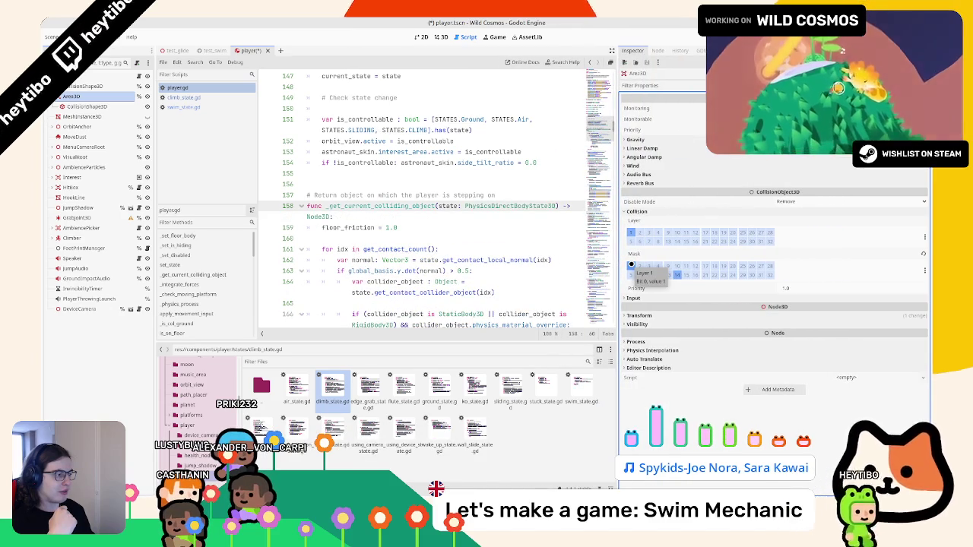
left_click(518, 241)
key("ctrl+f")
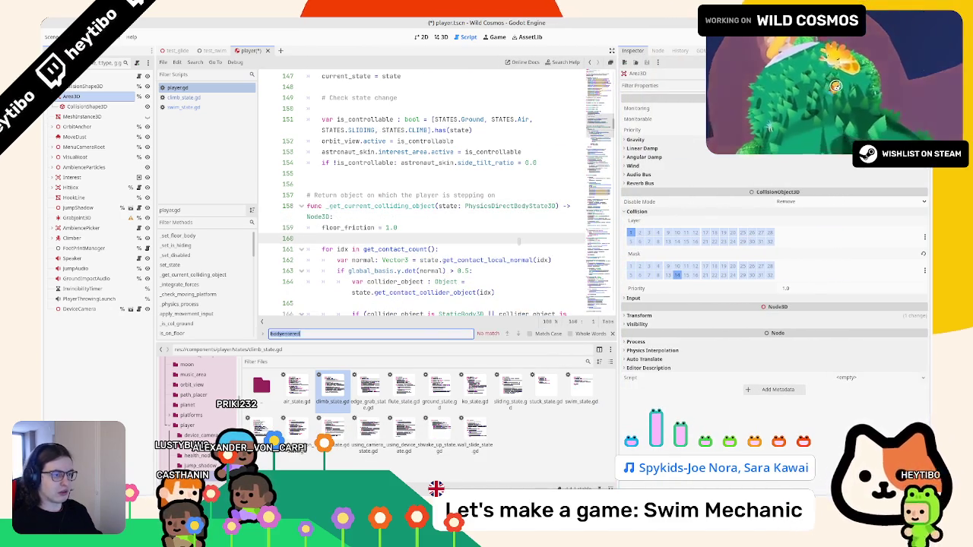
Search player.gd for 'area_3d.' to reach the area signal connections at line 360
type("area")
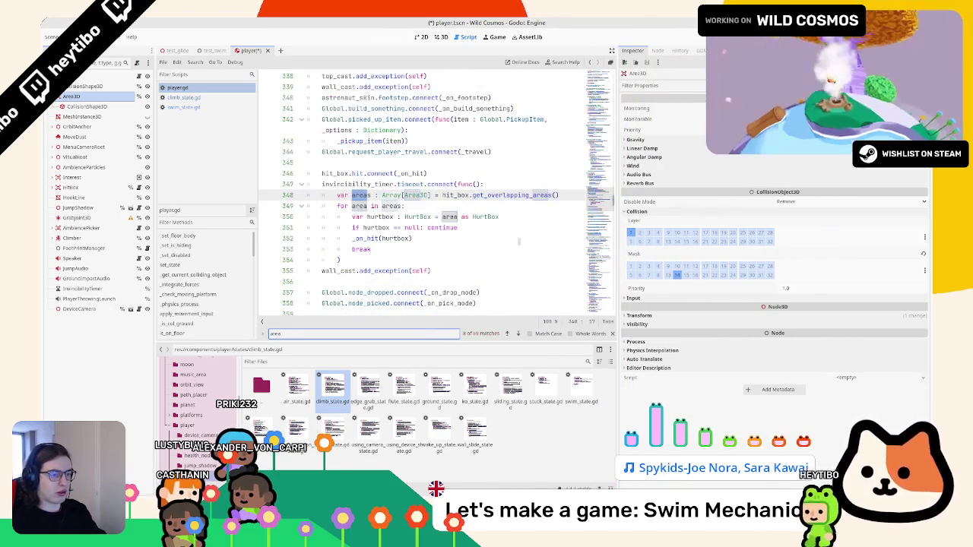
type("_3d")
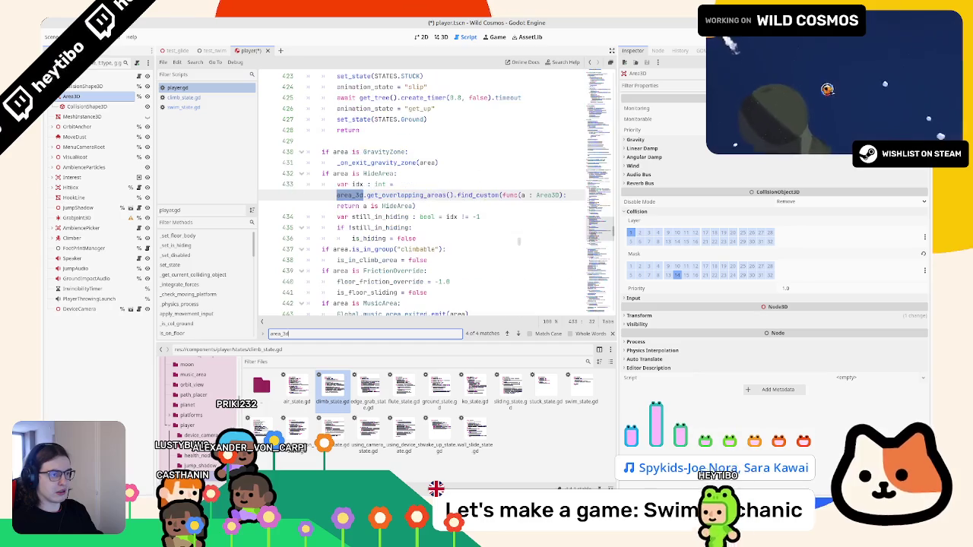
type(".")
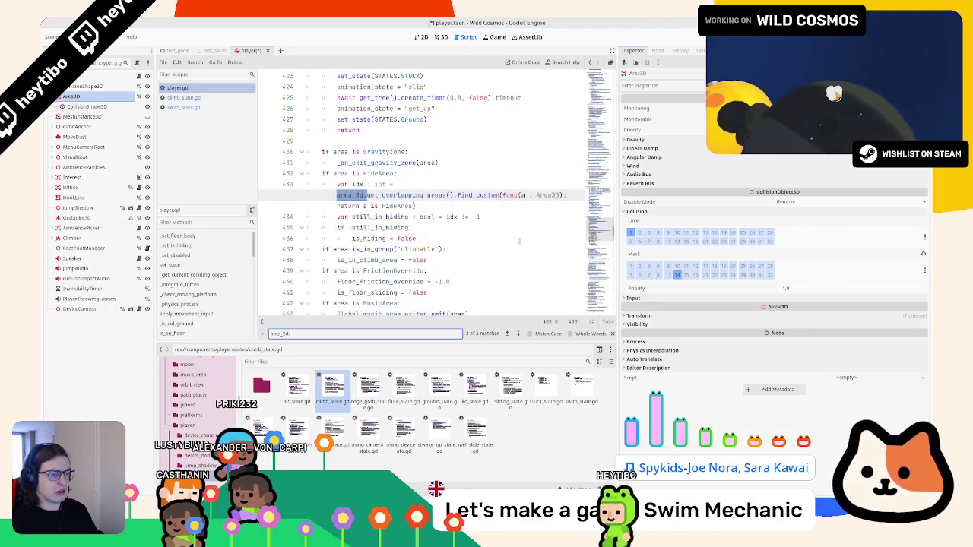
key("Return")
key("Return")
key("Return")
key("Escape")
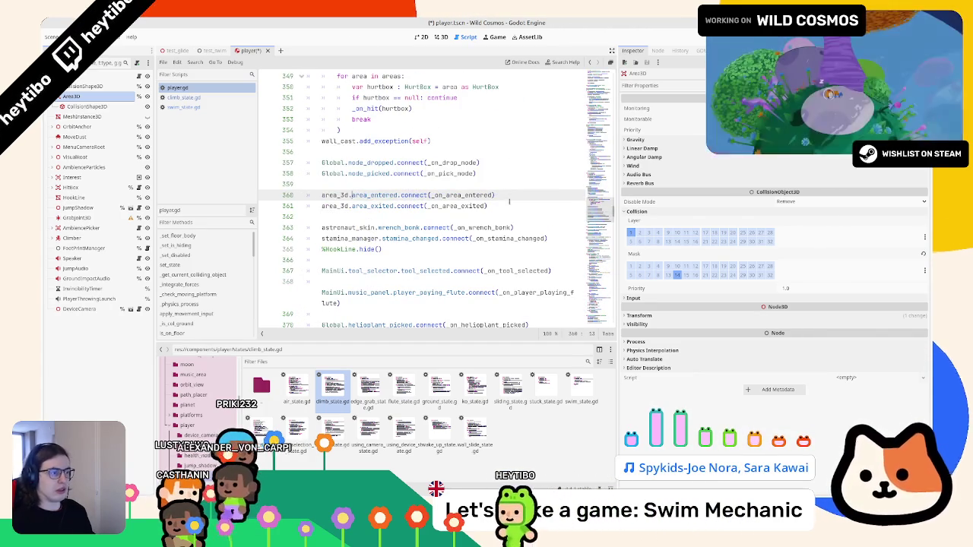
Add an area_3d.body_entered line at 362 and tick the Swim mask bit on Area3D
left_click(508, 203)
key("Return")
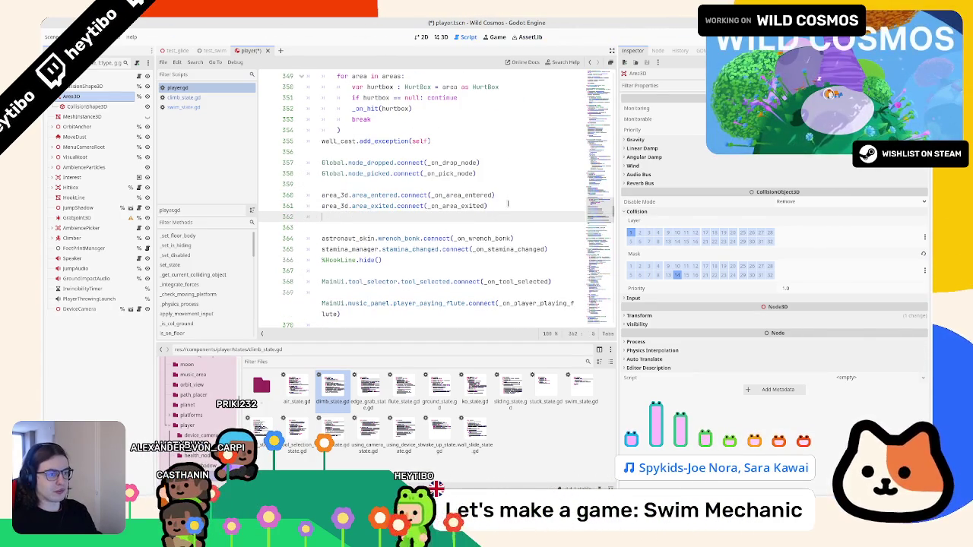
left_click_drag(321, 196, 487, 206)
key("ctrl+c")
left_click(470, 218)
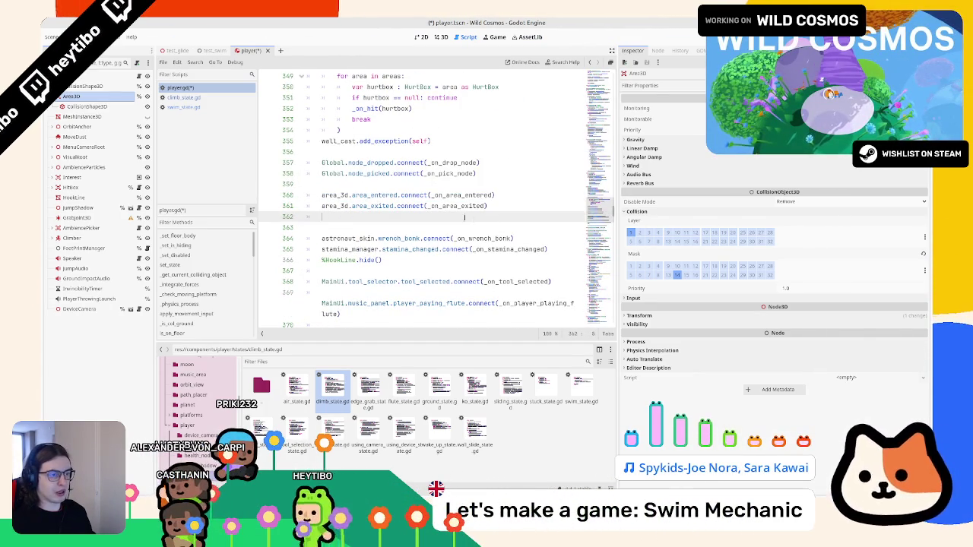
key("ctrl+v")
key("ctrl+shift+Left")
key("ctrl+shift+Left")
key("ctrl+shift+Left")
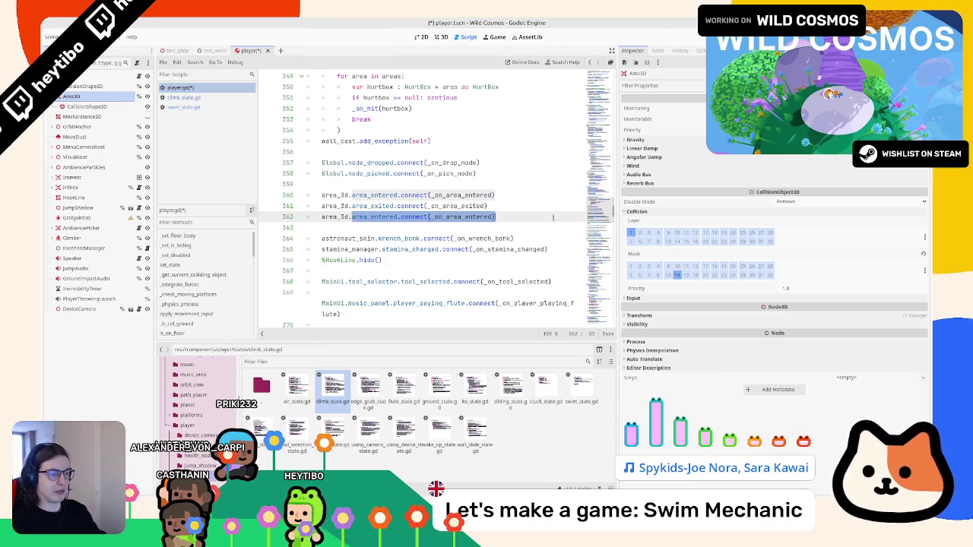
type("body")
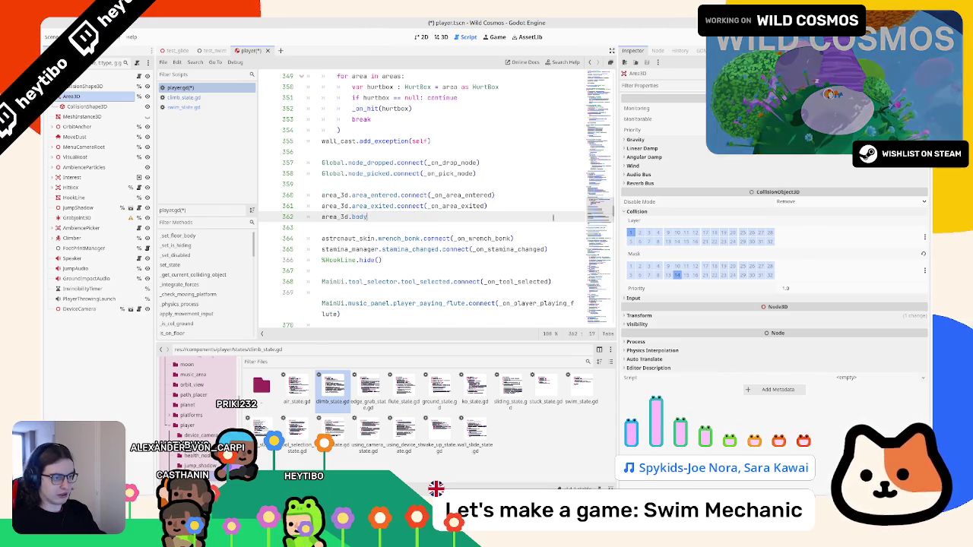
type("e_entered")
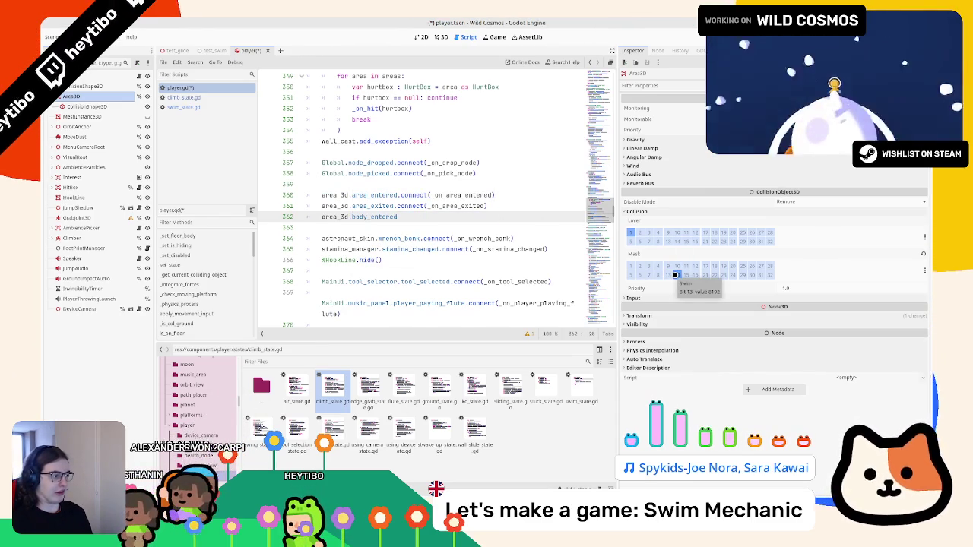
left_click(677, 276)
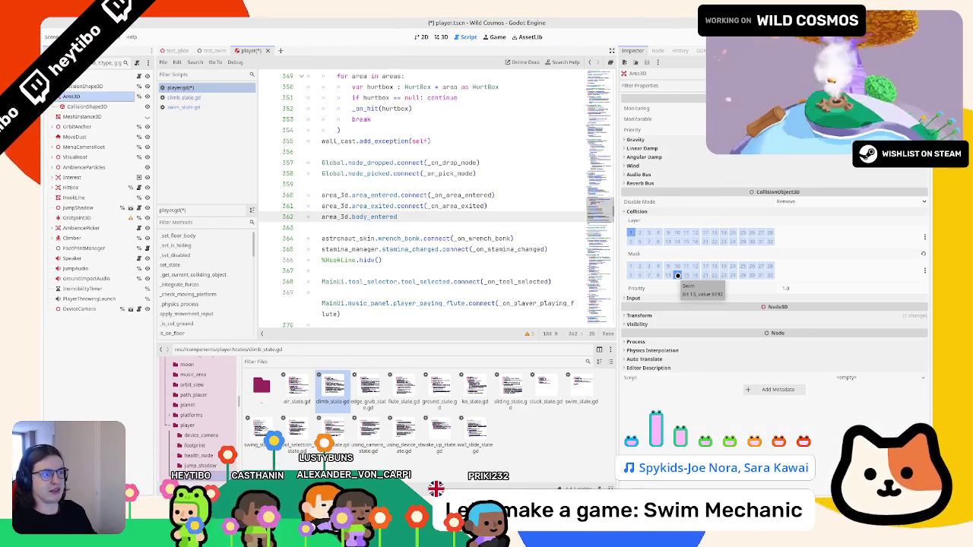
Complete line 362 as area_3d.body_entered.connect(_on_body_entered)
left_click(677, 275)
type("connect")
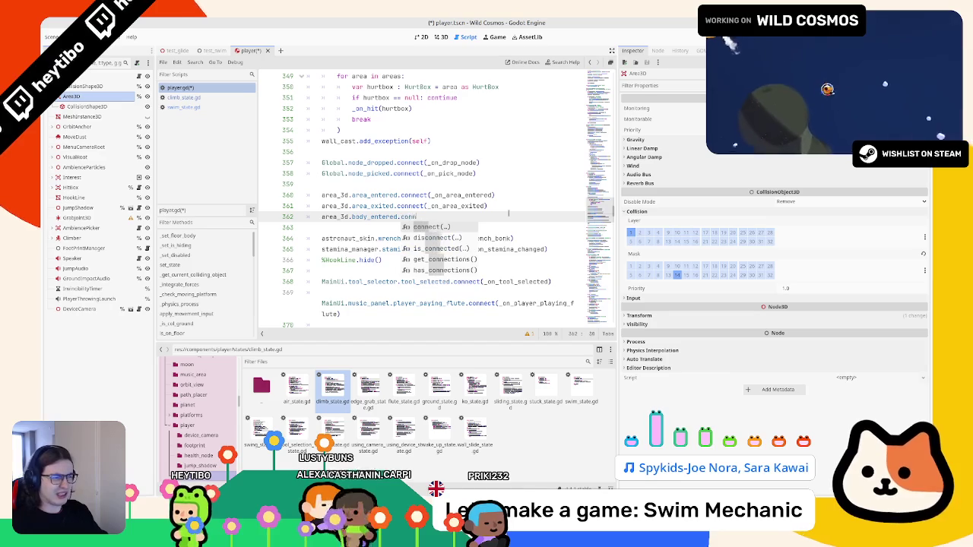
key("Return")
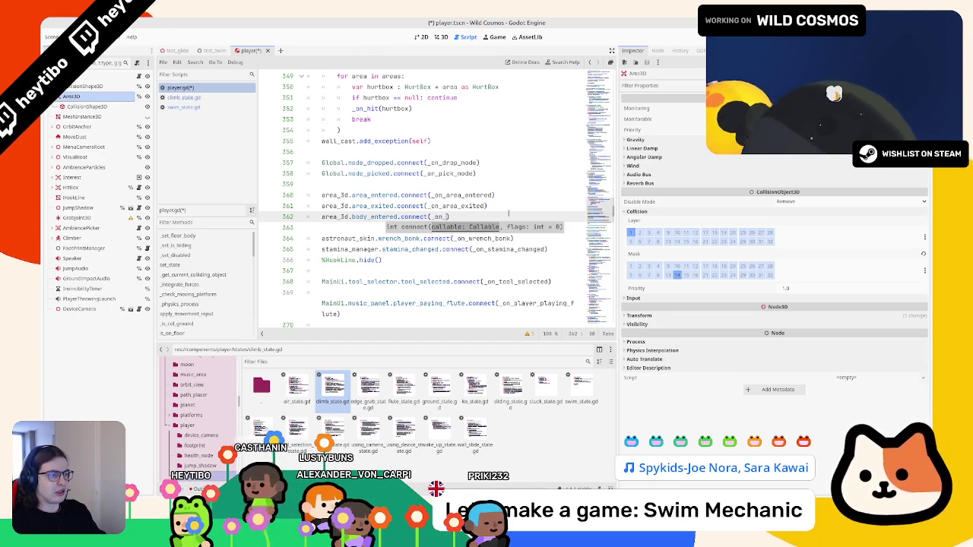
type("on_body_e")
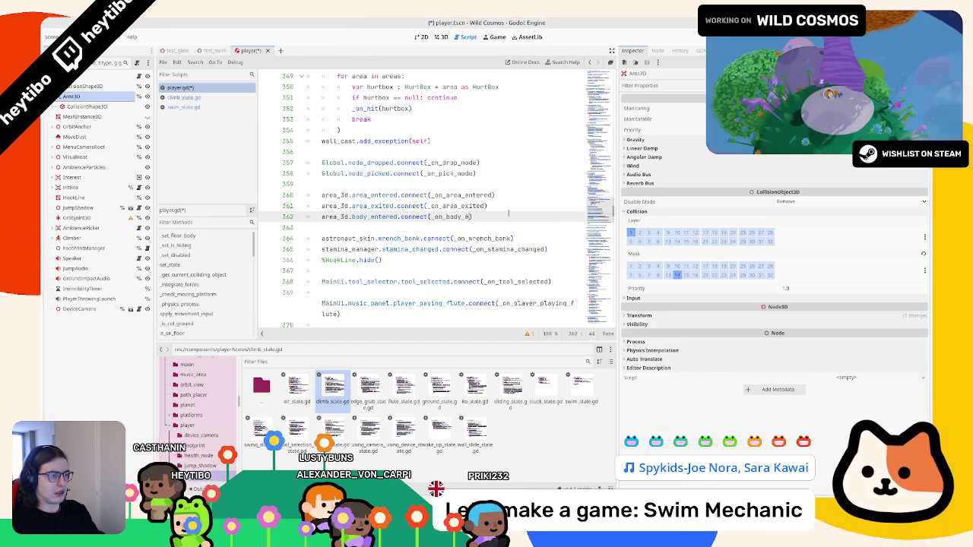
type("ntered")
key("ctrl+shift+Left")
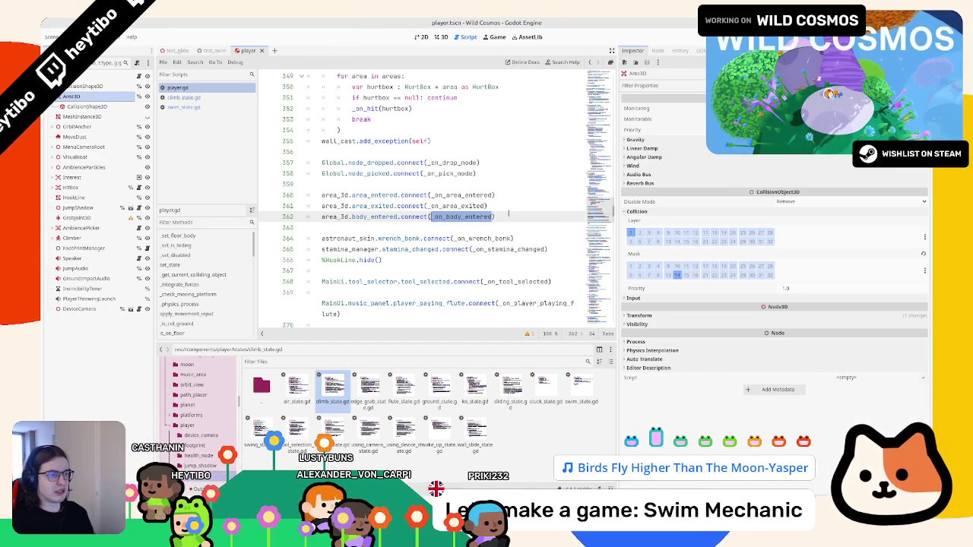
Fold the _on_area_entered and _on_area_exited functions to make room below them
double_click(374, 194)
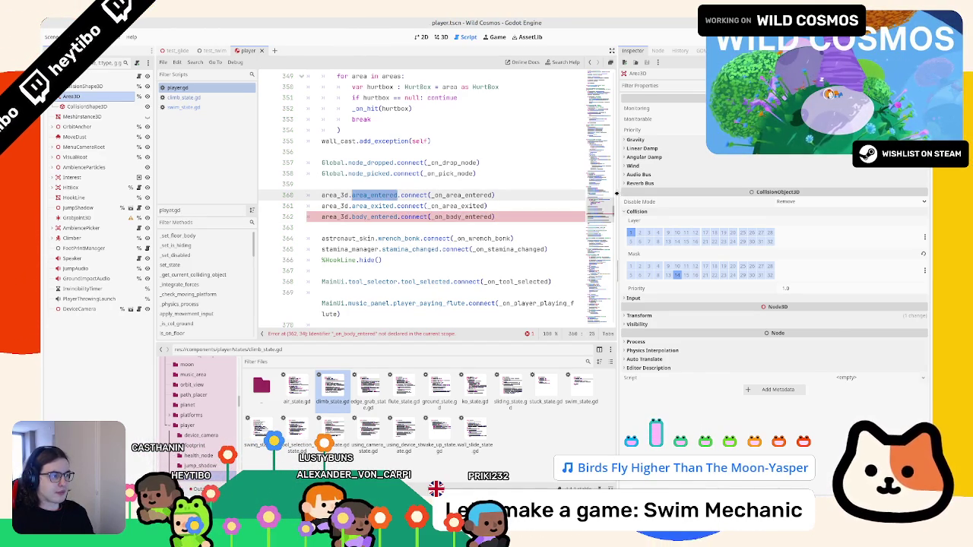
left_click_drag(617, 194, 721, 193)
left_click(446, 197, "ctrl")
scroll(380, 183, "down", 3)
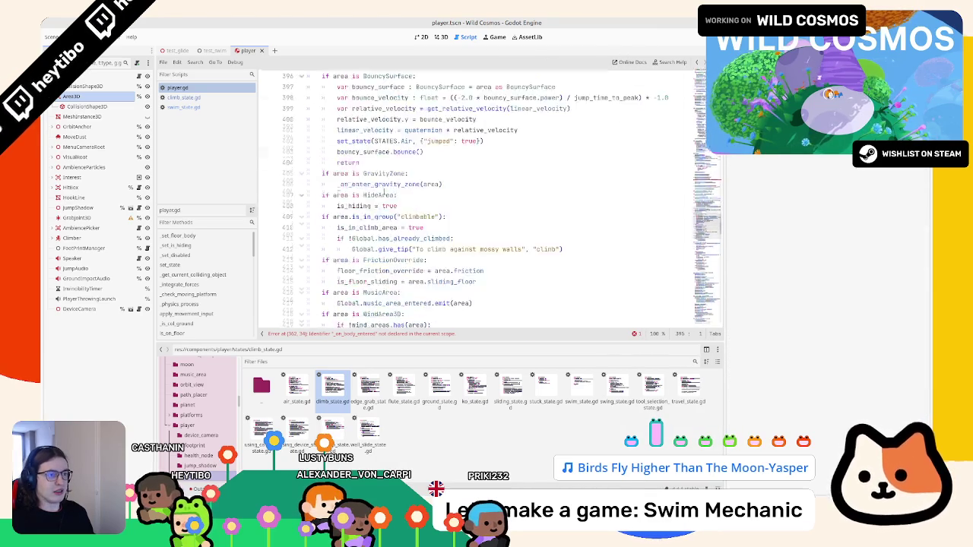
scroll(342, 172, "up", 2)
left_click(301, 163)
left_click(301, 184)
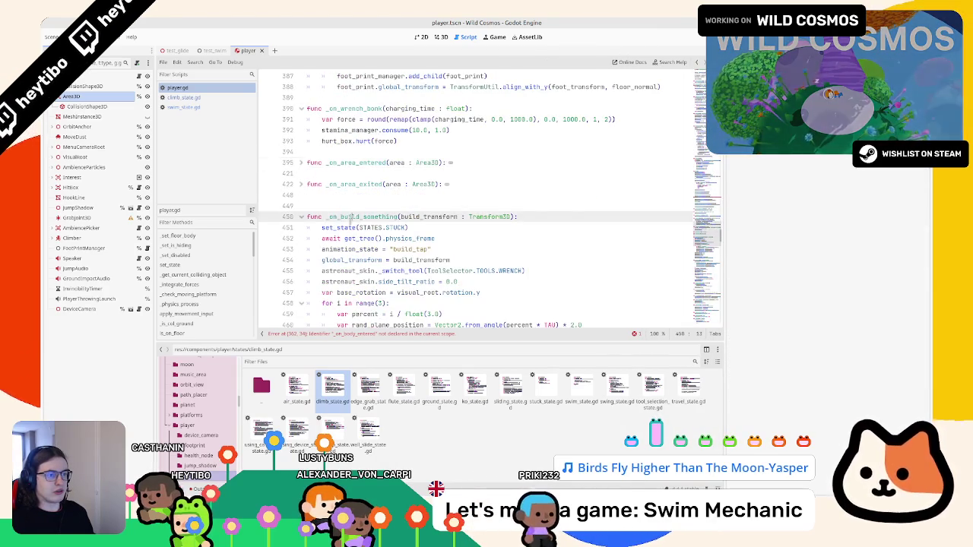
left_click(357, 201)
Write func _on_body_entered(body : Node3D) that calls print(body), then run the game with F5
type("func _on_body_entered()")
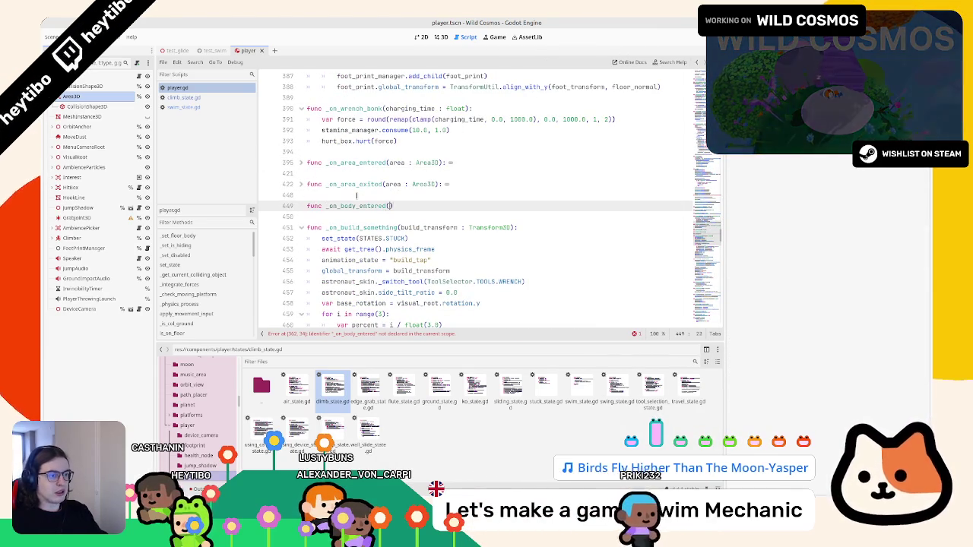
type(":")
key("Return")
type("pass")
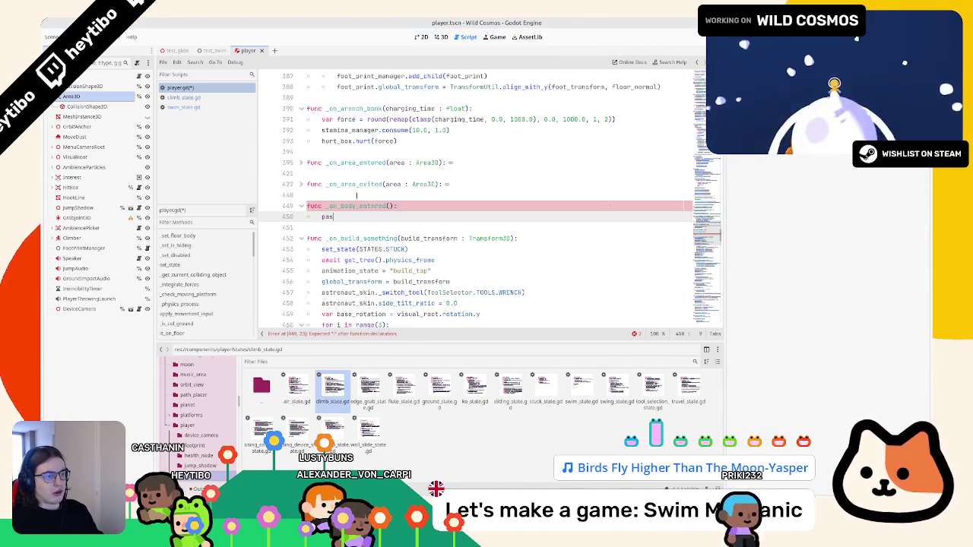
key("End")
key("Left")
key("Left")
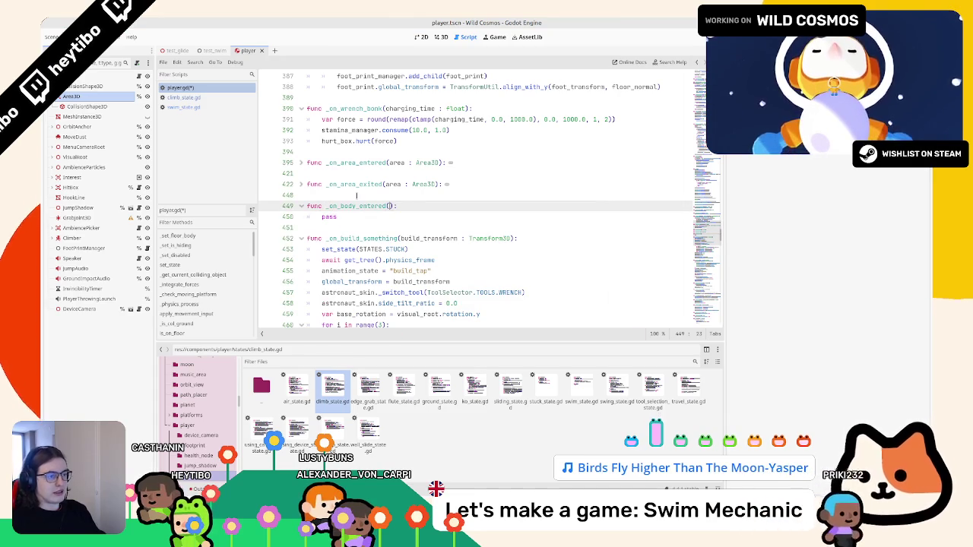
type("body : Node3D")
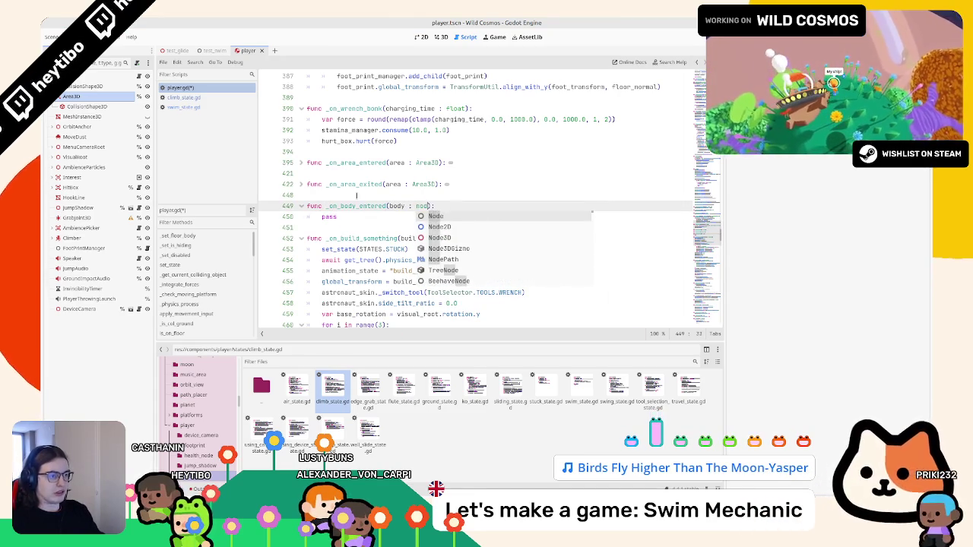
key("Down")
type("r")
key("Return")
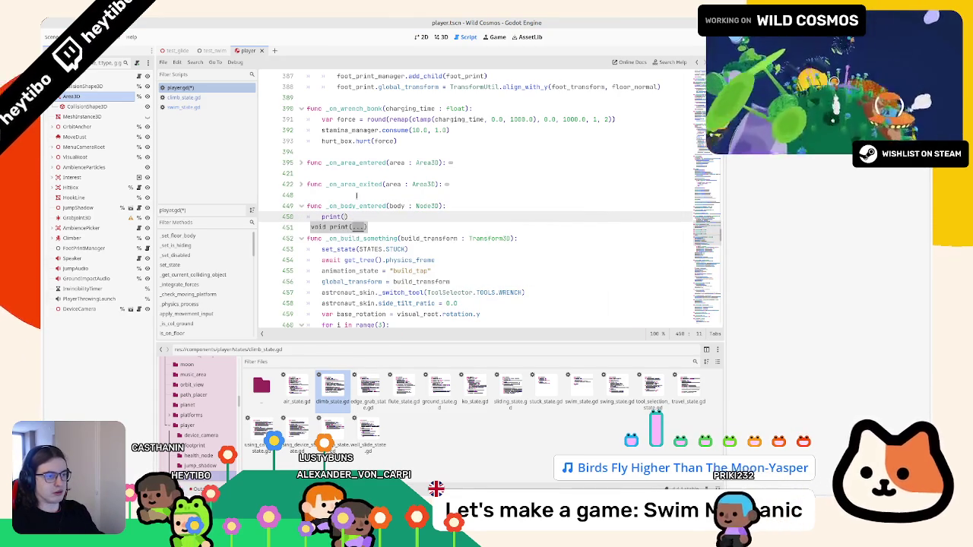
type("body")
key("F5")
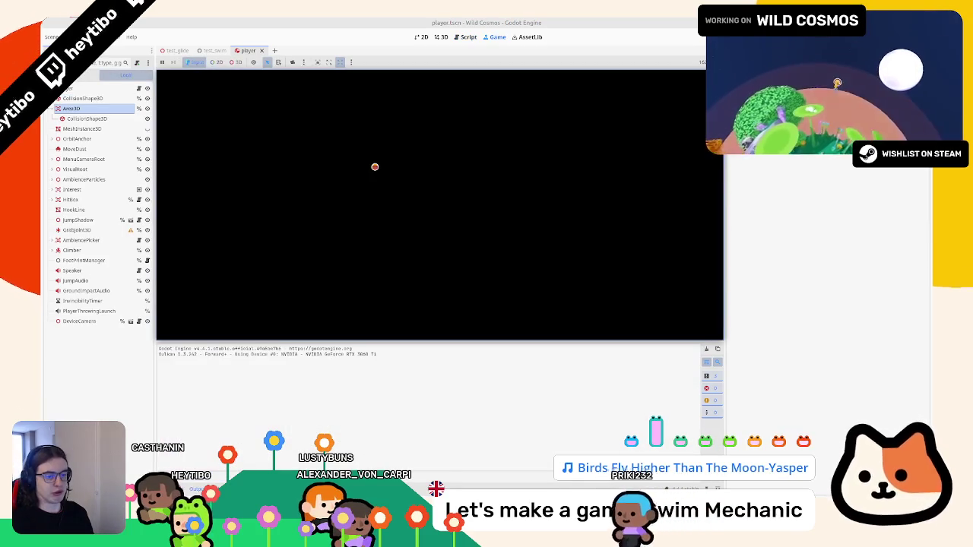
Run the test_swim scene instead and make the astronaut jump off the planet
key("alt+Tab")
key("alt+Tab")
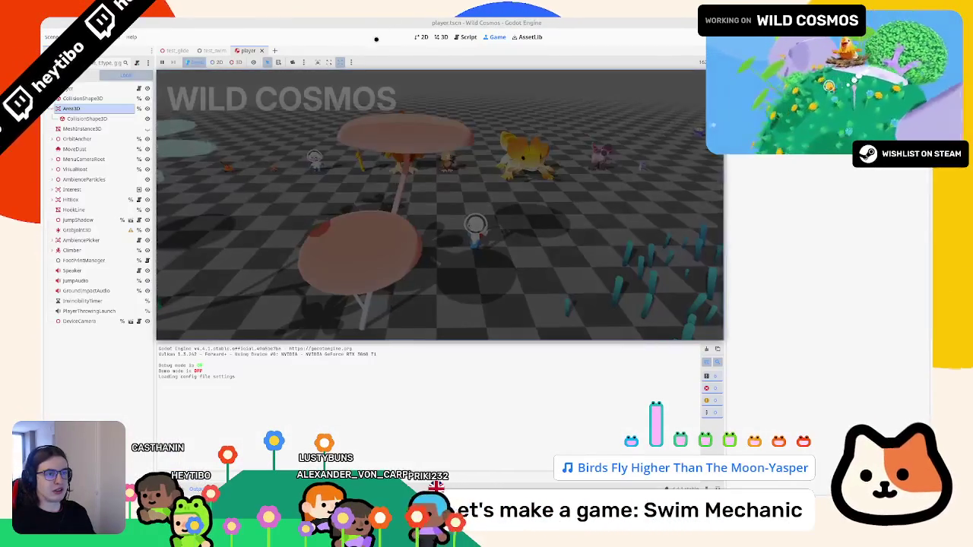
key("ctrl+shift+Tab")
key("F6")
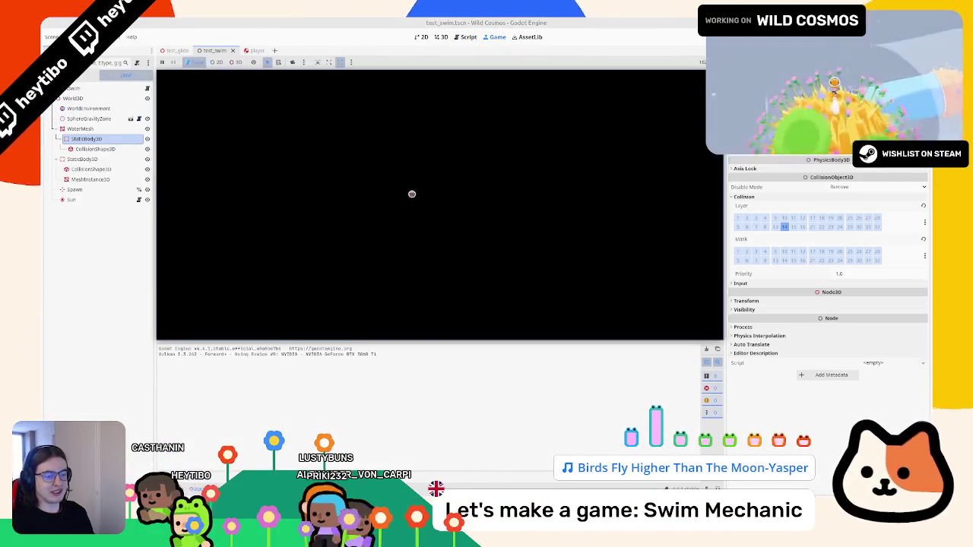
key("space")
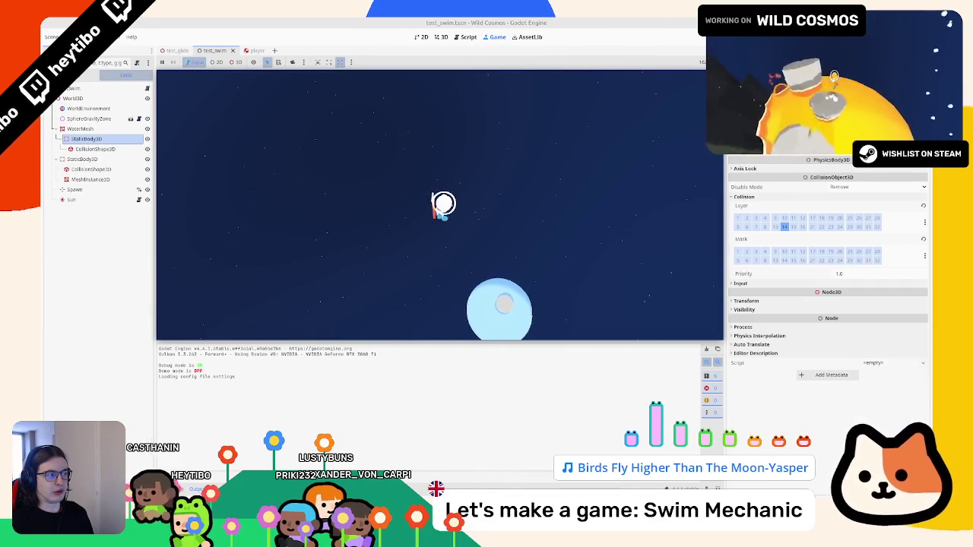
Restart the swim test, then pause and stop the game
key("alt+Tab")
key("alt+Tab")
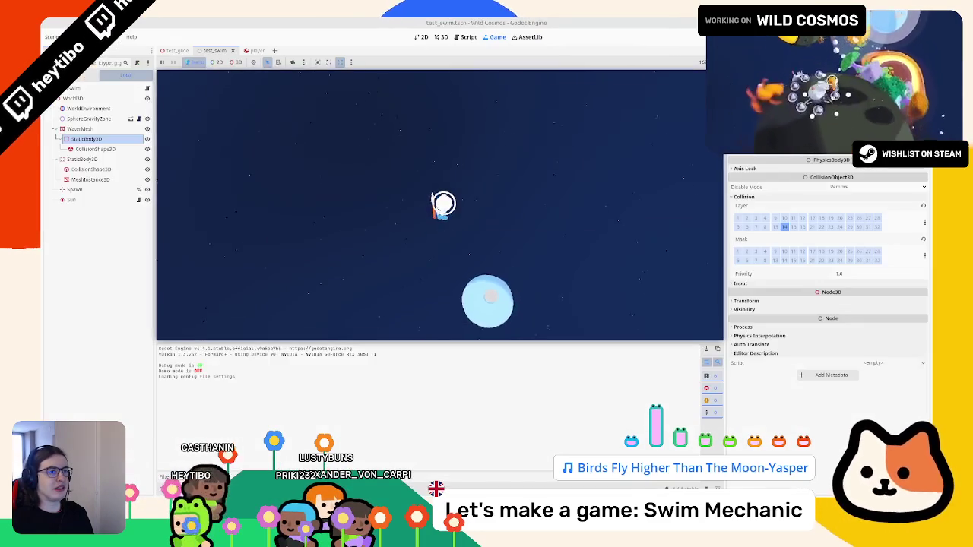
key("Escape")
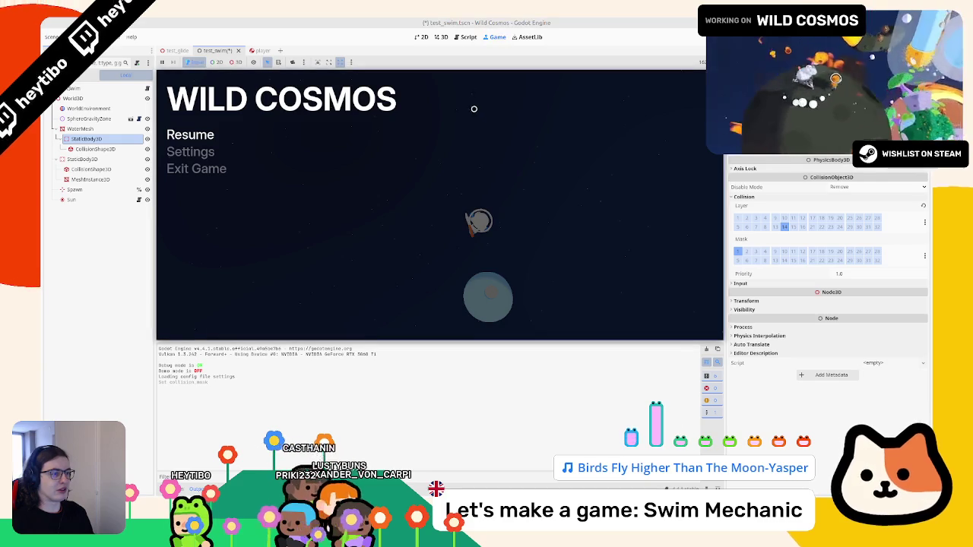
key("Escape")
key("Escape")
key("F5")
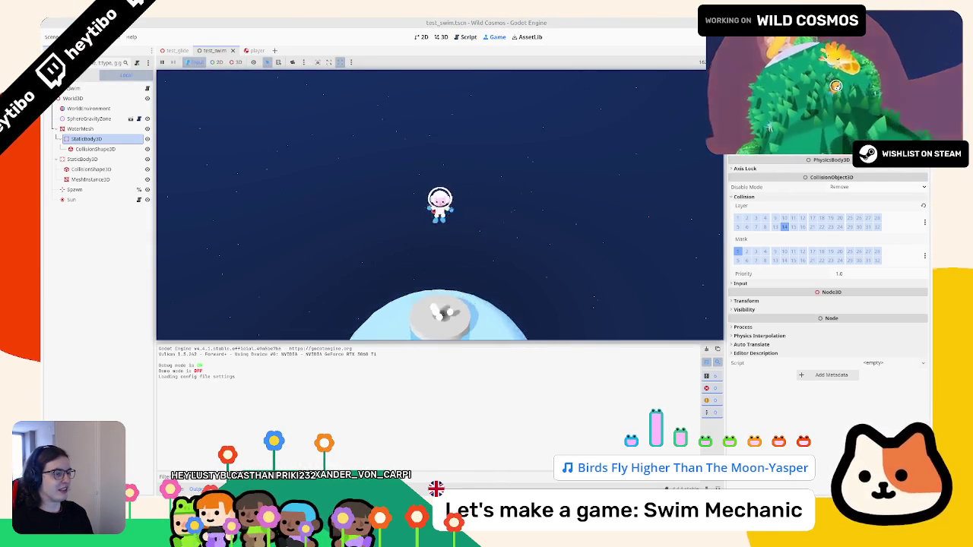
key("alt+Tab")
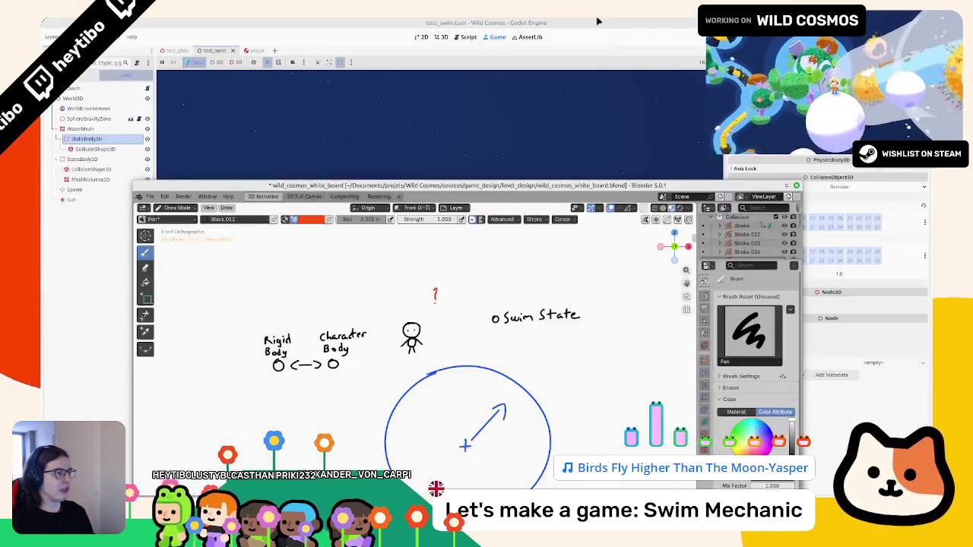
left_click(598, 21)
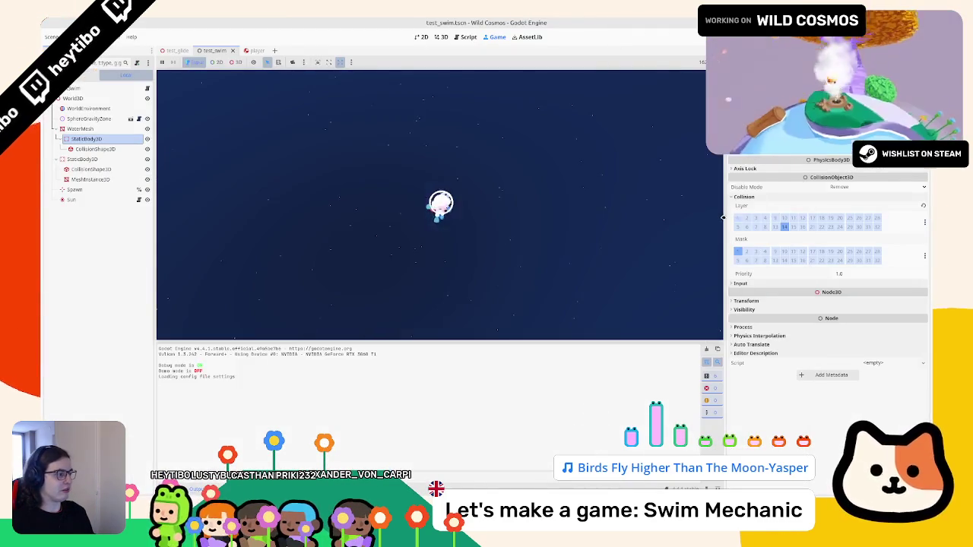
key("Escape")
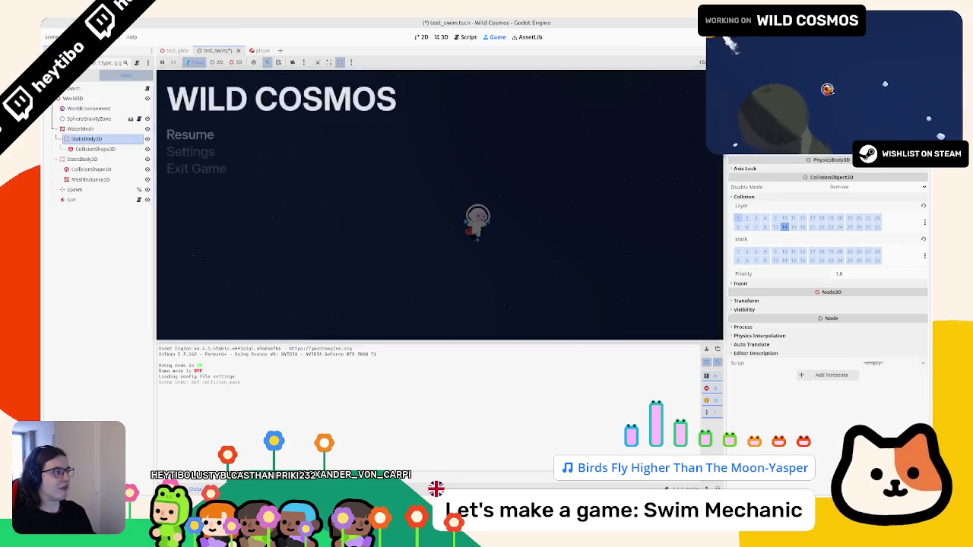
key("F8")
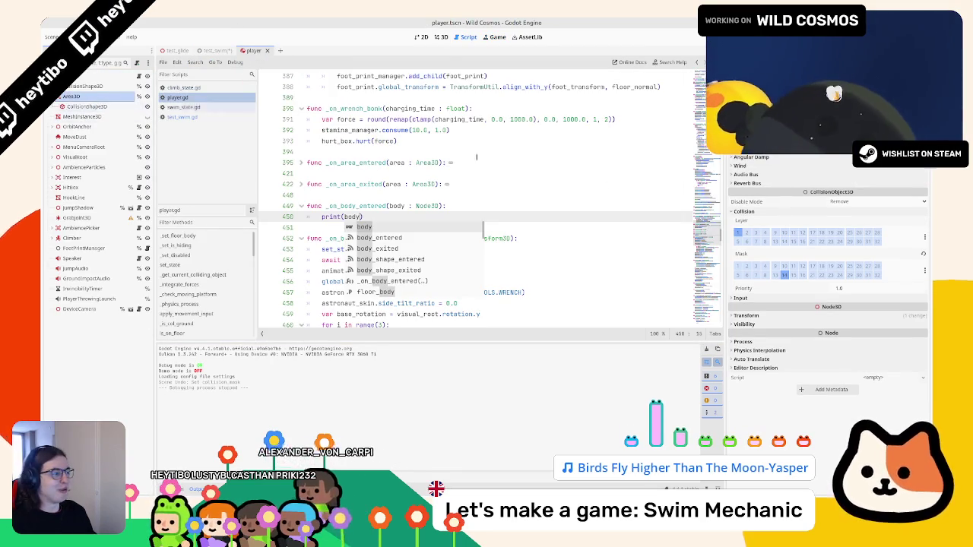
Enable collision mask layer 1 on the player's Area3D and save the scene
left_click(739, 267)
key("Escape")
key("ctrl+s")
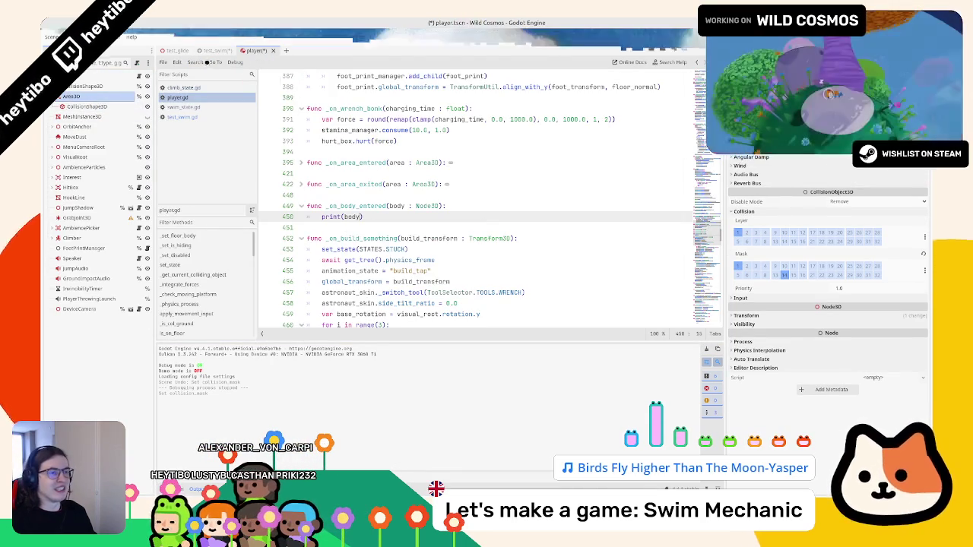
Rerun the test_swim scene, which logs the Player RigidBody3D entering, then stop it
left_click(214, 51)
key("F6")
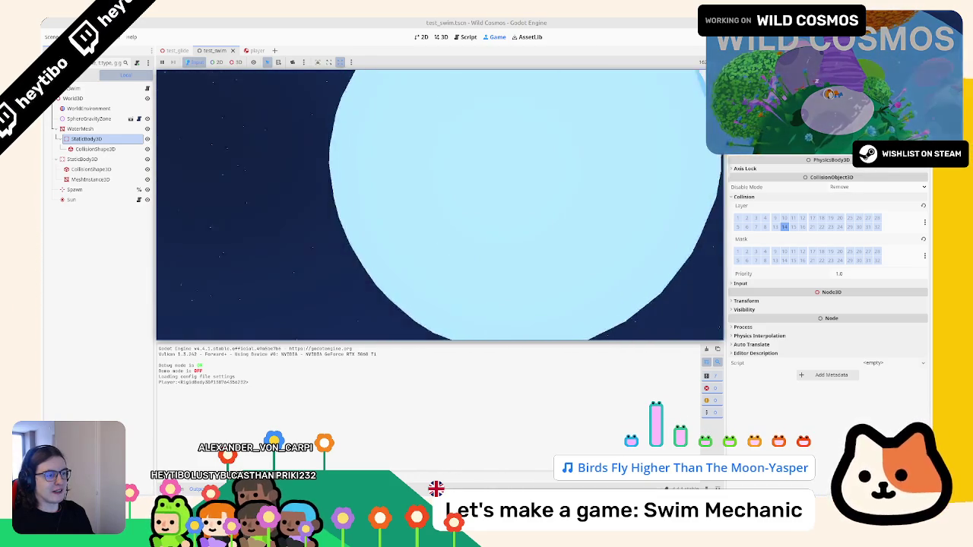
key("Escape")
key("F8")
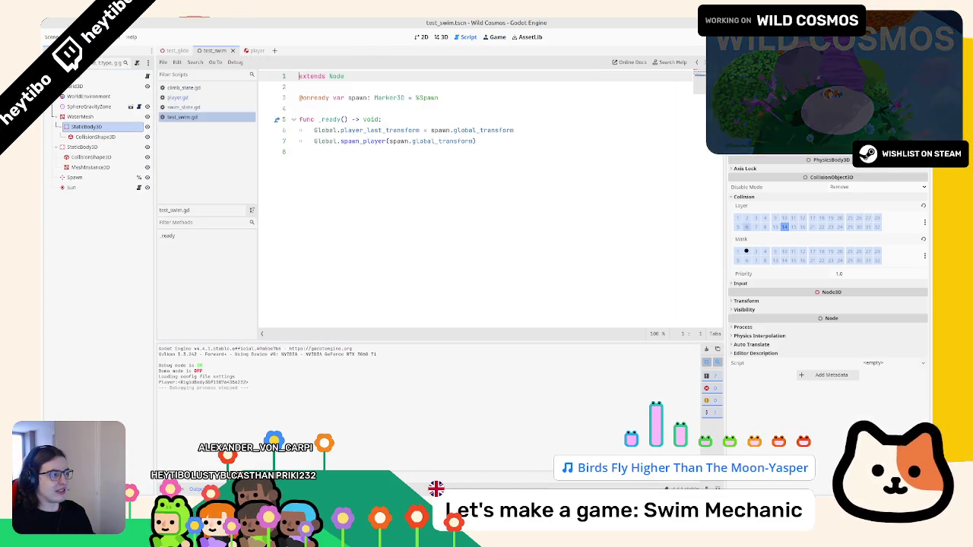
Inspect the WaterMesh in the swim test, then bring up the player scene in the 3D view
left_click(89, 116)
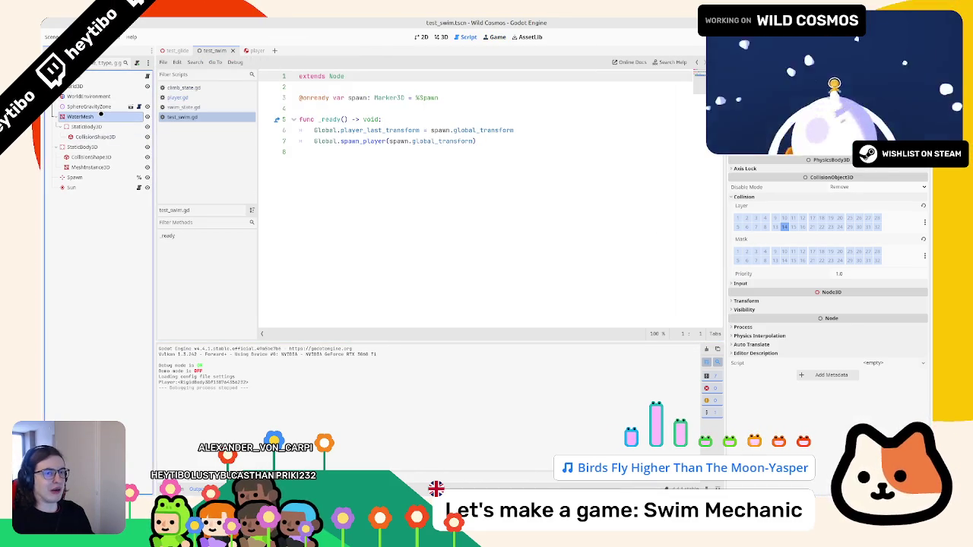
left_click(441, 36)
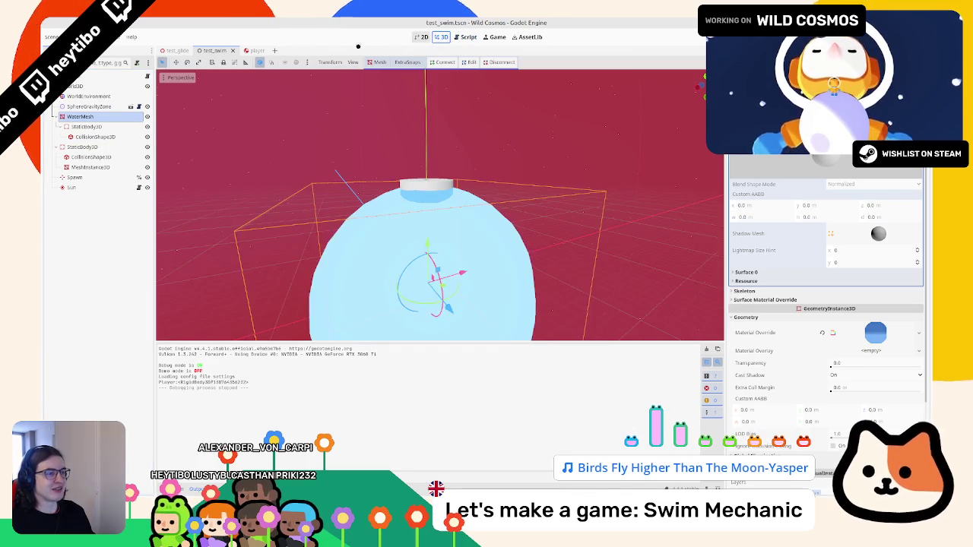
left_click(253, 51)
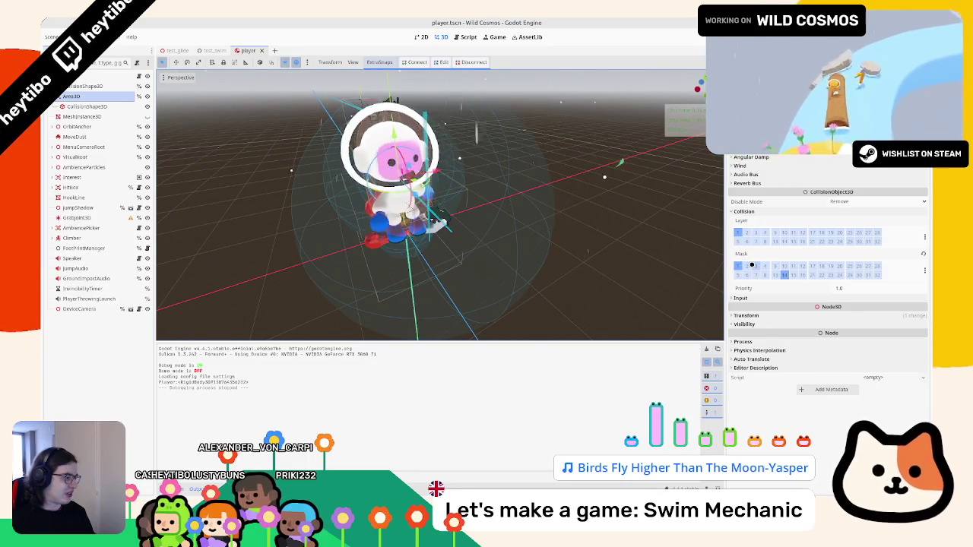
left_click(73, 37)
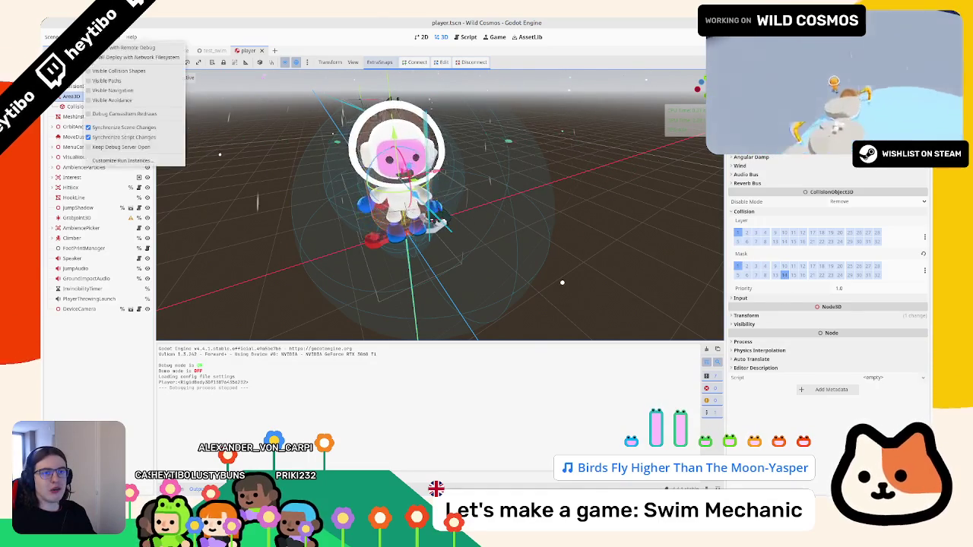
Check the named 3D physics layers, then open gravity_zone.tscn via Quick Open Scene
left_click(114, 47)
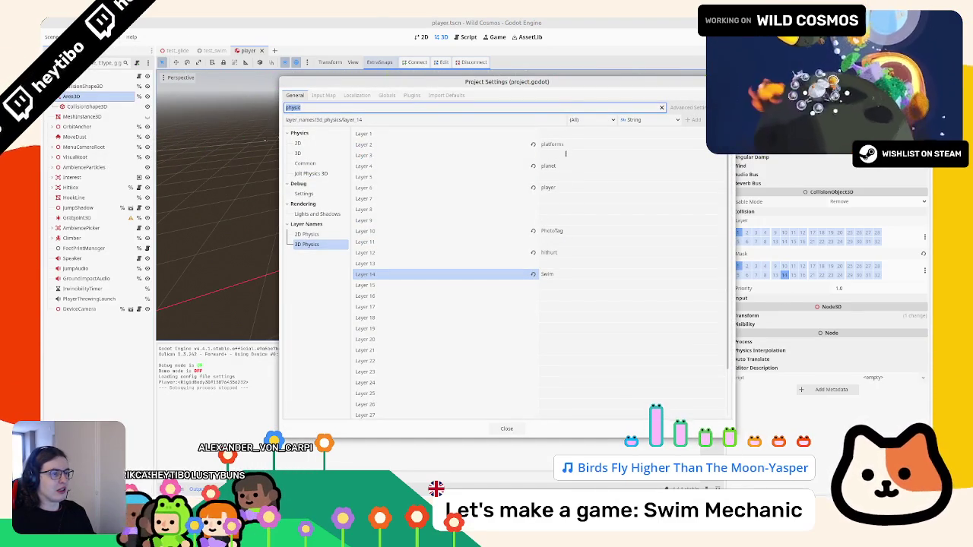
left_click(453, 165)
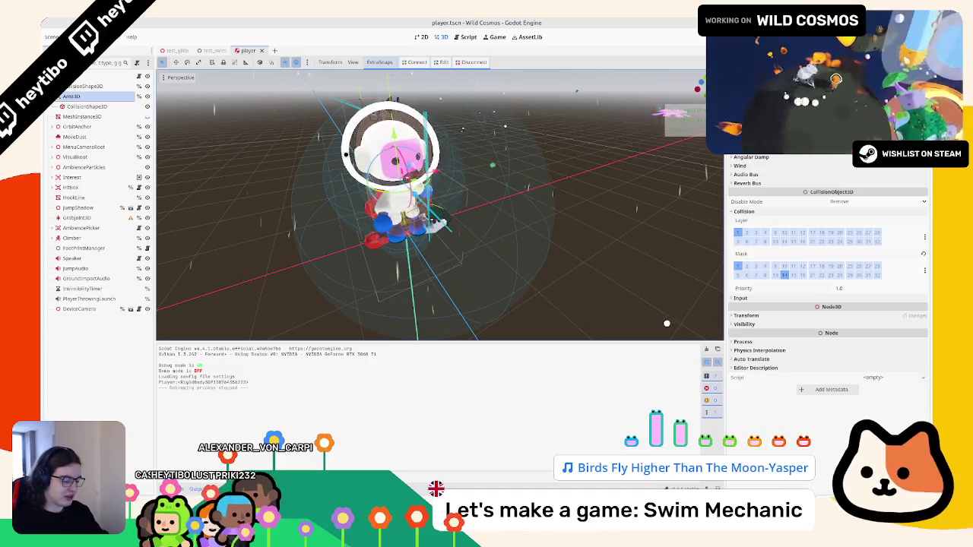
key("ctrl+shift+a")
type("gravit")
key("Return")
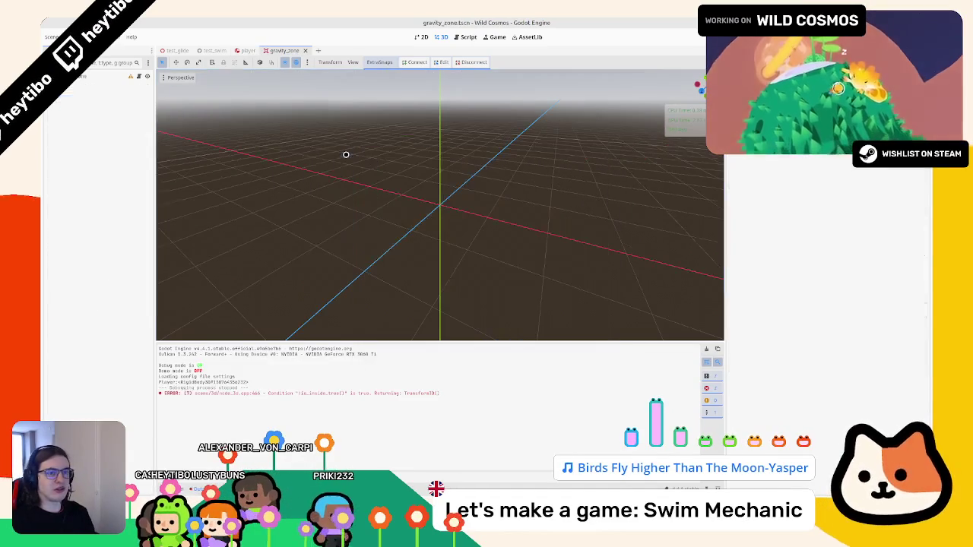
Remove the gravity zone Area3D from collision layer 1 and mask 1, then open the physics layer names
left_click(140, 76)
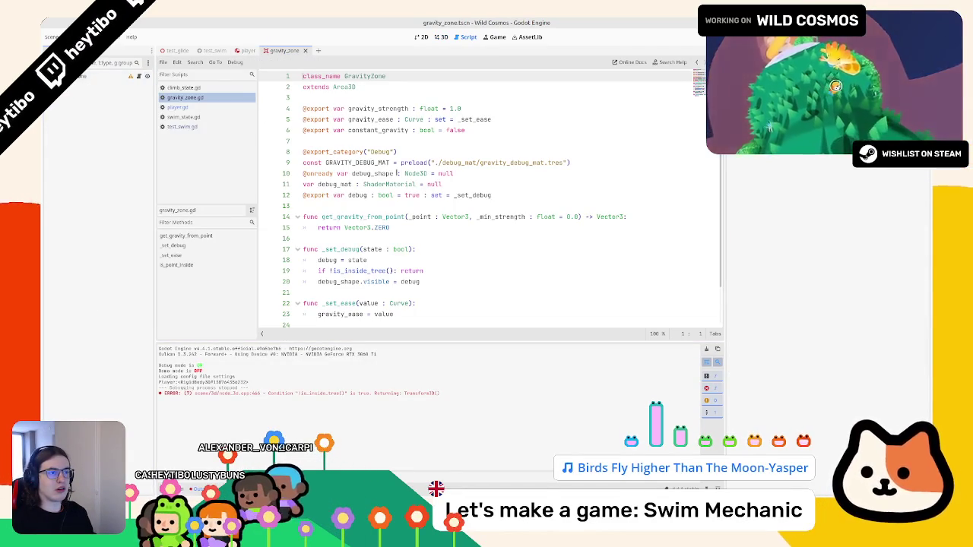
scroll(396, 174, "down", 2)
scroll(396, 170, "up", 2)
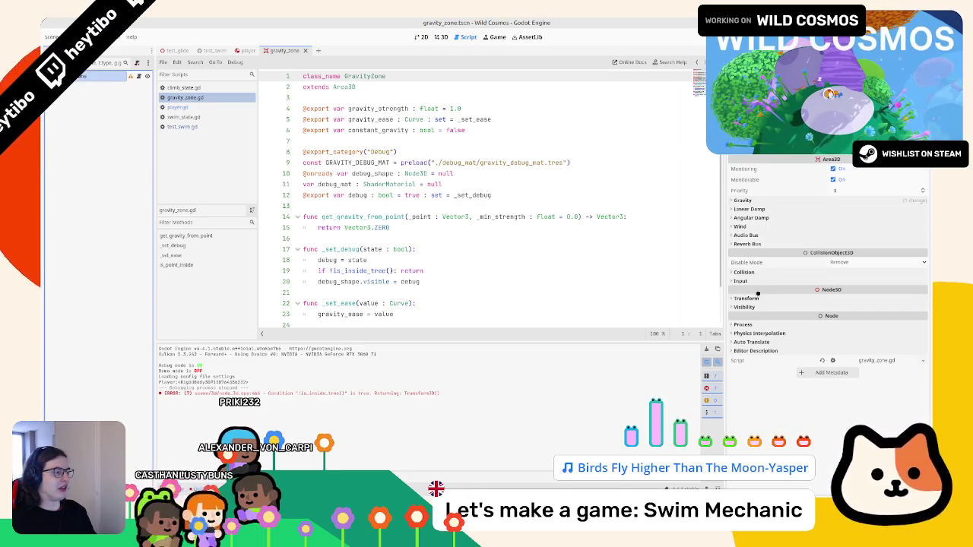
left_click(758, 273)
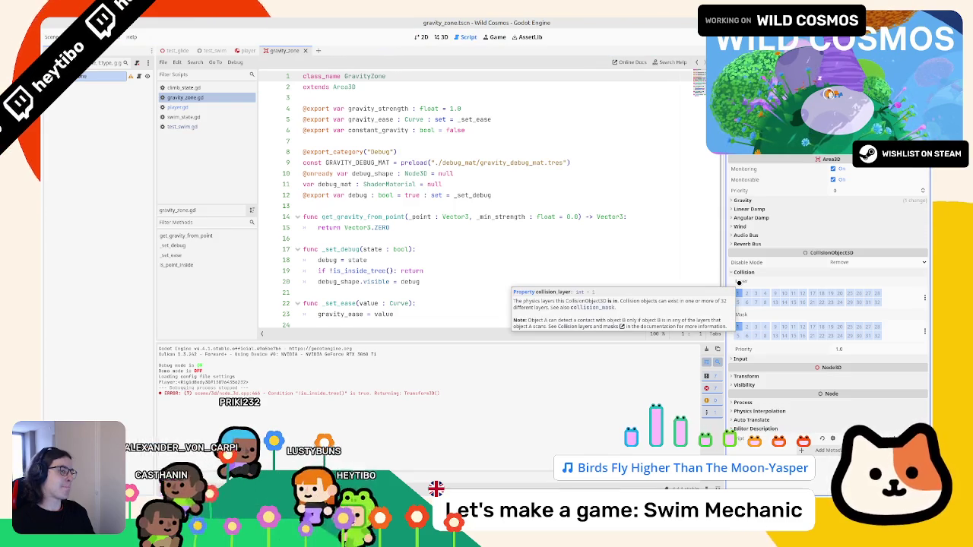
scroll(608, 260, "down", 2)
scroll(607, 259, "up", 2)
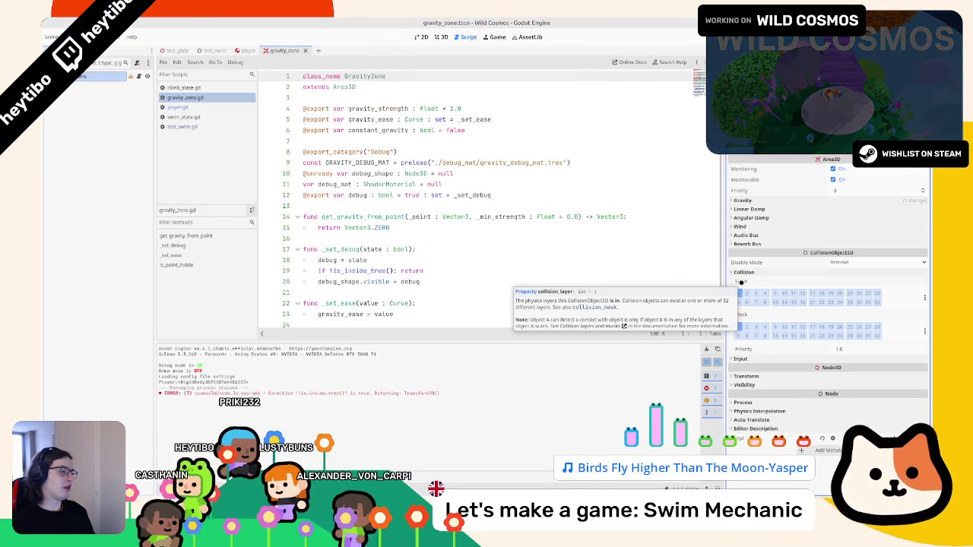
left_click(737, 293)
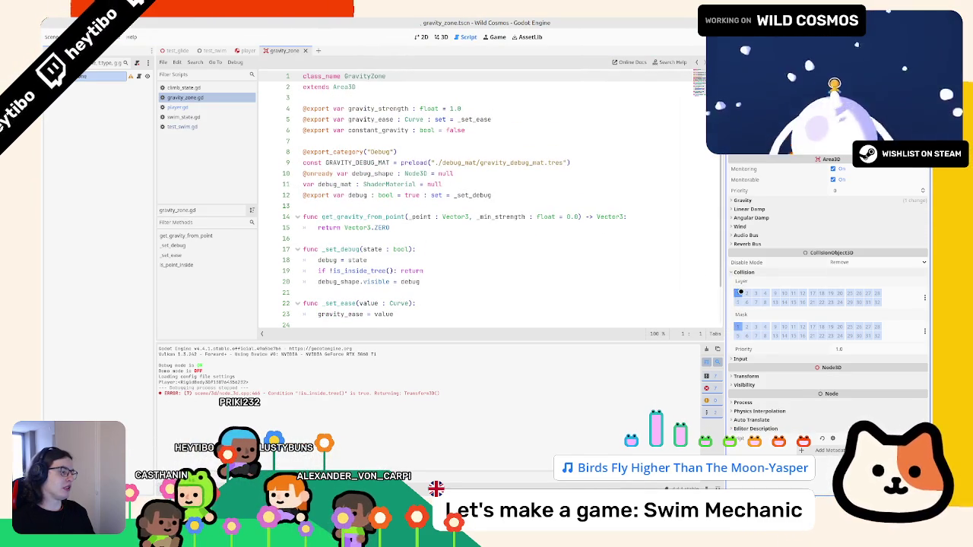
left_click(736, 326)
left_click(76, 37)
left_click(83, 48)
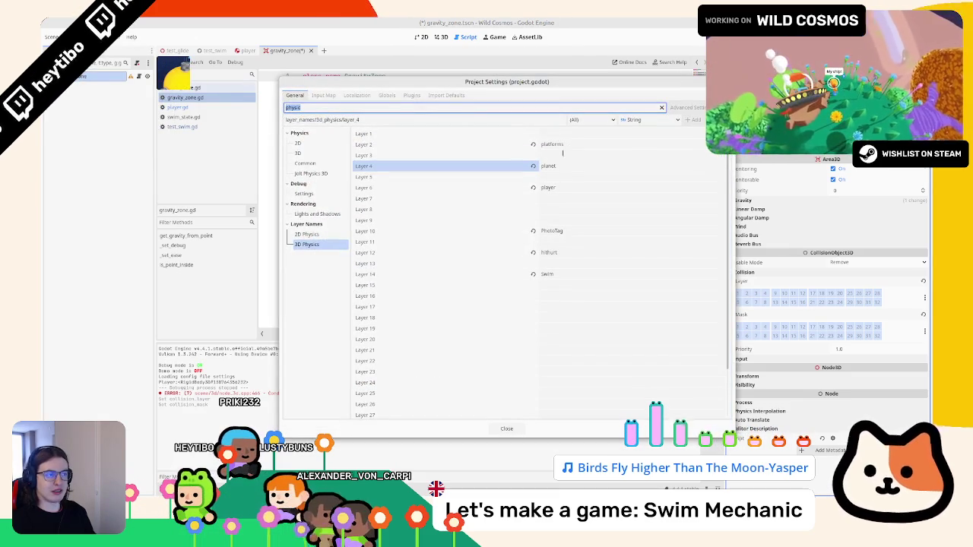
Enter 'gravity_area' as the Layer 8 name under 3D Physics, then close Project Settings
left_click(563, 155)
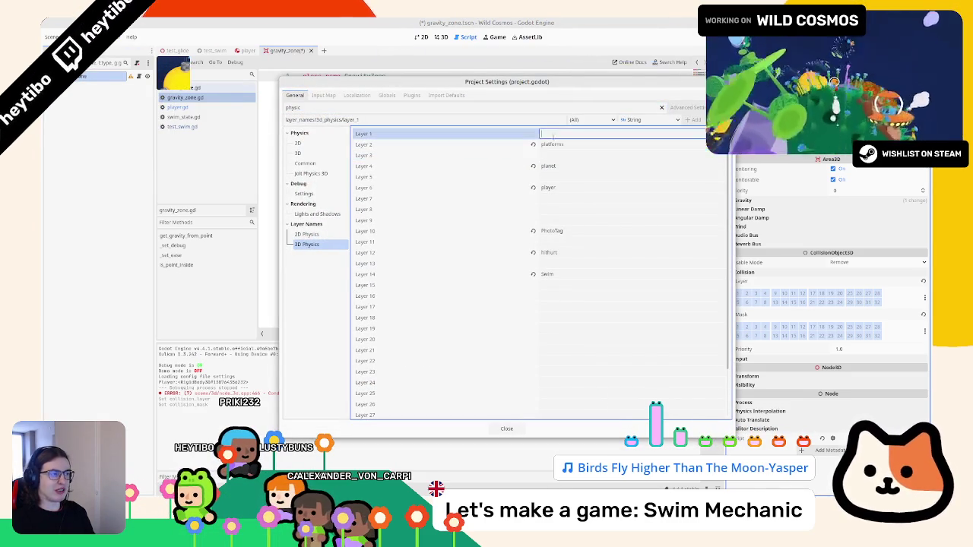
left_click(550, 177)
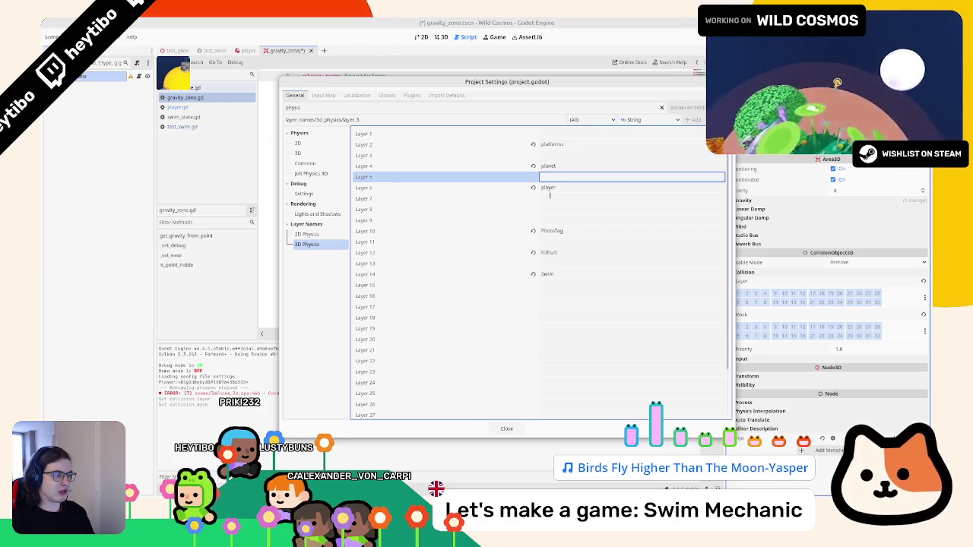
left_click(550, 198)
key("Tab")
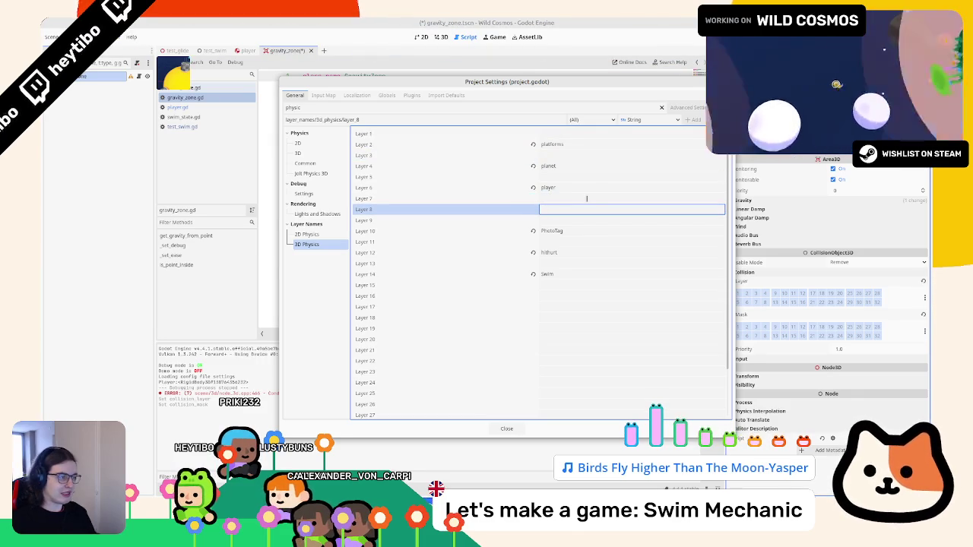
type("sgravity_")
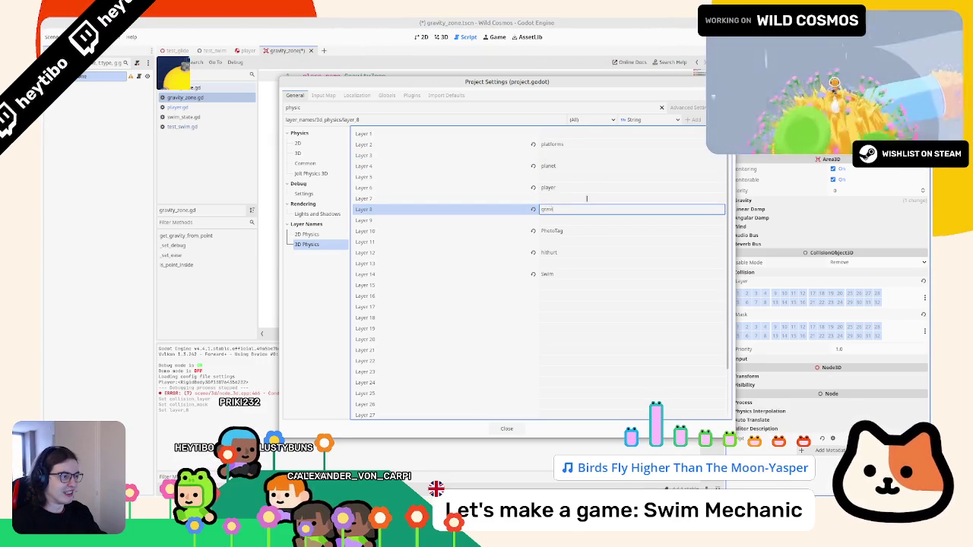
type("area")
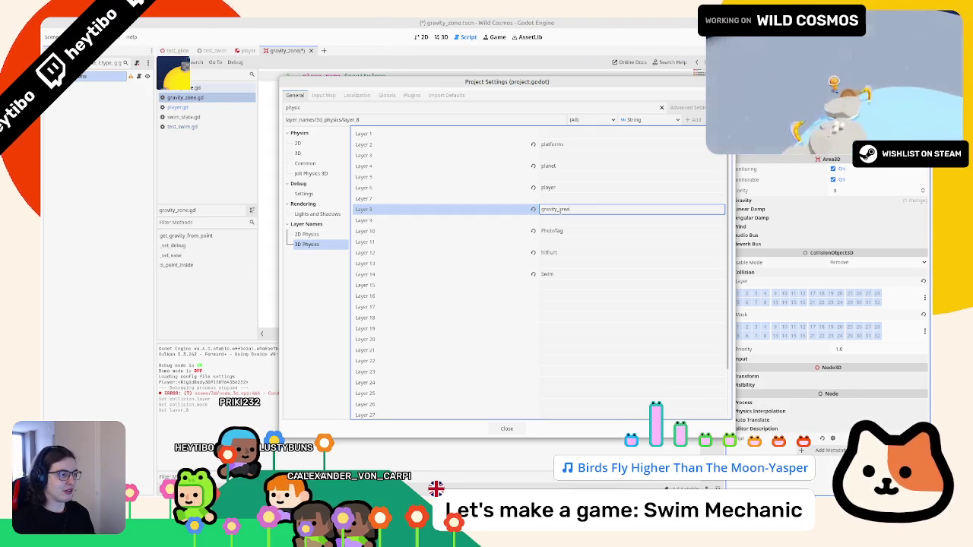
key("ctrl+a")
type("Gr")
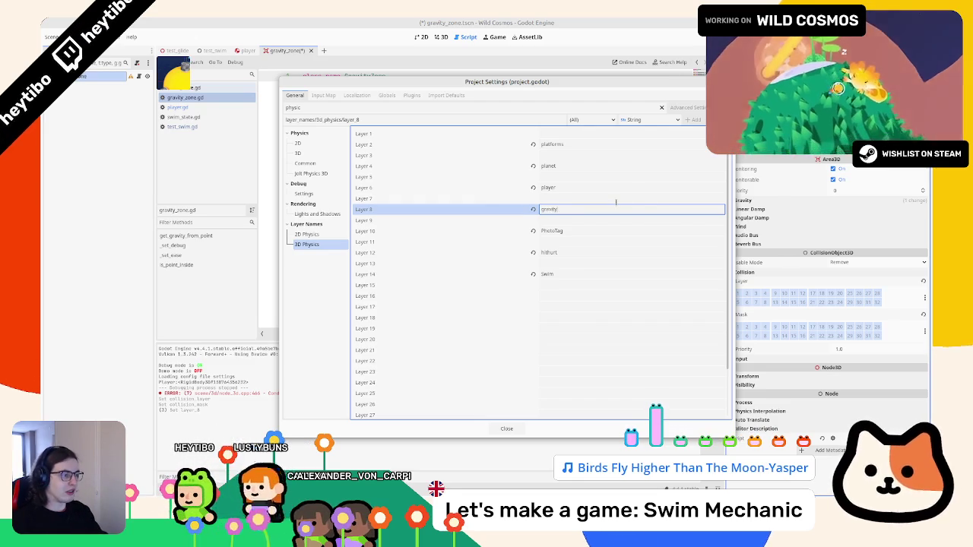
left_click(506, 428)
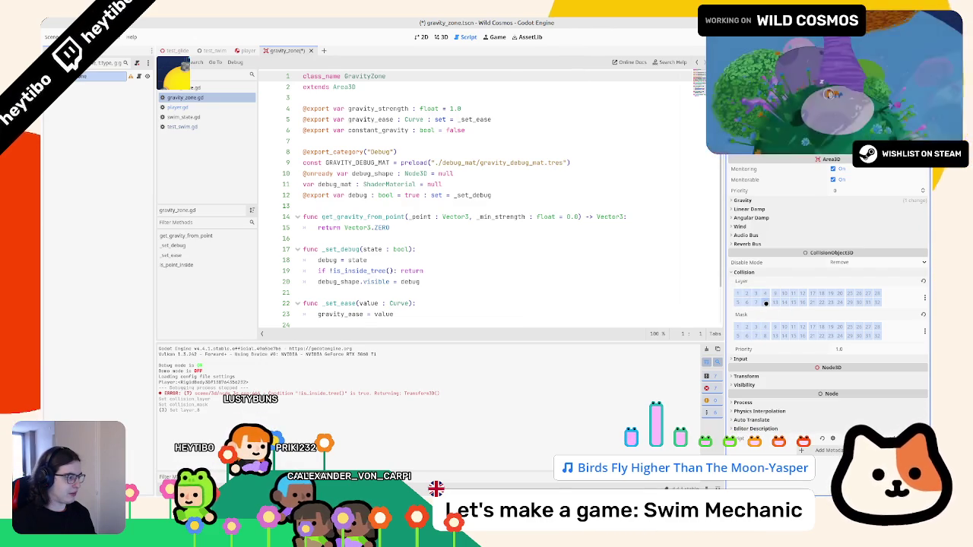
Enable collision layer 8 on the gravity zone, then close gravity_zone to return to player.tscn
left_click(765, 303)
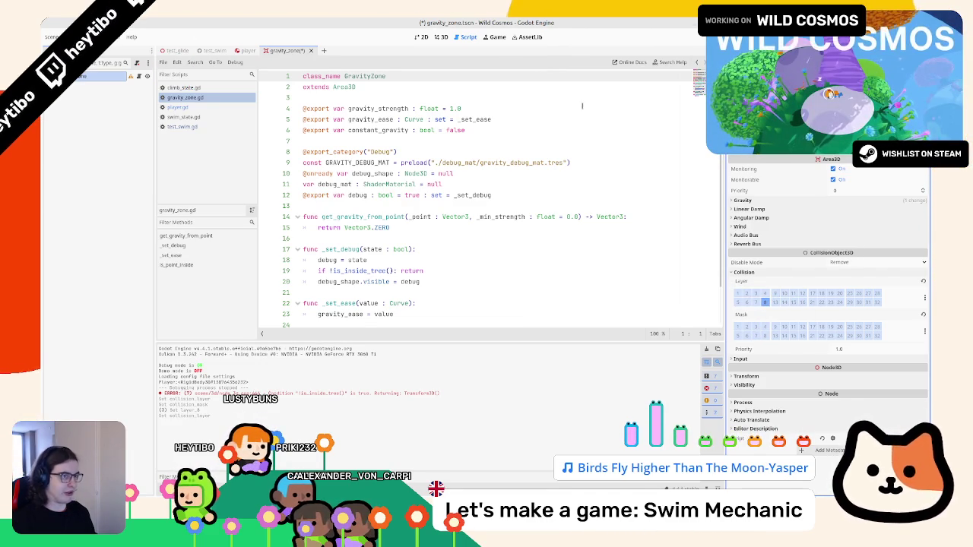
left_click(441, 36)
left_click(302, 49)
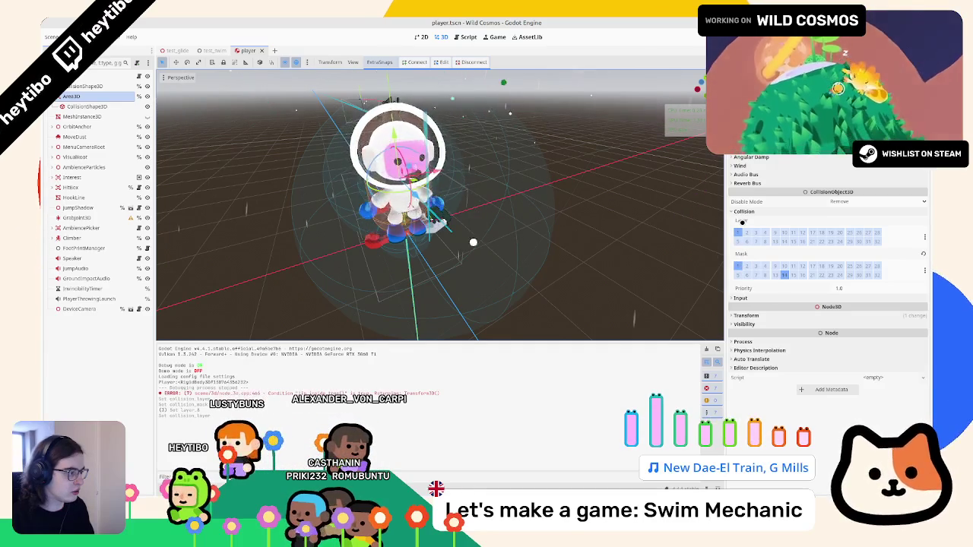
Clear layer 1 and mask 1 on the player's Area3D, add mask bits 8 and 12, then run test_swim
mouse_move(742, 222)
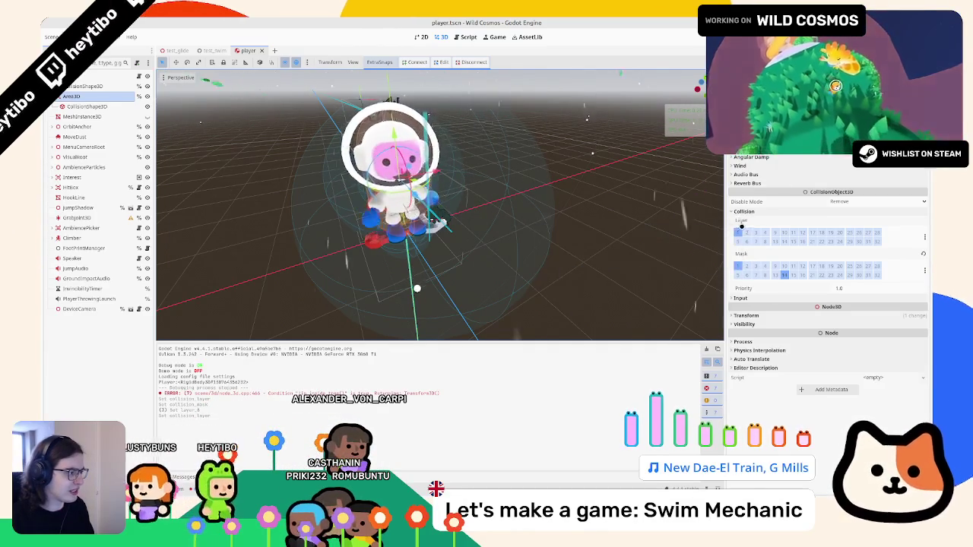
left_click(738, 233)
left_click(735, 266)
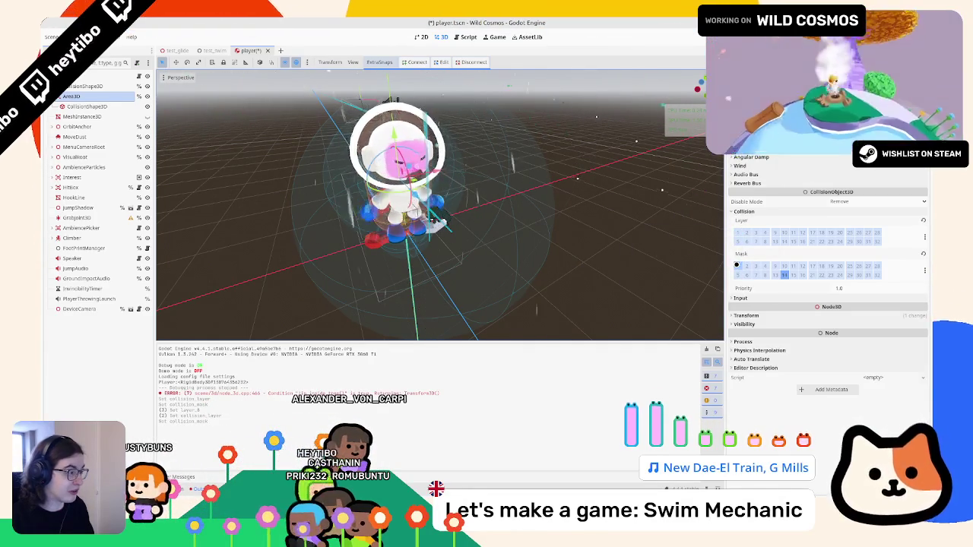
left_click(764, 275)
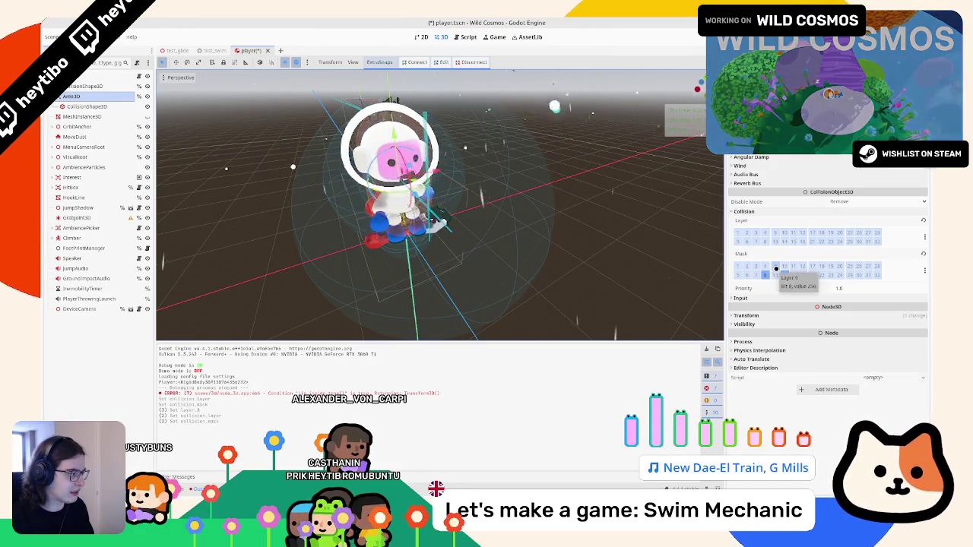
left_click(802, 266)
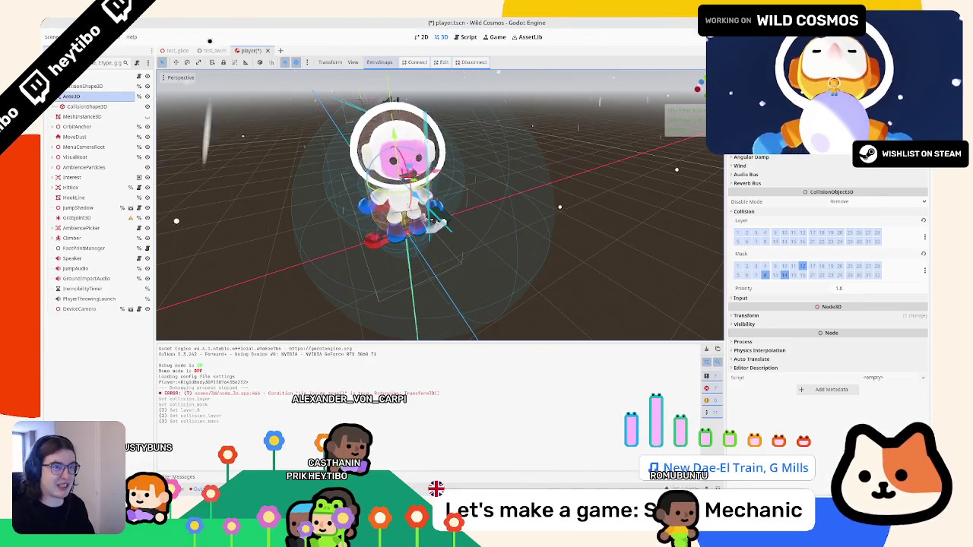
left_click(213, 51)
key("F6")
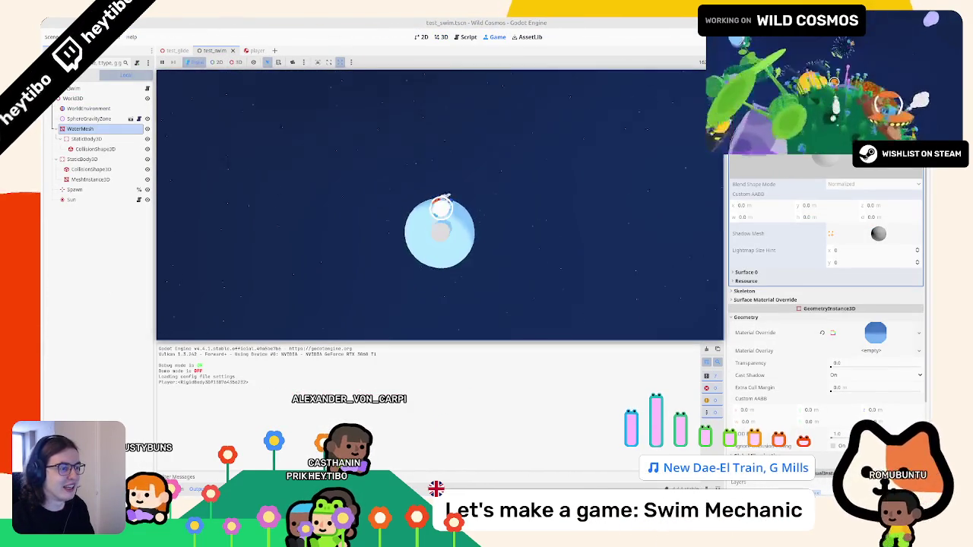
Stop the running test, select SphereGravityZone in test_swim and open its own scene
key("Escape")
left_click(194, 175)
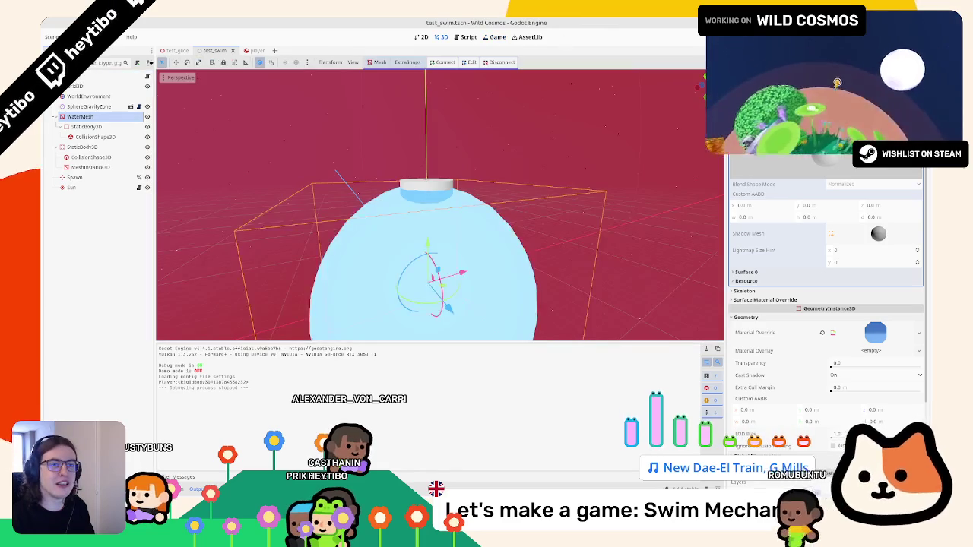
left_click(91, 167)
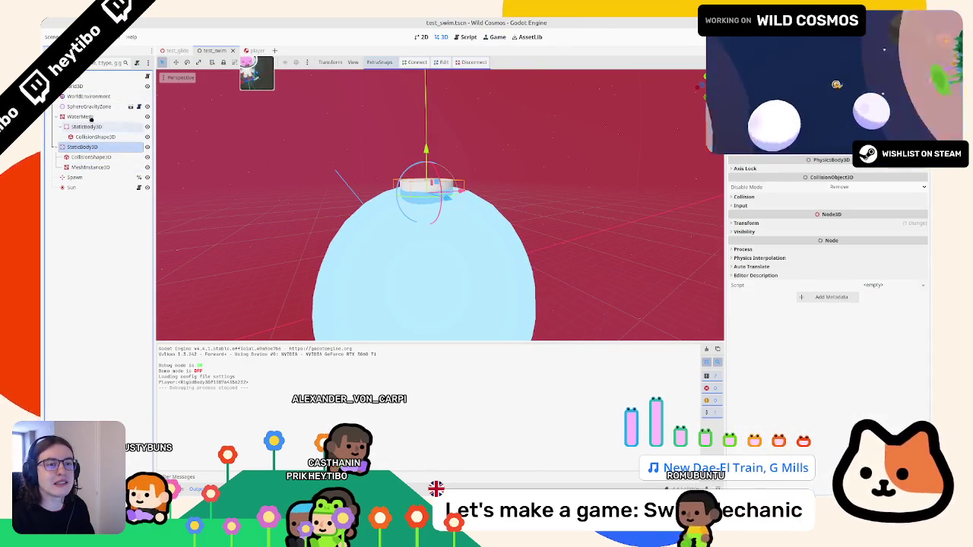
left_click(90, 118)
left_click(89, 106)
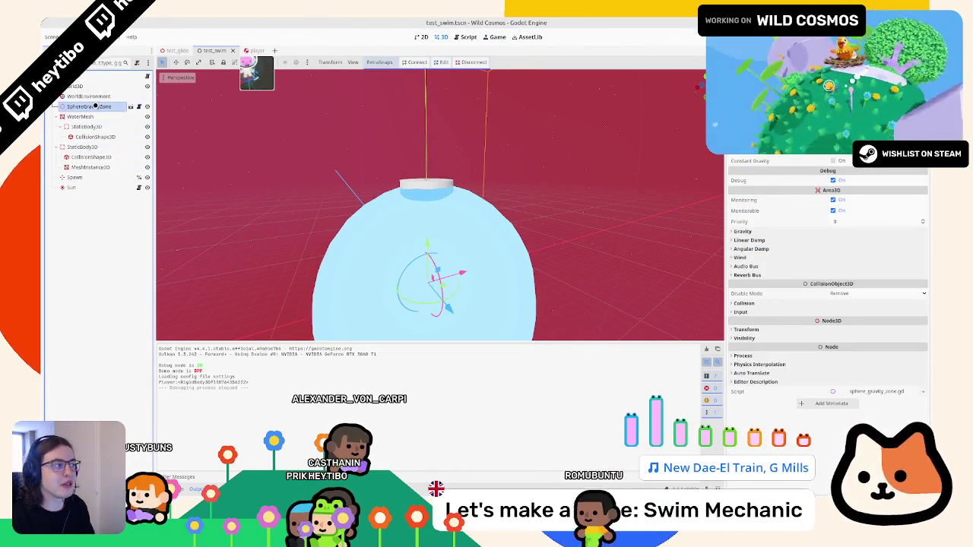
left_click(134, 107)
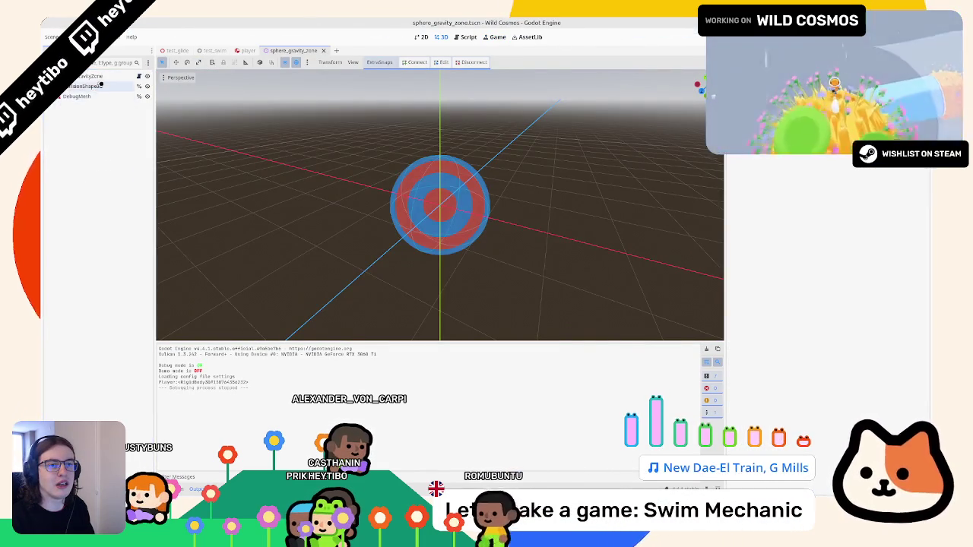
Untick collision layer 1 and mask 1 on the sphere gravity zone, then save and rerun with F5
left_click(138, 77)
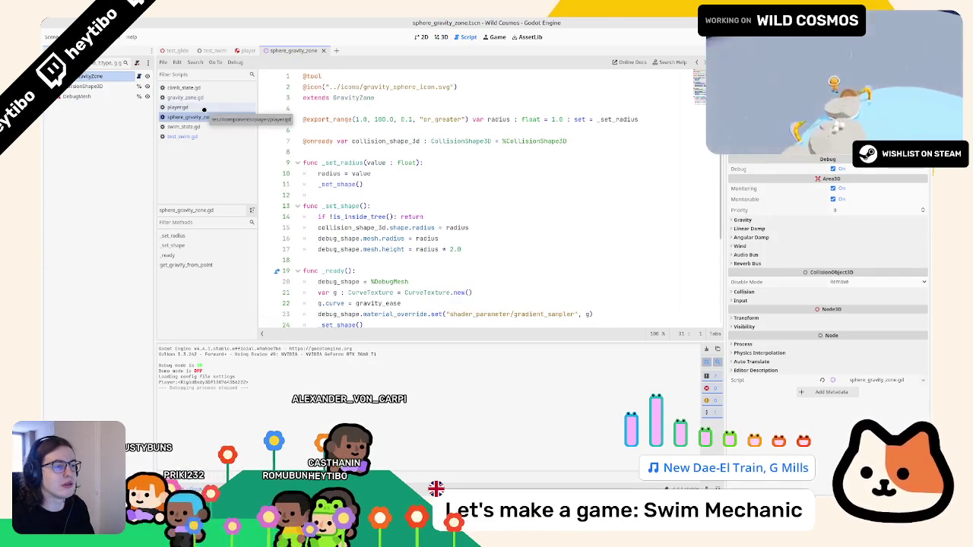
scroll(389, 199, "down", 3)
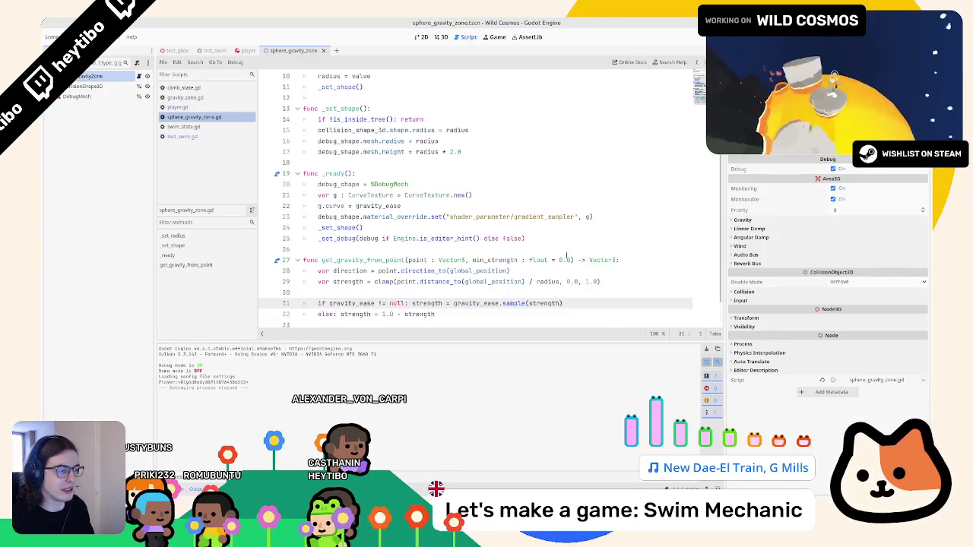
left_click(744, 292)
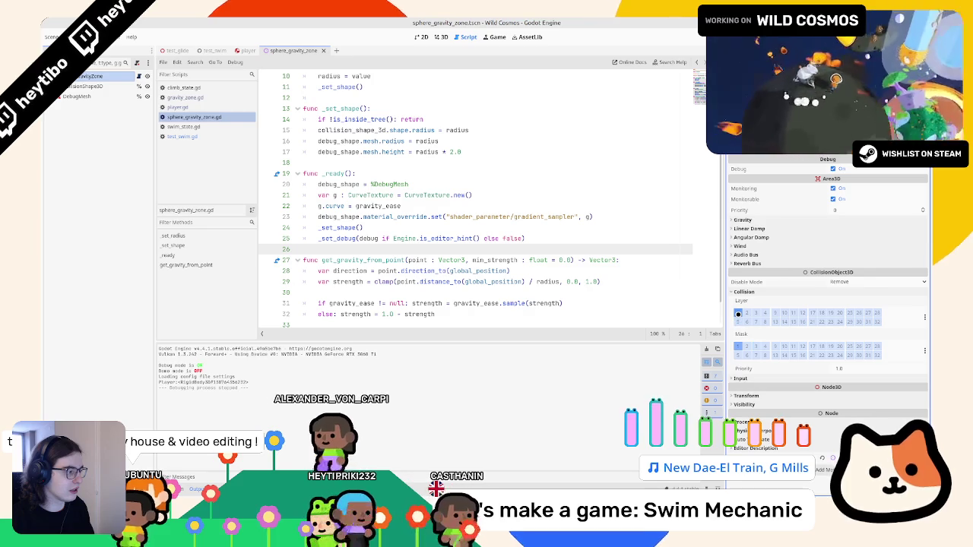
left_click(737, 313)
left_click(738, 346)
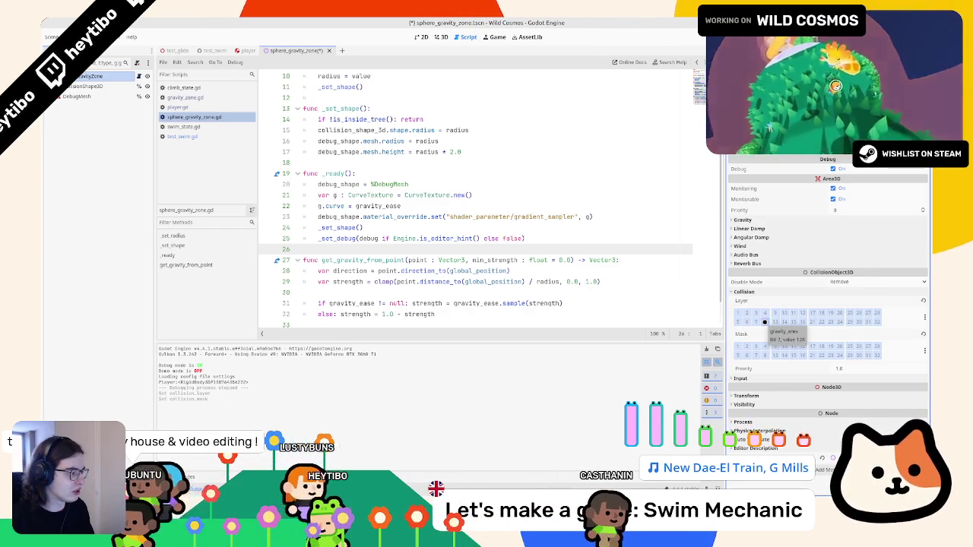
key("F5")
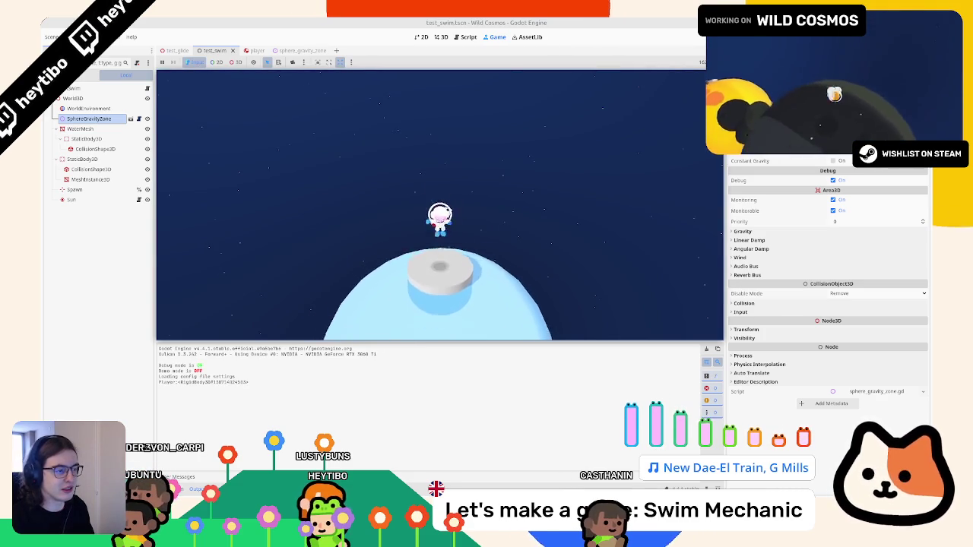
Swim around in the test, stop and relaunch it, then select the WaterMesh's StaticBody3D
key("w")
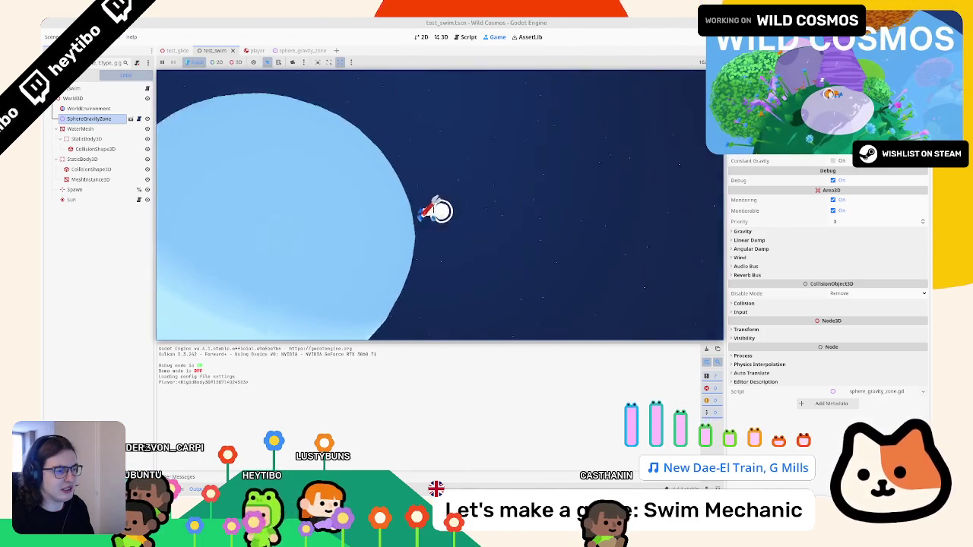
key("Escape")
key("F8")
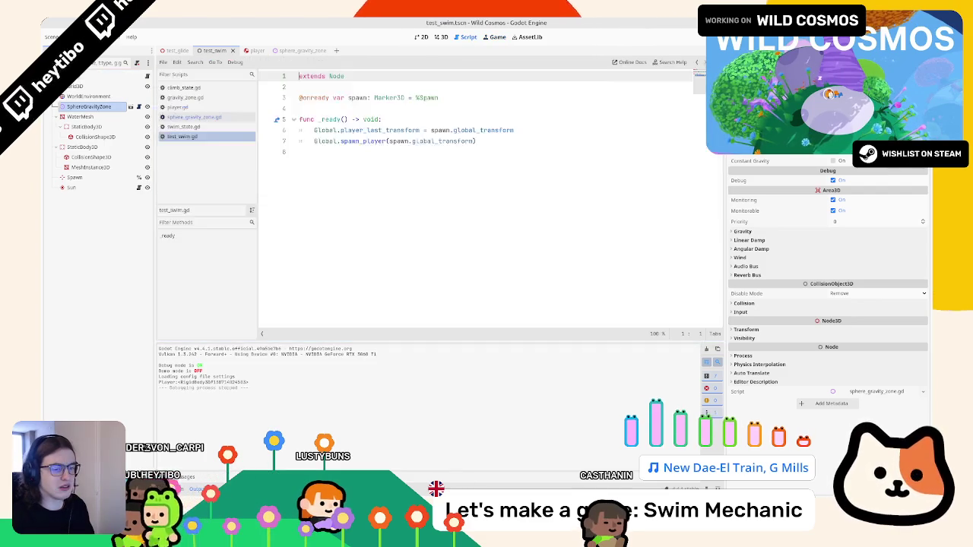
key("F6")
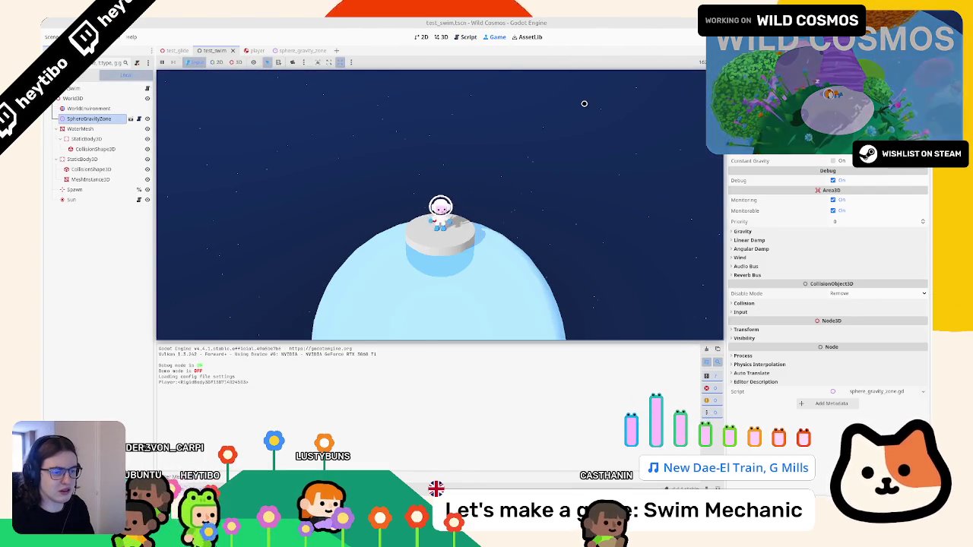
key("F8")
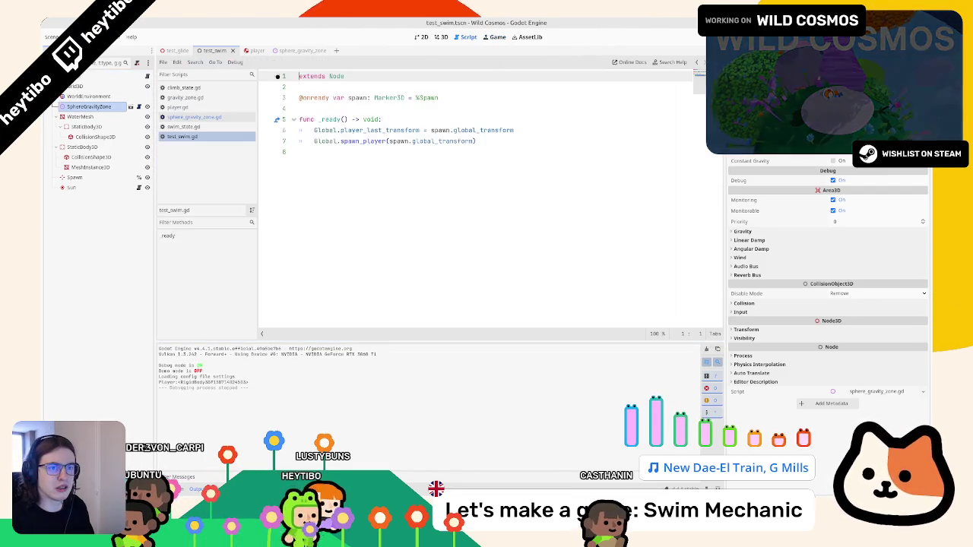
left_click(112, 117)
left_click(95, 126)
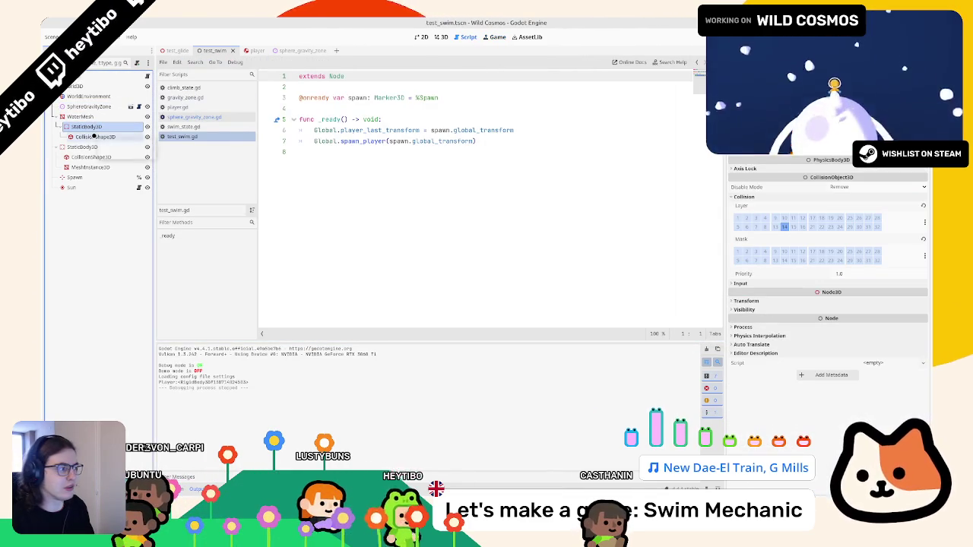
Enable layer 14 on the water body and Swim mask 14 on the player's Area3D, toggling mask 12
left_click(783, 227)
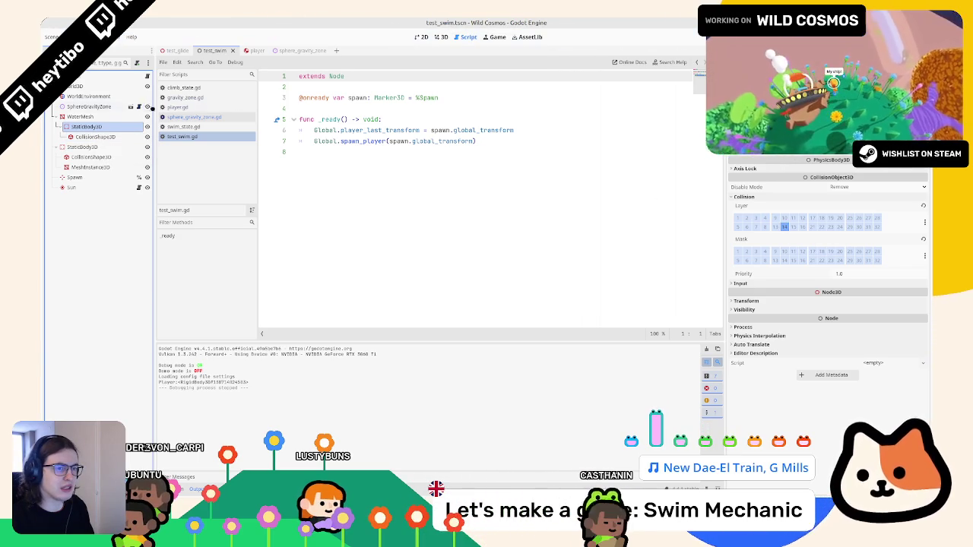
left_click(257, 50)
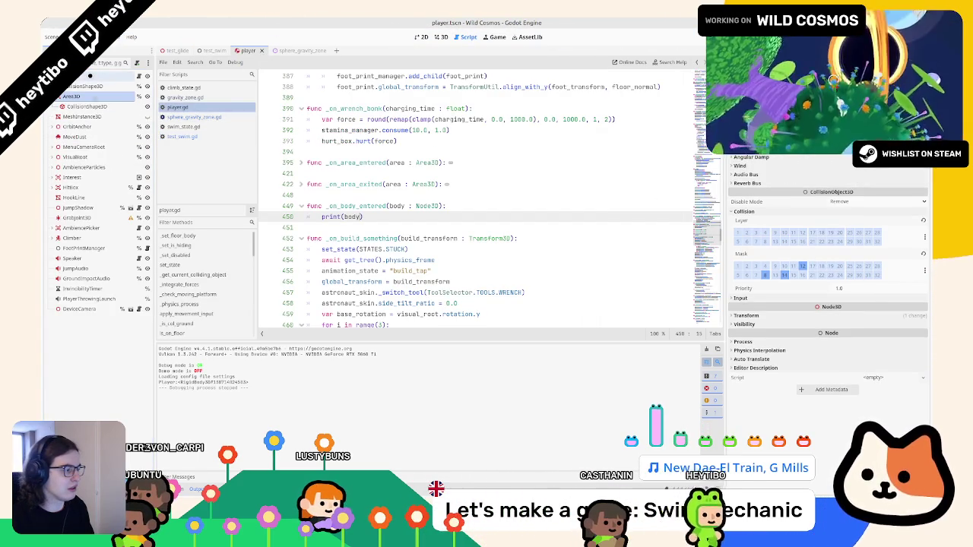
left_click(785, 275)
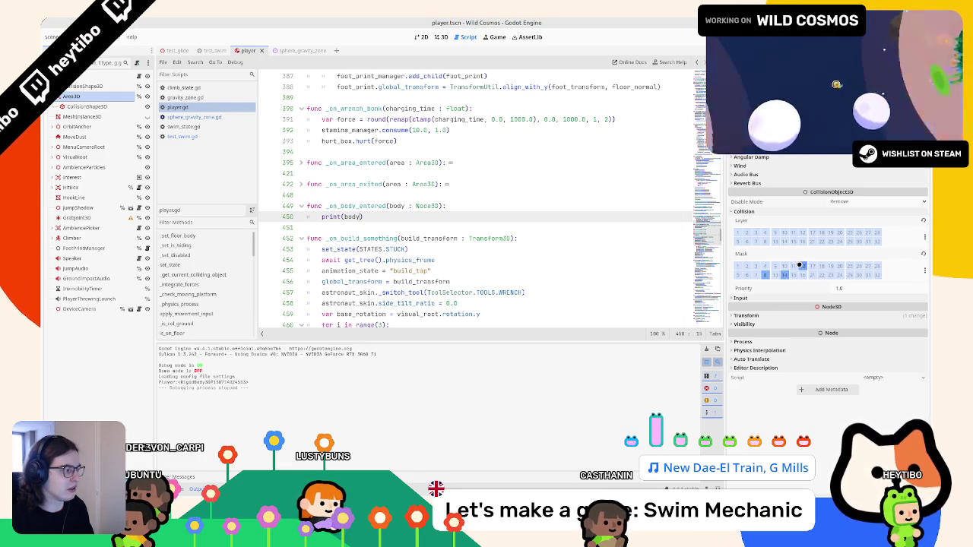
left_click(802, 266)
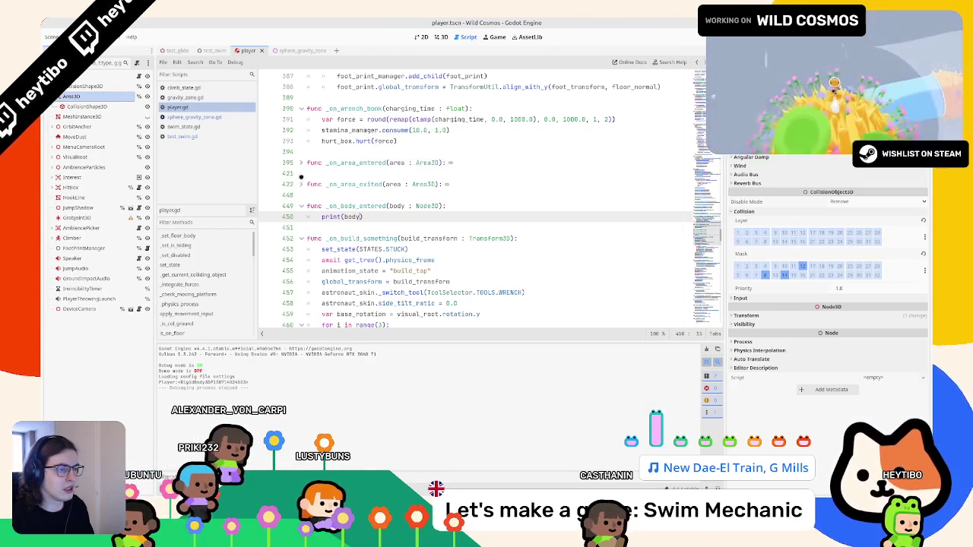
left_click(301, 163)
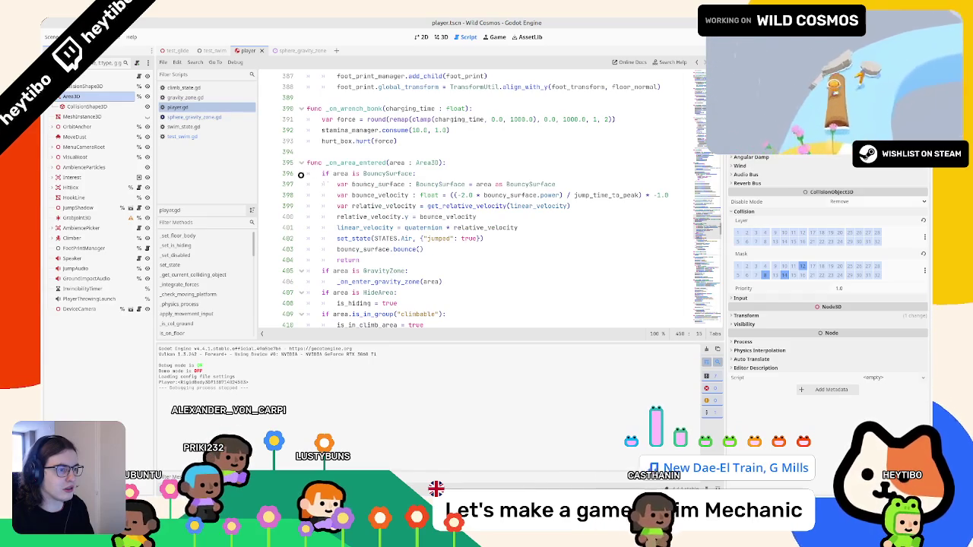
Fold and unfold the BouncySurface check in _on_area_entered, leaving it folded
left_click(301, 173)
left_click(302, 174)
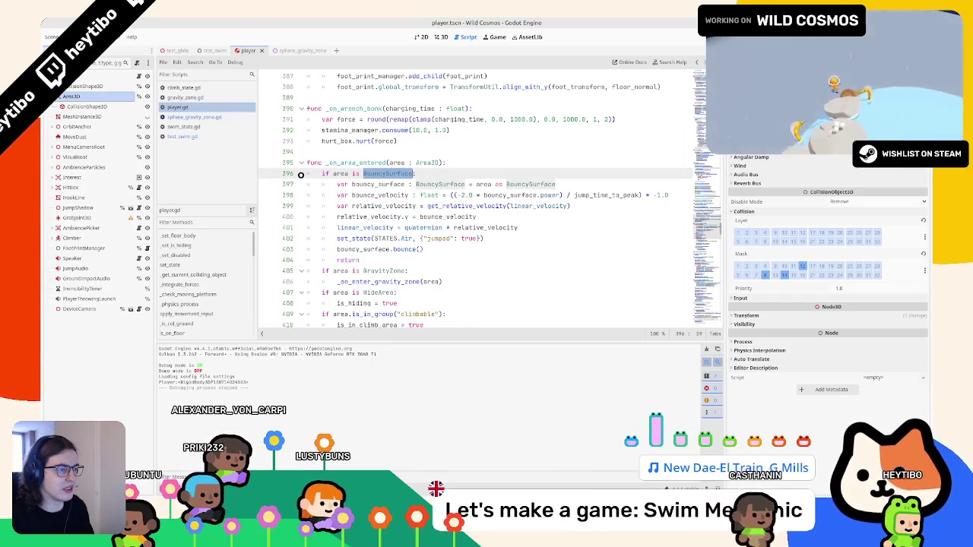
left_click(301, 175)
left_click(300, 183)
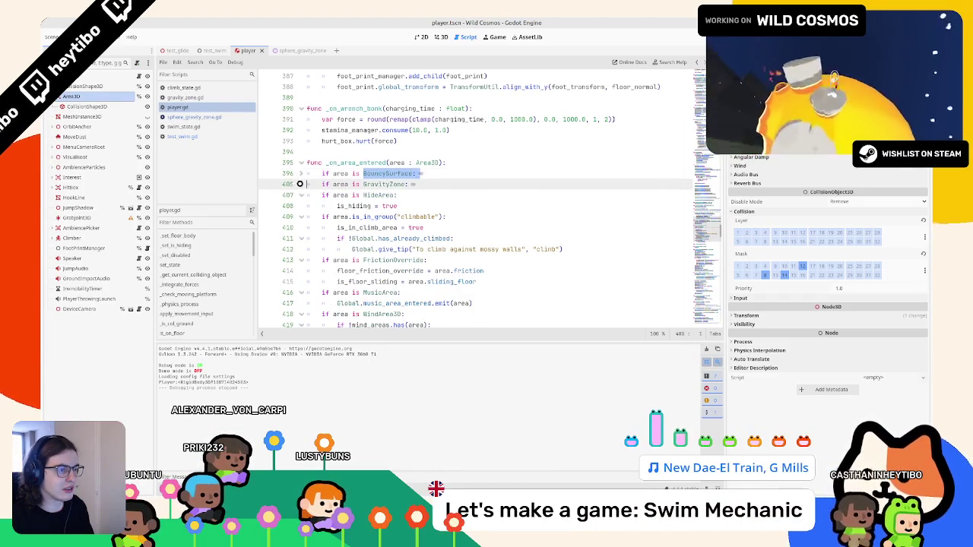
left_click(301, 175)
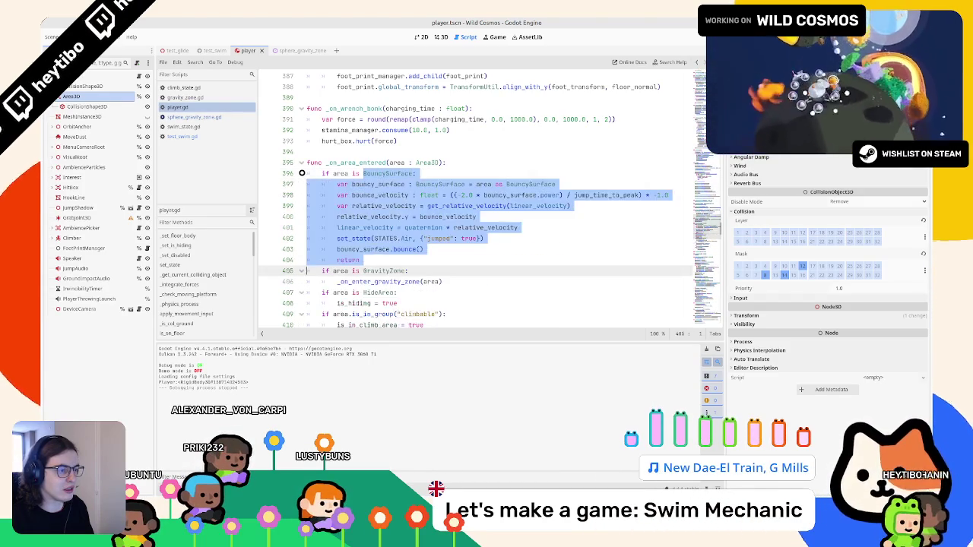
left_click(301, 174)
left_click(302, 173)
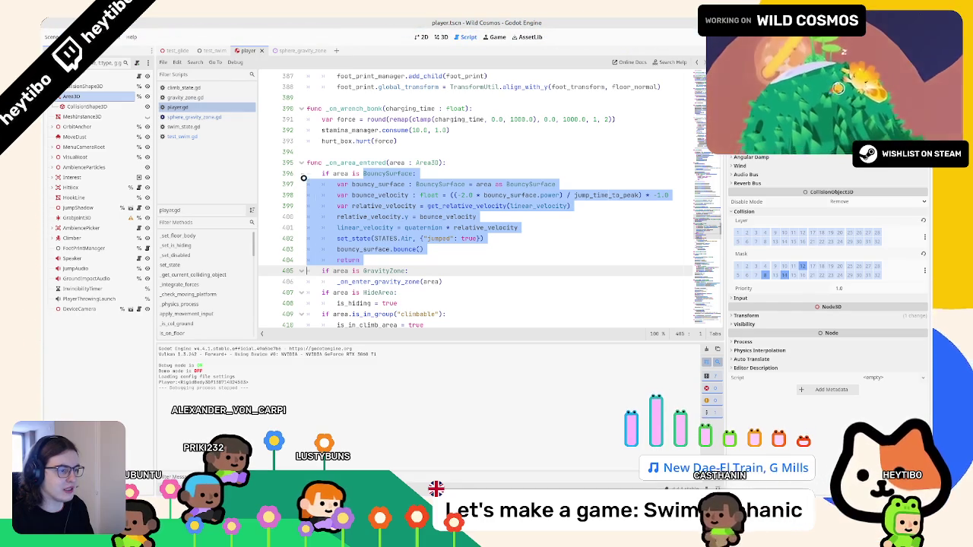
left_click(302, 173)
Fold the GravityZone, HideArea, climbable, FrictionOverride and WindArea3D checks, then toggle a player collision mask bit
left_click(301, 184)
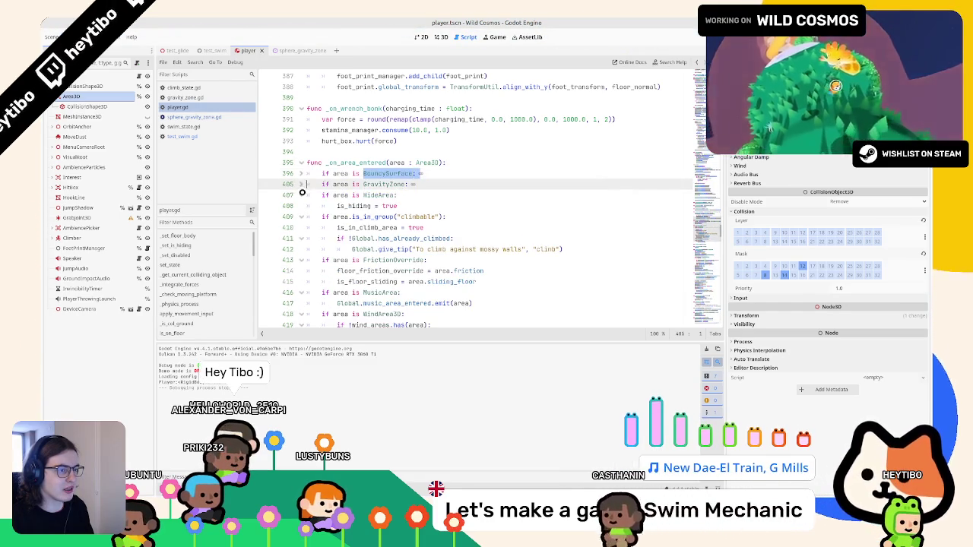
left_click(301, 195)
left_click(301, 205)
left_click(301, 216)
left_click(301, 238)
left_click(301, 238)
left_click(301, 238)
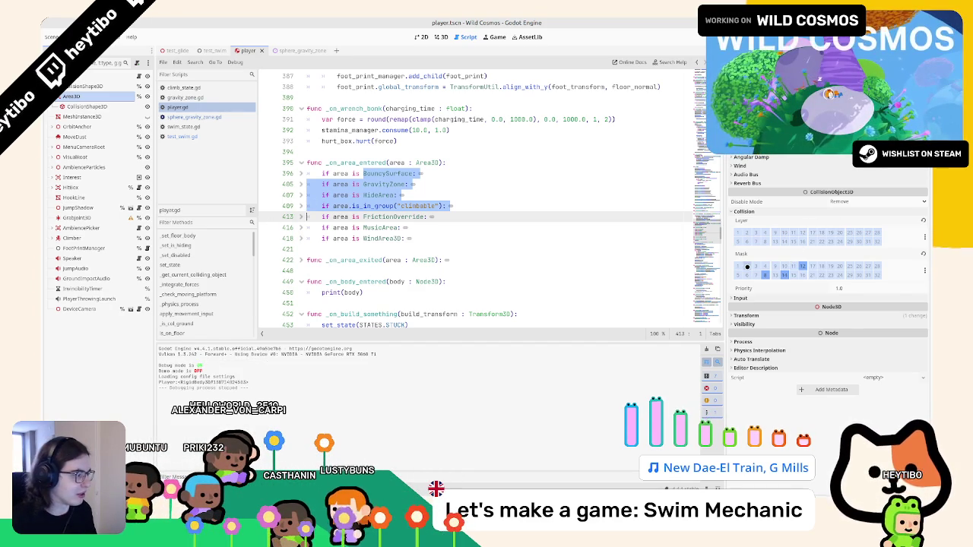
left_click(786, 275)
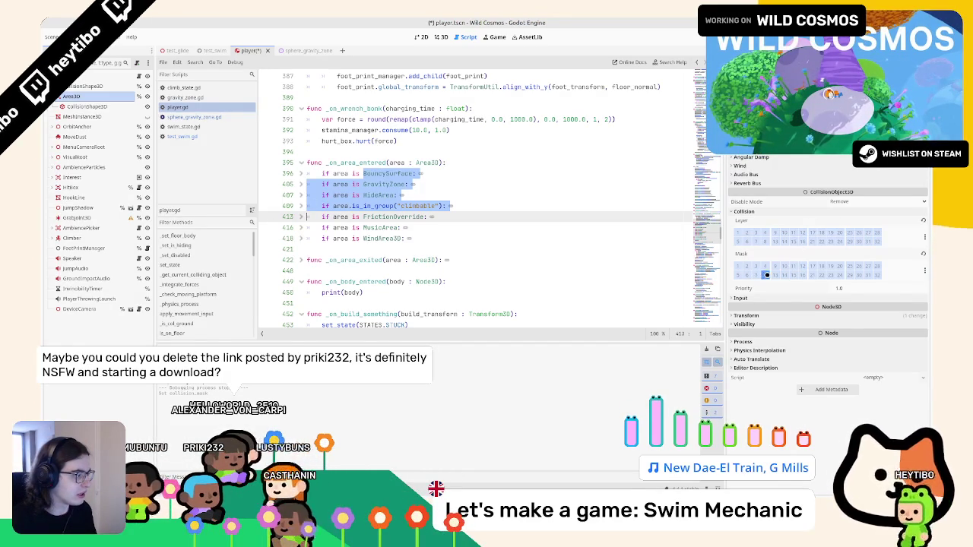
left_click(316, 48)
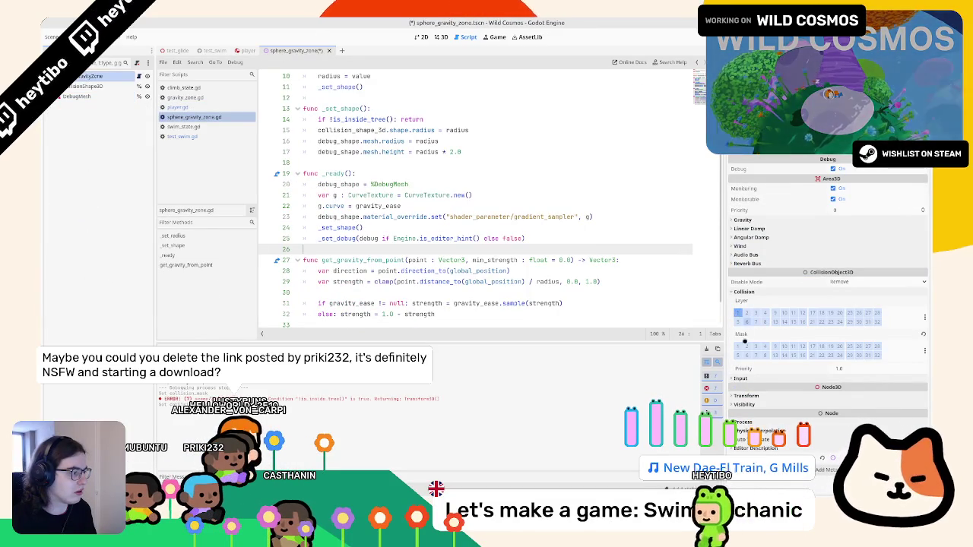
Save the sphere_gravity_zone scene and run the game with F5 to test swimming
key("ctrl+s")
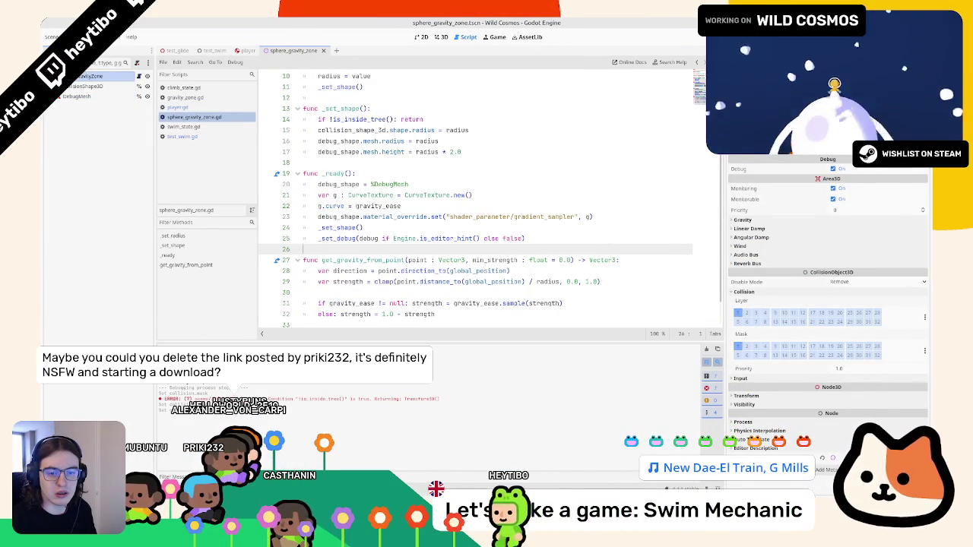
key("F5")
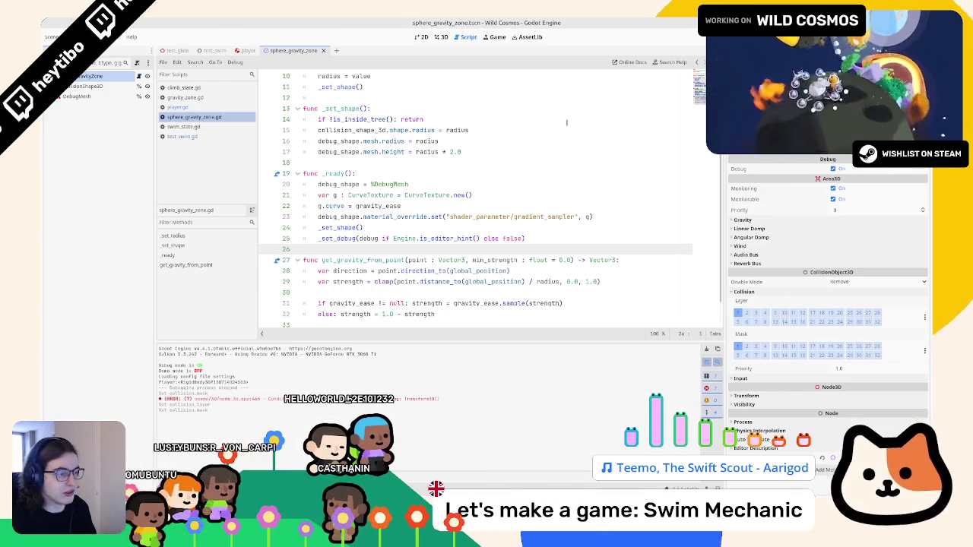
Look over the sphere gravity zone in the 3D view, then close its scene
scroll(430, 244, "down", 1)
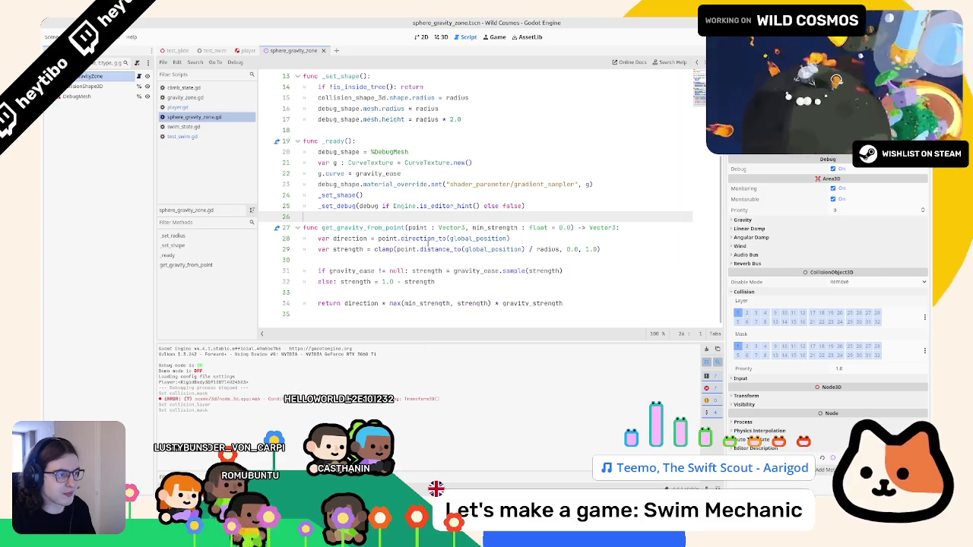
scroll(366, 142, "up", 4)
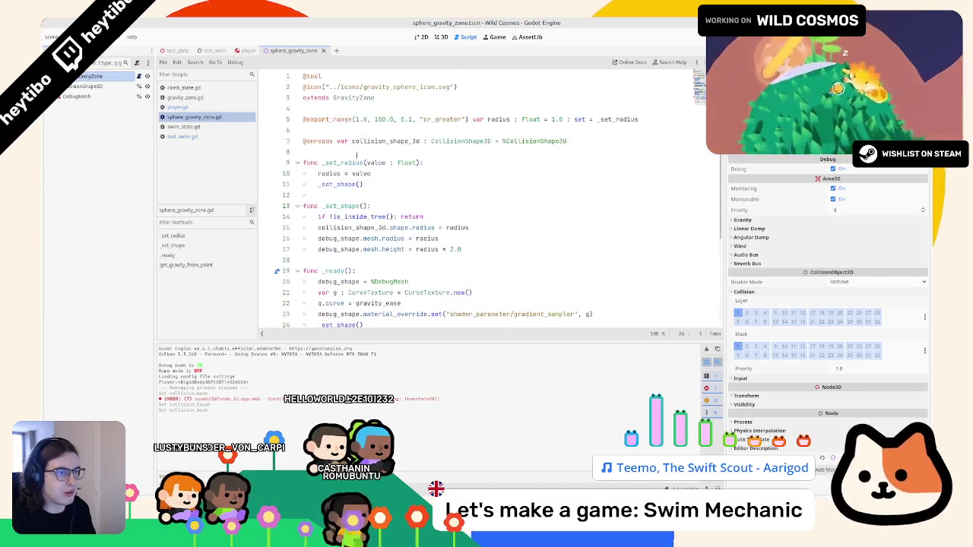
left_click(441, 37)
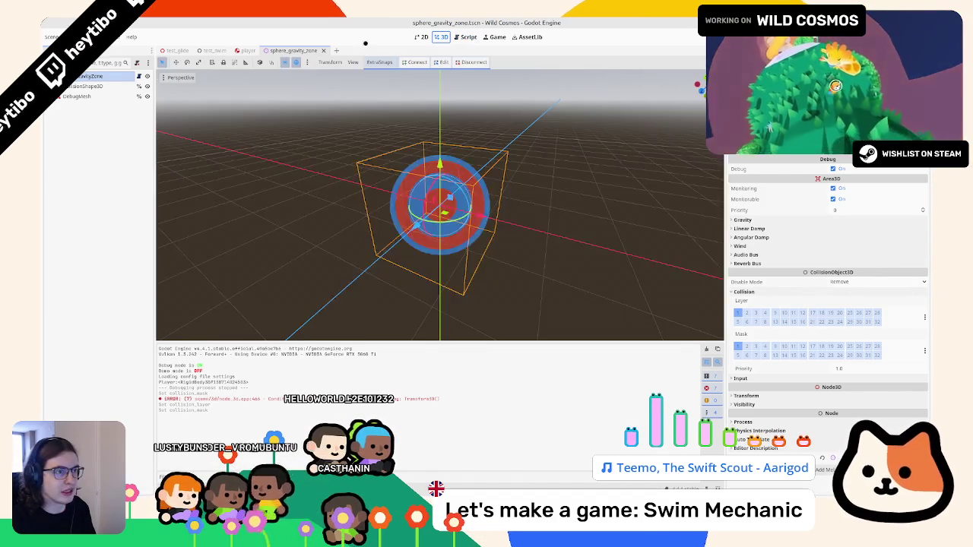
middle_click(310, 50)
Open gravity_zone.tscn, save and close it, then save the player scene
key("ctrl+shift+o")
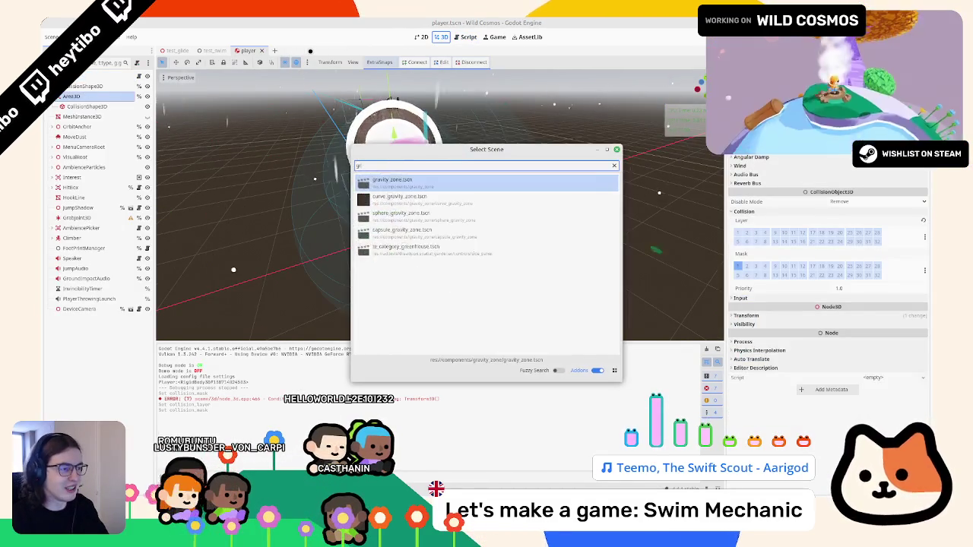
type("gravit")
key("Return")
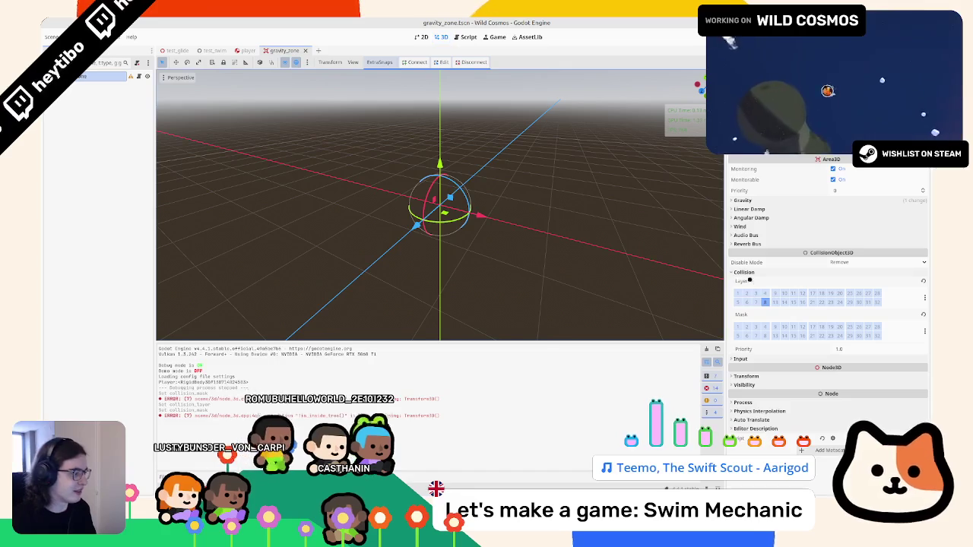
key("ctrl+s")
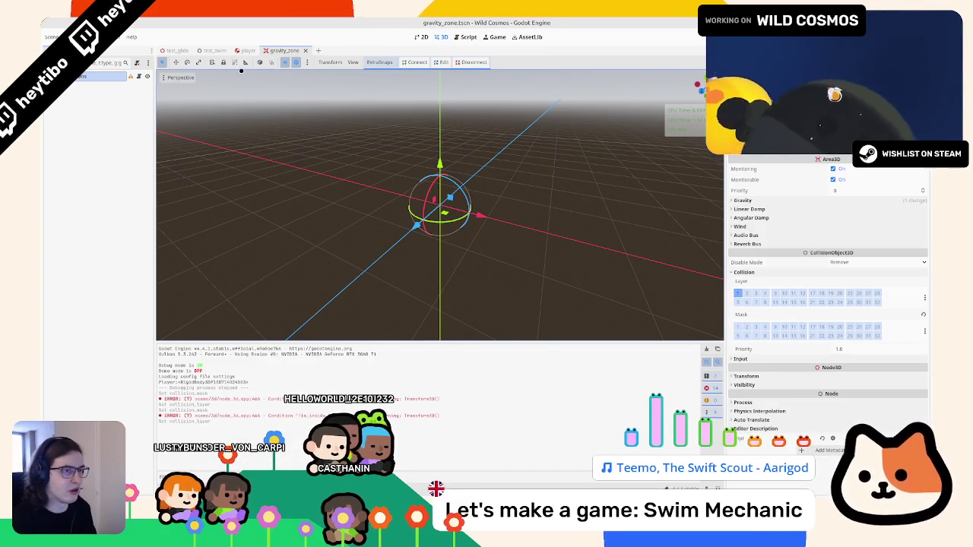
middle_click(289, 49)
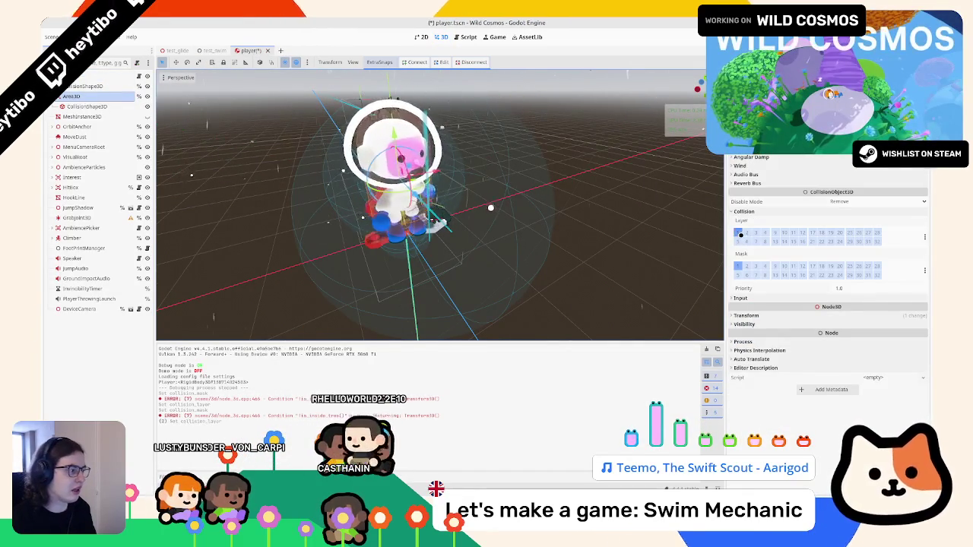
key("ctrl+s")
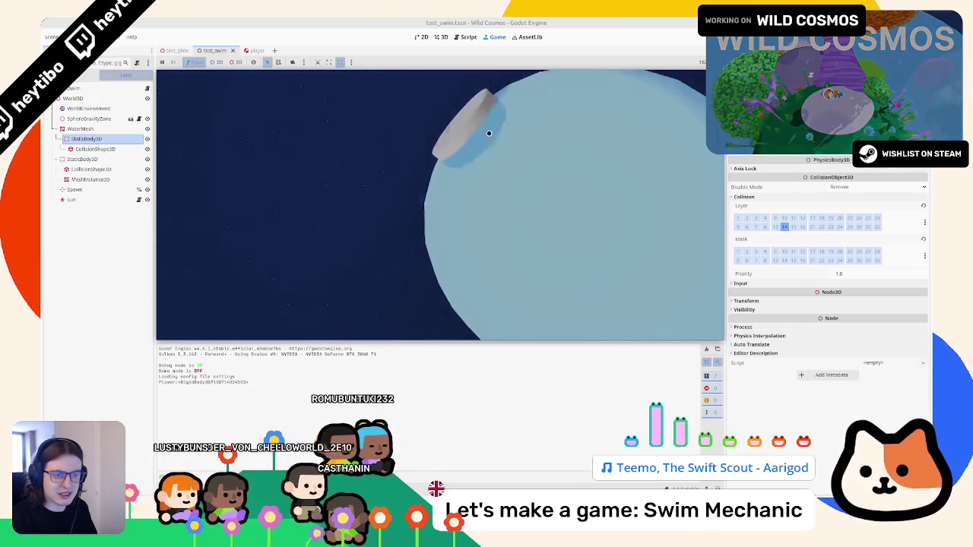
Select the water's StaticBody3D and run the swim test scene with F6
key("Escape")
left_click(80, 129)
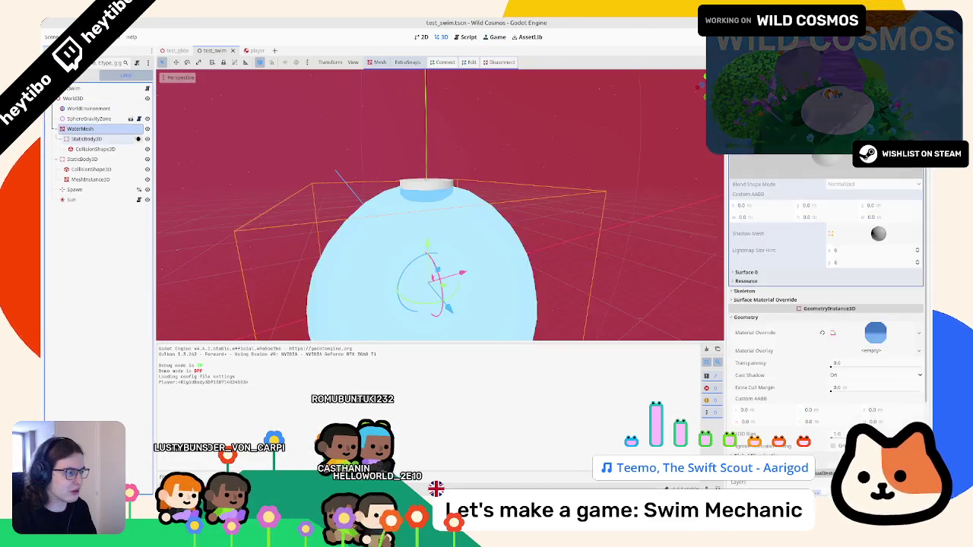
left_click(95, 159)
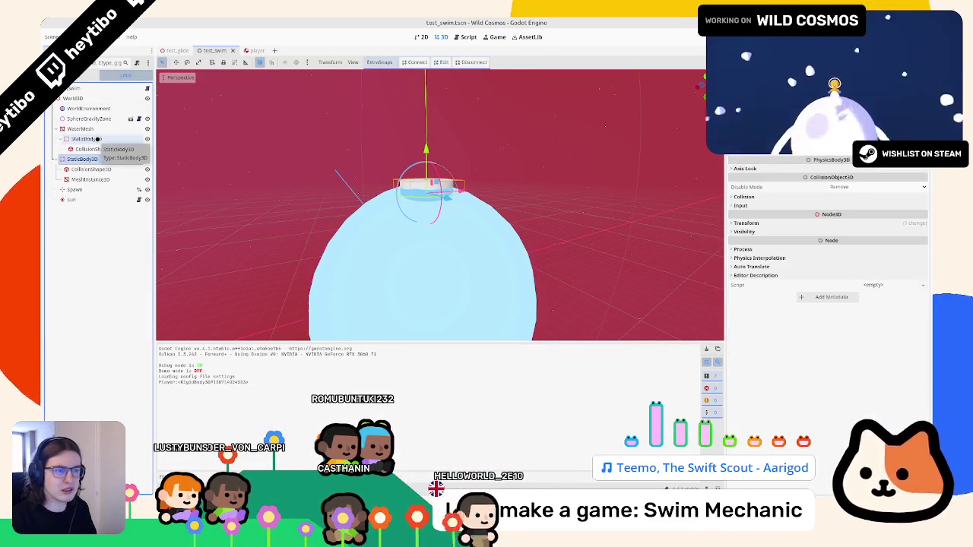
left_click(97, 140)
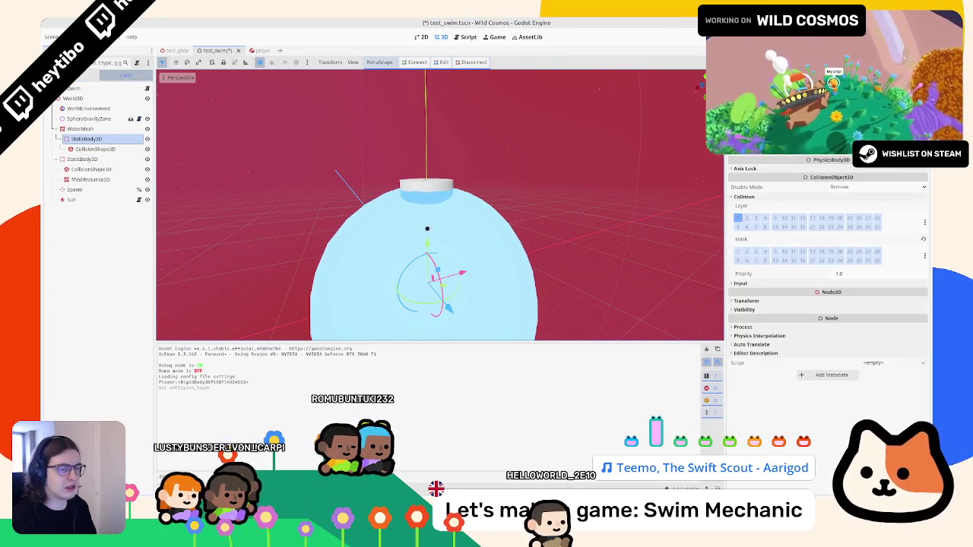
key("F6")
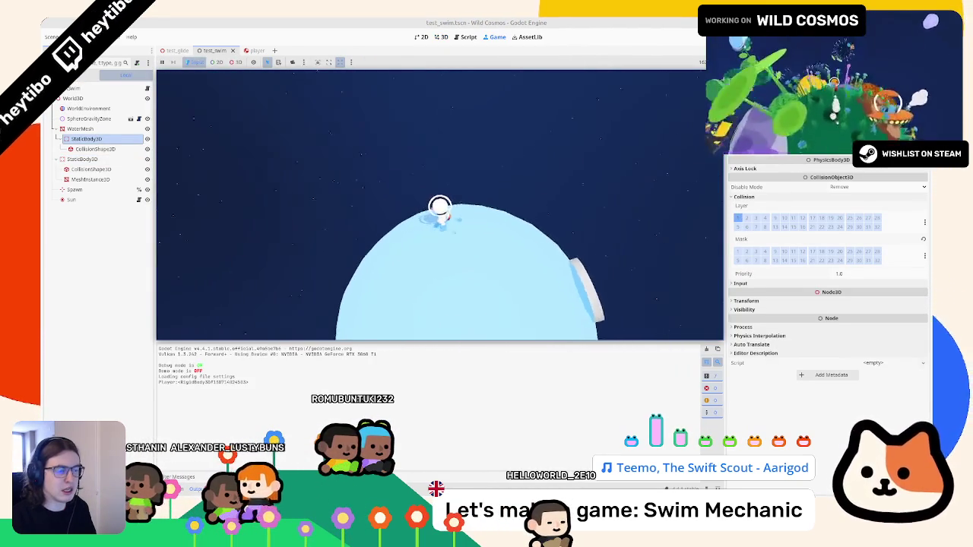
key("Escape")
Put the water StaticBody3D on collision layer 14 and rerun the test scene
left_click(761, 227)
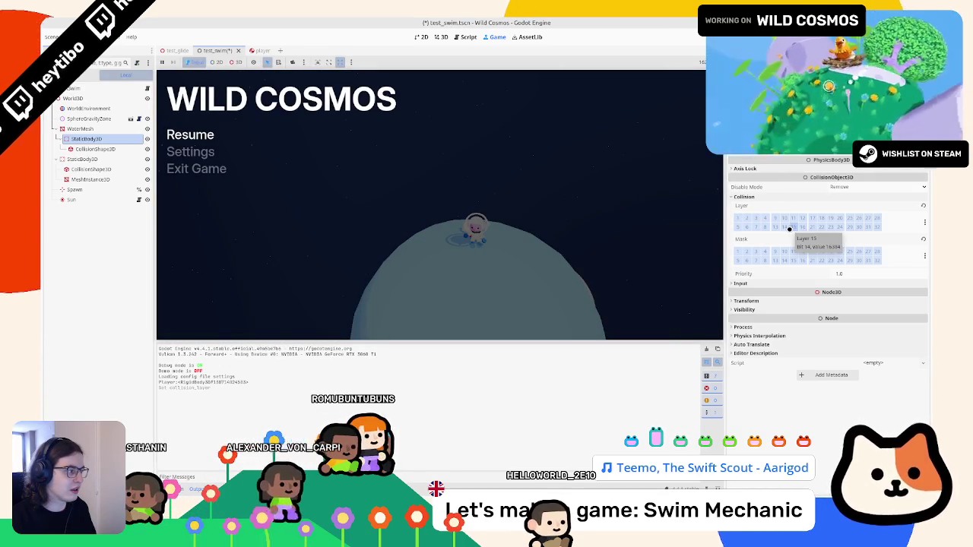
left_click(784, 228)
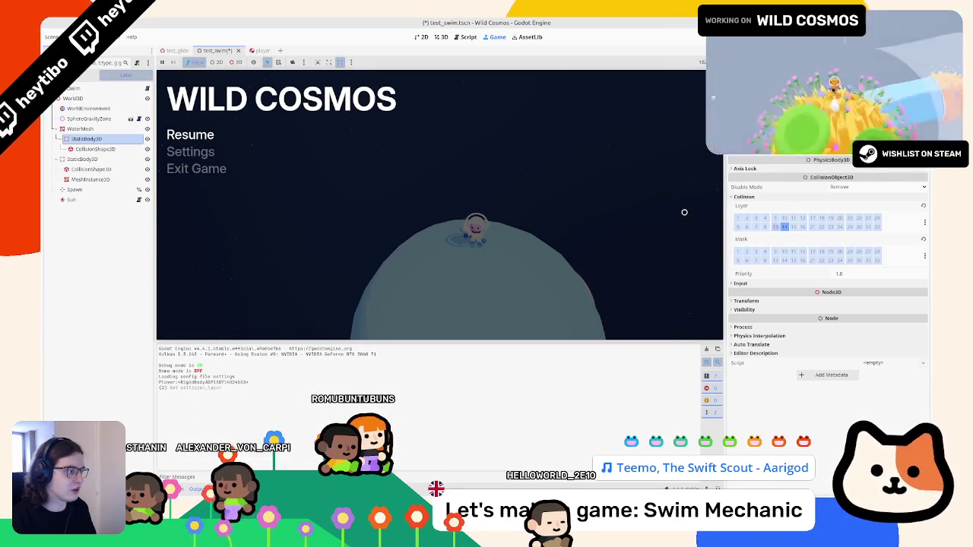
key("F6")
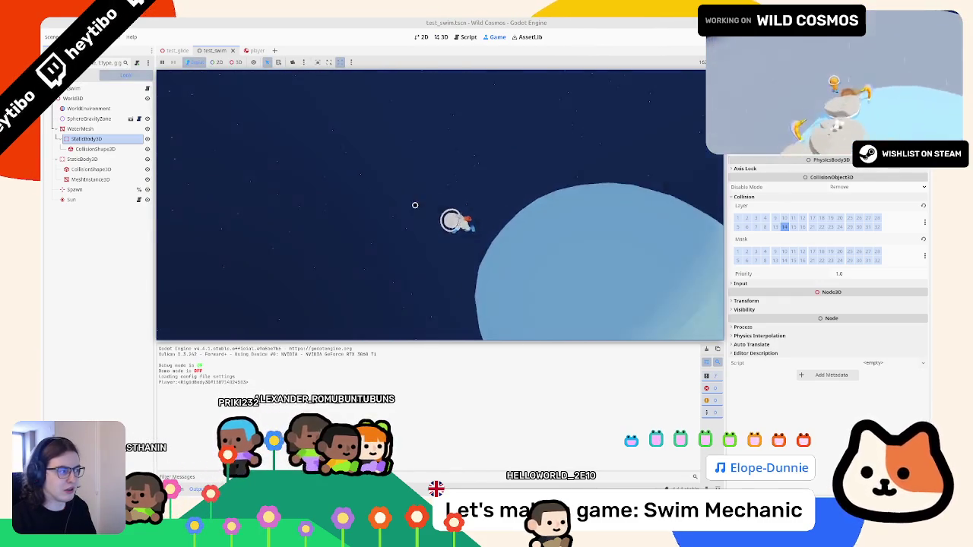
key("Escape")
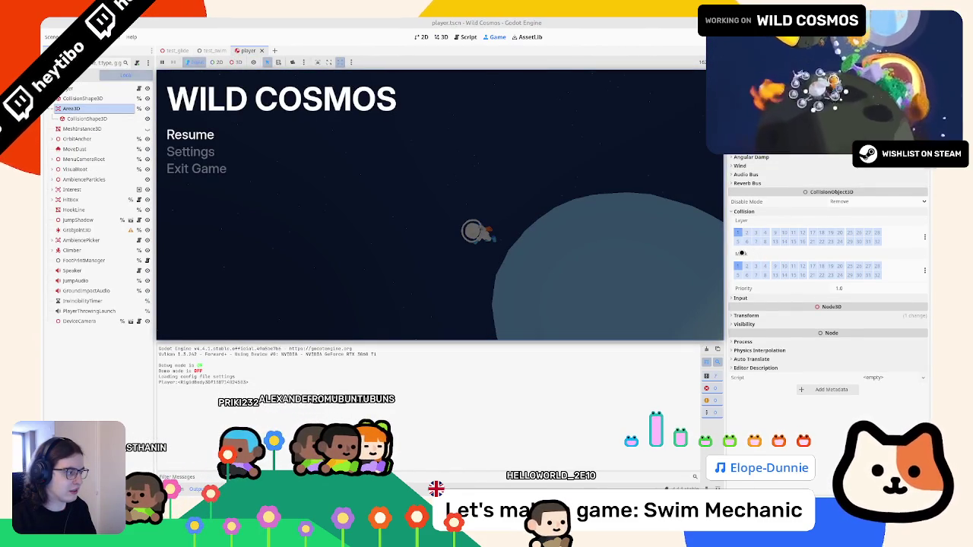
Add layer 14 to the player's collision mask and rerun the swim test
mouse_move(741, 253)
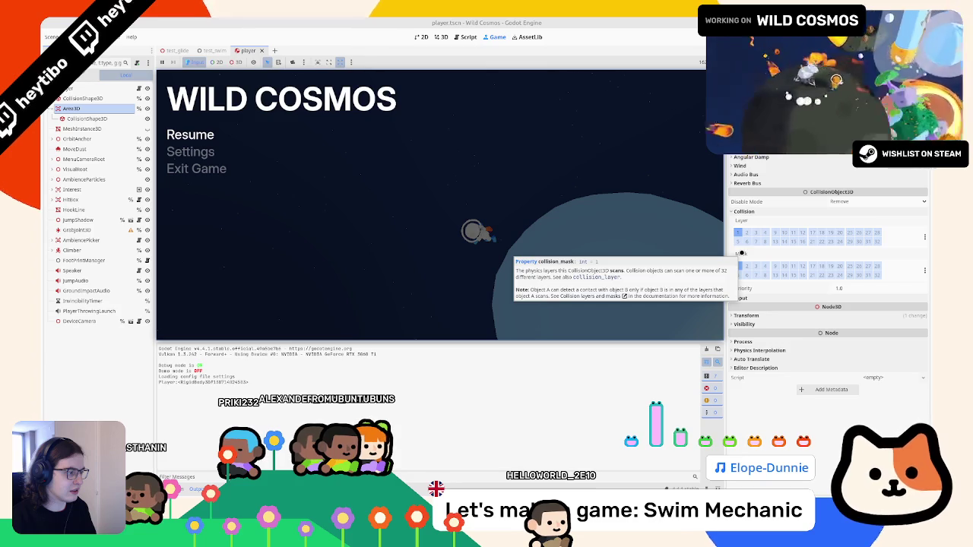
left_click(789, 275)
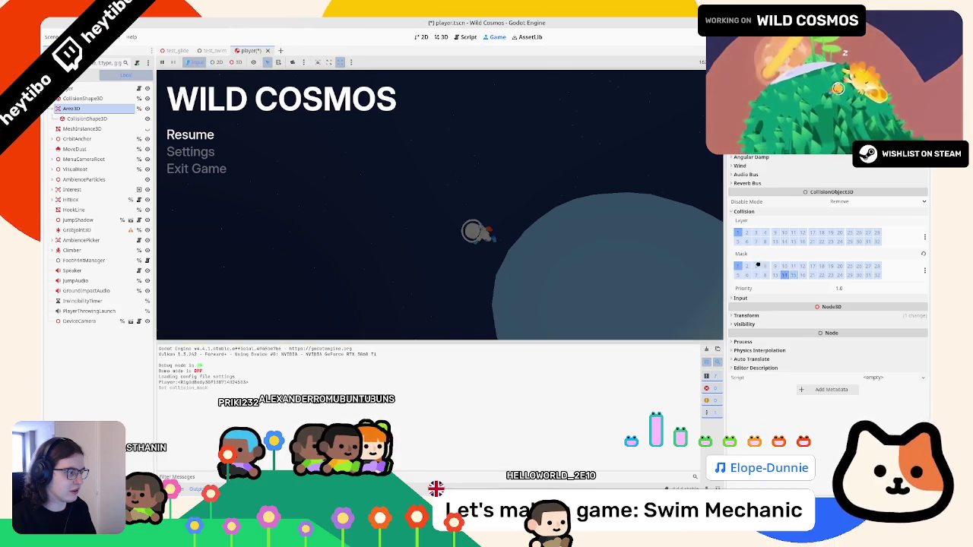
left_click(215, 51)
key("F6")
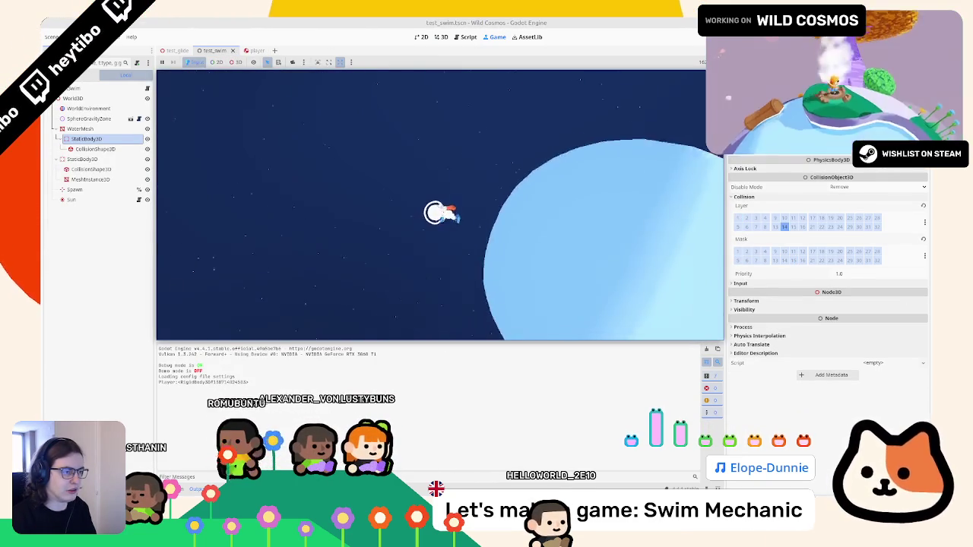
Add layer 14 to the player's collision layer, save, rerun the test, then stop it
left_click(248, 50)
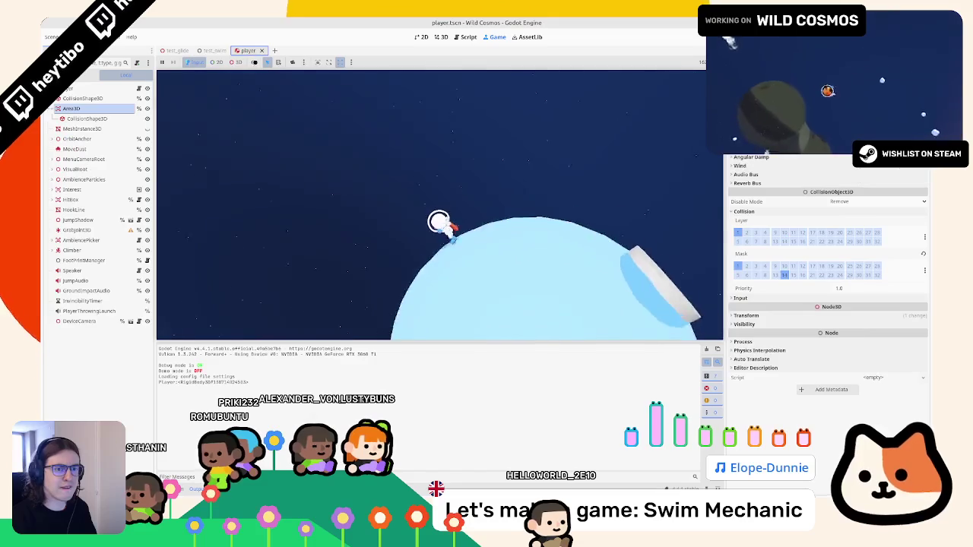
left_click(784, 241)
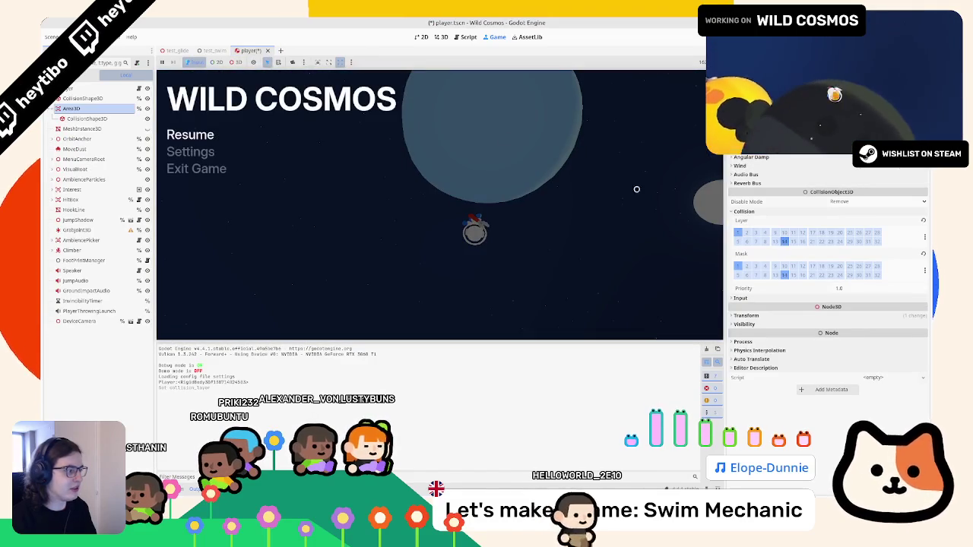
key("ctrl+Tab")
key("F6")
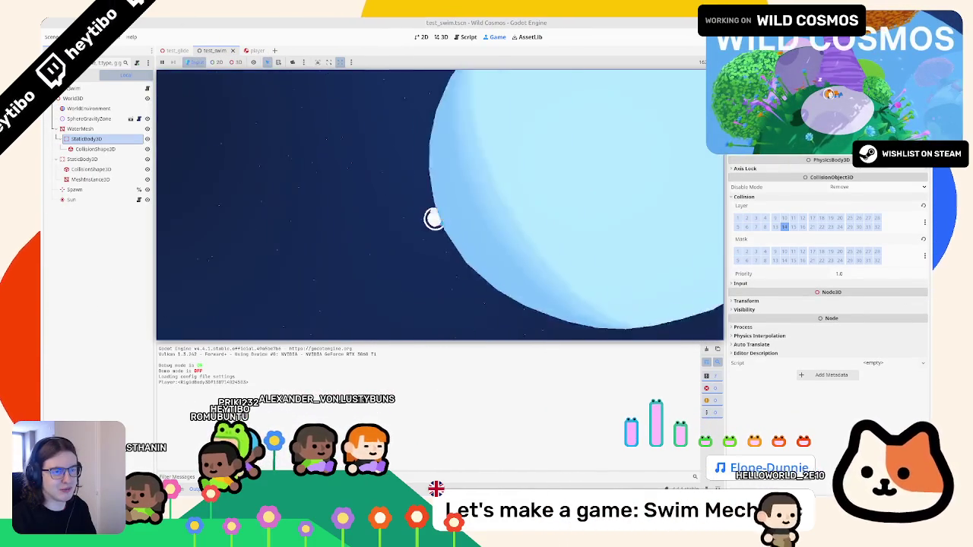
key("ctrl+Tab")
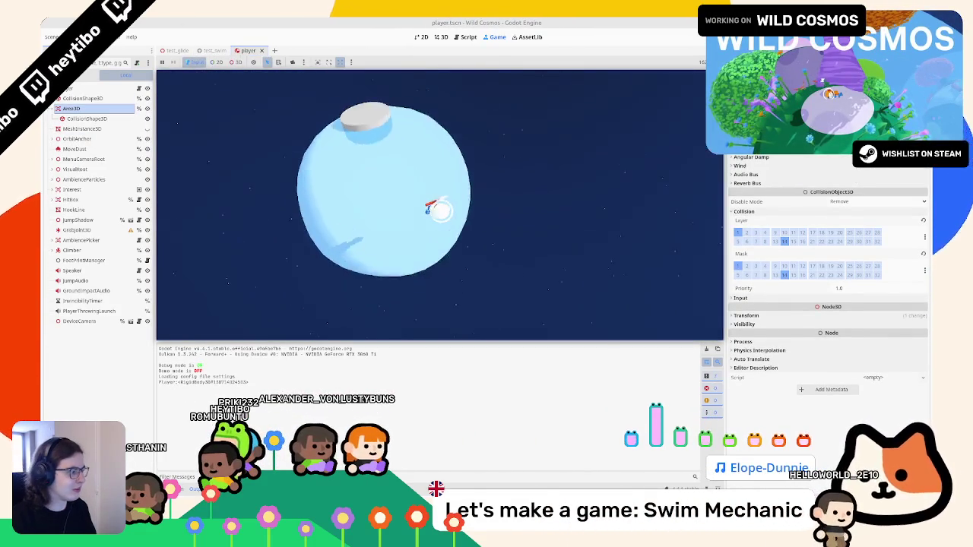
key("Escape")
key("F8")
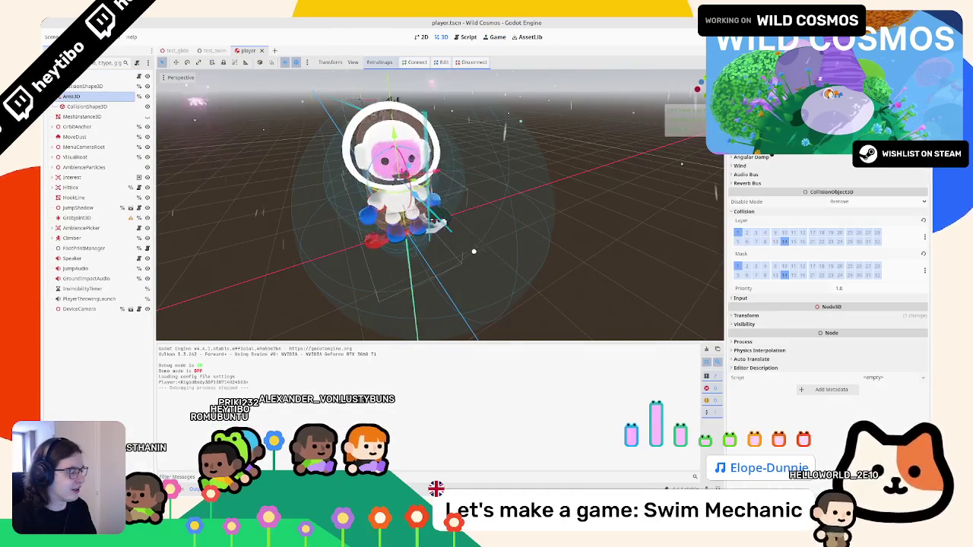
Remove layer 14 from the player's collision layer and find _on_body_entered in player.gd
left_click(784, 241)
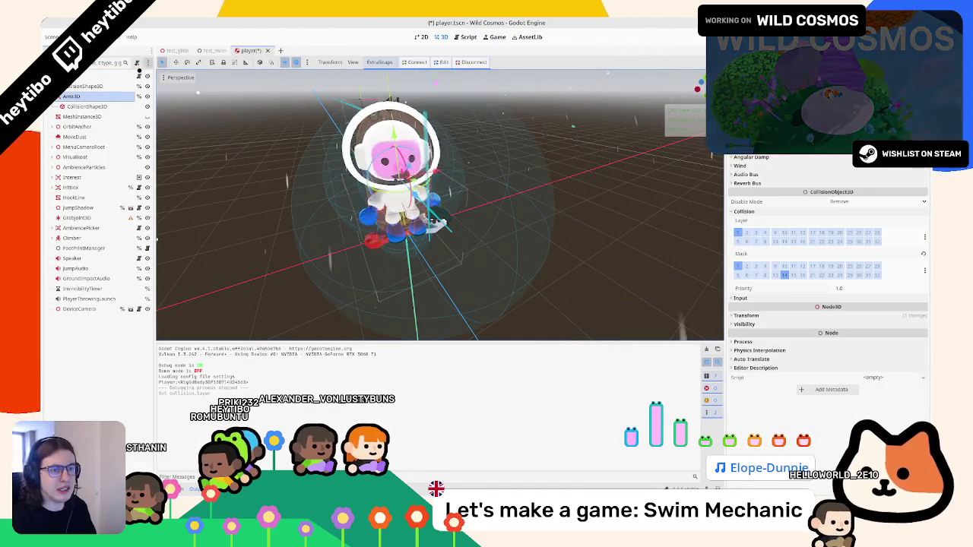
key("ctrl+F3")
double_click(356, 282)
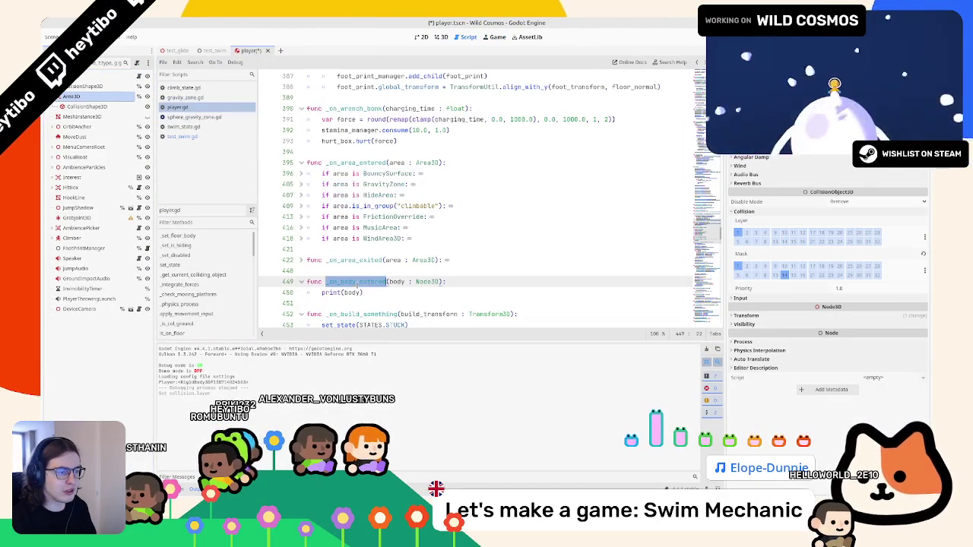
key("ctrl+f")
key("Return")
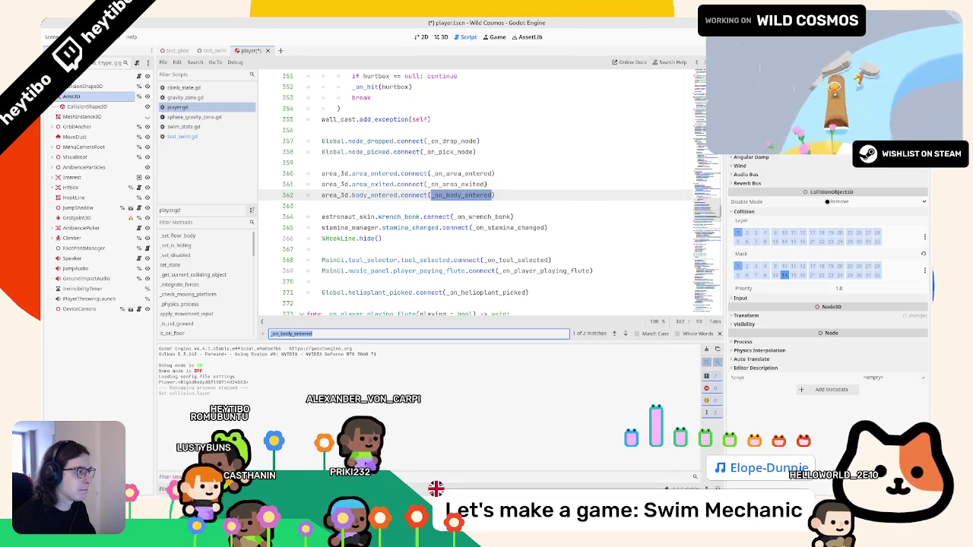
Open the Area3D documentation for the body_entered signal connected on line 362
left_click(358, 196)
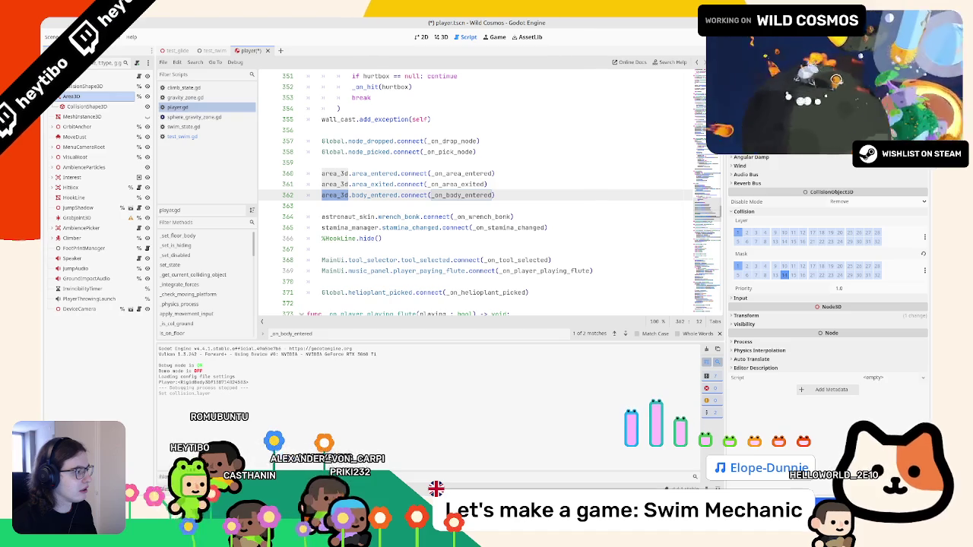
scroll(829, 266, "up", 1)
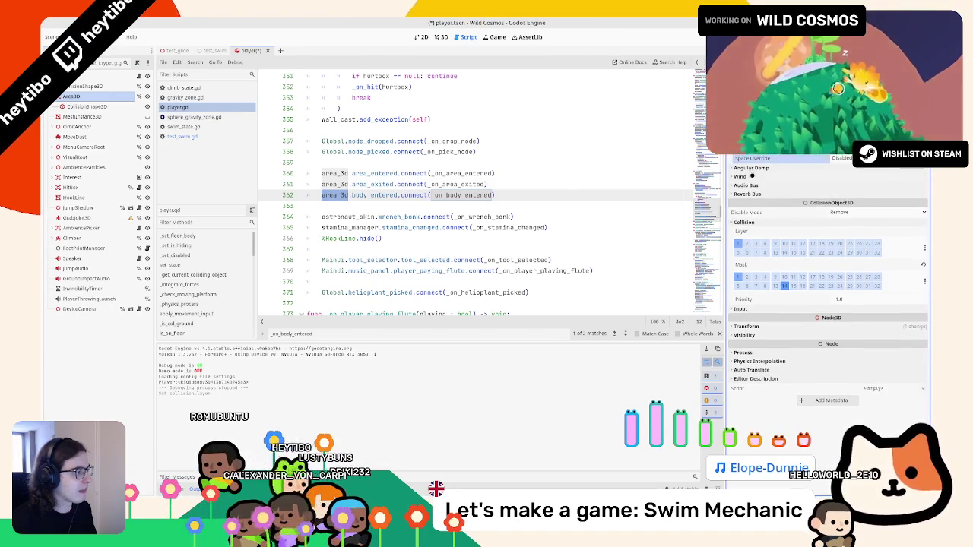
scroll(751, 166, "down", 1)
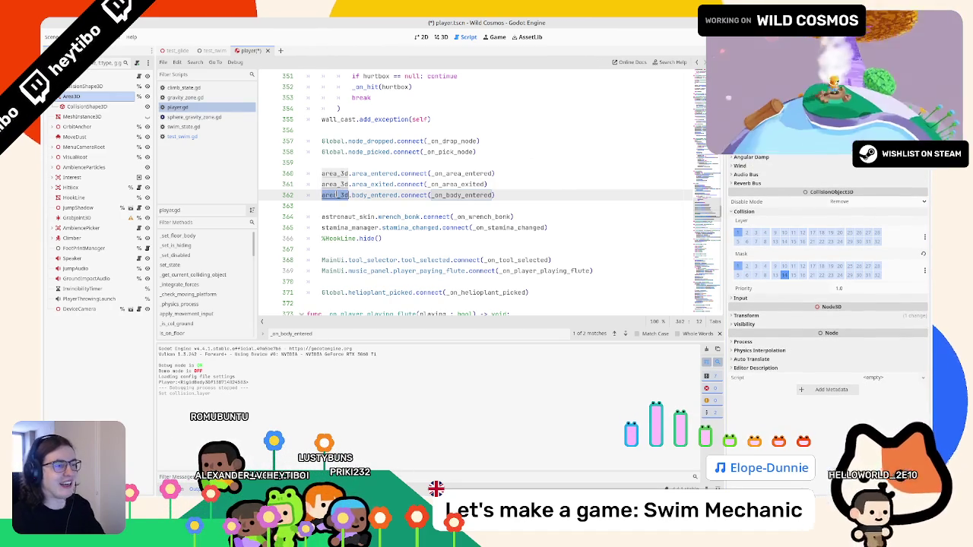
left_click(367, 195, "ctrl")
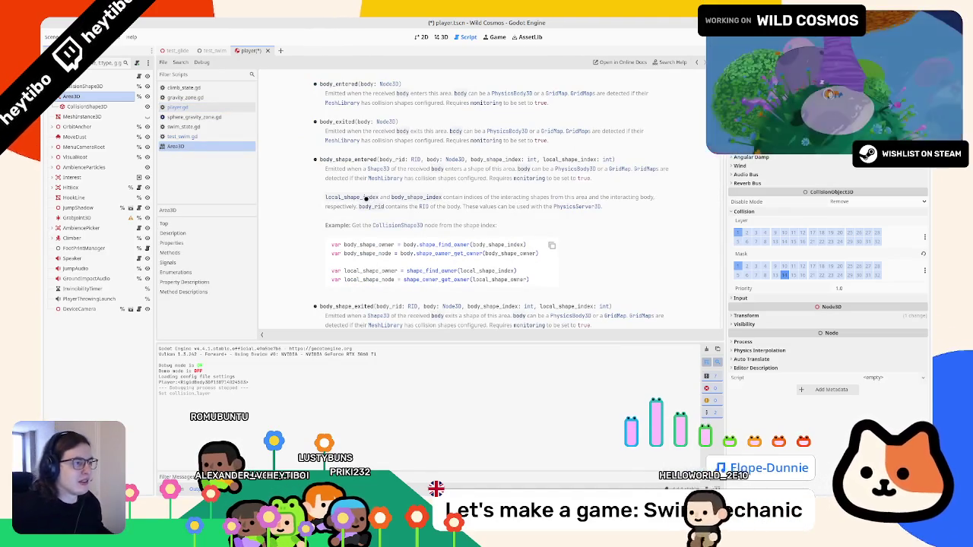
Close the Area3D help, tick mask bit 14 on the water StaticBody3D, then save and run test_swim
middle_click(220, 148)
left_click(214, 50)
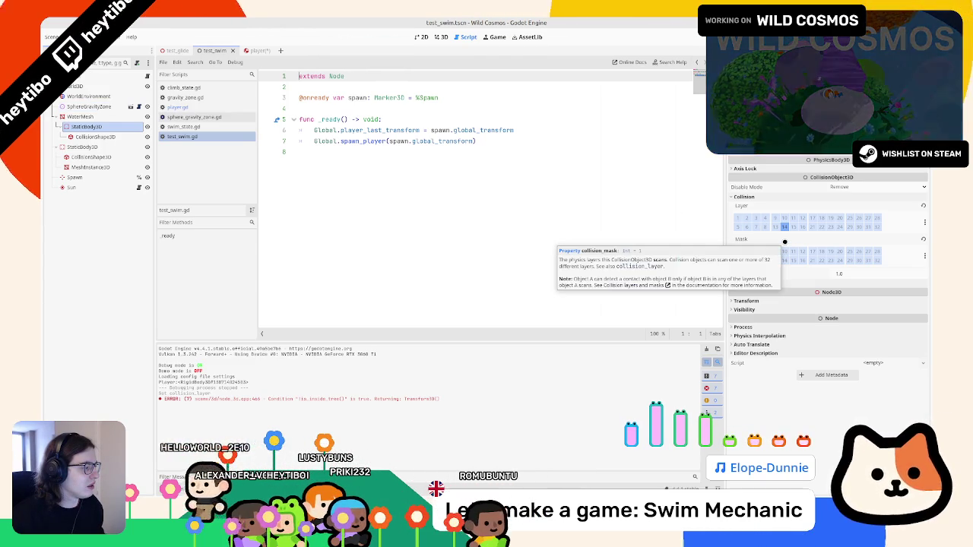
left_click(784, 260)
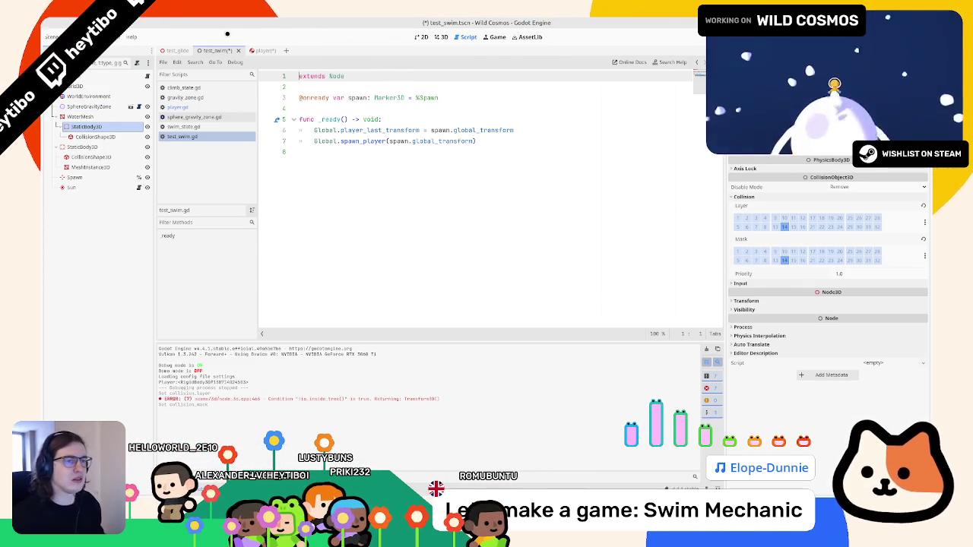
key("F6")
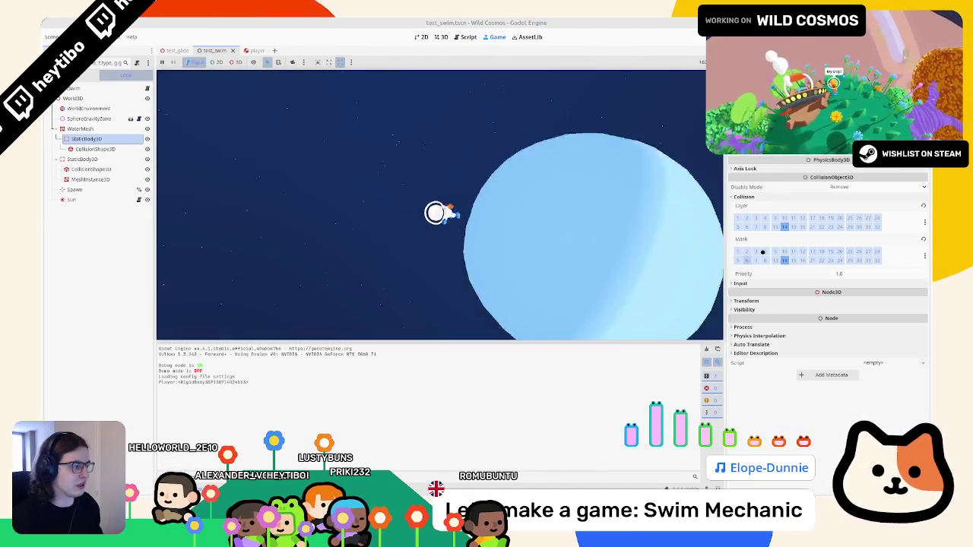
Untick collision mask bit 14 on the water StaticBody3D and stop the running game with F8
left_click(784, 261)
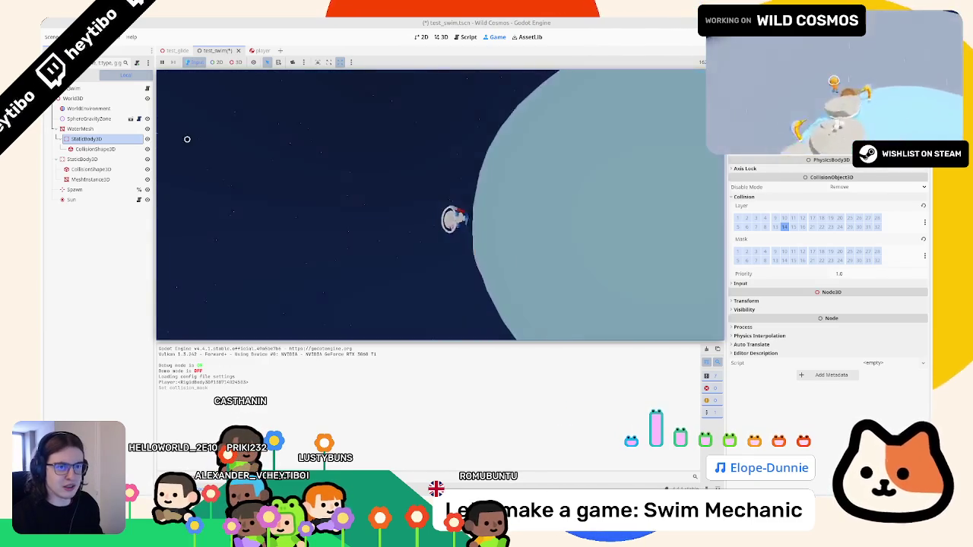
key("F8")
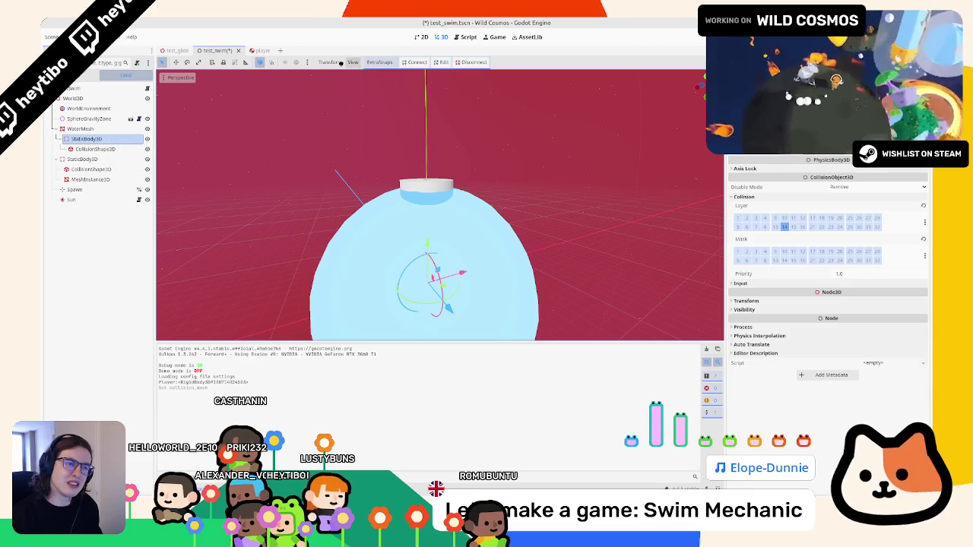
Open player.gd from the player scene and look up the body_entered signal documentation
left_click(258, 50)
left_click(215, 50)
left_click(254, 50)
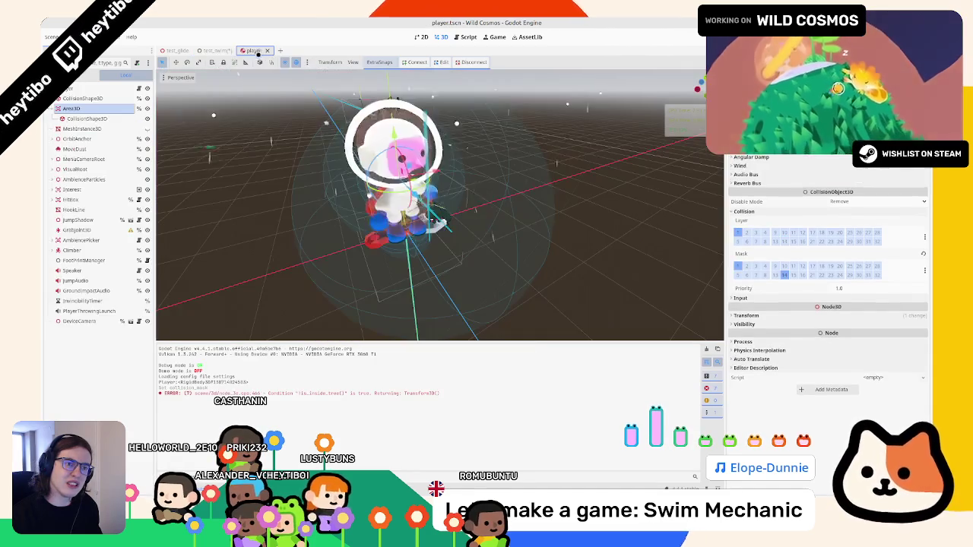
left_click(138, 89)
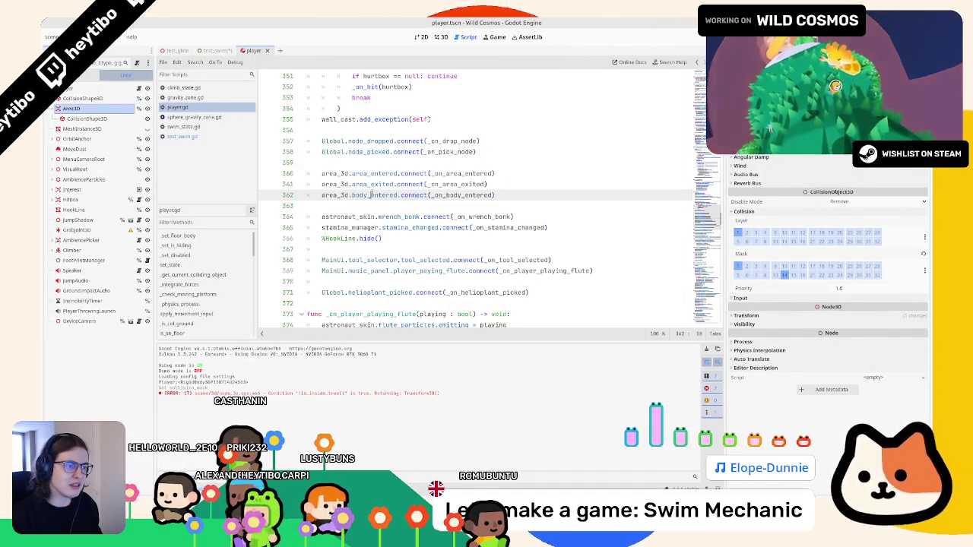
left_click(374, 196, "ctrl")
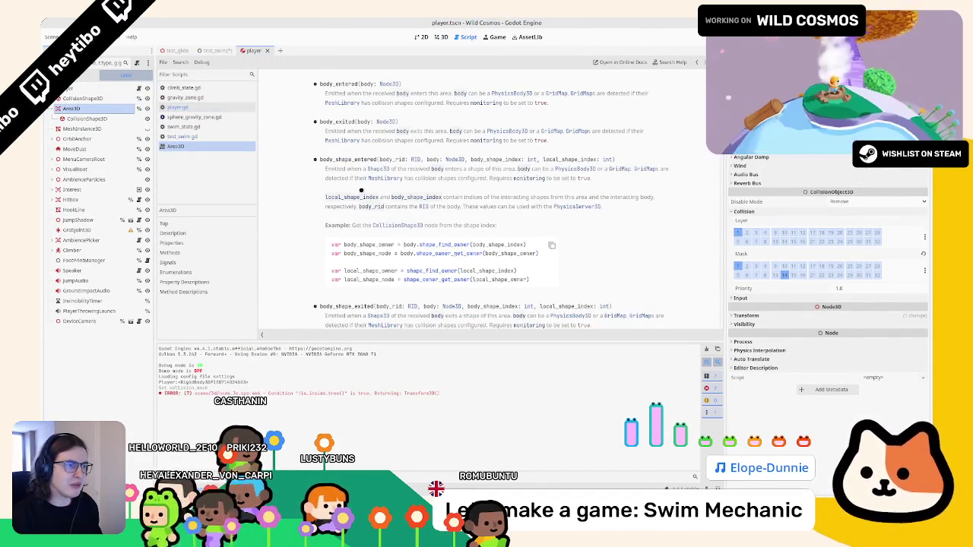
Read the PhysicsBody3D class reference, close it, then inspect the Player root body's properties
mouse_move(374, 93)
left_mouse_down()
mouse_move(390, 103)
mouse_move(508, 94)
left_mouse_up()
left_click(508, 94)
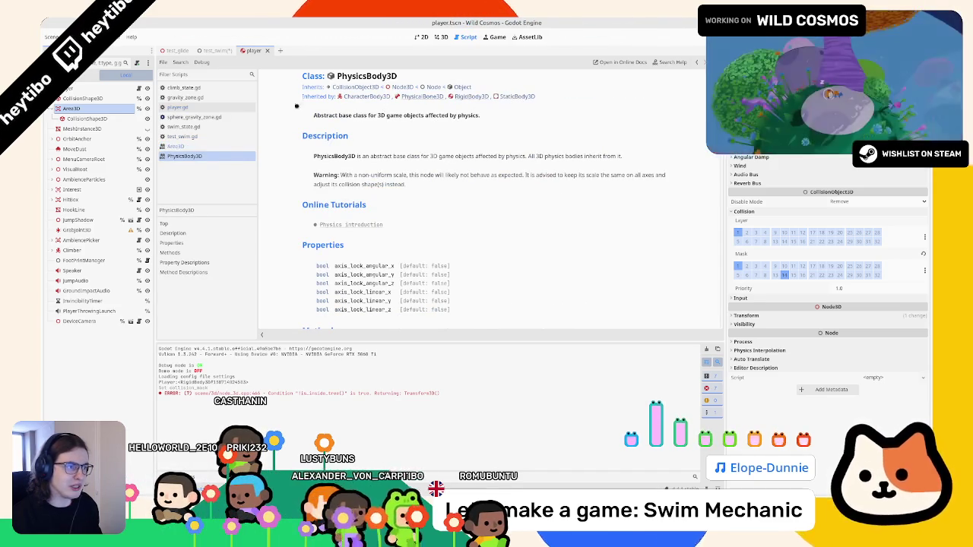
middle_click(213, 155)
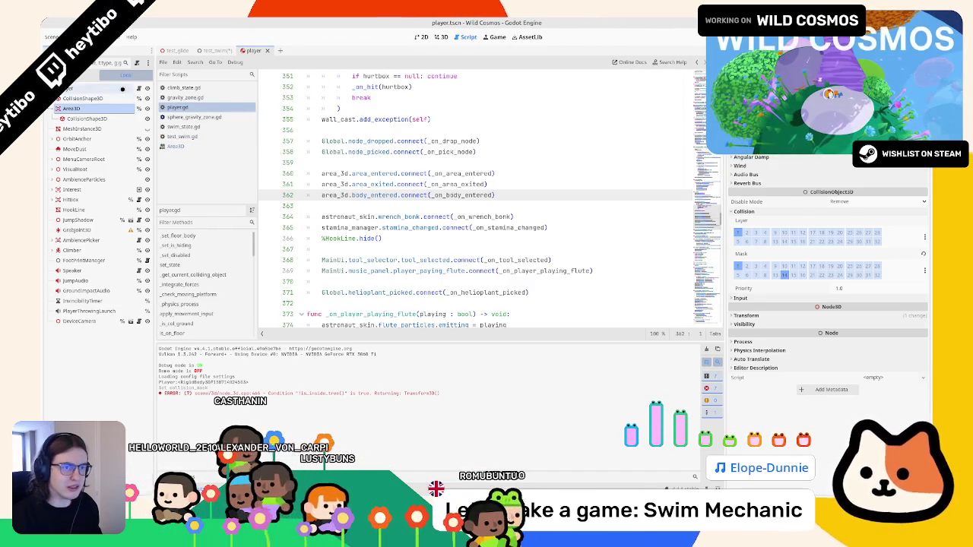
left_click(123, 89)
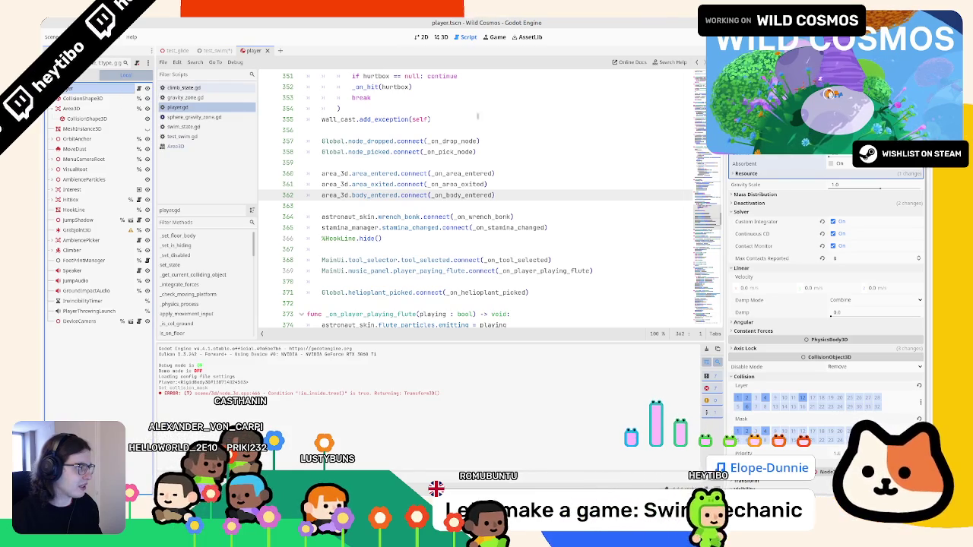
scroll(827, 304, "down", 2)
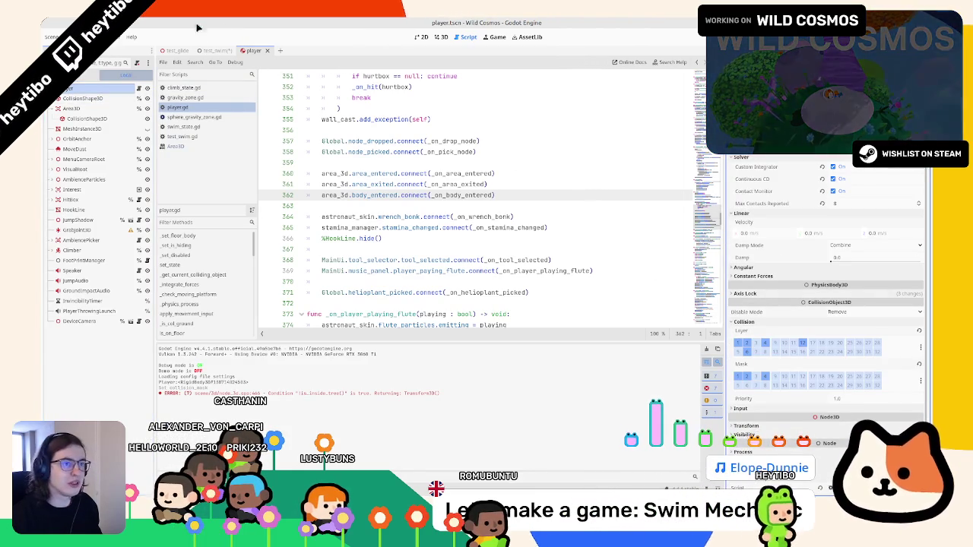
left_click(207, 48)
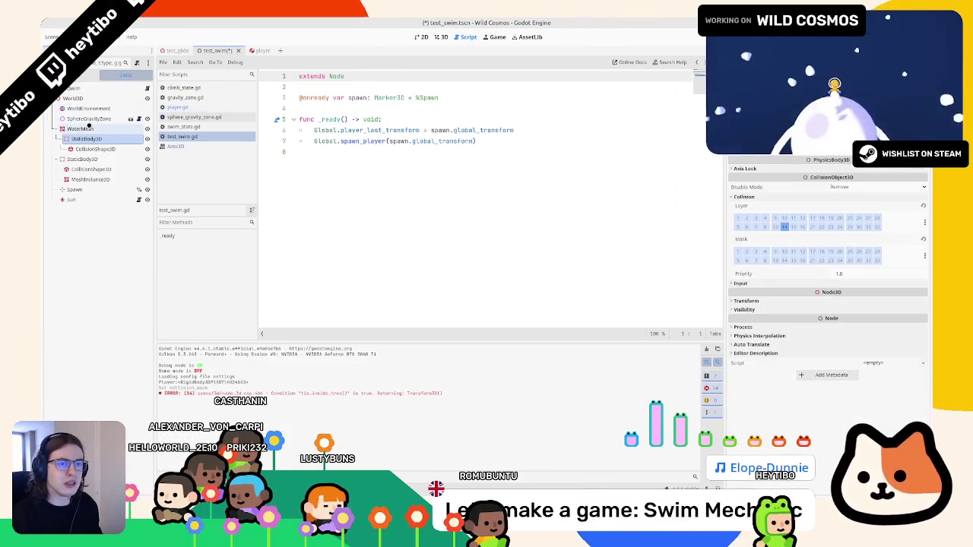
Move the water StaticBody3D out from under WaterMesh, then try moving its collision sphere and undo
left_click_drag(77, 97, 74, 99)
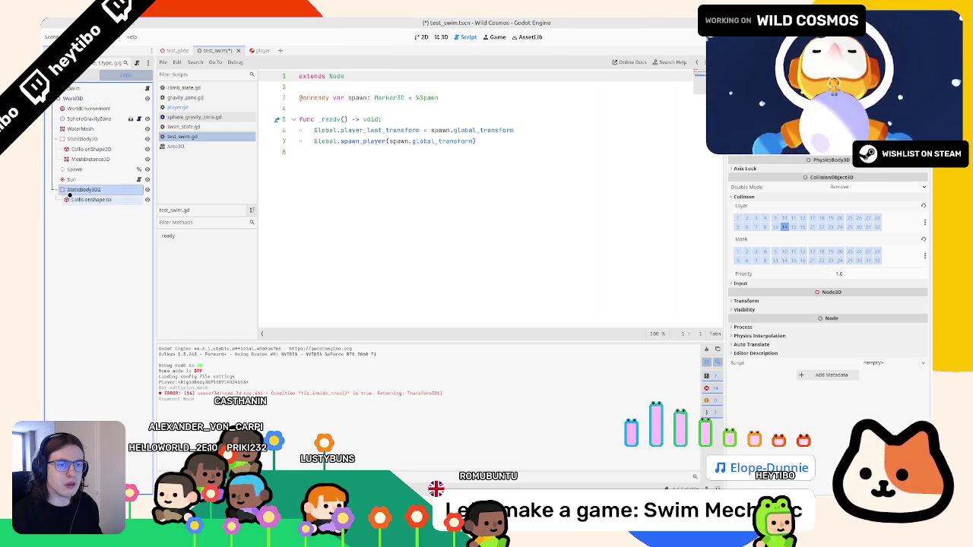
mouse_move(82, 139)
left_mouse_down()
mouse_move(85, 131)
mouse_move(73, 191)
mouse_move(93, 134)
left_mouse_up()
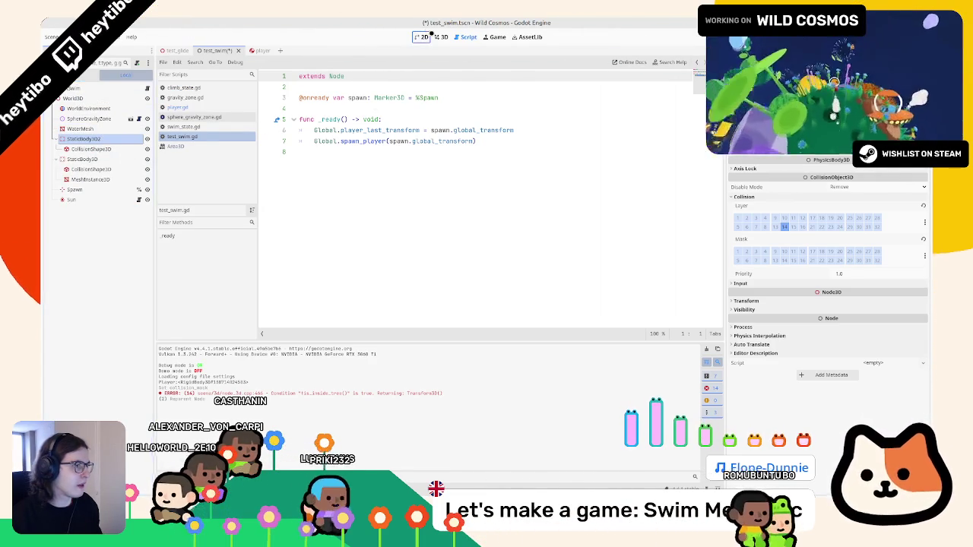
left_click(441, 37)
key("Down")
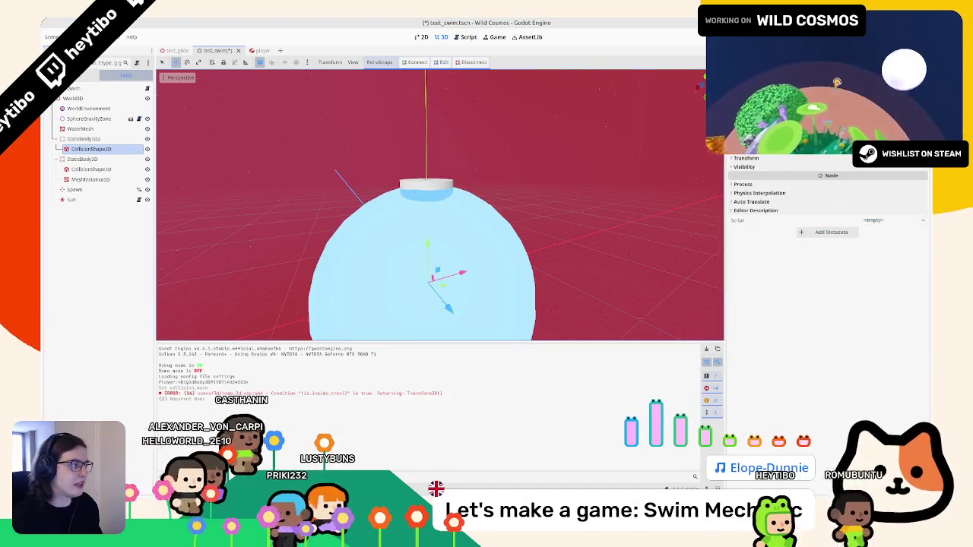
scroll(425, 204, "down", 2)
left_click_drag(474, 246, 426, 265)
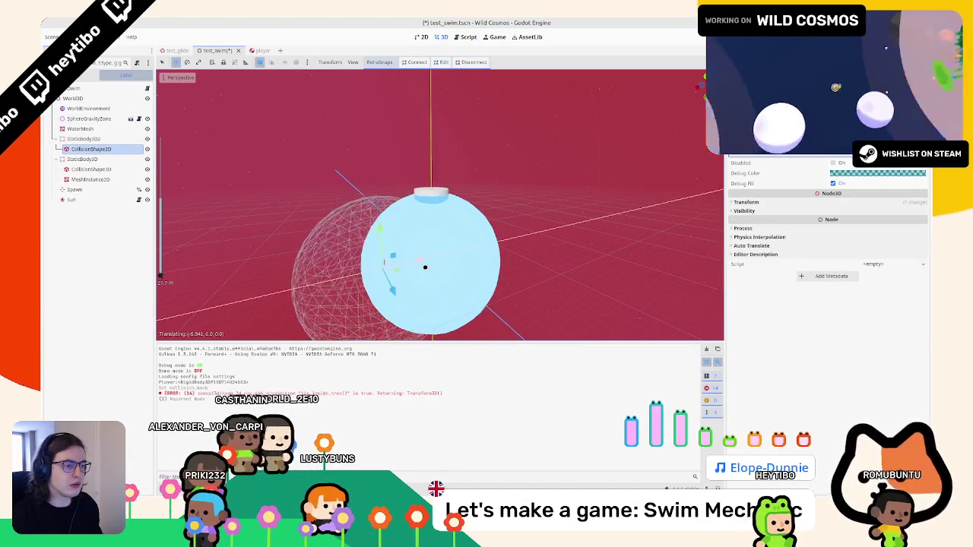
key("ctrl+z")
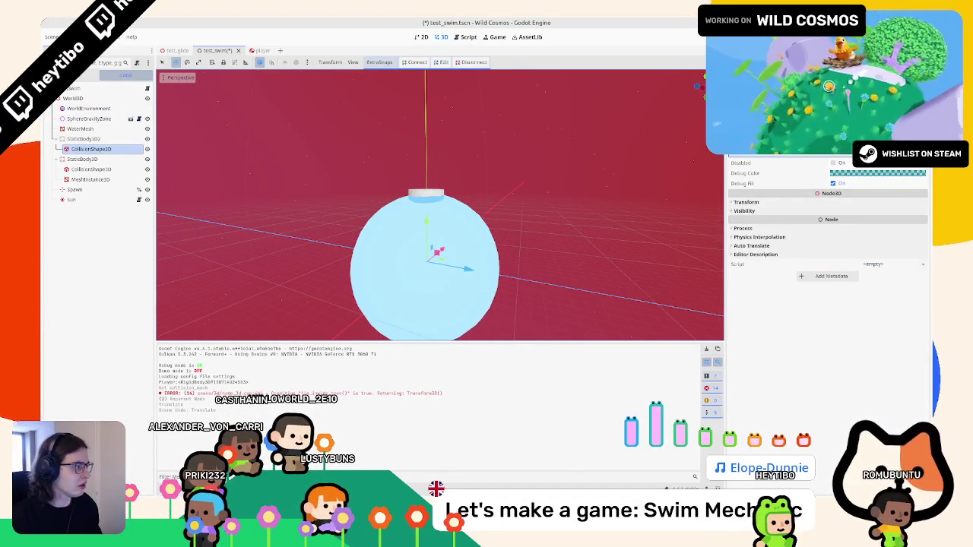
Check the collision shape's resource options, then select the water body and save-run test_swim
left_click(923, 152)
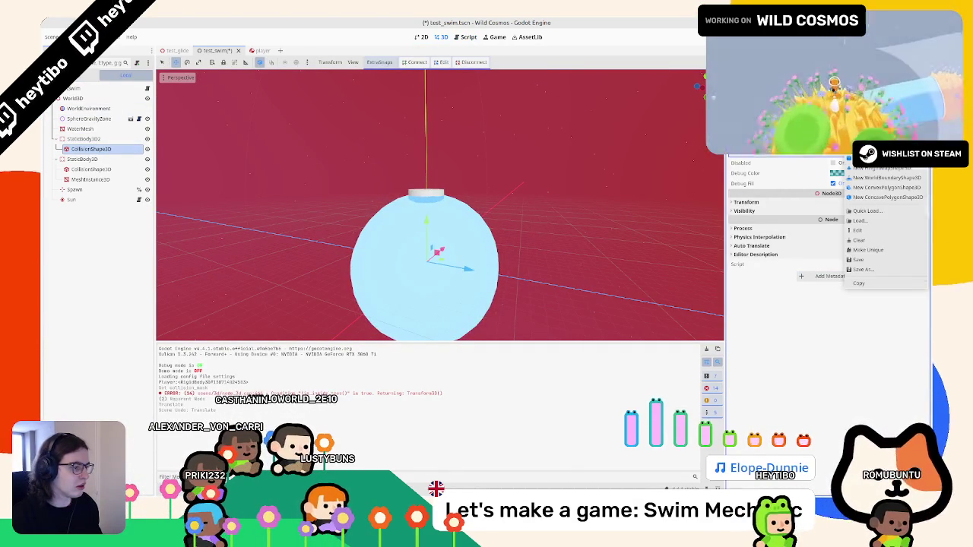
key("Escape")
scroll(438, 272, "up", 3)
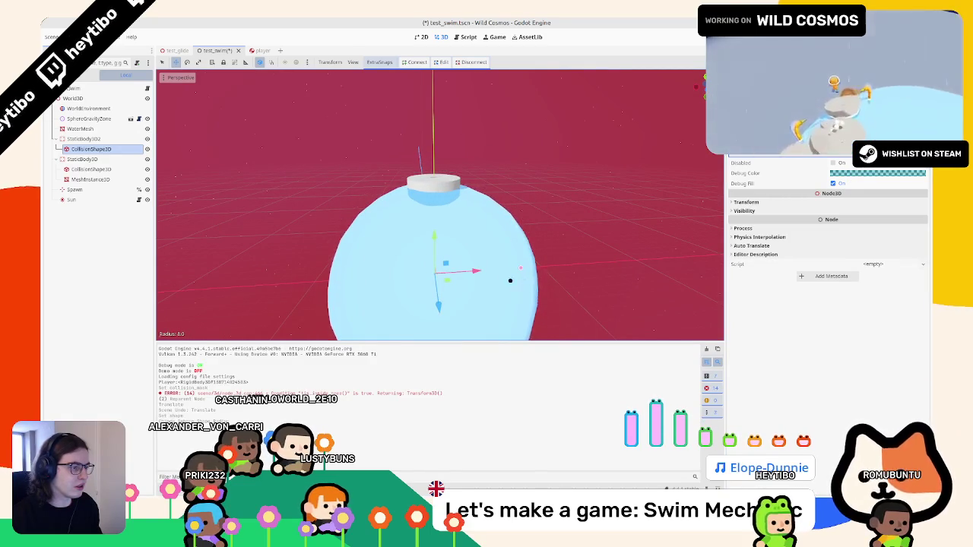
scroll(482, 217, "up", 3)
scroll(474, 220, "down", 6)
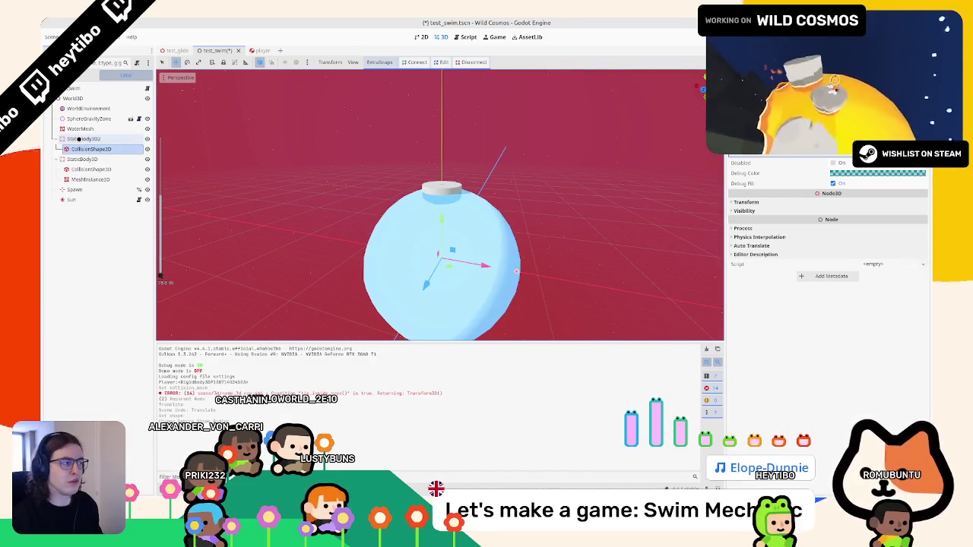
left_click(78, 140)
key("F6")
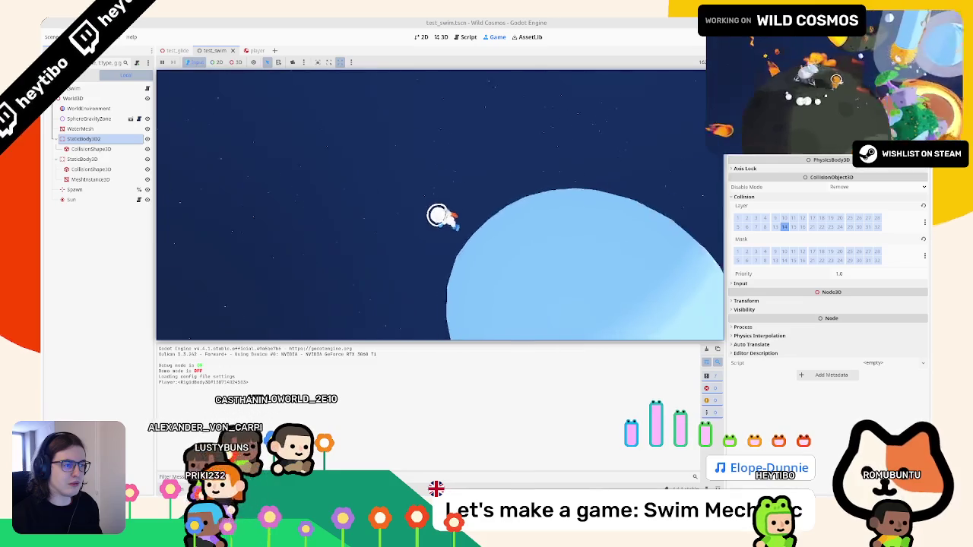
Enable collision layer 1 on the water body, pause the game, and select the player's Area3D
left_click(737, 218)
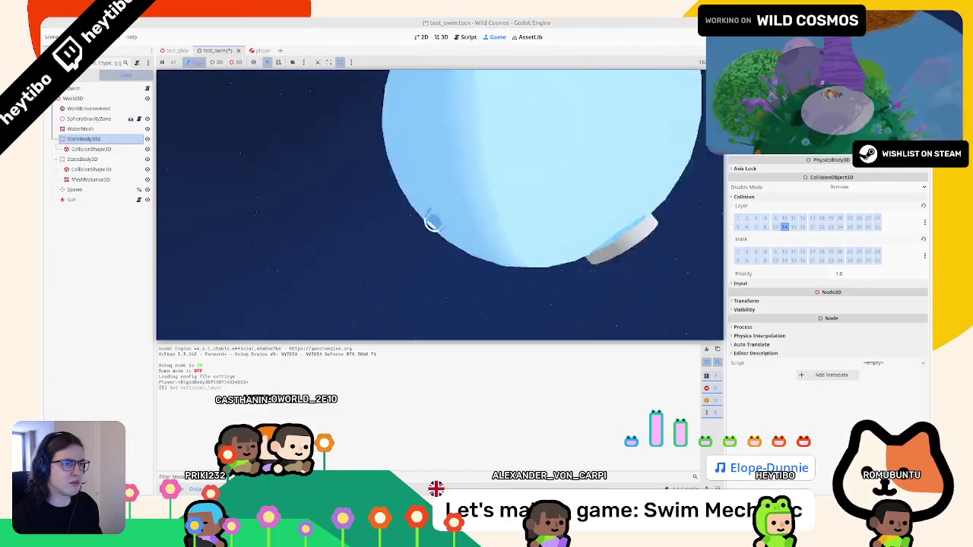
key("Escape")
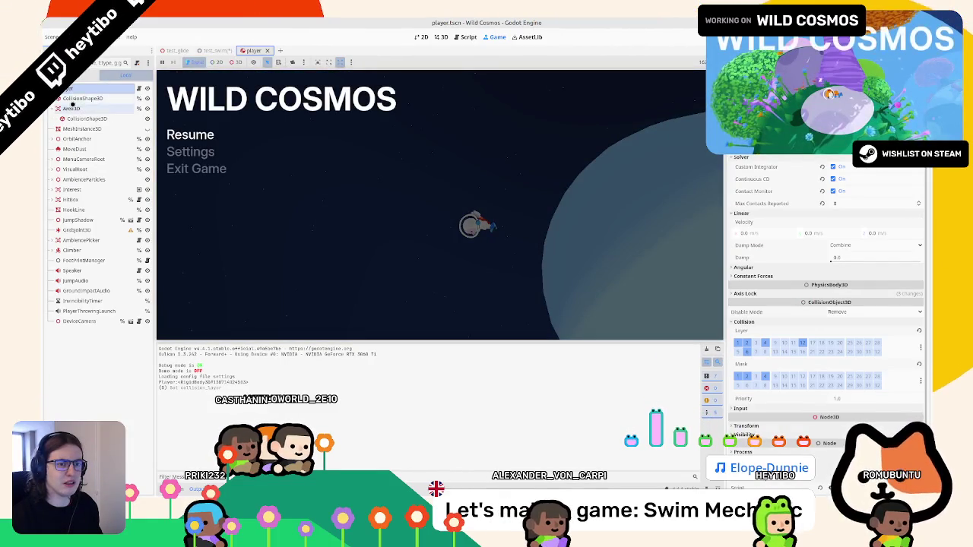
left_click(70, 108)
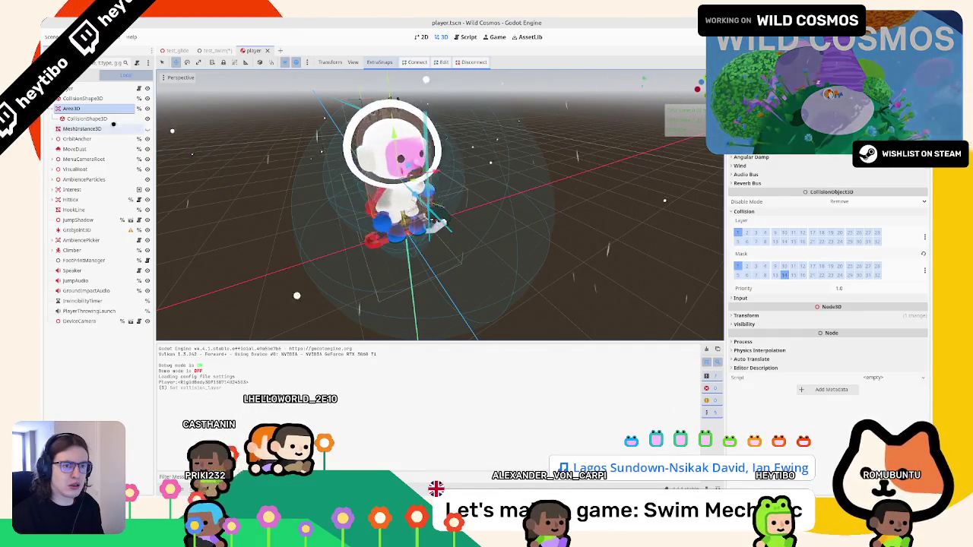
Nudge the player's Area3D down slightly
key("g")
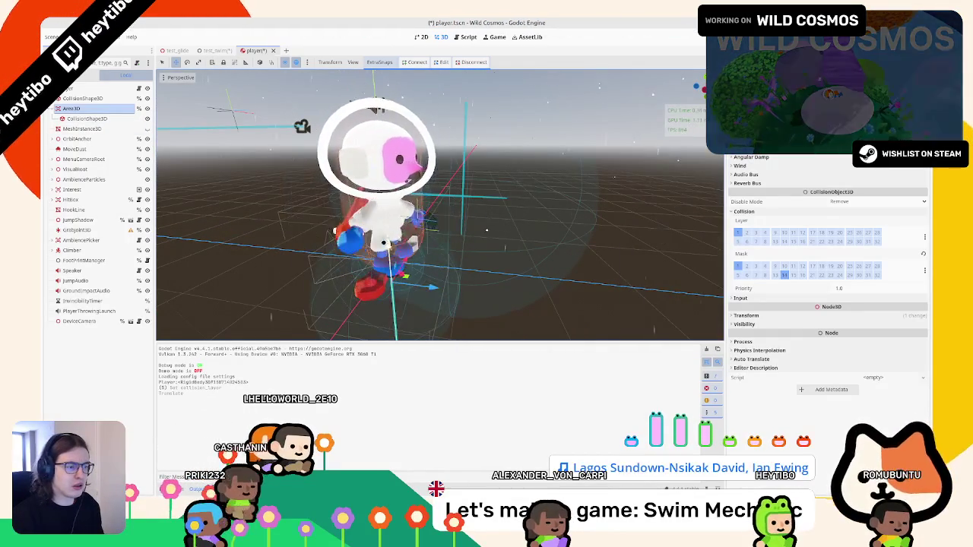
scroll(376, 218, "down", 3)
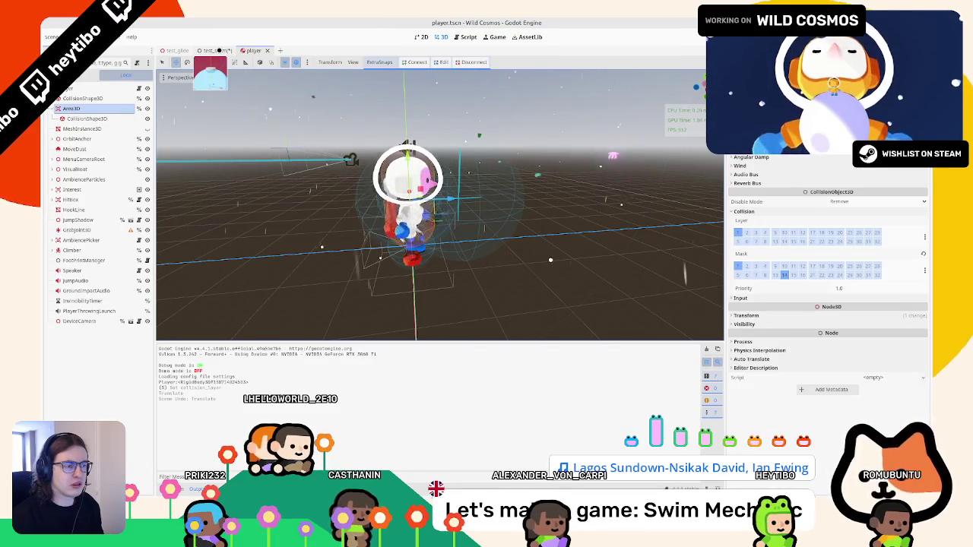
scroll(381, 205, "up", 3)
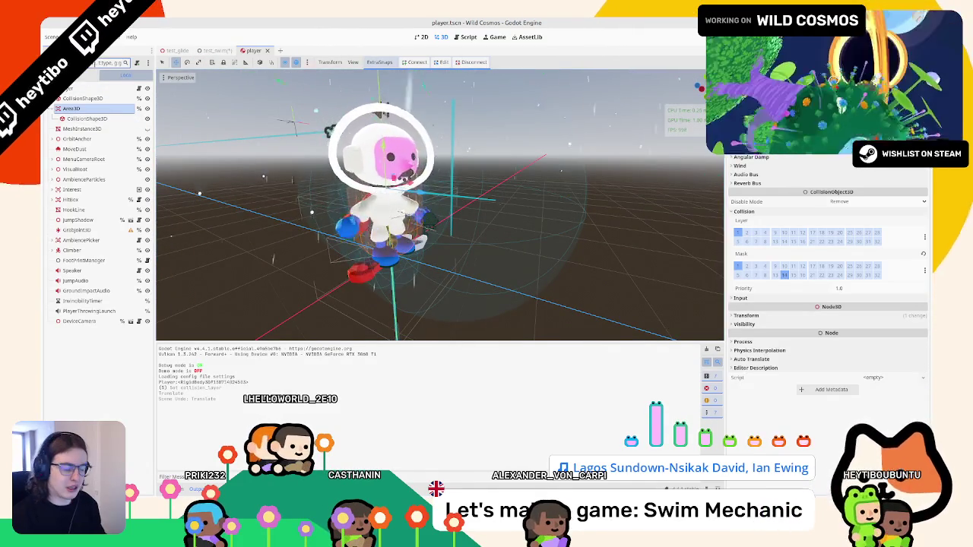
Toggle the Hitbox node's visibility, save the player scene, and return to test_swim
left_click(114, 62)
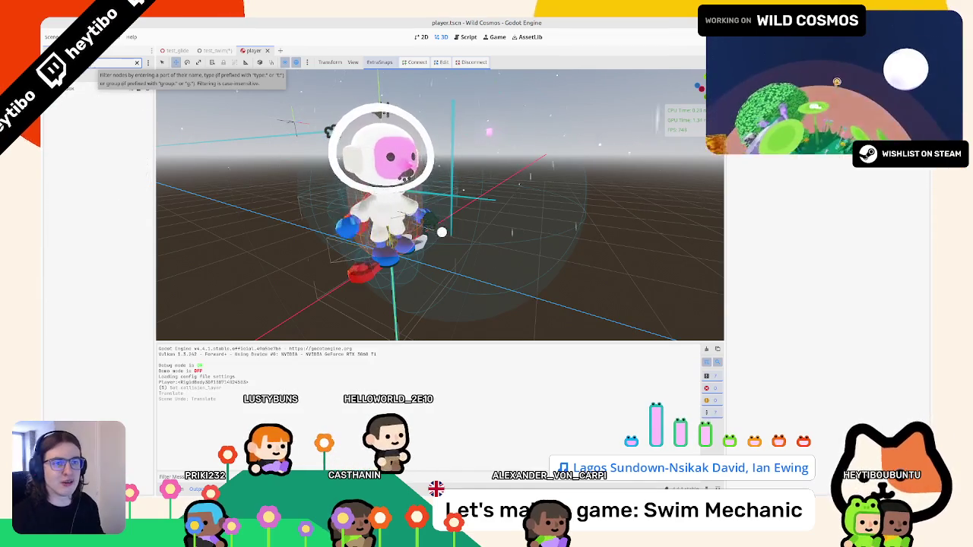
left_click(83, 89)
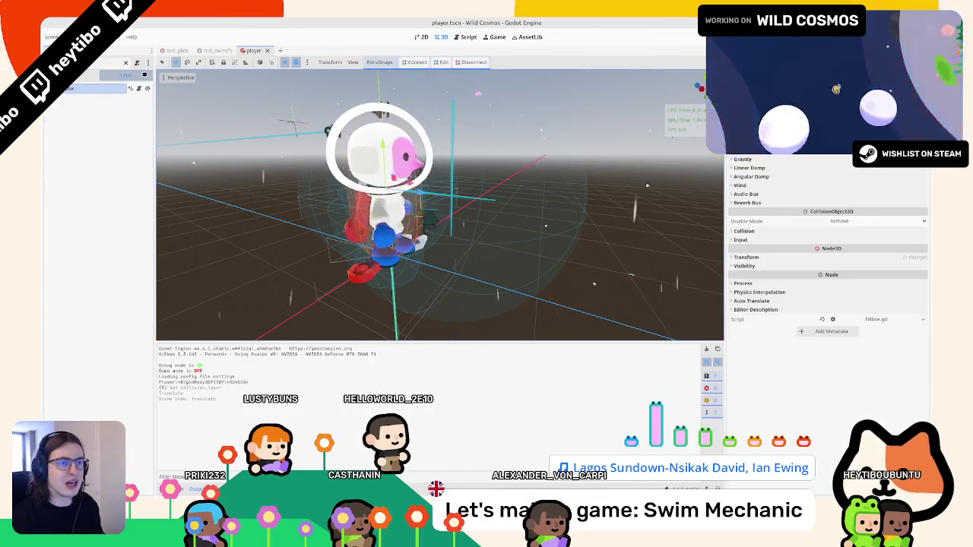
left_click(146, 88)
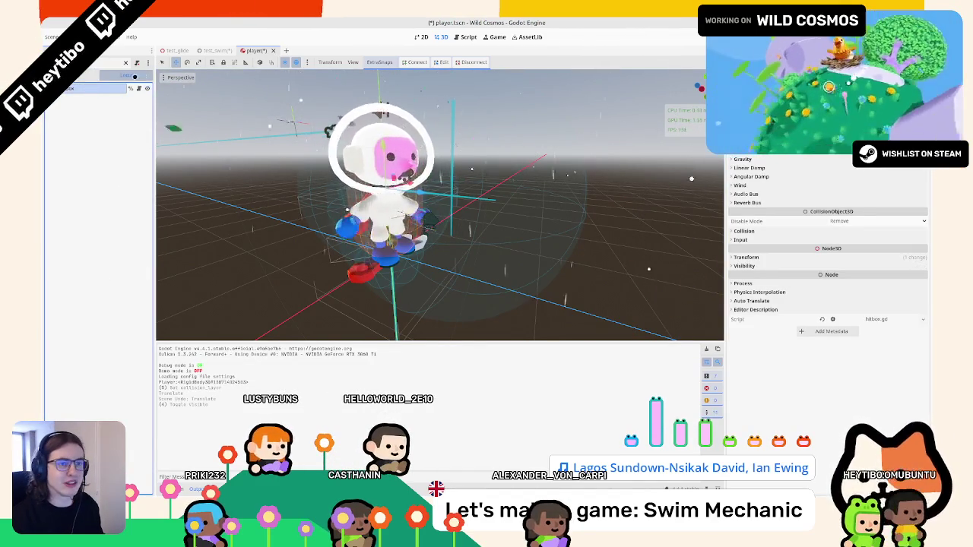
left_click(124, 62)
left_click(90, 108)
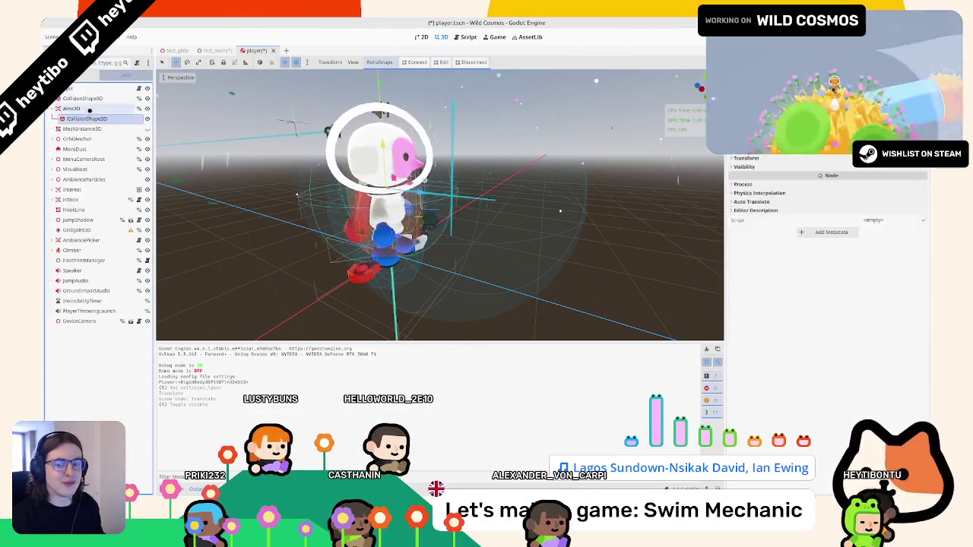
key("ctrl+s")
left_click(216, 51)
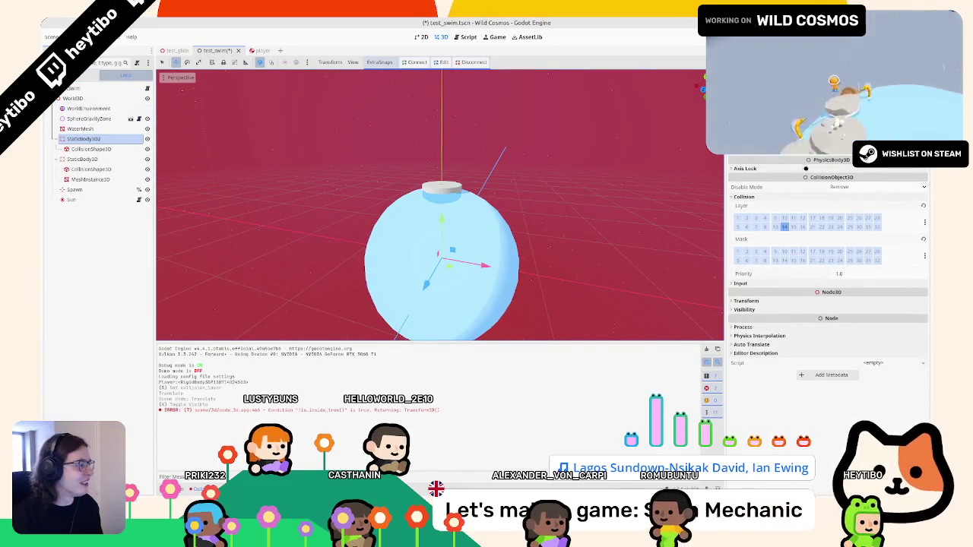
Check the water sphere's collision shape and collision layer/mask, then save test_swim
left_click(124, 148)
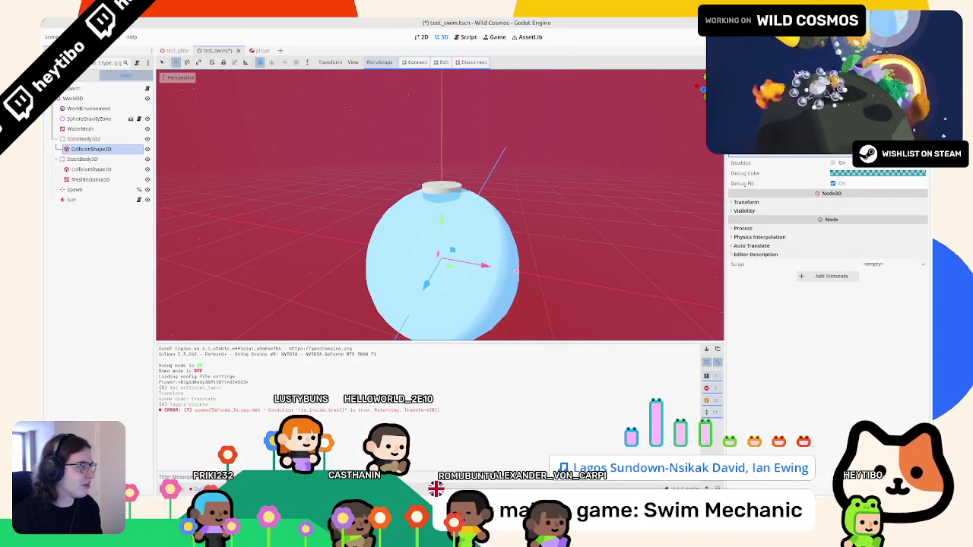
left_click(74, 138)
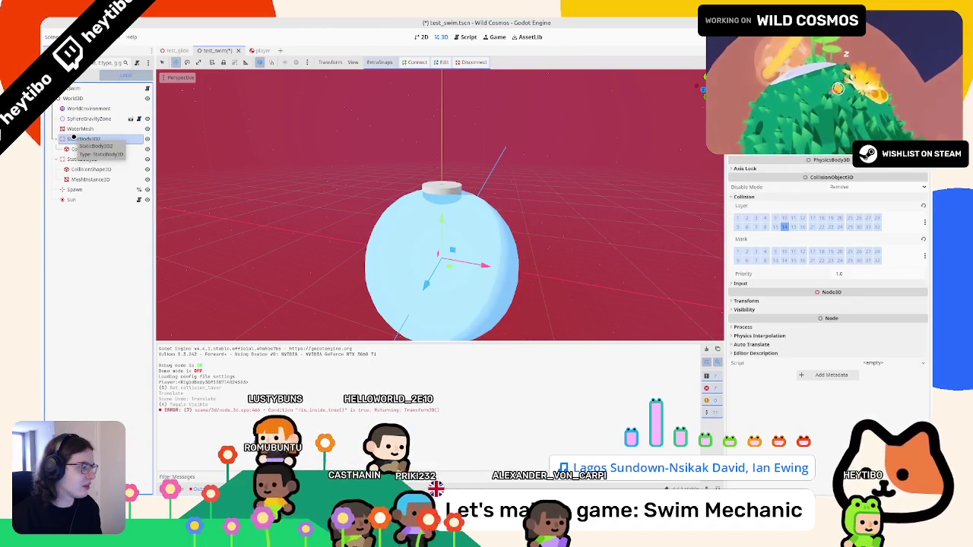
key("ctrl+s")
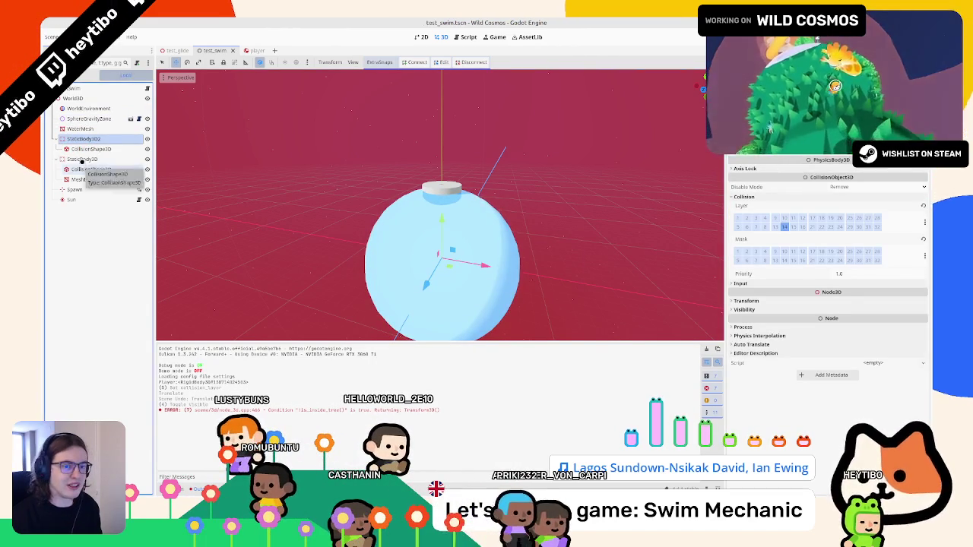
Inspect the second StaticBody3D, keep the water body's name unchanged, and go to the player scene
left_click(82, 159)
double_click(82, 139)
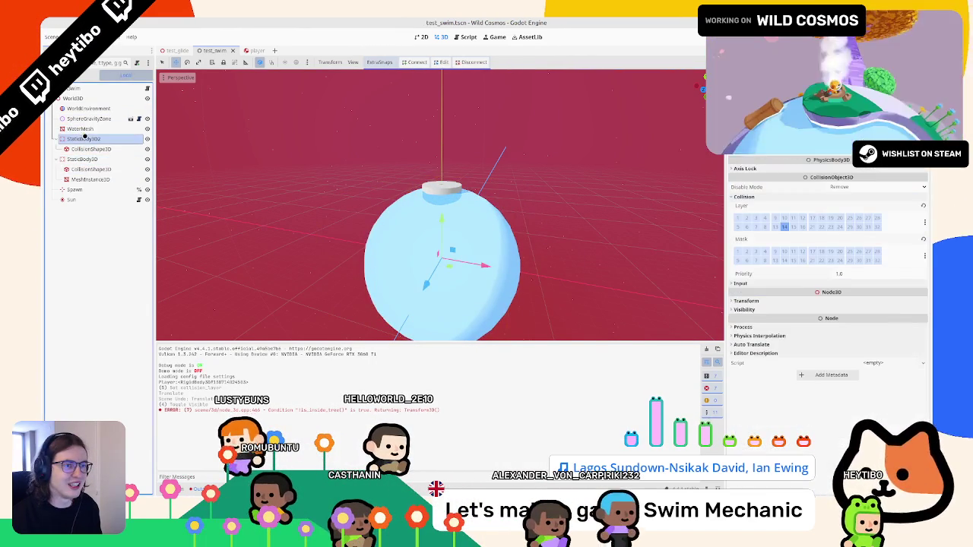
key("Escape")
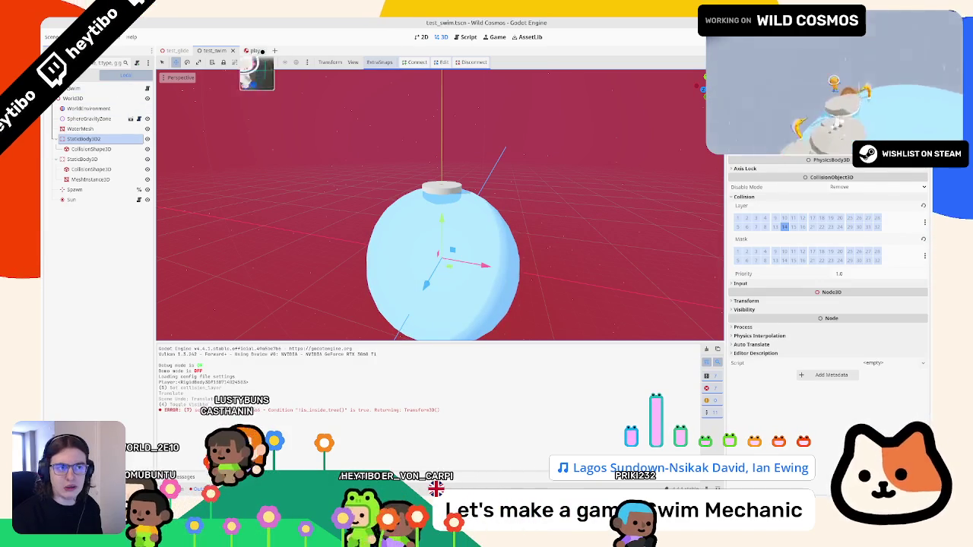
left_click(256, 50)
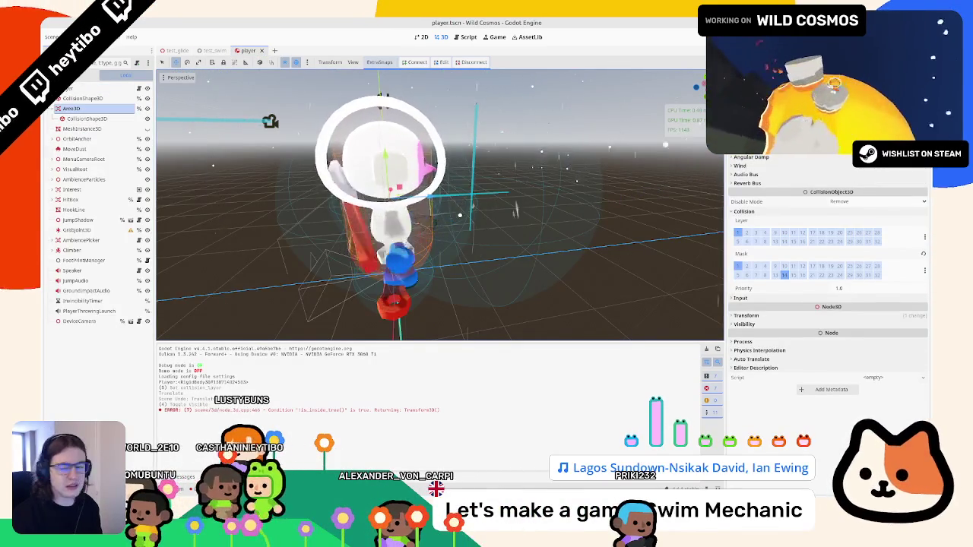
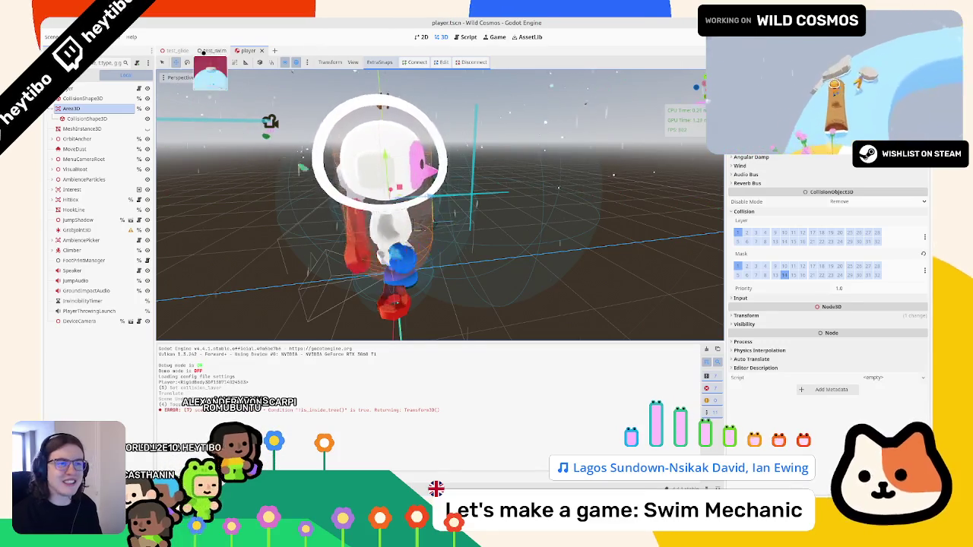
In the test_swim scene, change StaticBody3D2's type to RigidBody3D
left_click(214, 50)
right_click(89, 141)
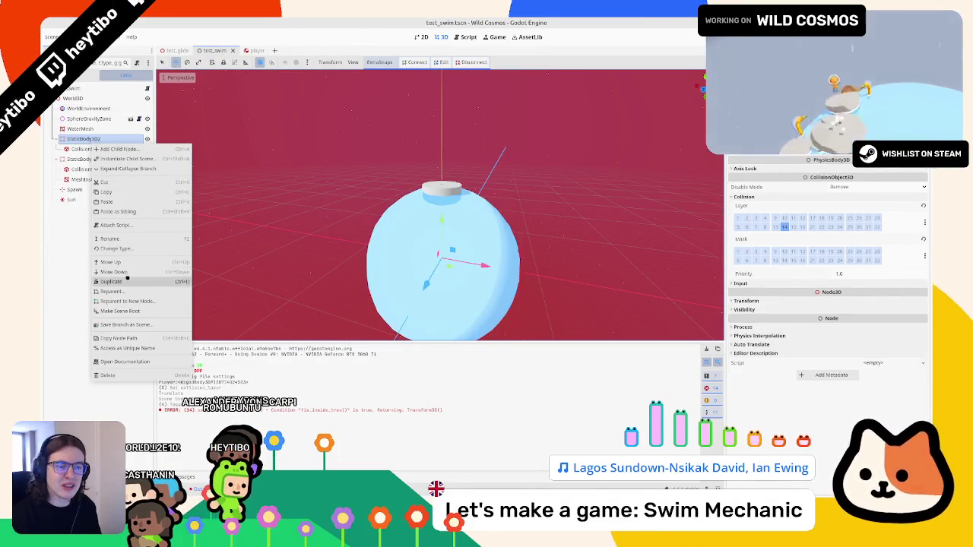
left_click(128, 248)
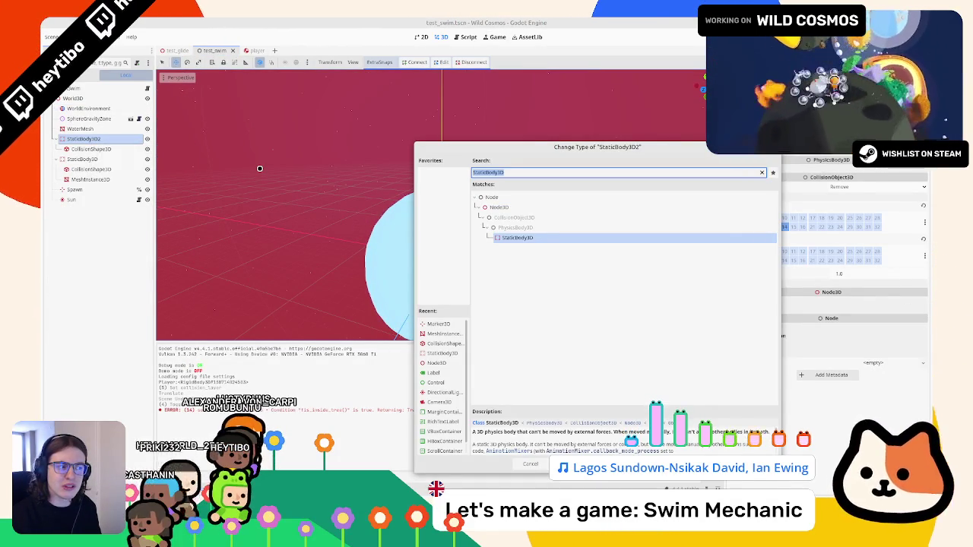
type("rigid")
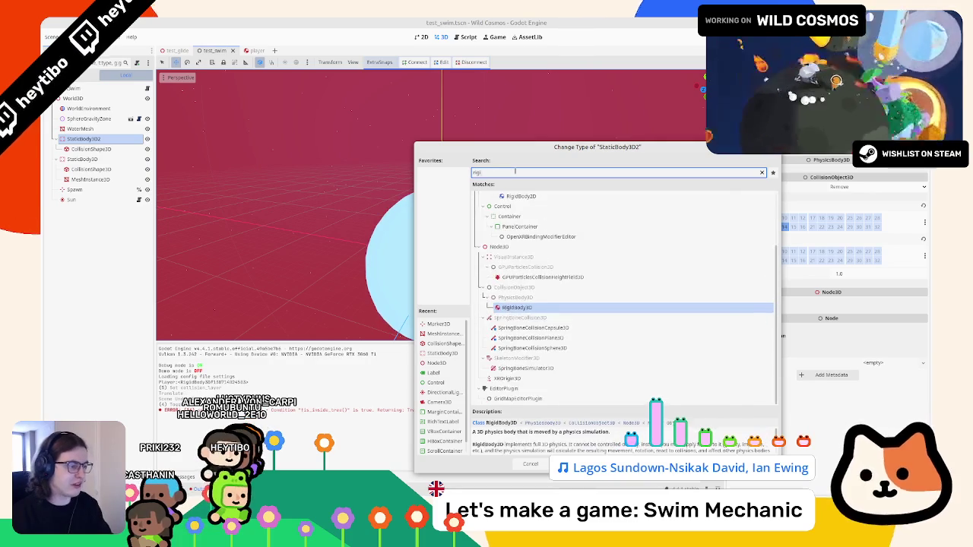
key("Return")
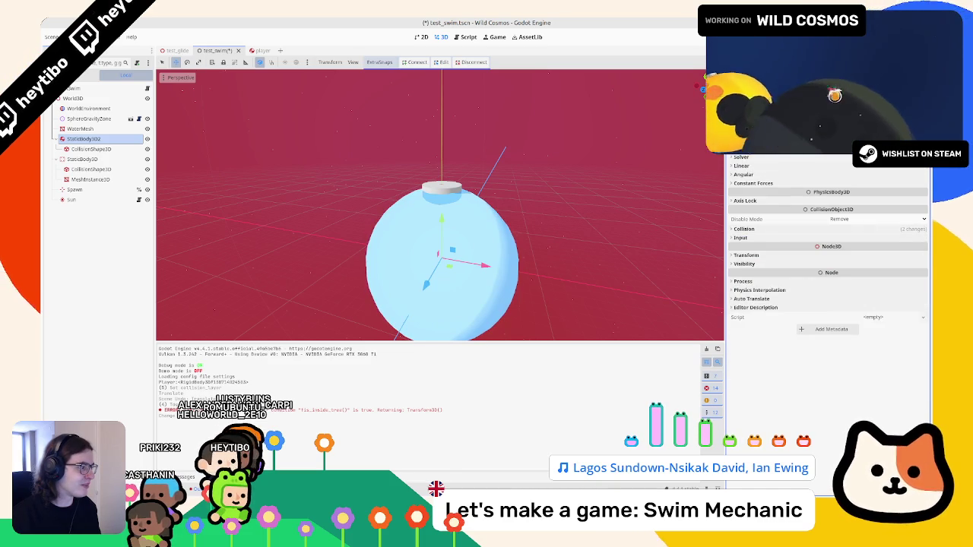
Enable Freeze with Freeze Mode Kinematic on the body, then run the scene
scroll(829, 251, "up", 2)
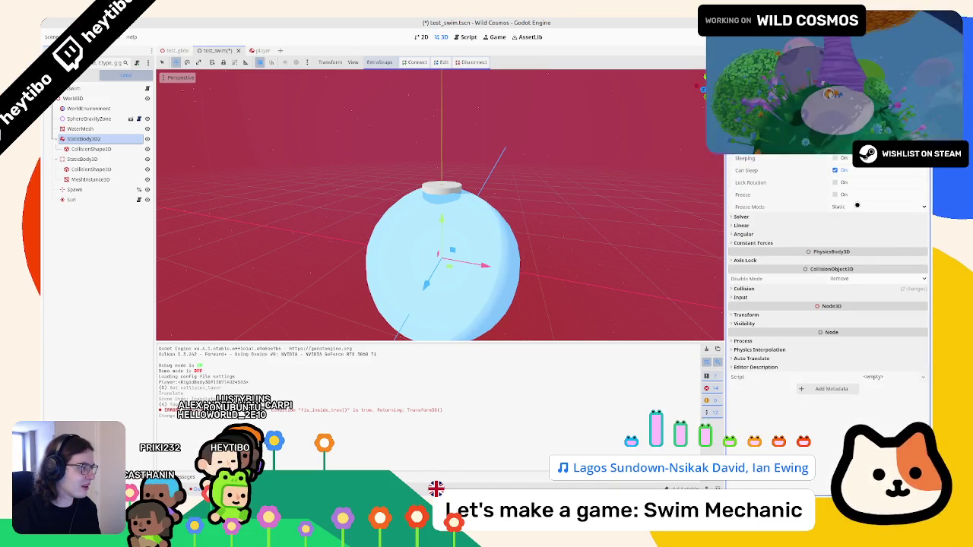
left_click(855, 209)
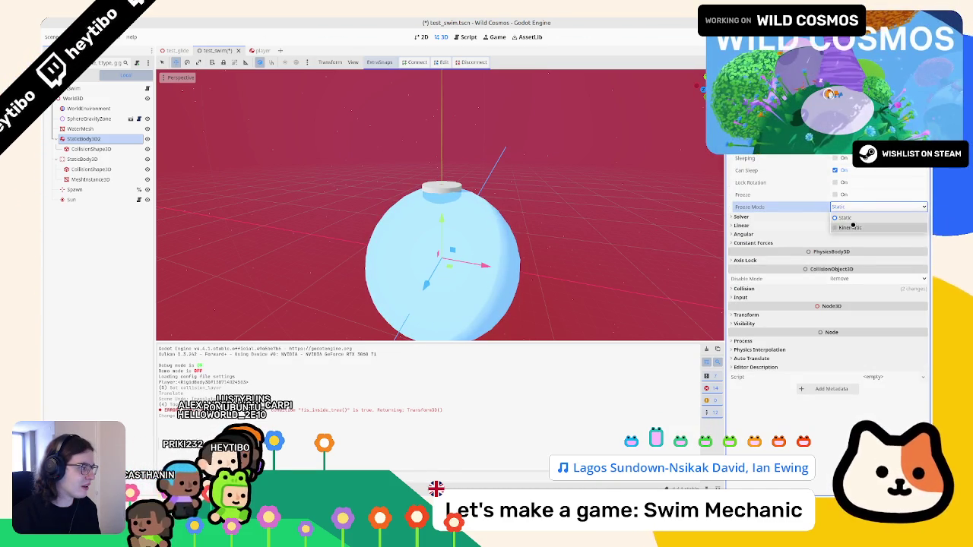
left_click(851, 228)
left_click(836, 195)
key("F5")
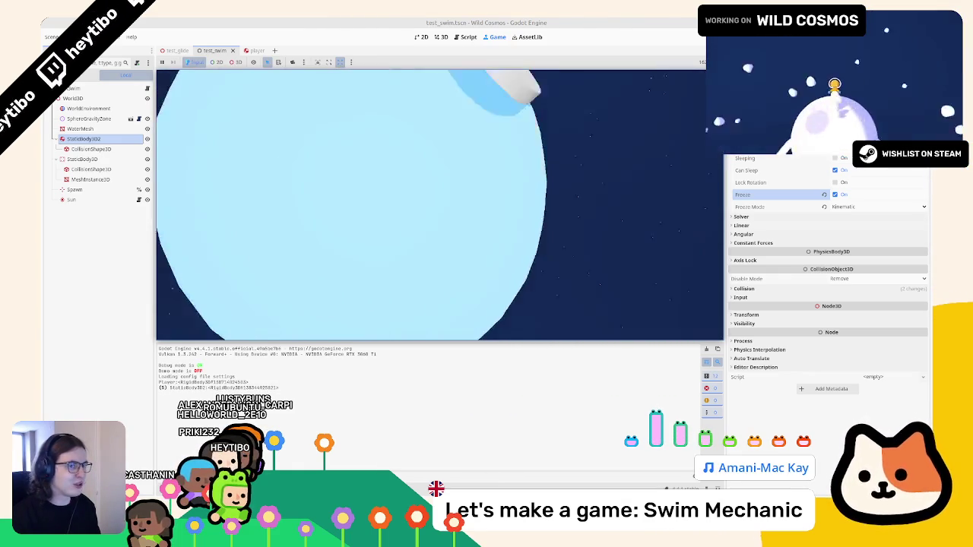
Stop the game, change StaticBody3D2 back to StaticBody3D and save test_swim.tscn
key("Escape")
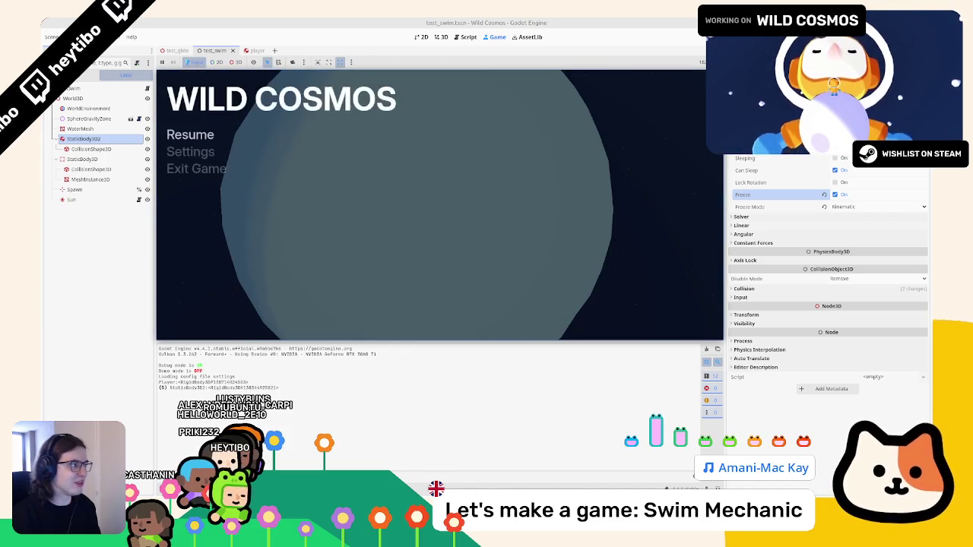
left_click(442, 36)
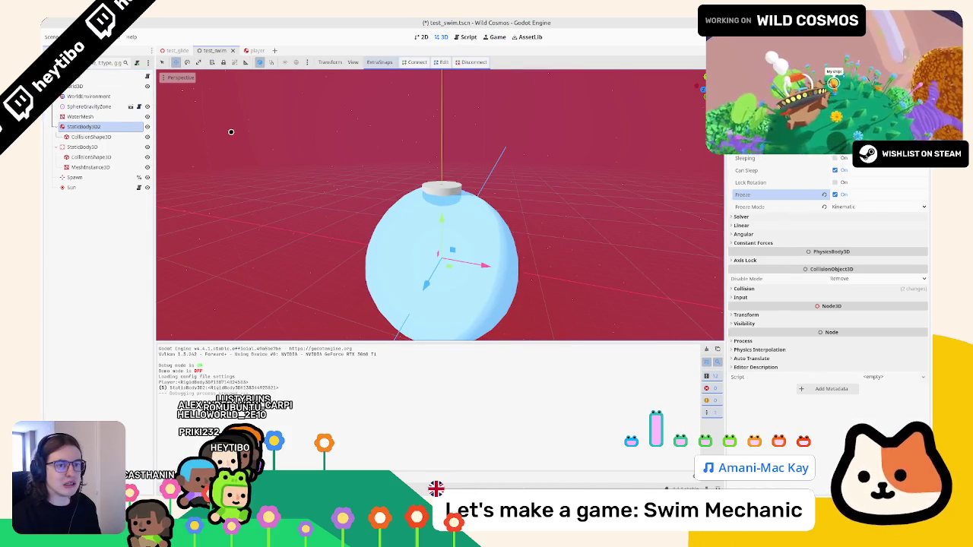
right_click(109, 126)
left_click(136, 222)
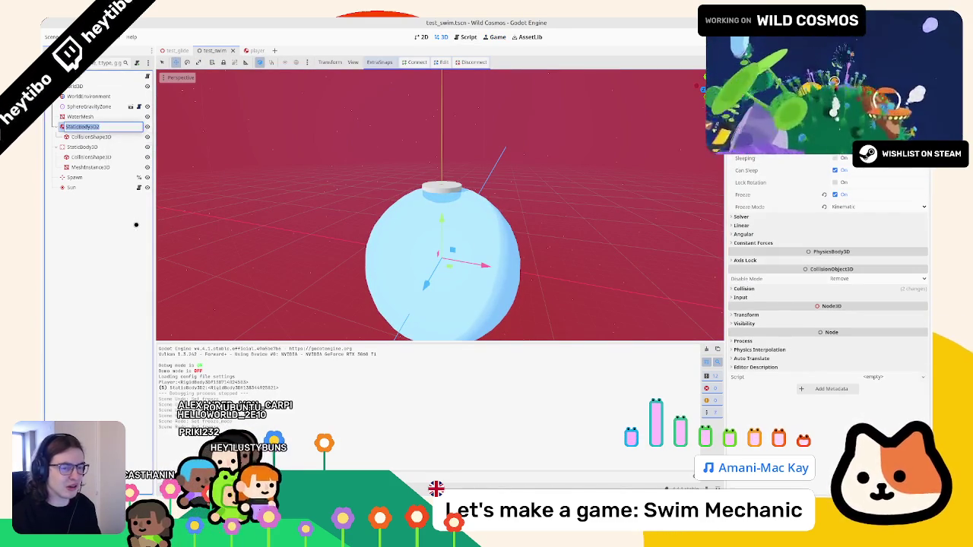
right_click(110, 127)
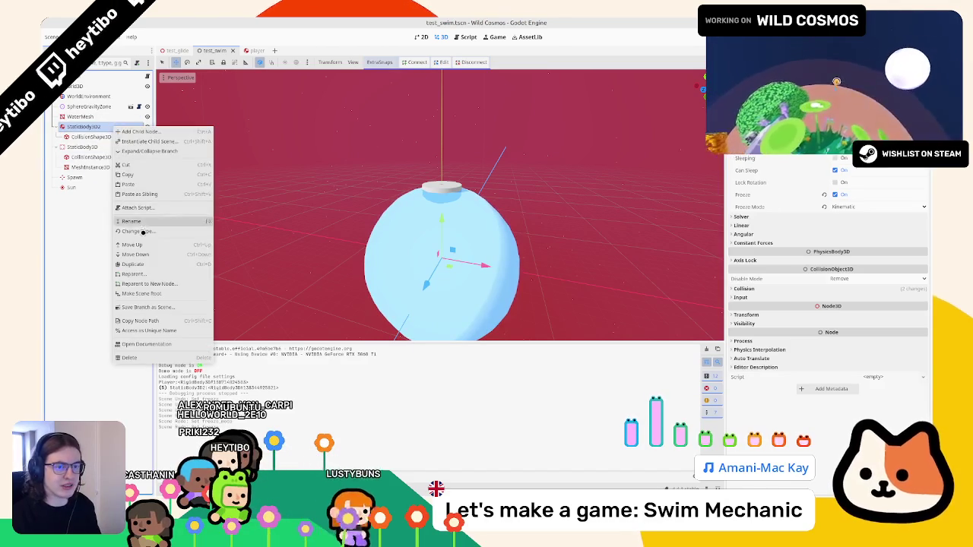
key("Escape")
type("static")
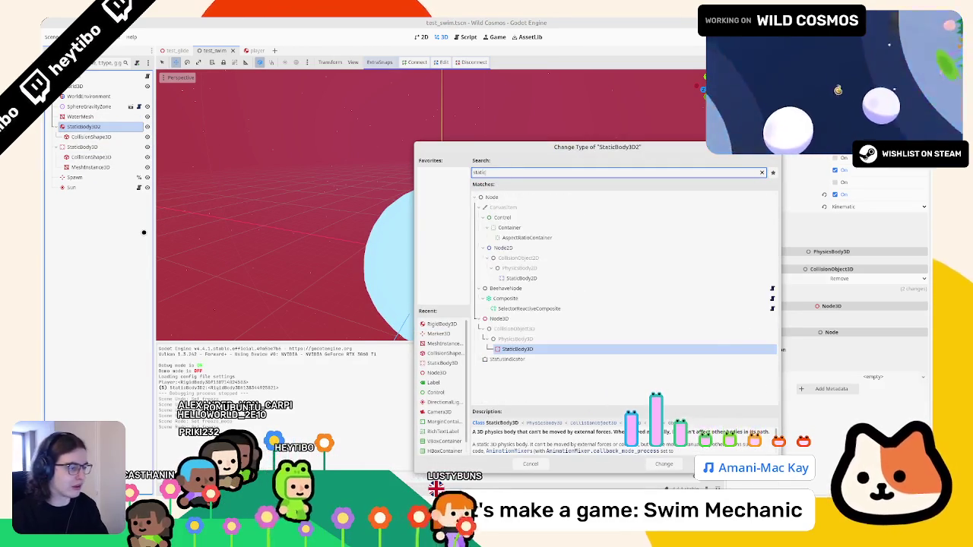
key("Return")
key("ctrl+s")
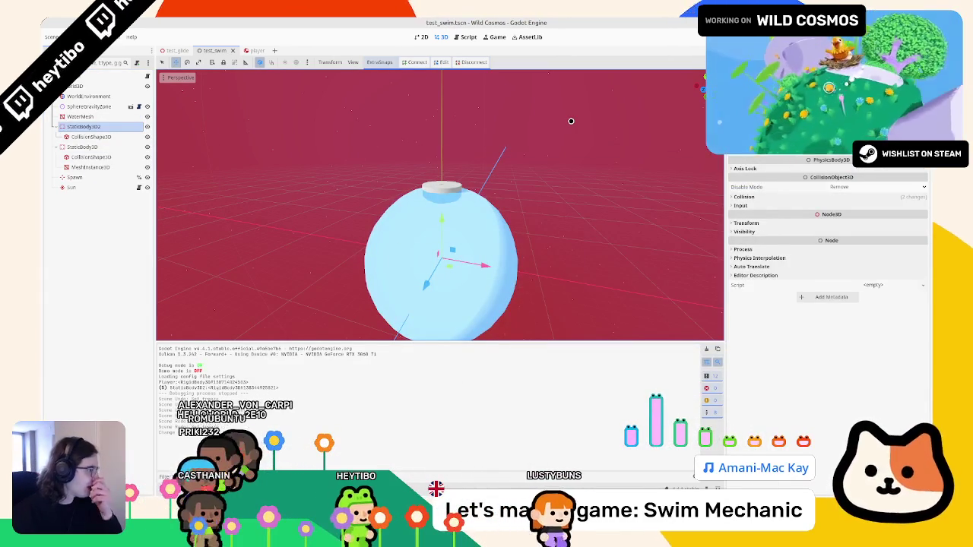
Expand the body's Collision and Input settings, then test-run the scene and stop it
left_click(793, 196)
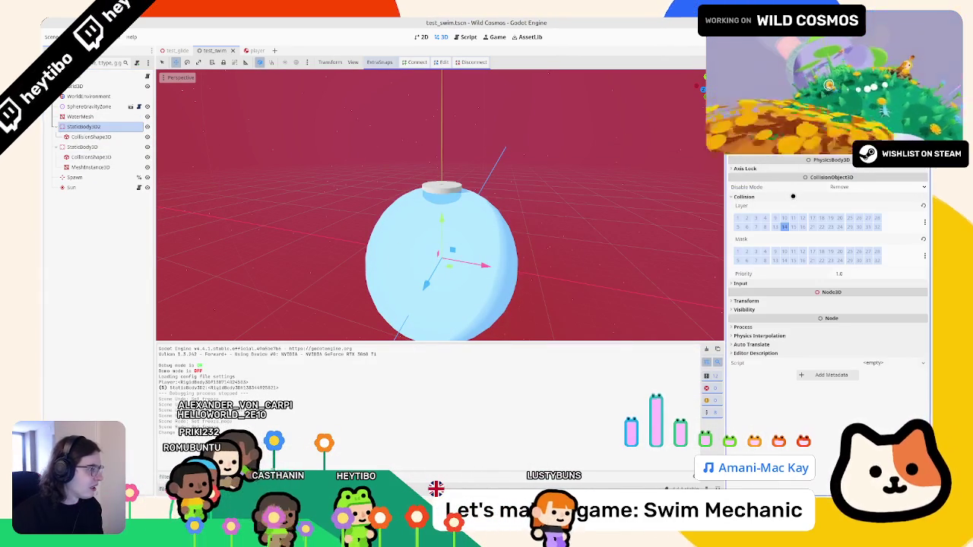
left_click(739, 278)
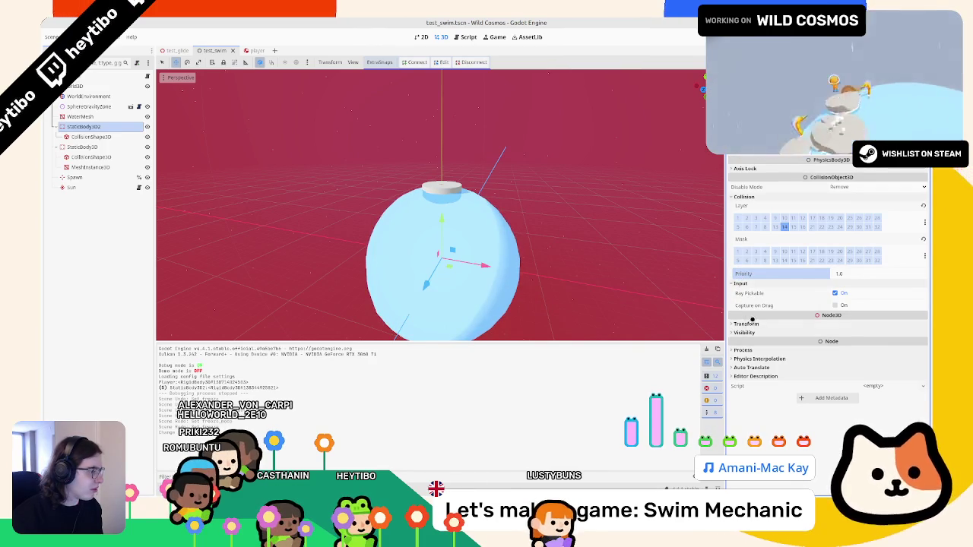
mouse_move(757, 295)
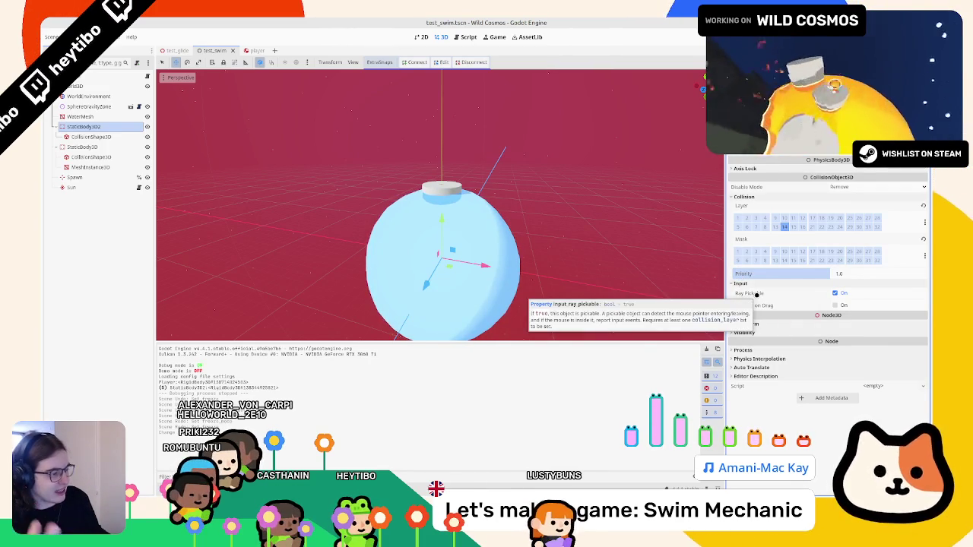
key("F6")
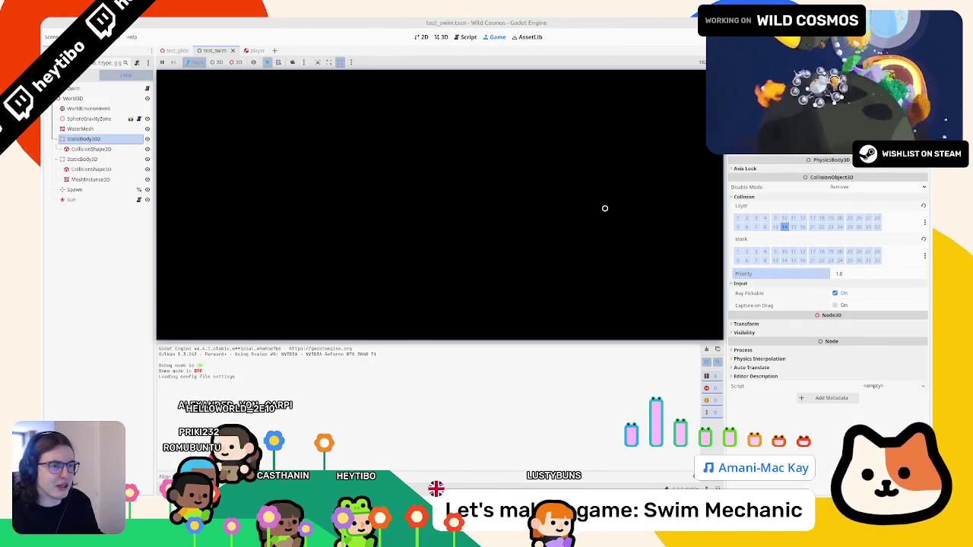
key("space")
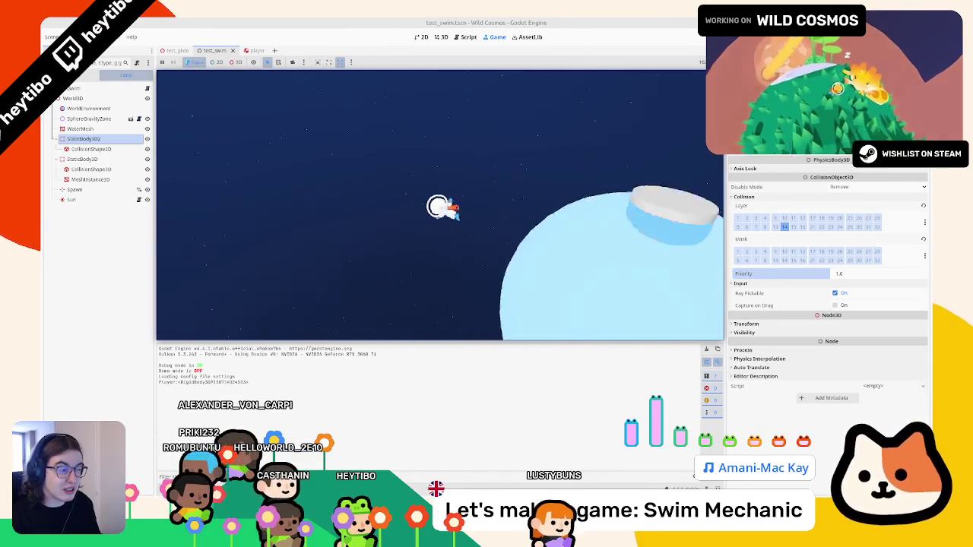
key("Escape")
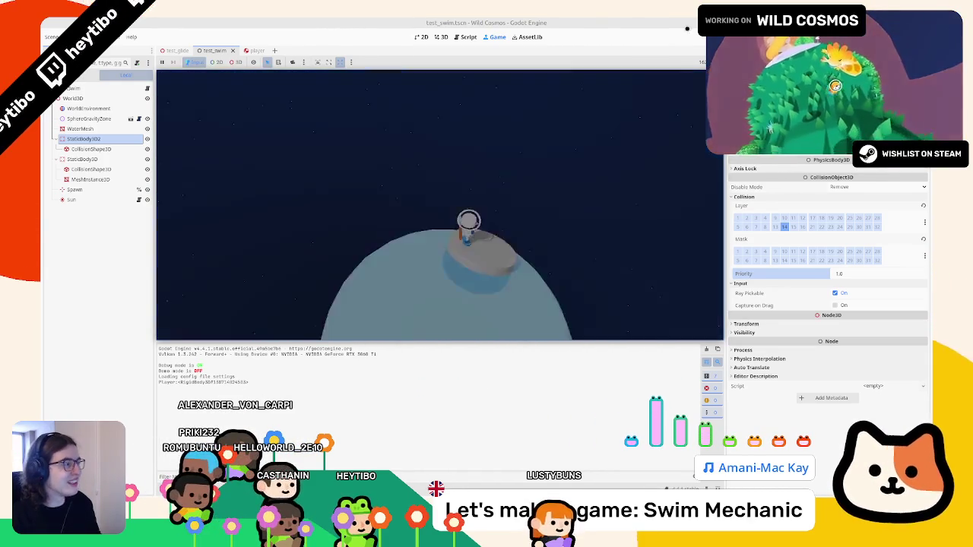
key("F8")
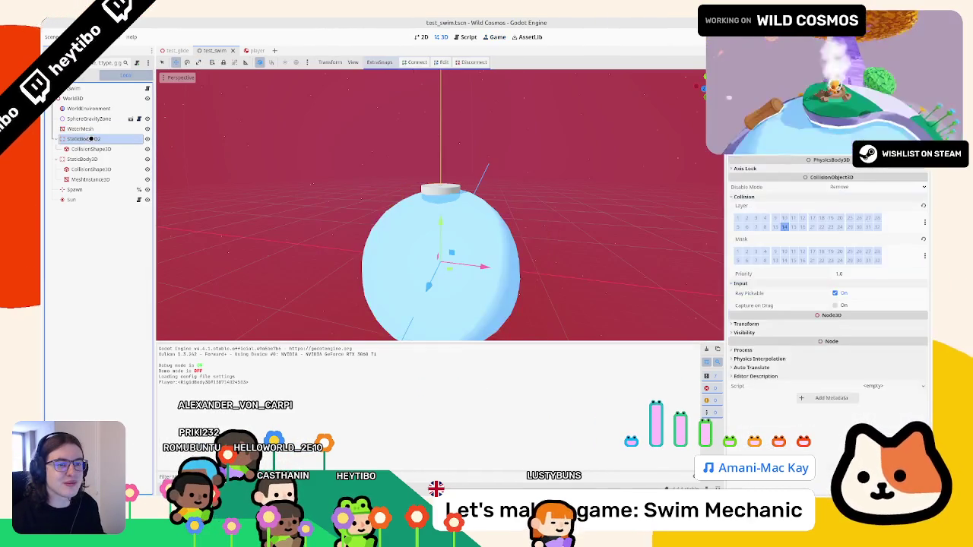
right_click(91, 139)
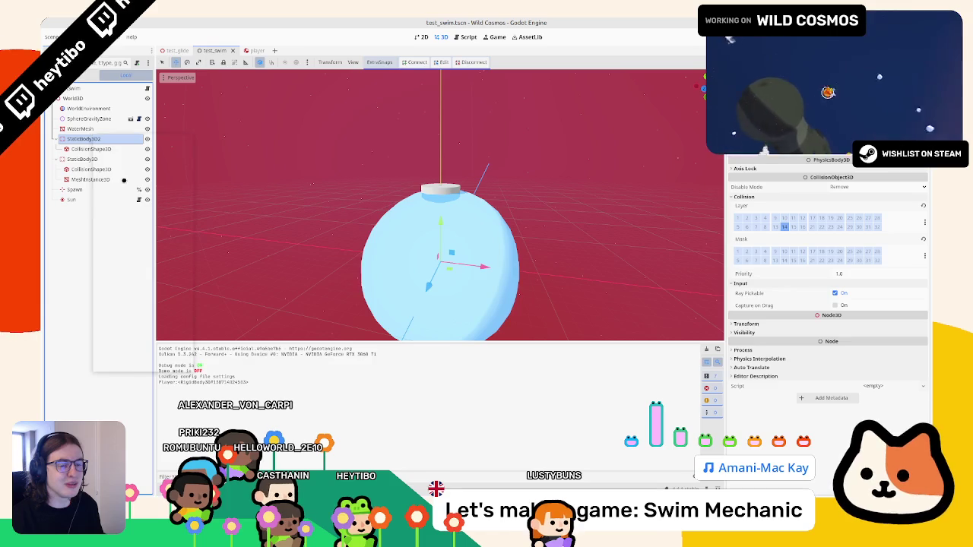
Browse the Change Type list for StaticBody3D2 and cancel without changing it
left_click(140, 239)
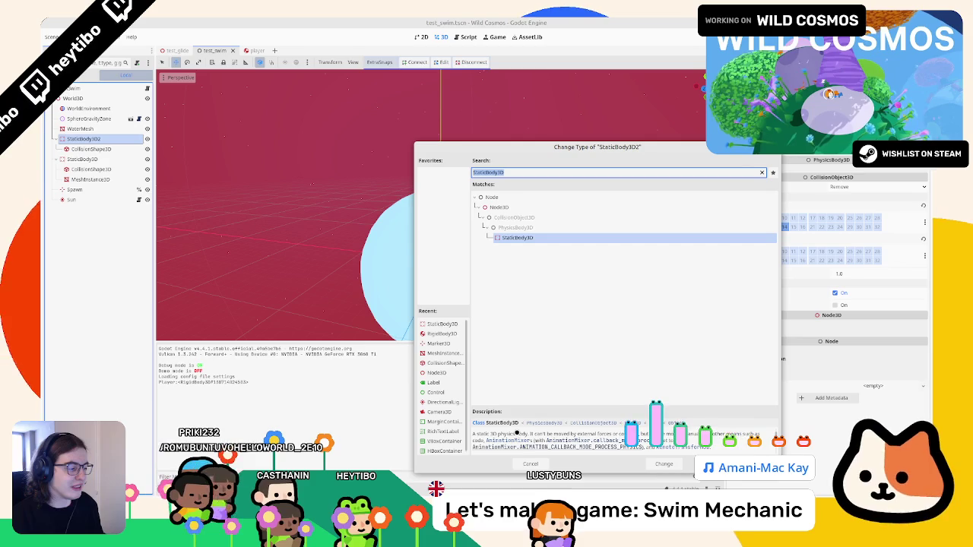
scroll(517, 433, "down", 3)
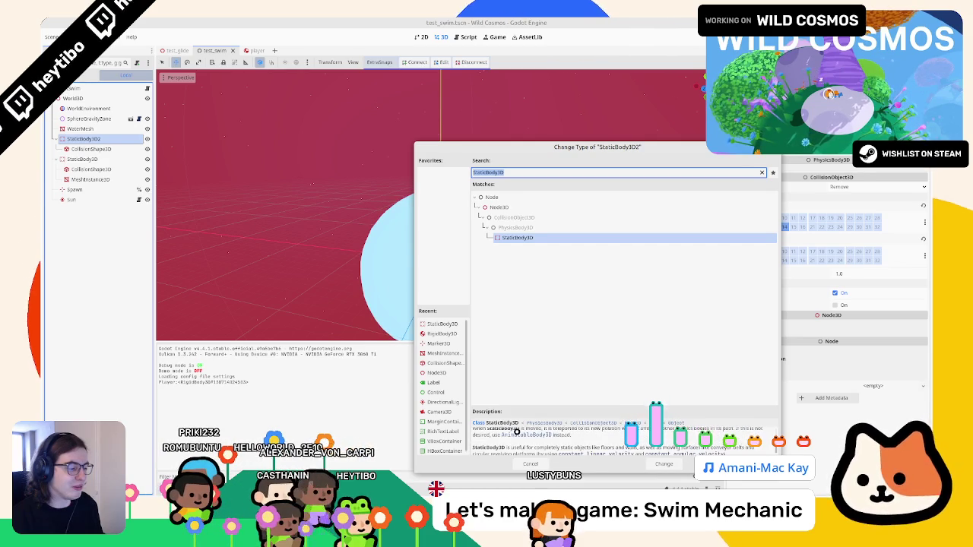
scroll(517, 431, "down", 1)
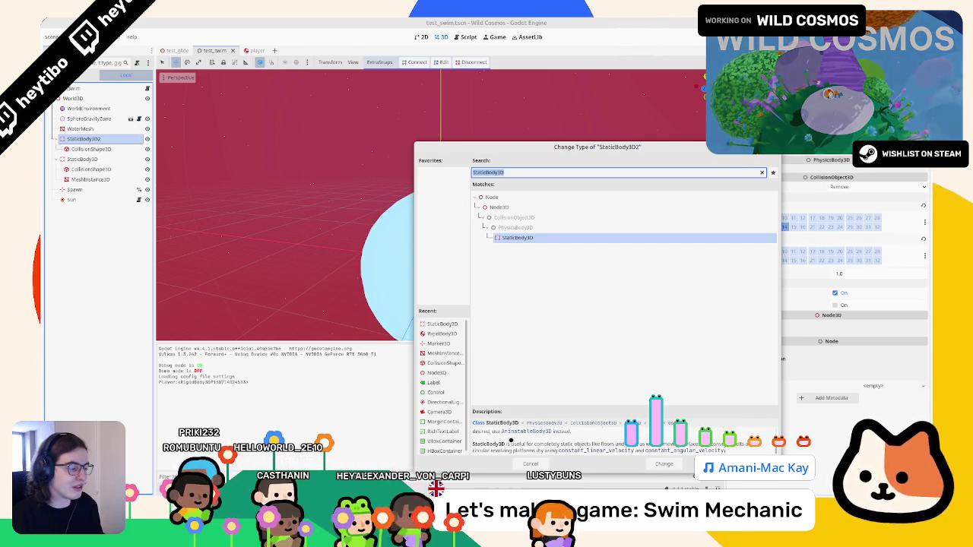
key("Escape")
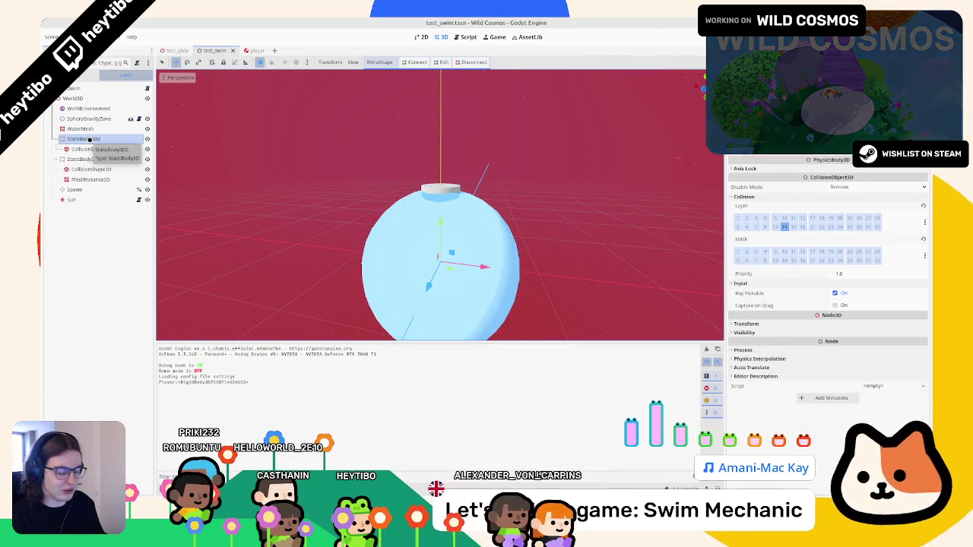
Search Create New Node for 'area3d' and open the Area3D class documentation
key("ctrl+a")
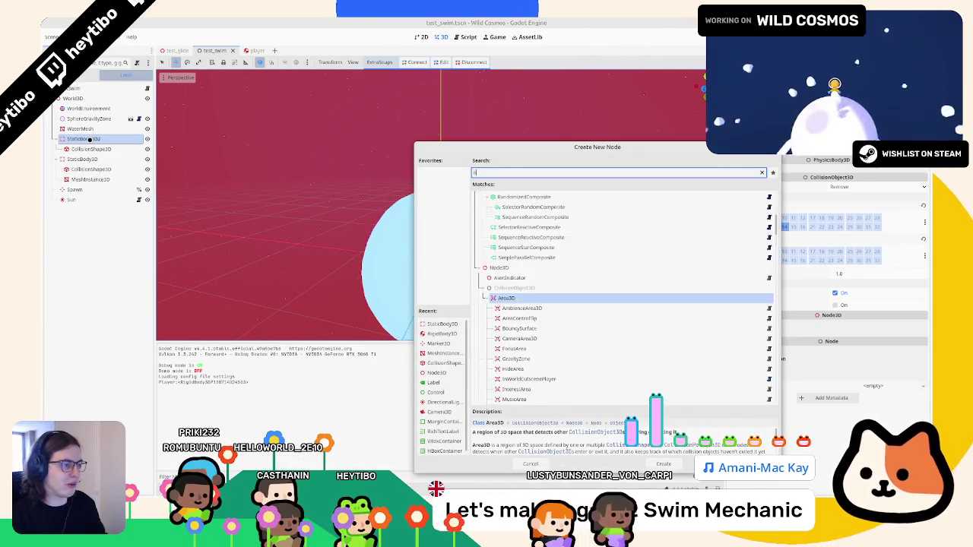
type("rea3d")
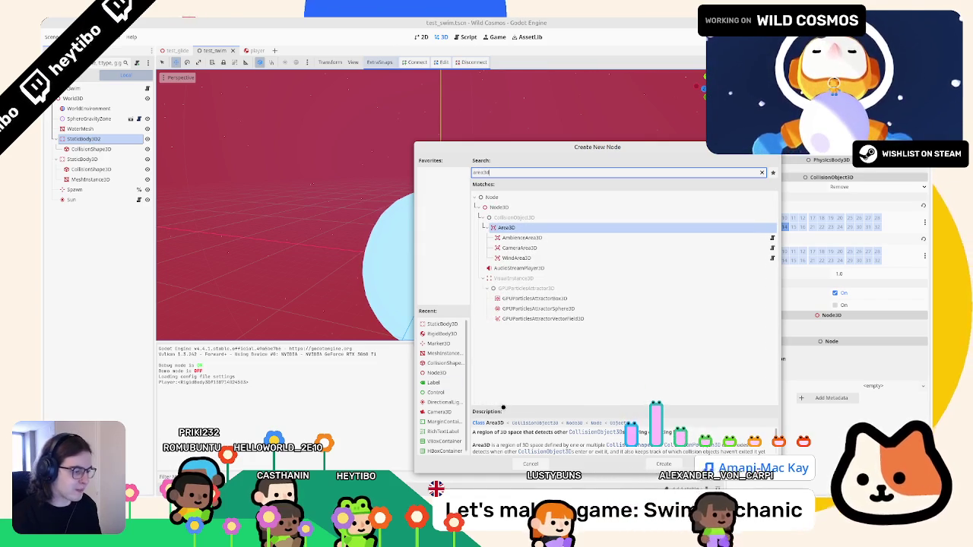
scroll(502, 444, "down", 3)
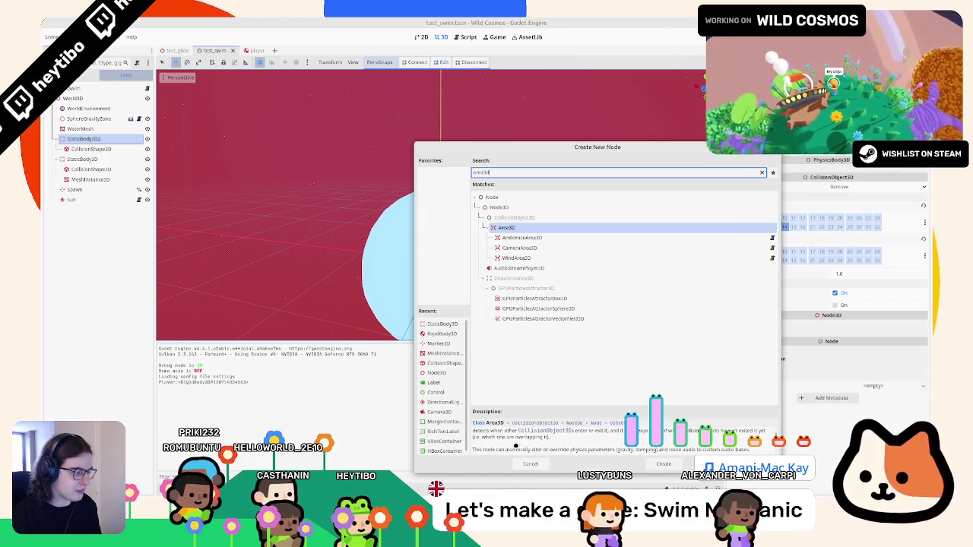
scroll(498, 448, "down", 4)
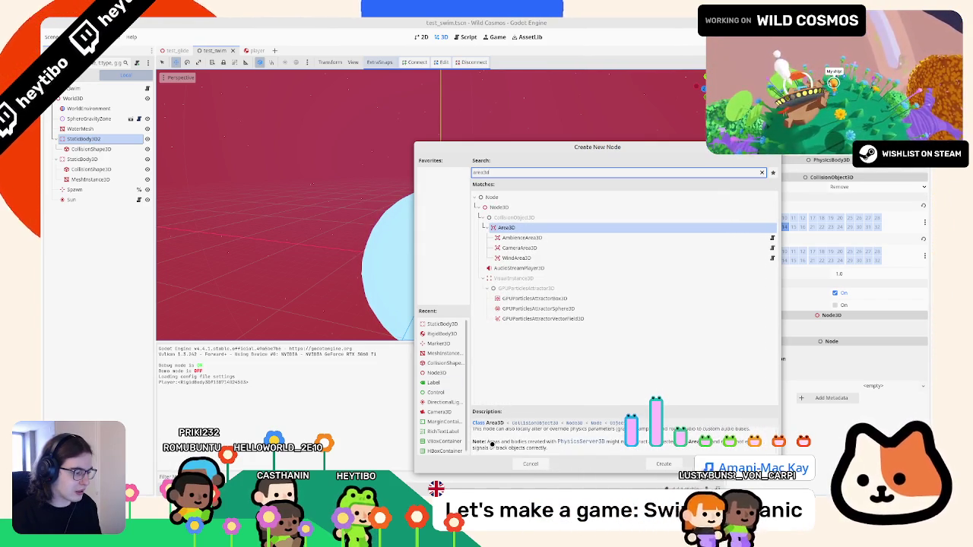
scroll(492, 447, "down", 5)
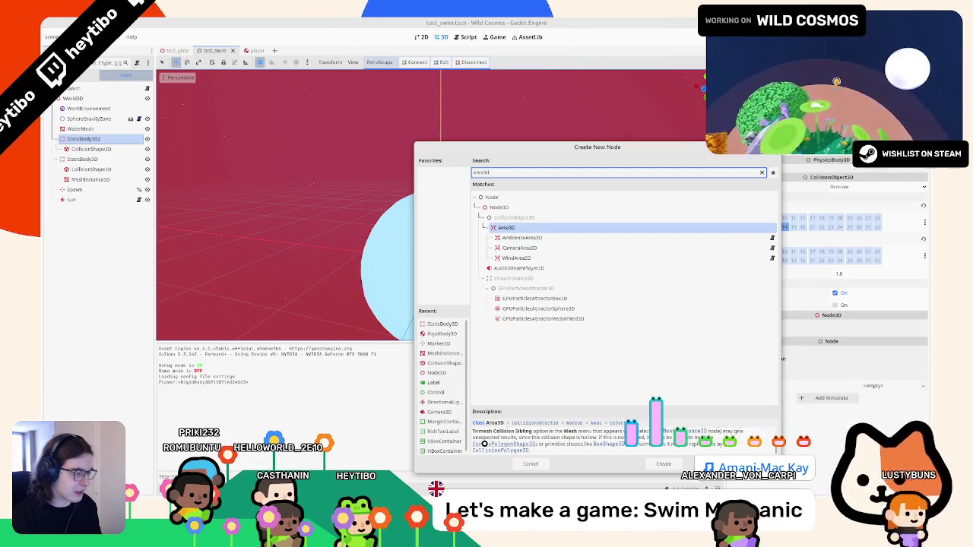
scroll(494, 444, "up", 8)
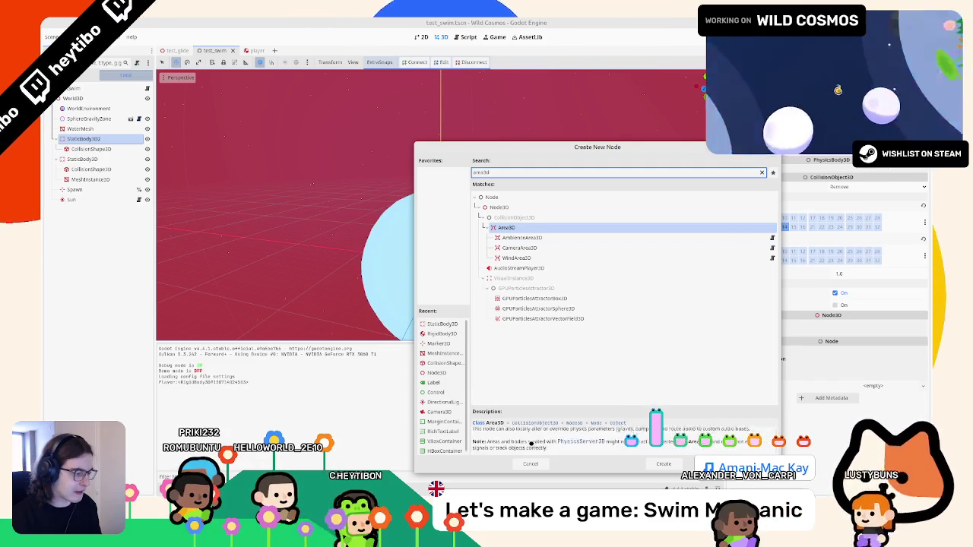
scroll(531, 444, "up", 4)
left_click(492, 424)
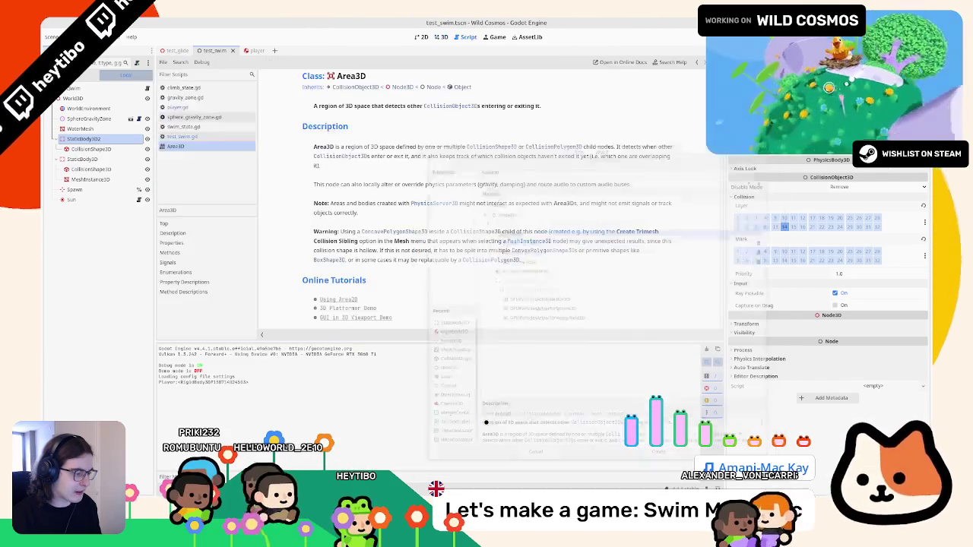
Search the documentation for body_entered and highlight part of its description
type("static")
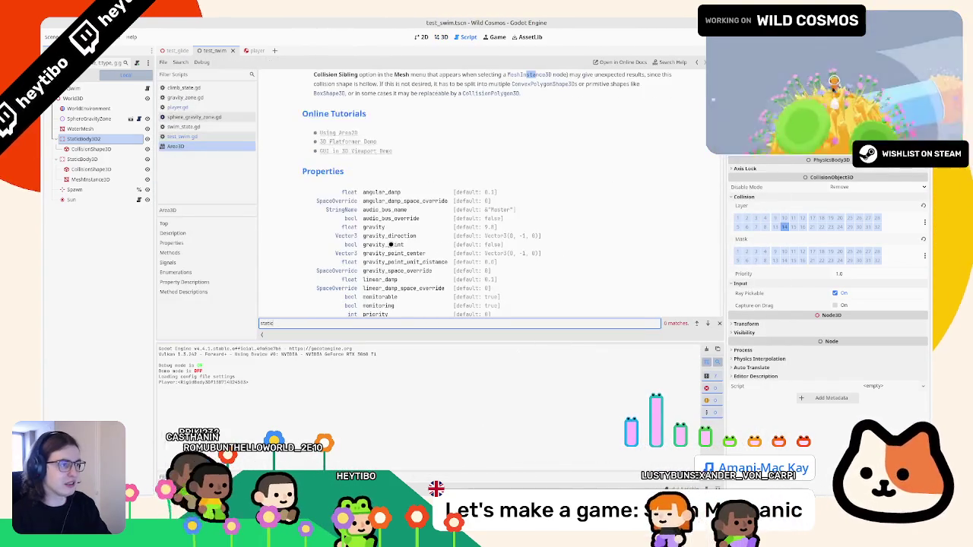
key("BackSpace")
key("BackSpace")
key("BackSpace")
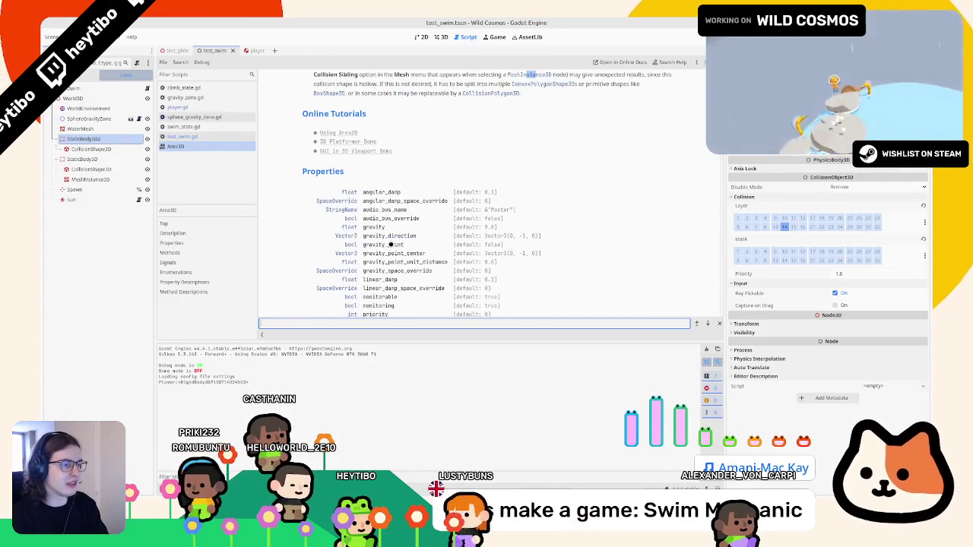
type("rigid bod")
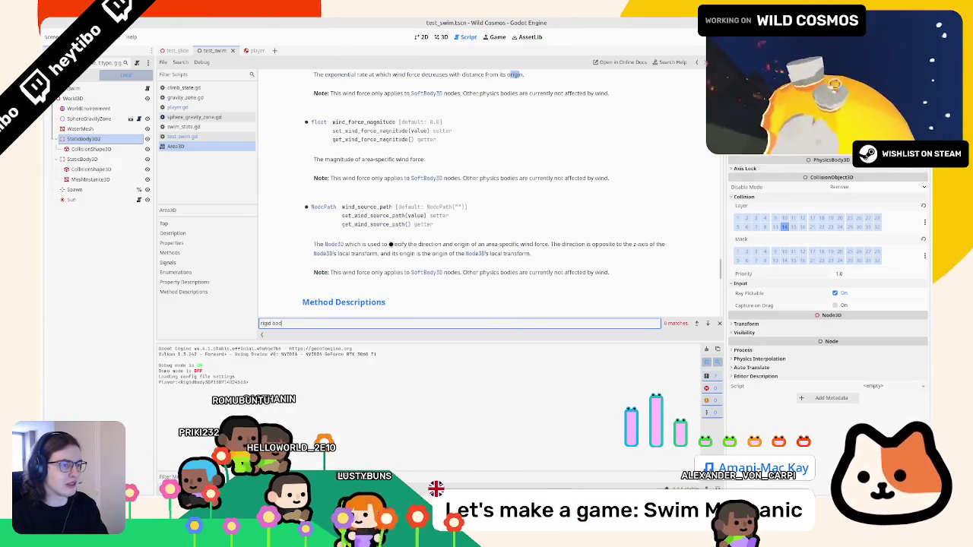
type("b")
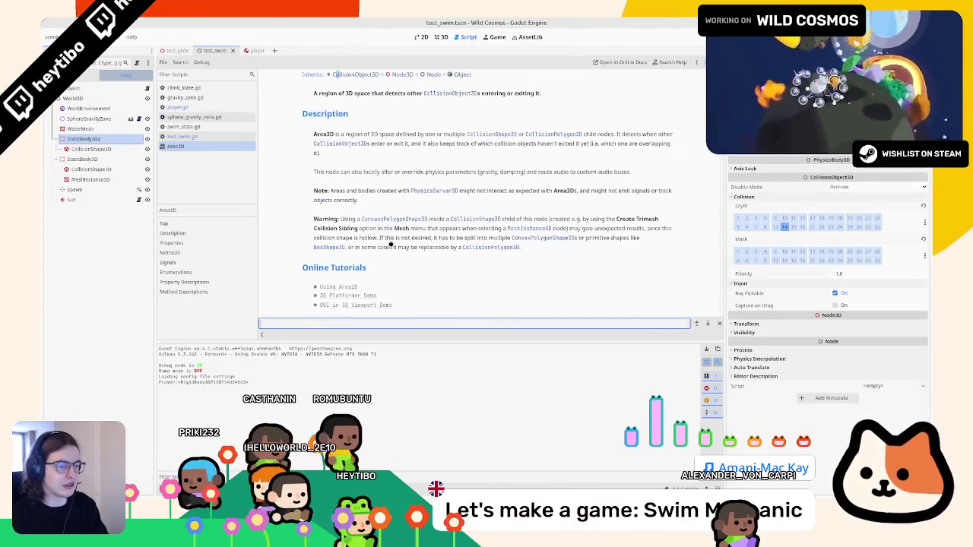
type("body_ent")
key("Escape")
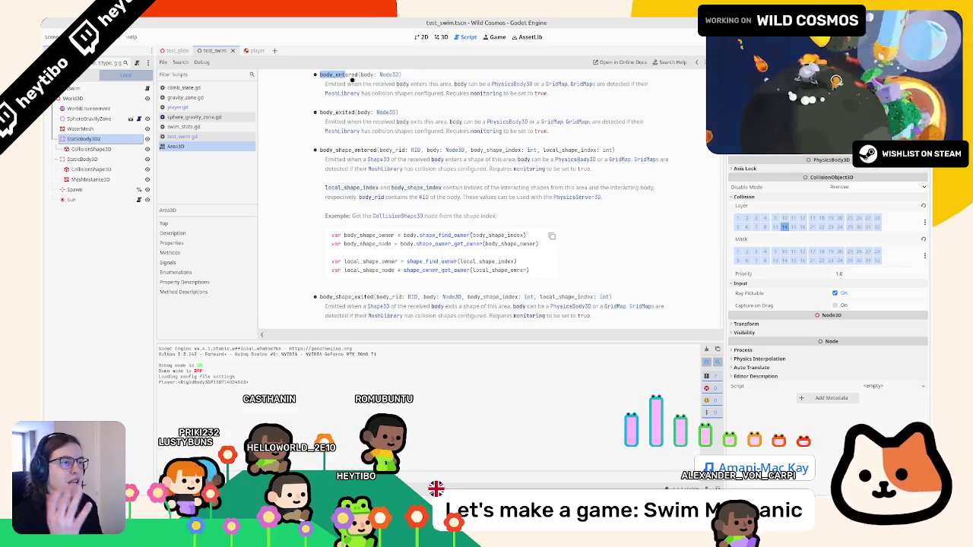
left_click_drag(351, 85, 373, 84)
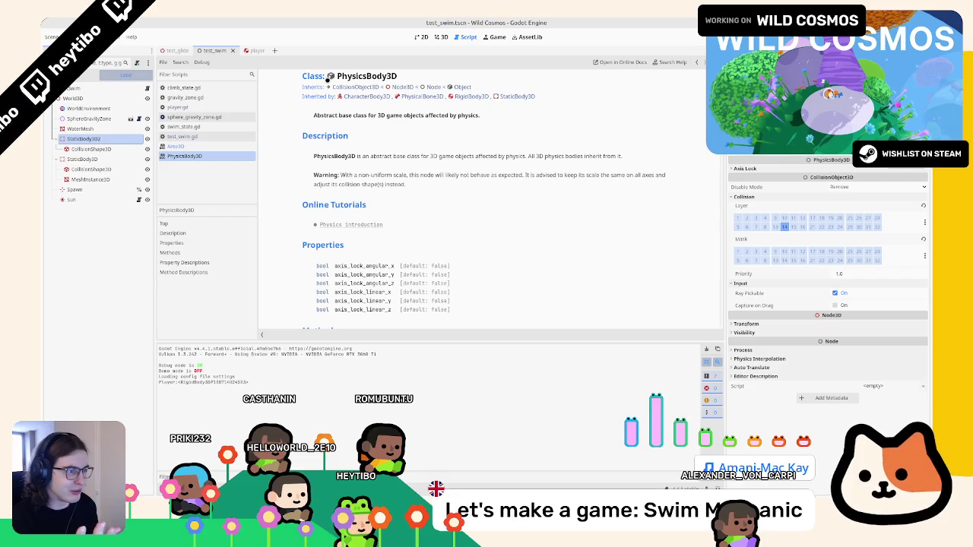
Check StaticBody3D2's axis lock properties, then bring up player.tscn in the 3D editor
left_click(90, 129)
left_click(87, 140)
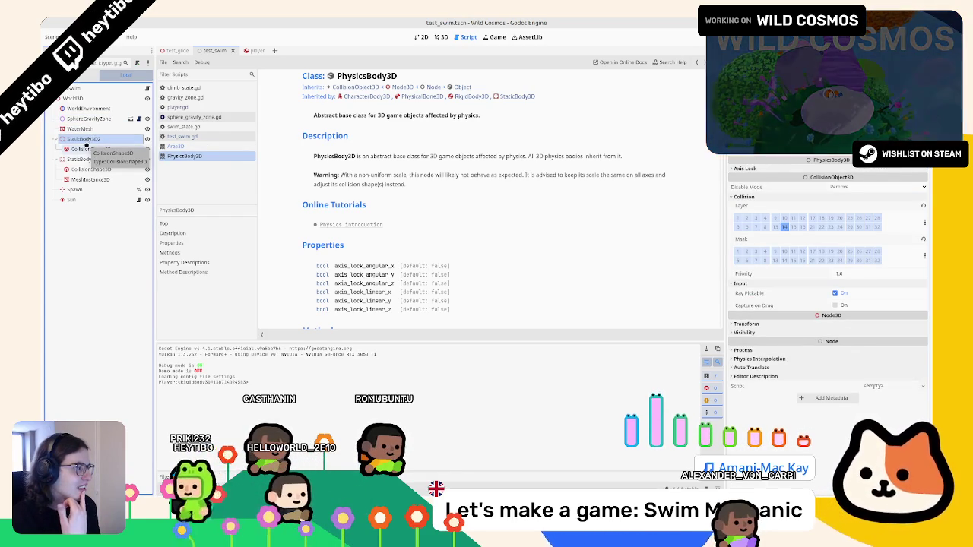
left_click(781, 168)
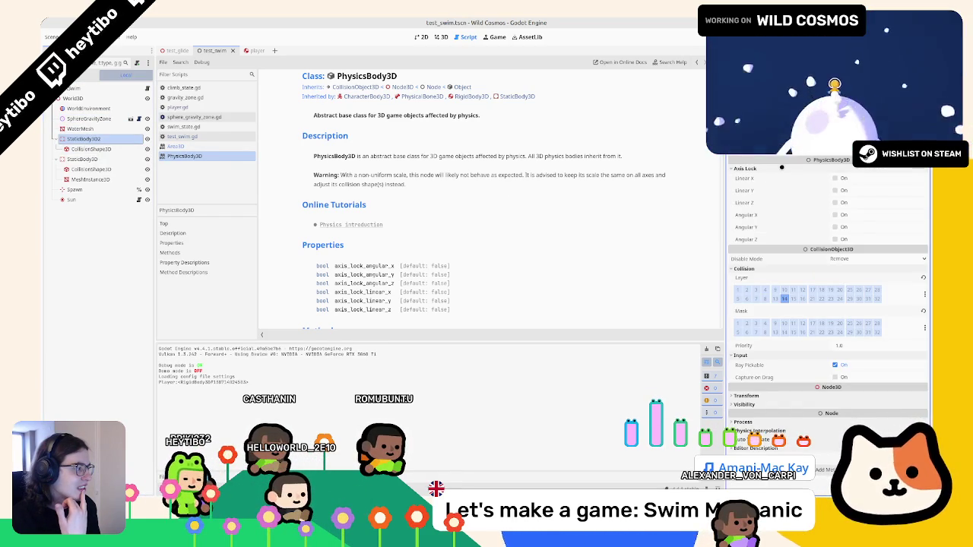
left_click(782, 167)
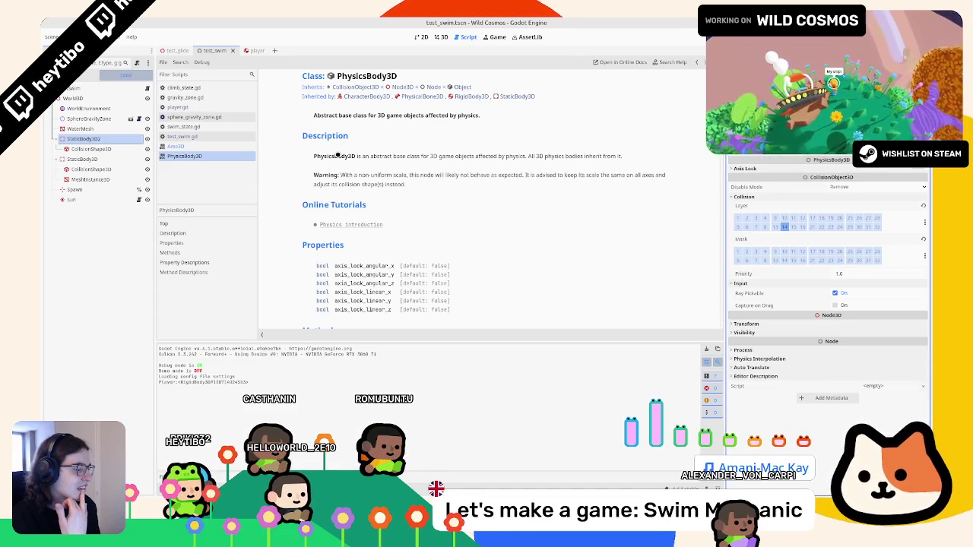
right_click(176, 139)
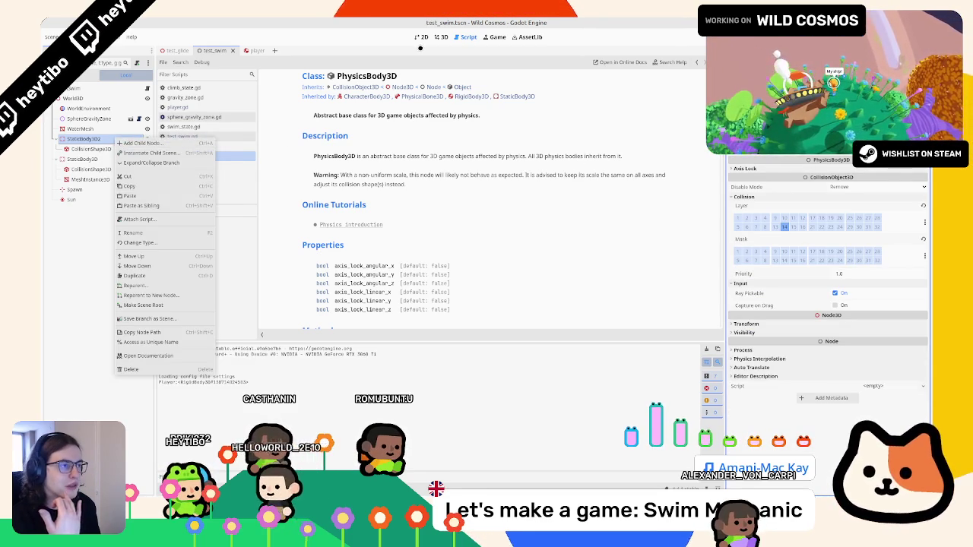
left_click(441, 37)
left_click(251, 50)
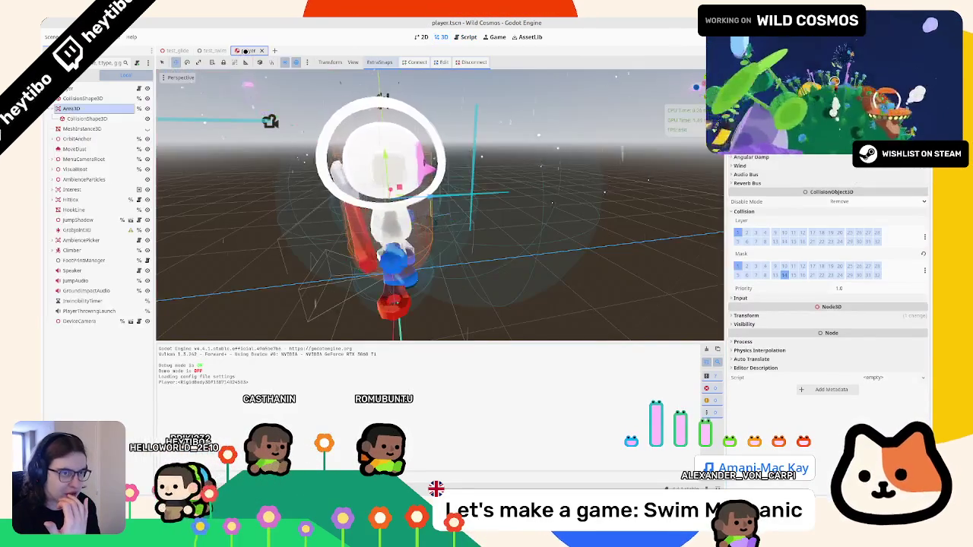
In player.gd, try an area_3d line after line 362, undo it, and return to test_swim
left_click(466, 36)
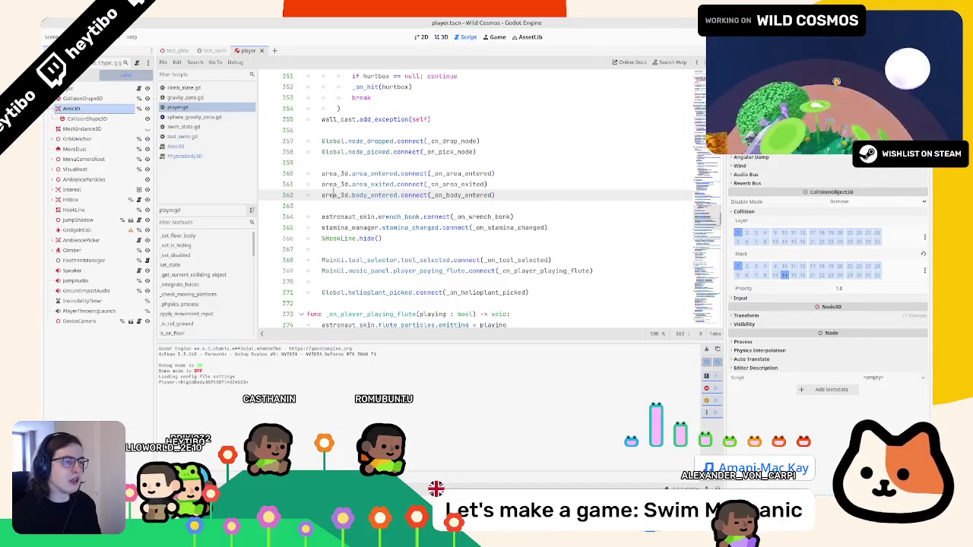
left_click(536, 195)
key("Return")
type("area_3d.")
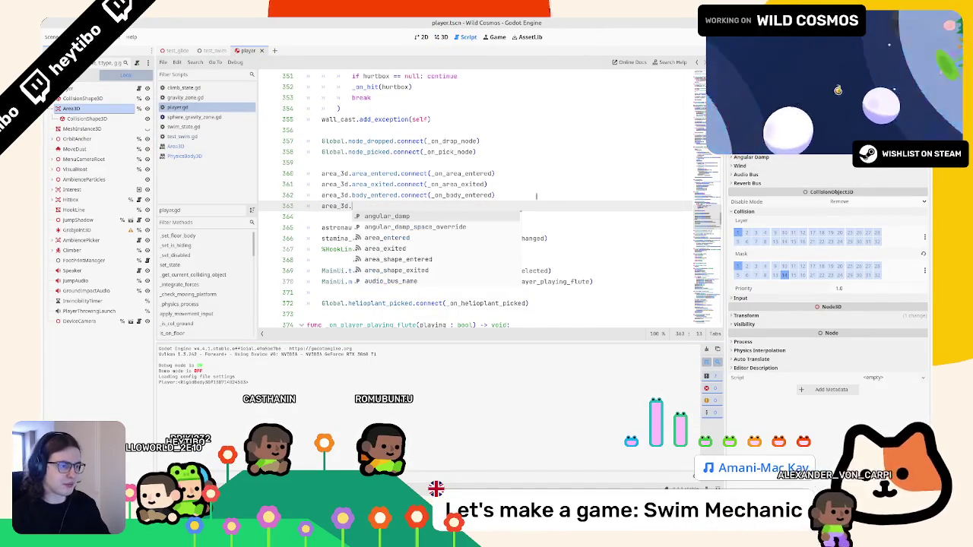
type("allow")
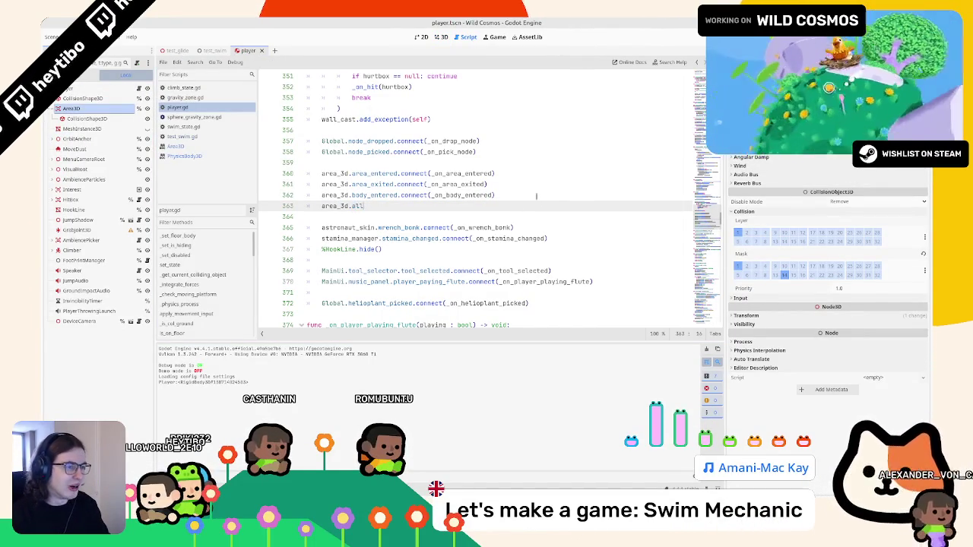
key("BackSpace")
key("BackSpace")
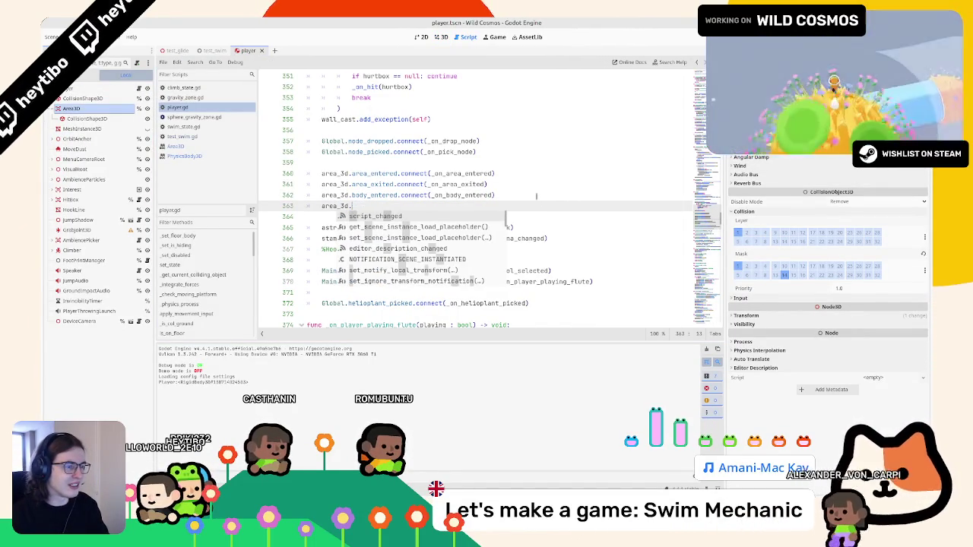
type("rigid")
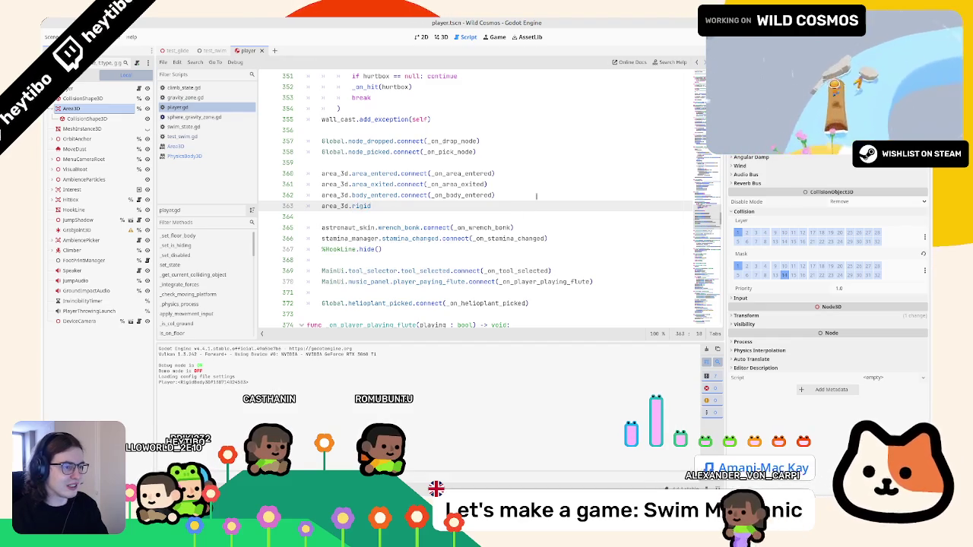
key("ctrl+z")
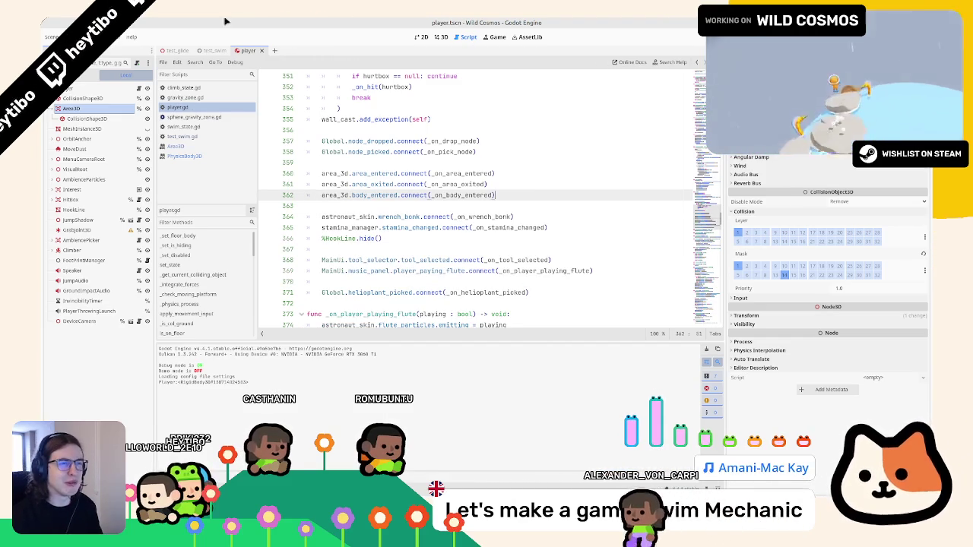
left_click(214, 50)
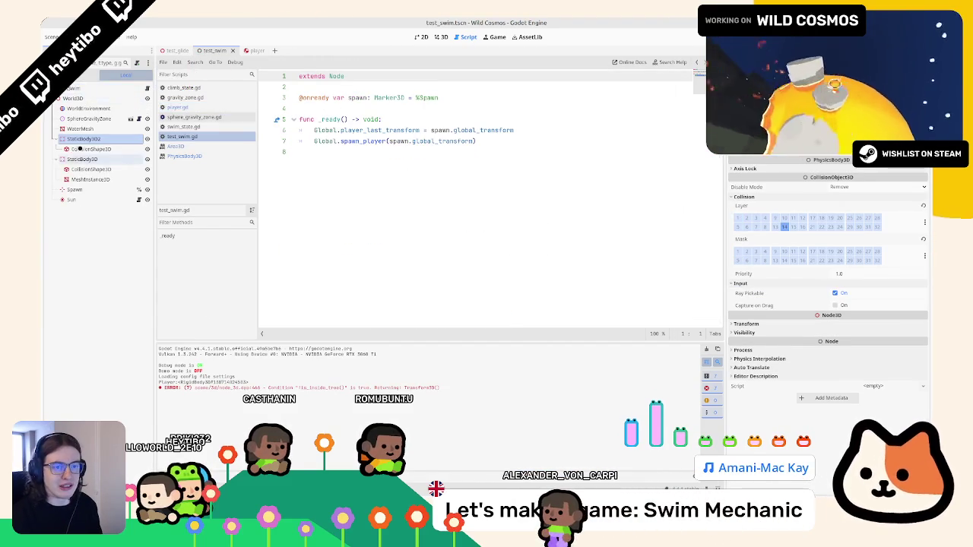
In the 3D view, change StaticBody3D2's type to RigidBody3D
left_click(440, 35)
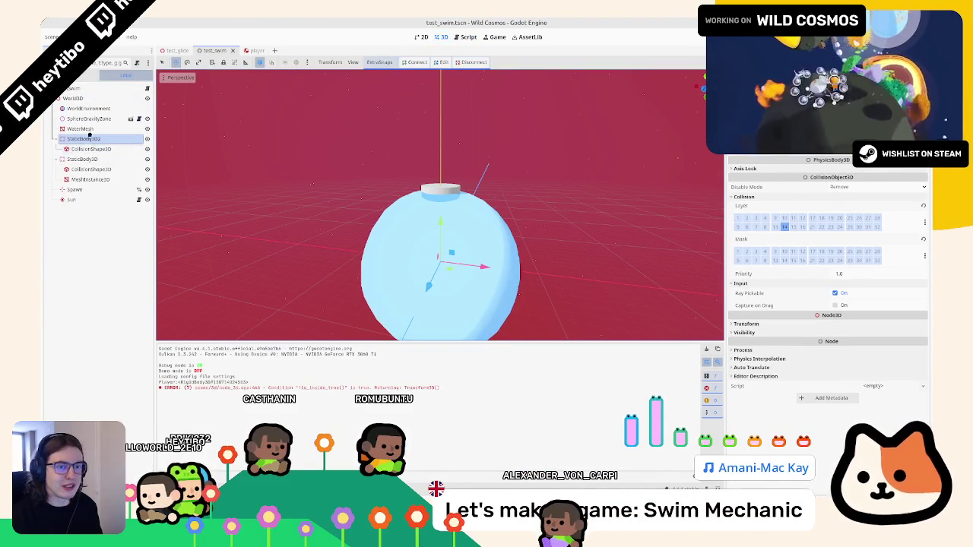
left_click(145, 149)
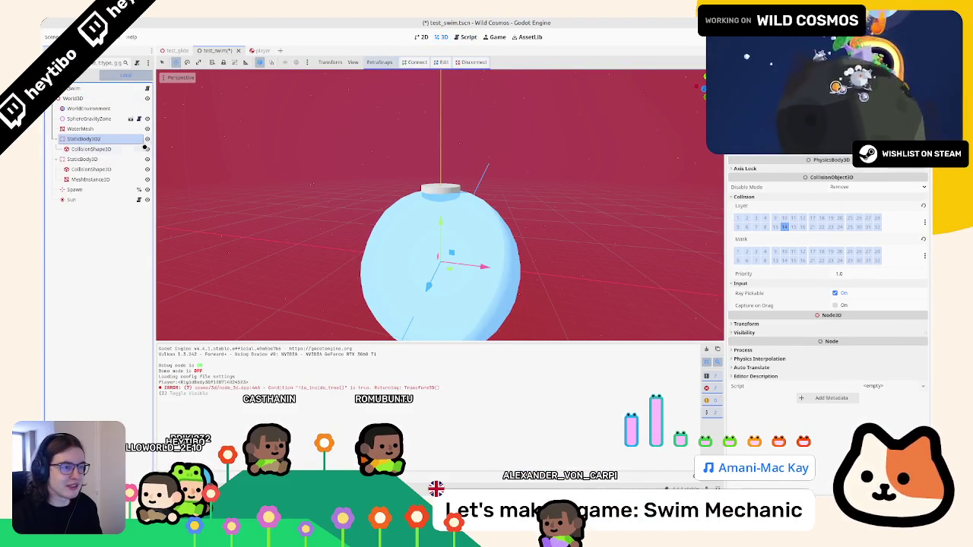
right_click(102, 139)
left_click(102, 139)
right_click(103, 139)
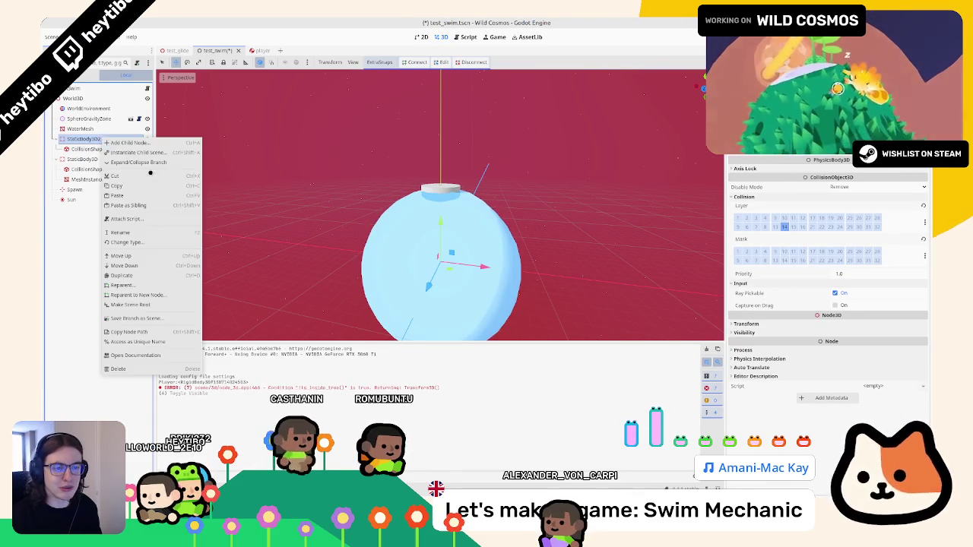
left_click(150, 242)
type("rigid")
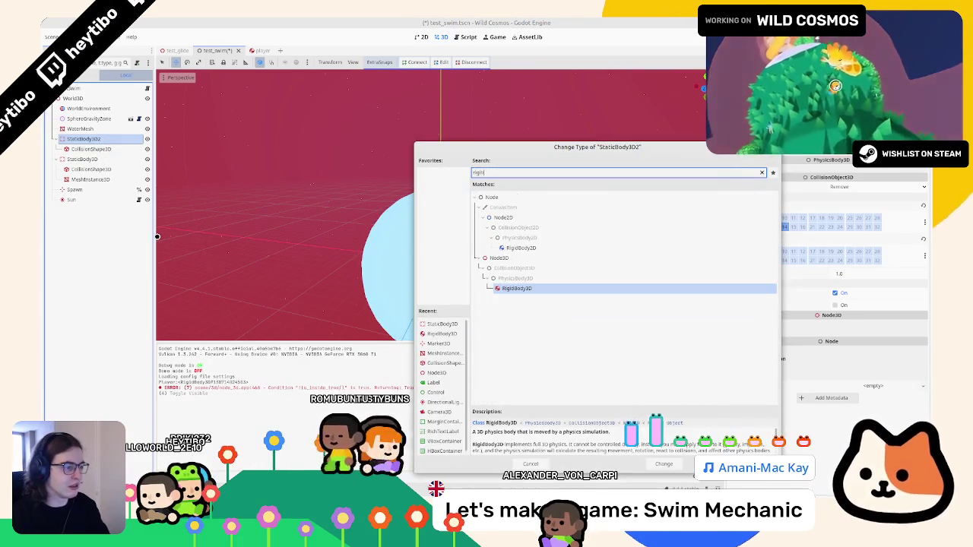
key("Return")
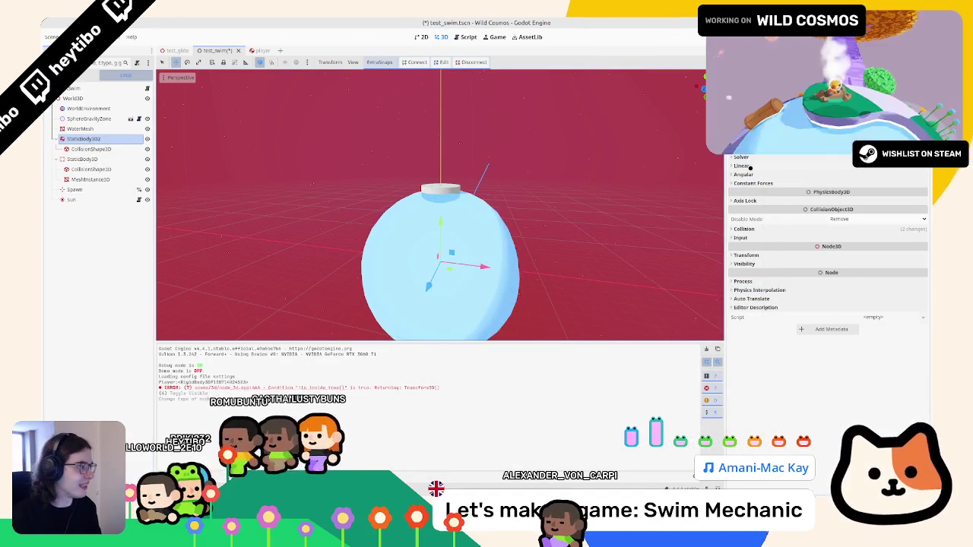
Review the Jolt and general 3D physics pages in Project Settings, then close it
left_click(72, 37)
left_click(84, 49)
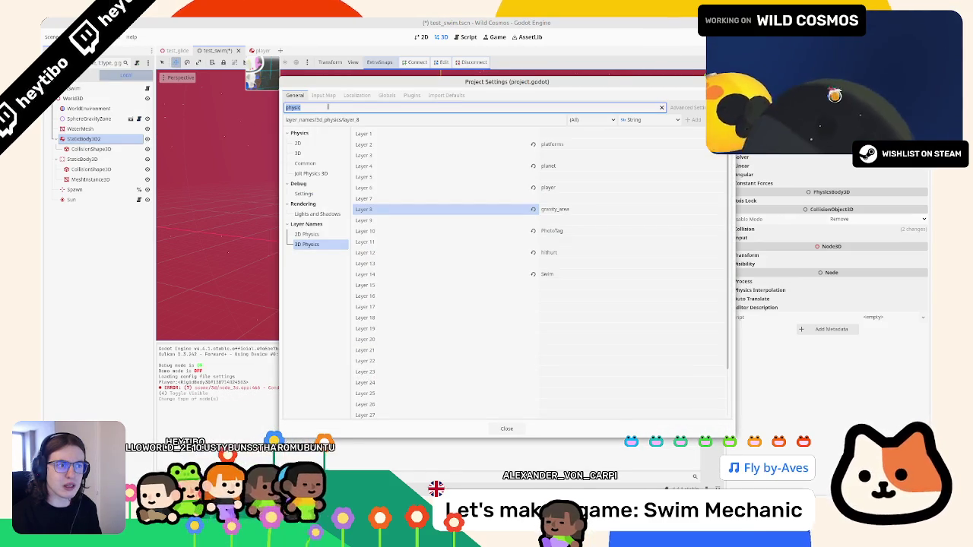
type("physic")
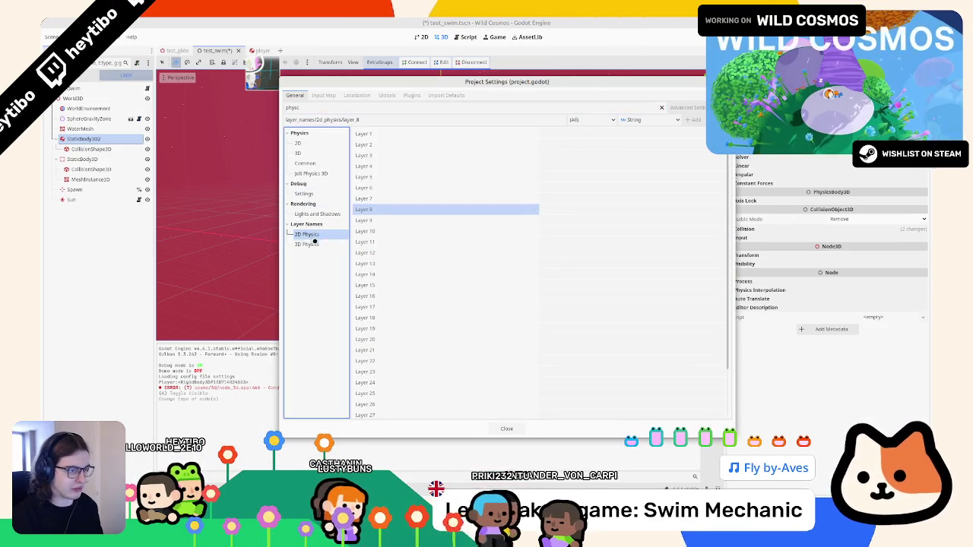
left_click(319, 186)
left_click(320, 193)
left_click(321, 174)
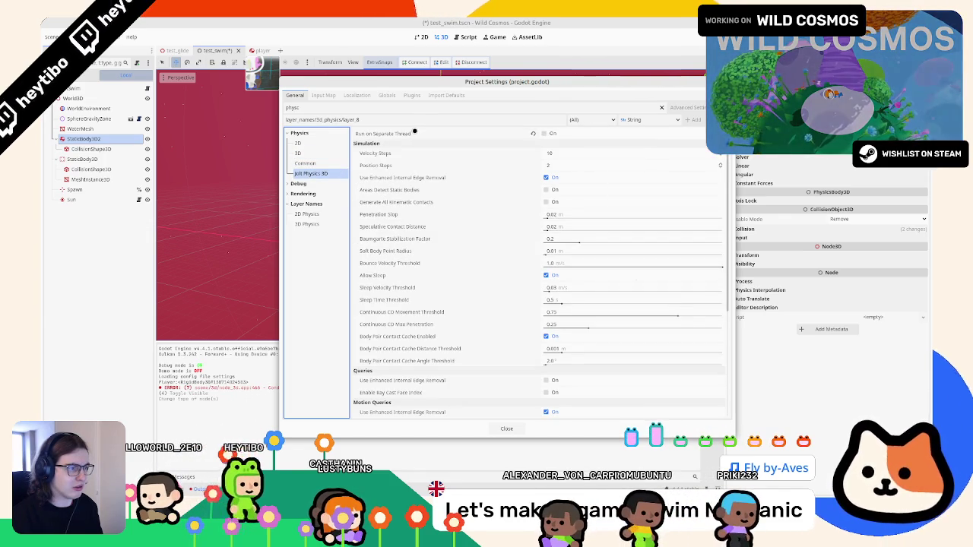
left_click(303, 154)
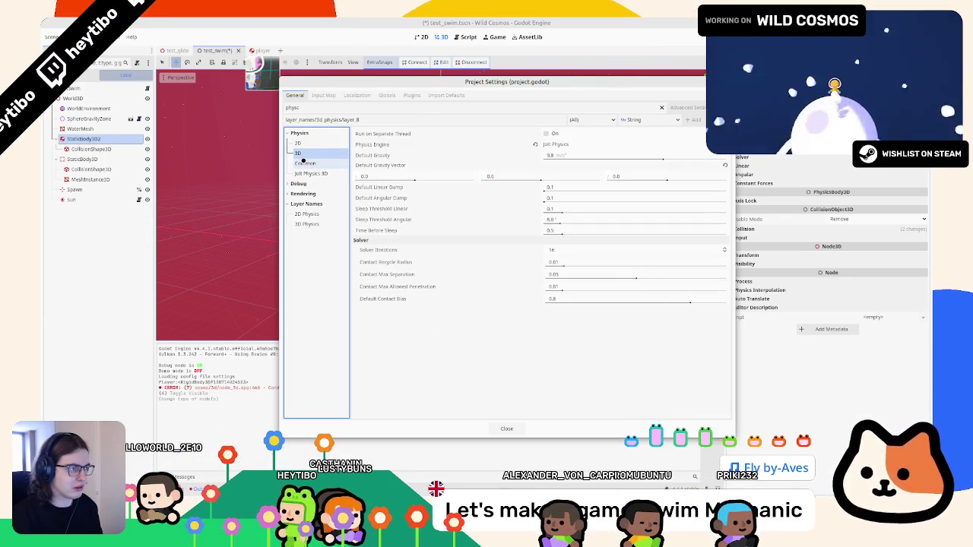
left_click(506, 428)
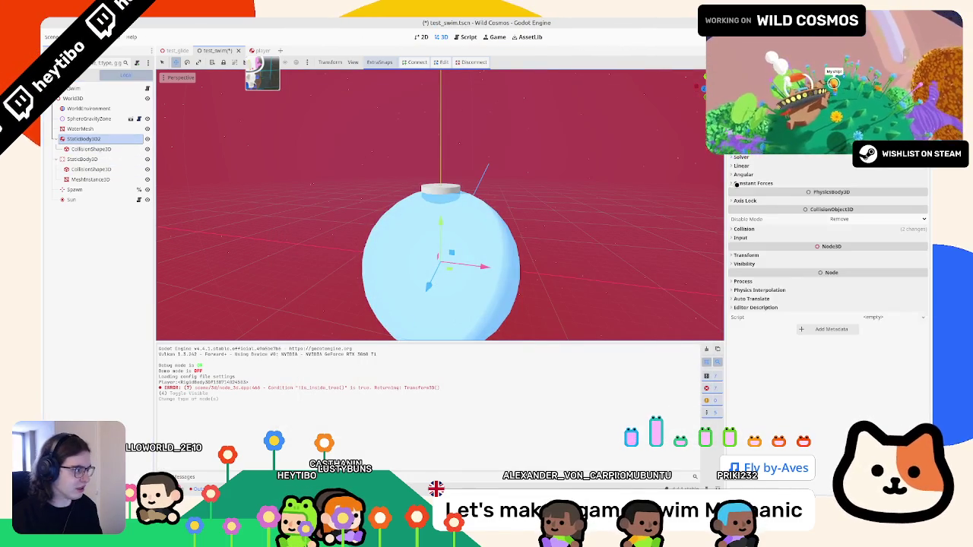
Turn on Freeze for the body in the Inspector and launch the scene
left_click(749, 158)
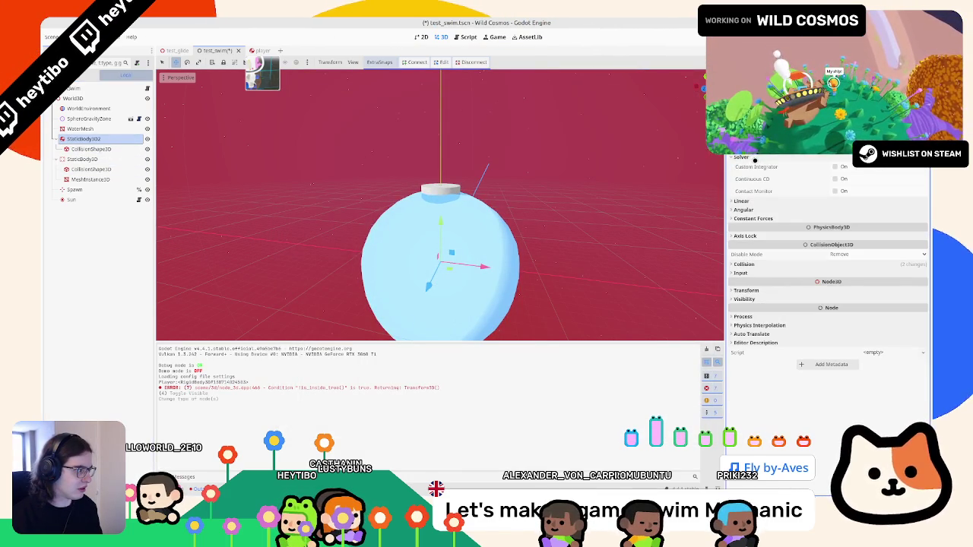
left_click(758, 158)
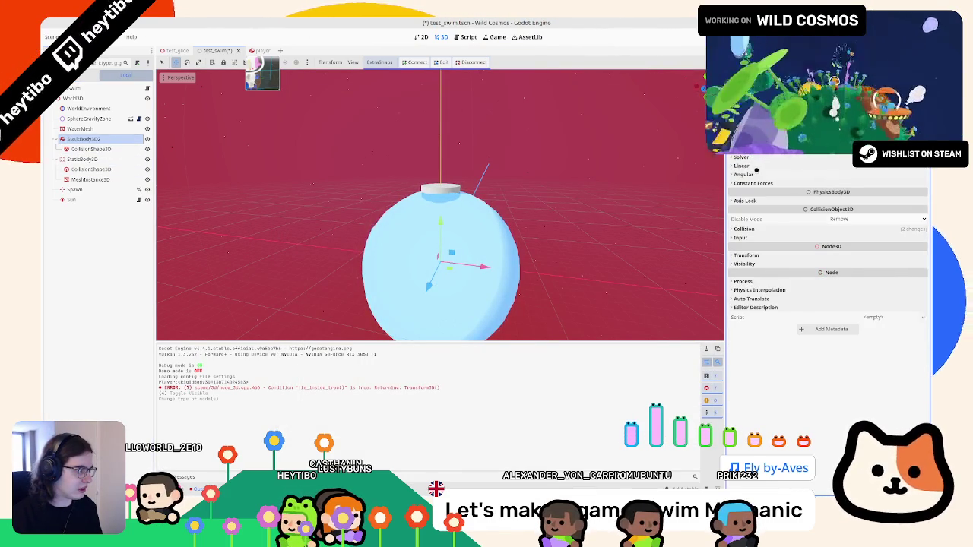
scroll(758, 164, "up", 3)
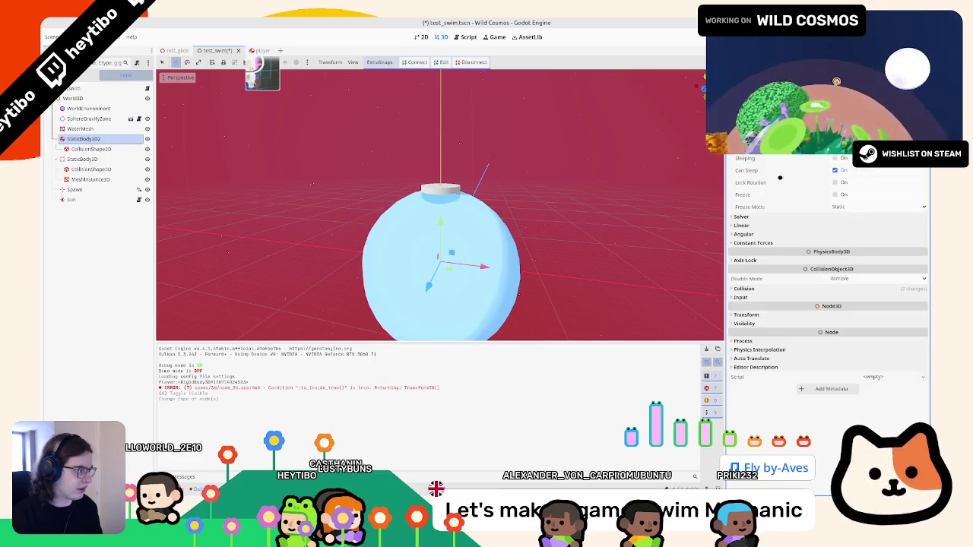
left_click(843, 206)
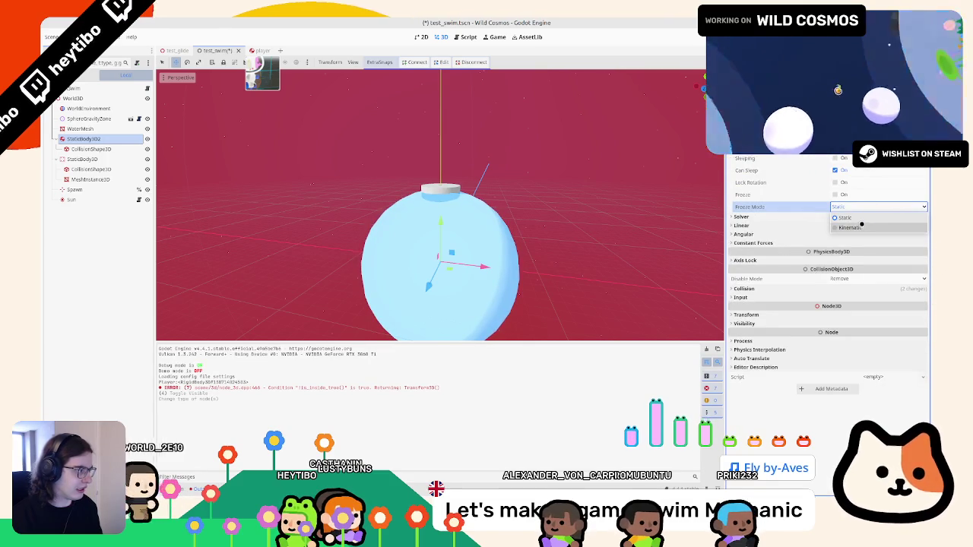
left_click(845, 218)
left_click(836, 194)
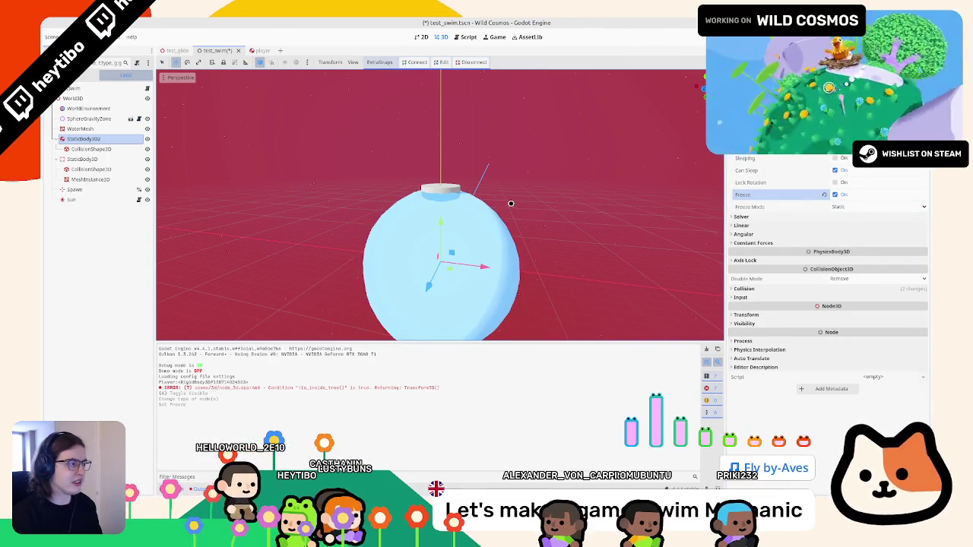
key("F6")
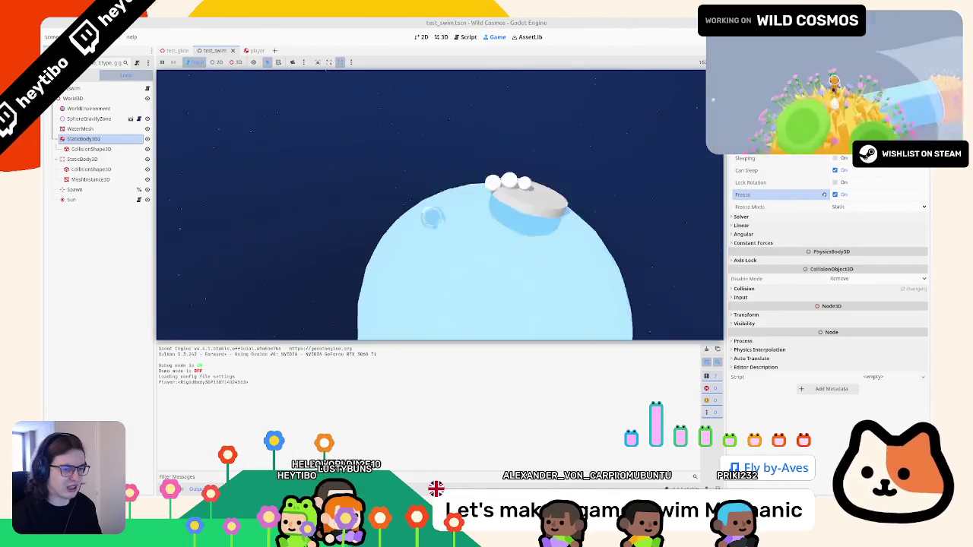
Set Freeze Mode to Kinematic, stop the game and save test_swim
left_click(875, 207)
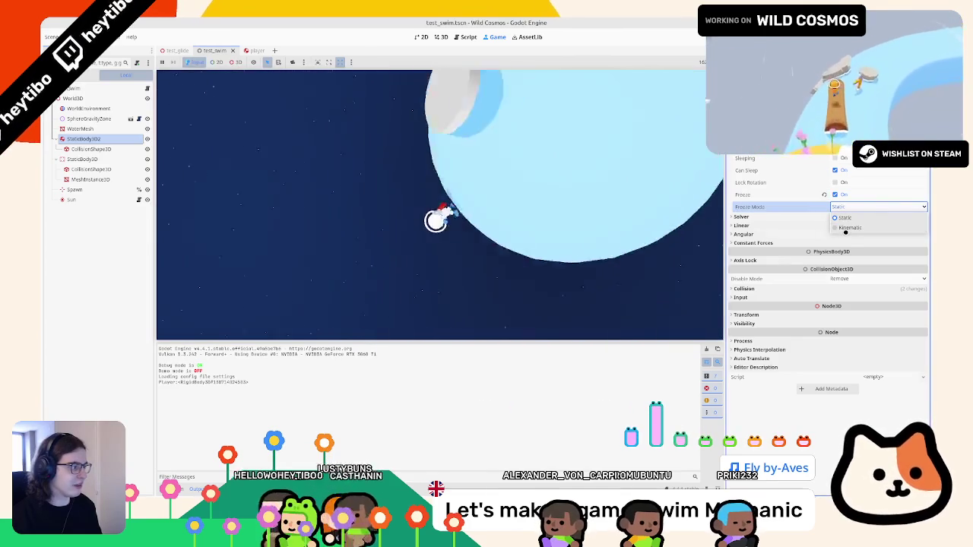
left_click(850, 228)
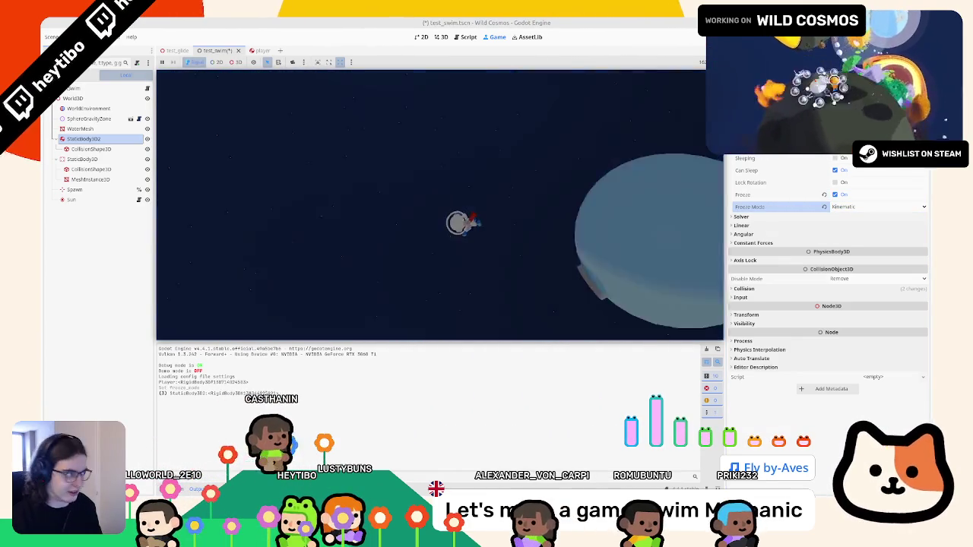
key("Escape")
key("F8")
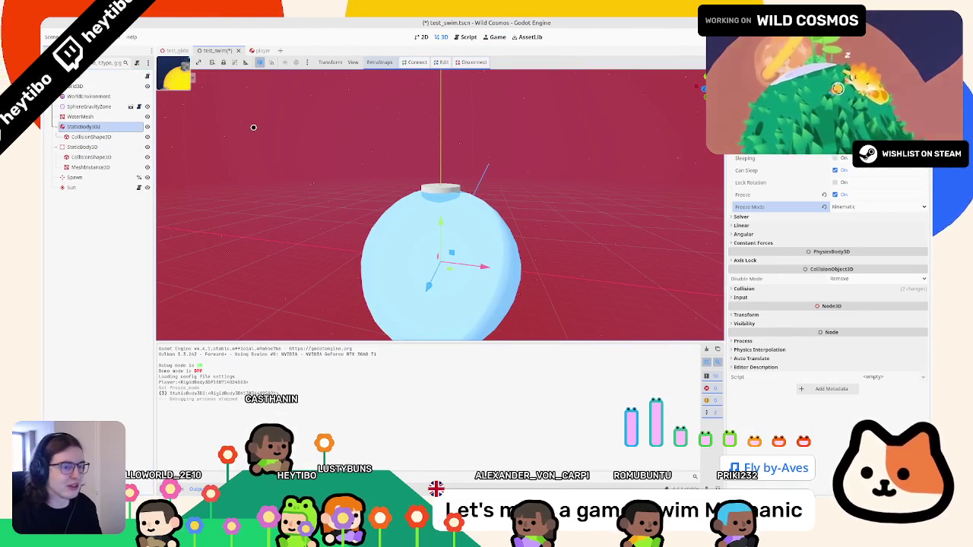
key("ctrl+s")
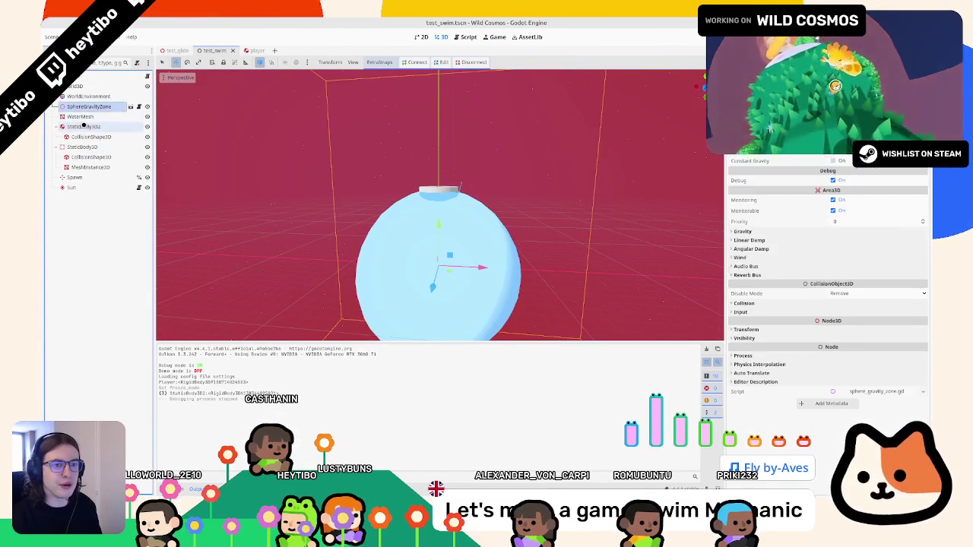
Take the body out of the water group, add it to a new 'swim' group, and save
left_click(783, 47)
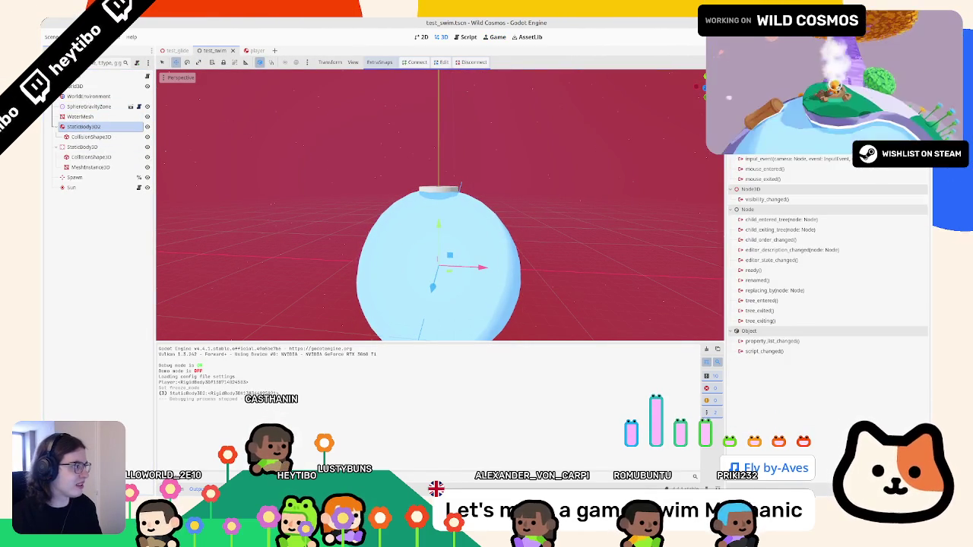
left_click(844, 61)
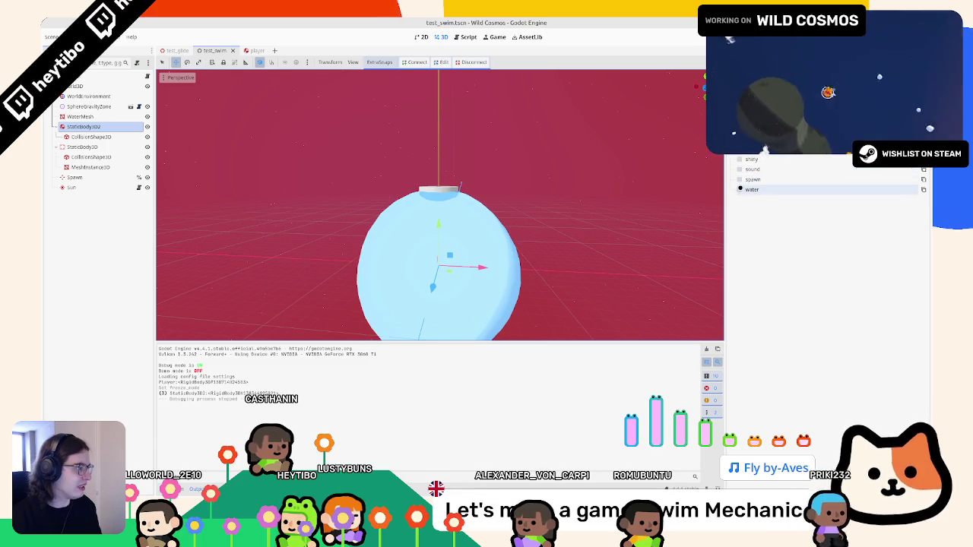
left_click(740, 189)
key("F6")
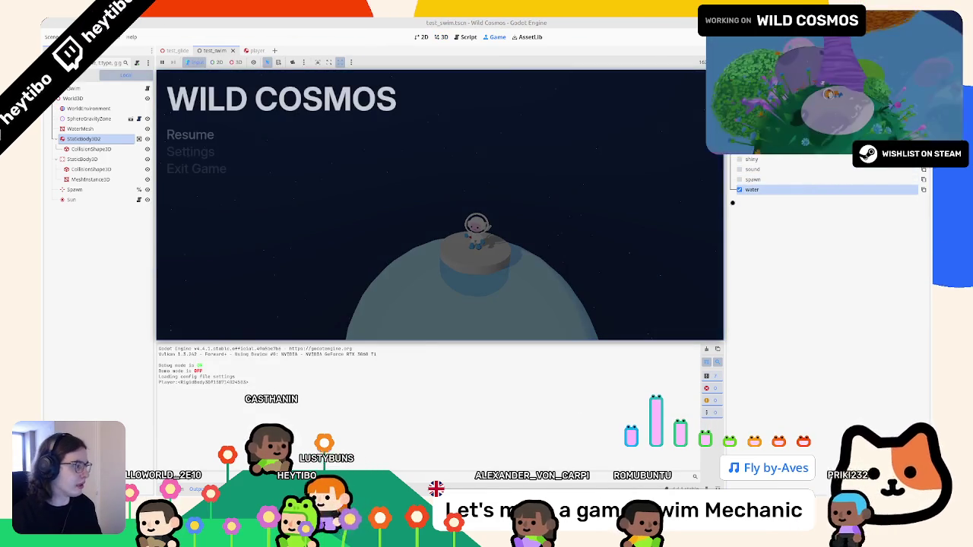
left_click(740, 189)
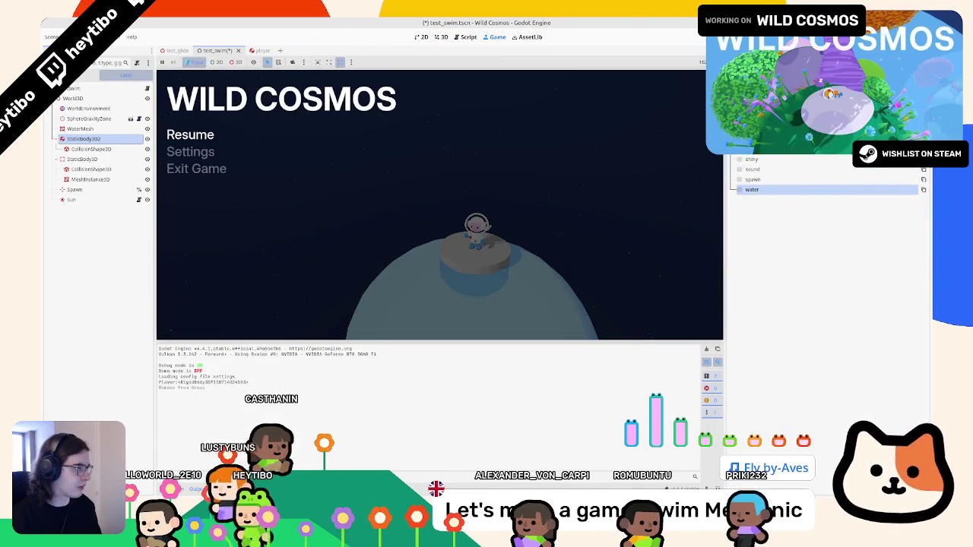
type("sw")
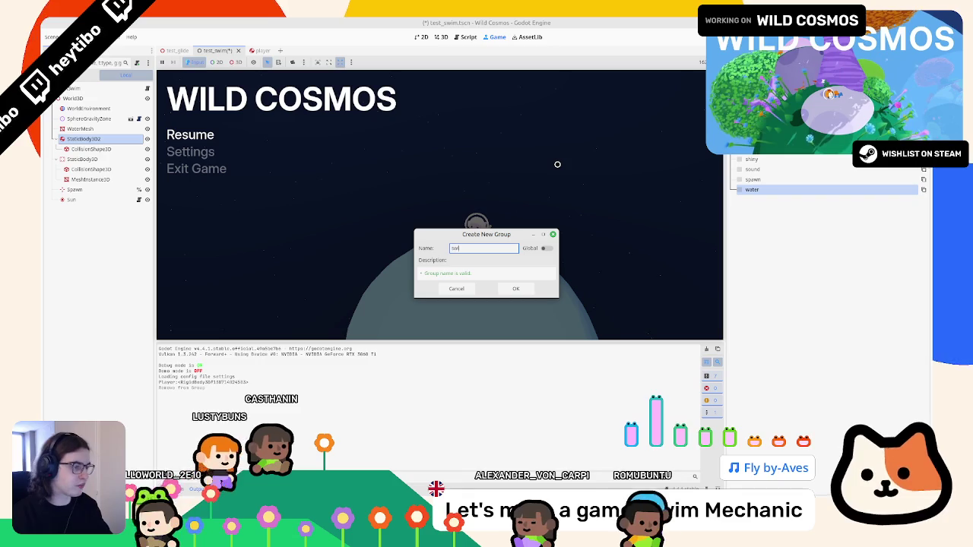
type("im")
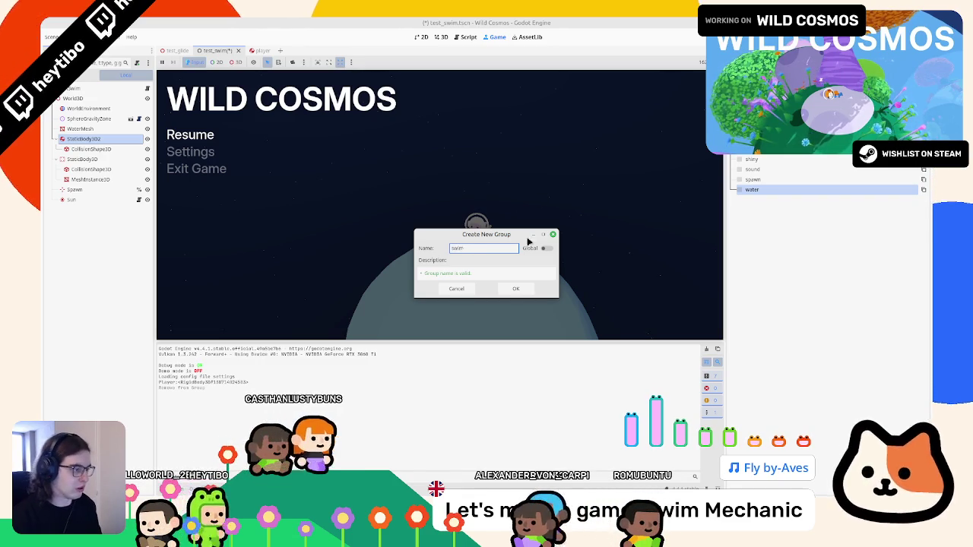
left_click(515, 288)
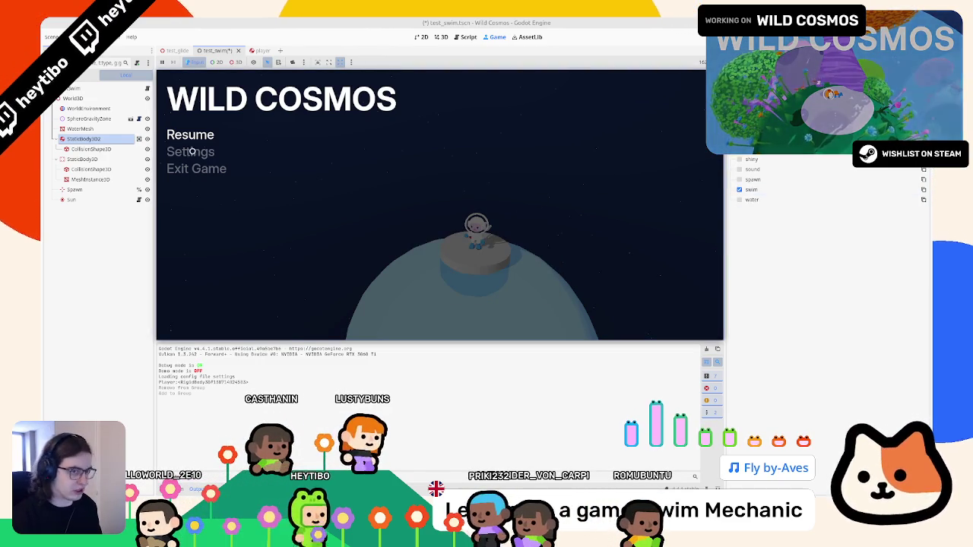
left_click(84, 139)
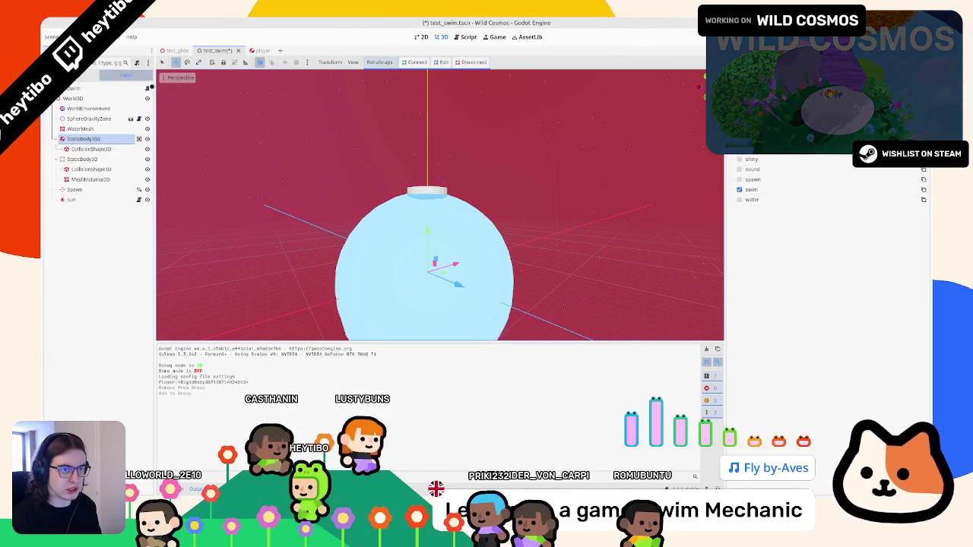
key("ctrl+s")
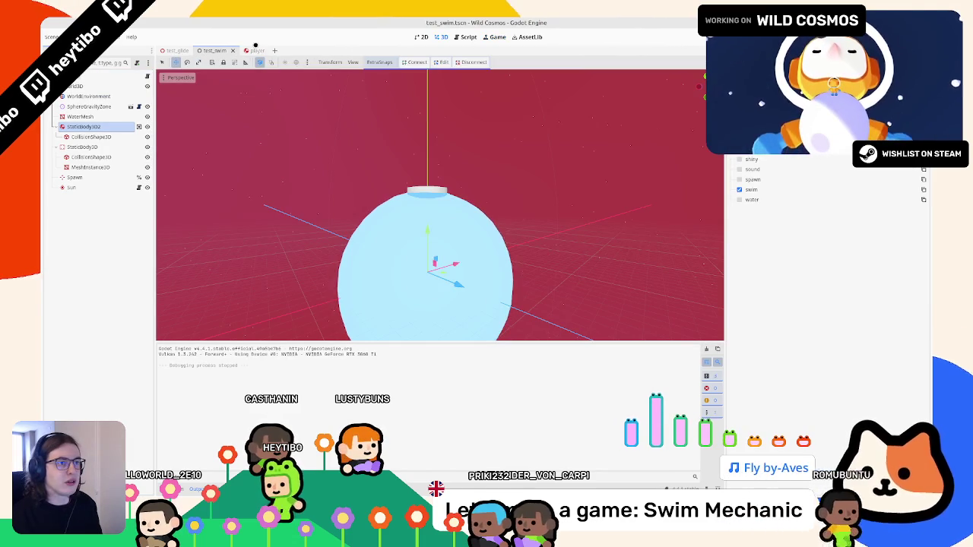
left_click(253, 50)
Close the Area3D and PhysicsBody3D docs and select print(body) in _on_body_entered
key("ctrl+F3")
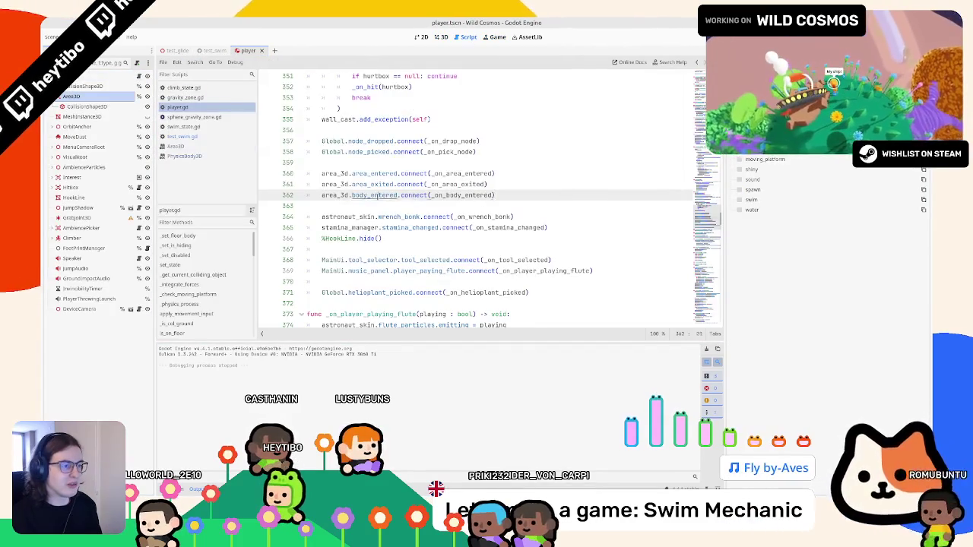
middle_click(184, 156)
middle_click(176, 146)
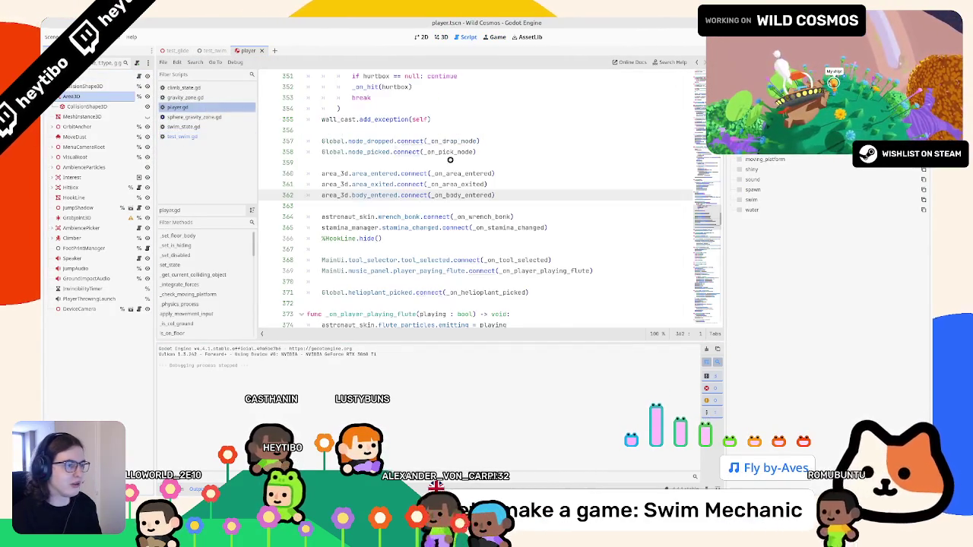
left_click(464, 195, "ctrl")
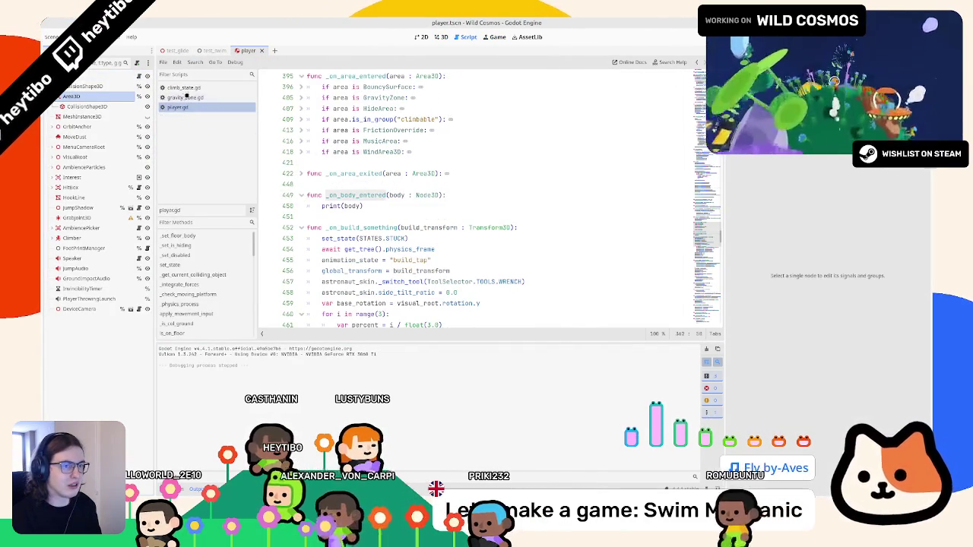
left_click(334, 206)
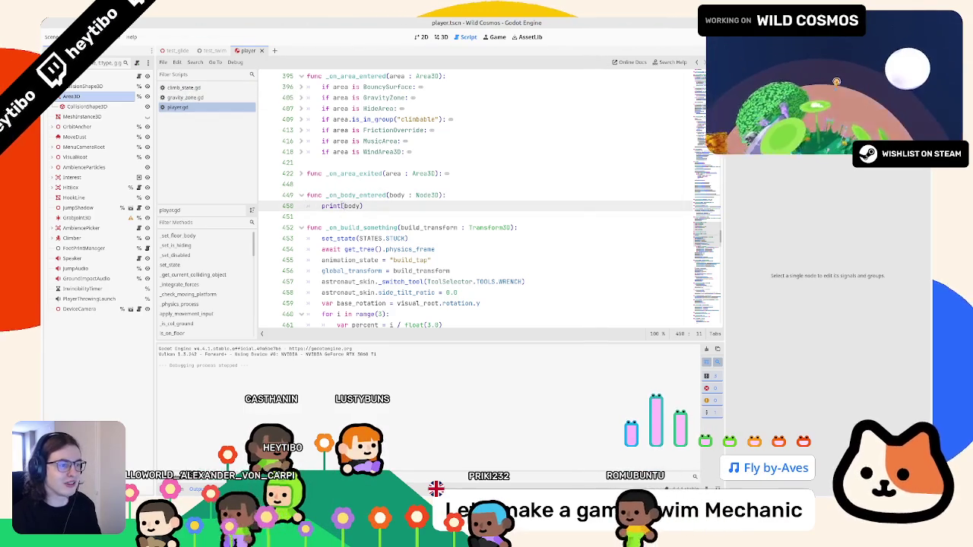
left_click_drag(320, 206, 403, 206)
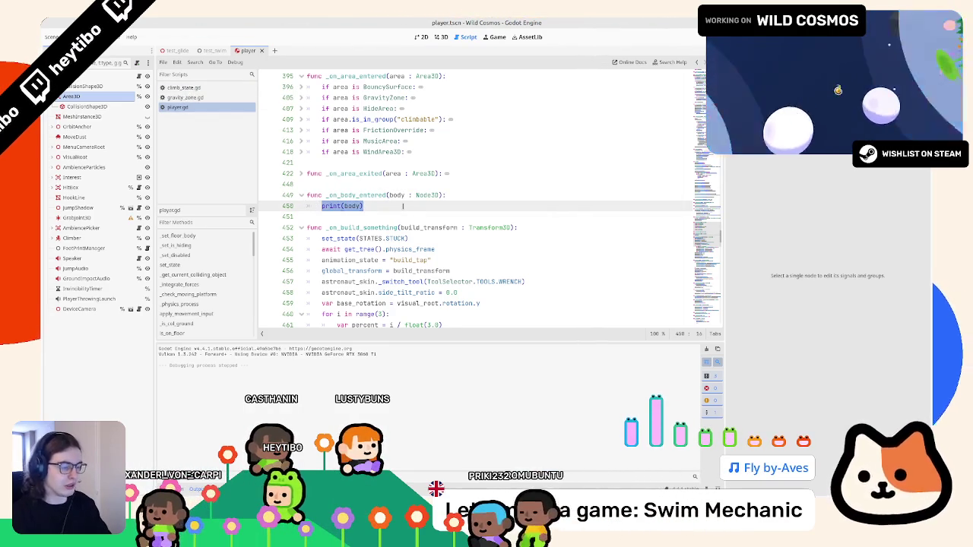
Replace print(body) with an if body.is_in_group check
type("ifbody")
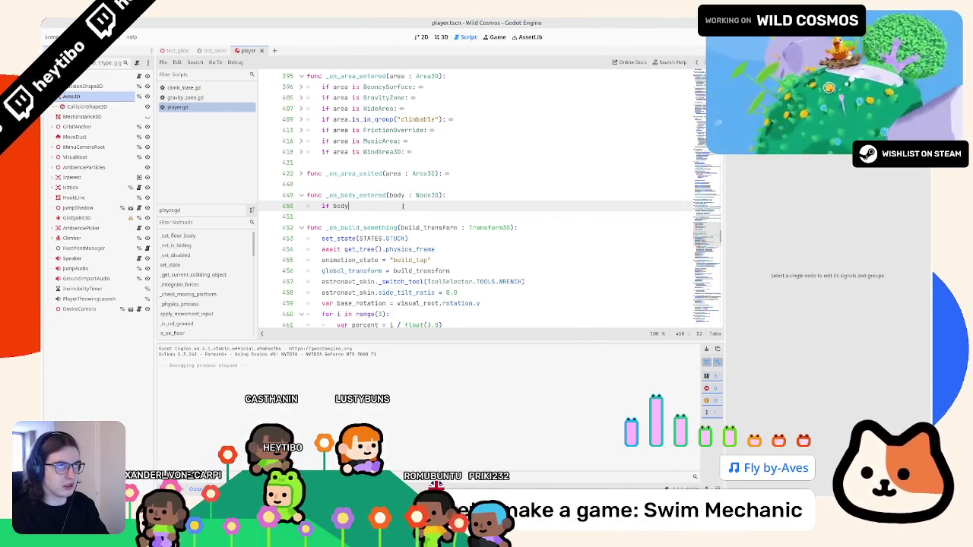
key("BackSpace")
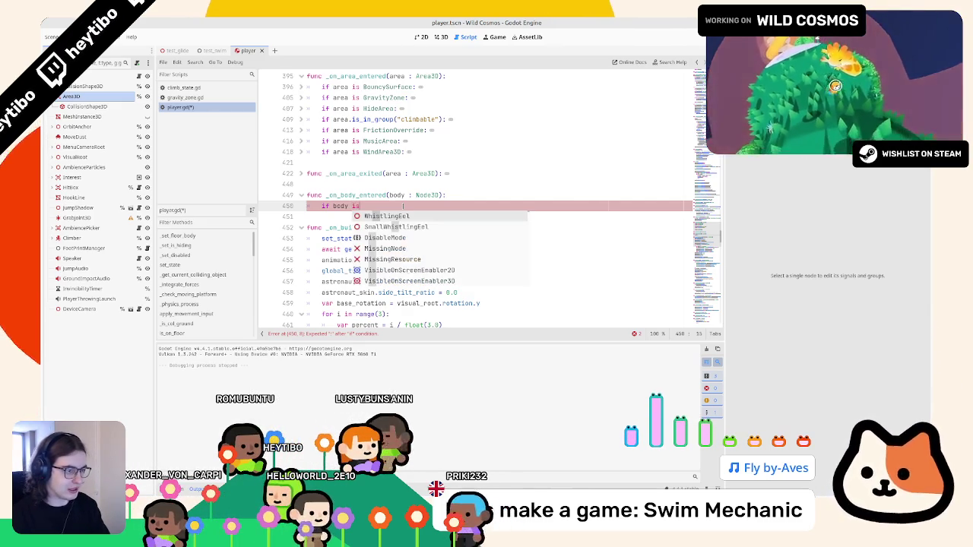
key("BackSpace")
key("BackSpace")
type(".is_in")
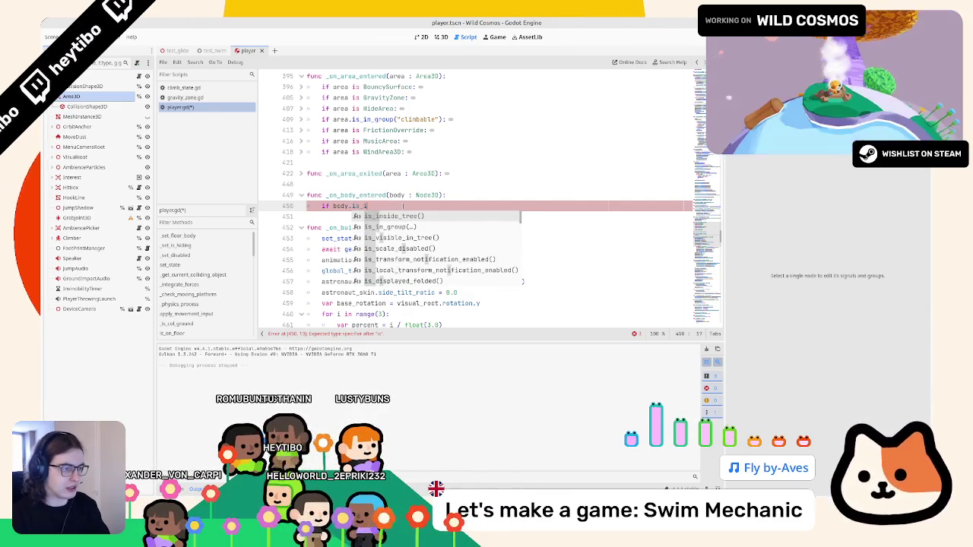
key("BackSpace")
key("BackSpace")
key("BackSpace")
type("group")
key("Down")
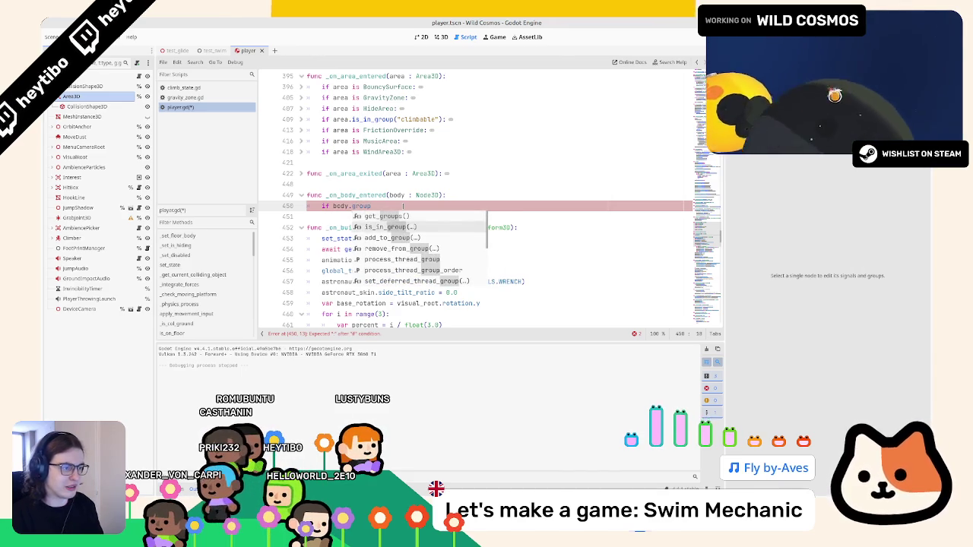
key("Return")
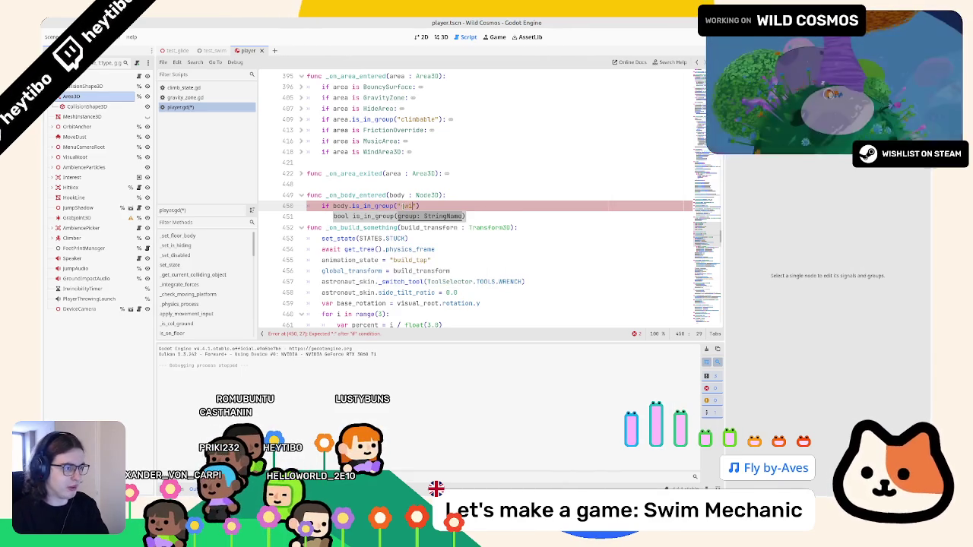
key("Return")
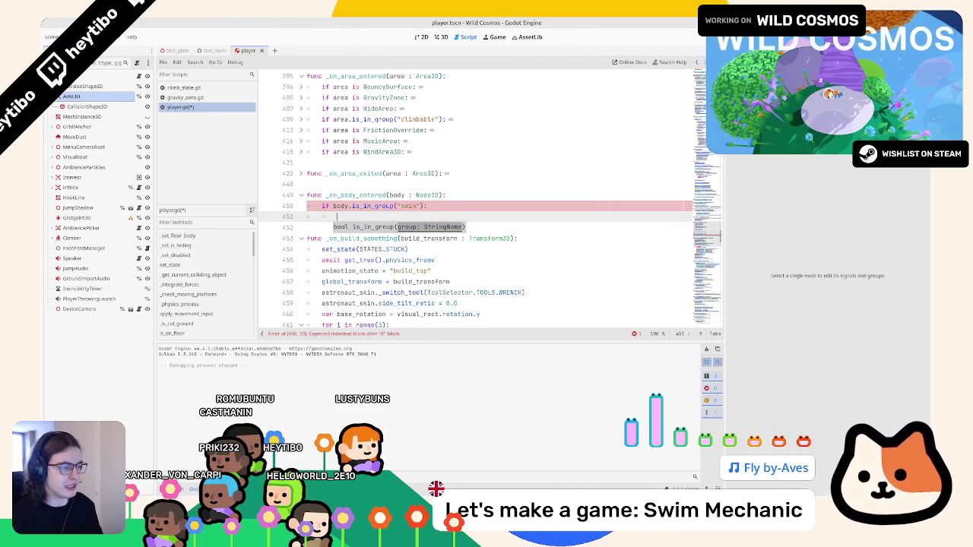
Under the check, call set_state with Player.STATES.SWIM
scroll(377, 196, "down", 2)
key("ctrl+f")
type("set_sta")
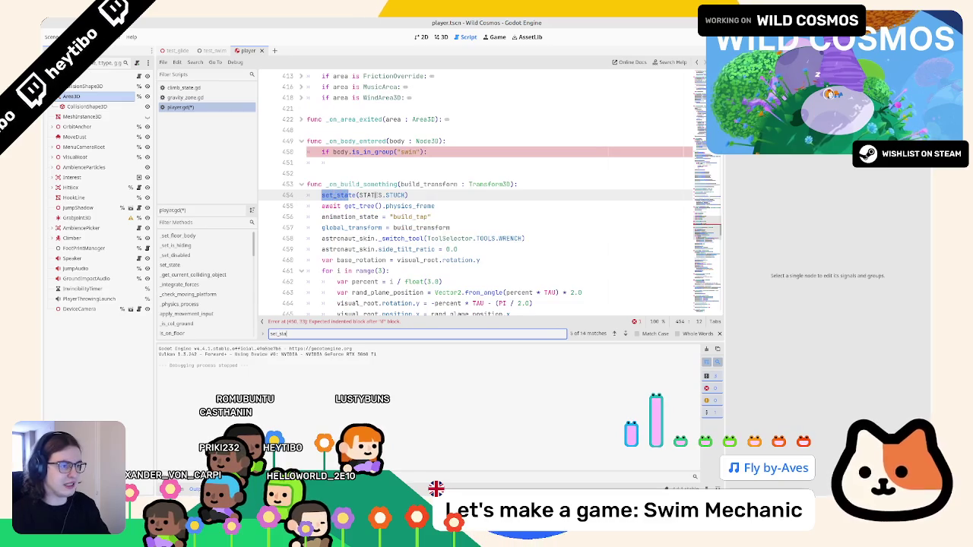
key("Escape")
left_click(384, 162)
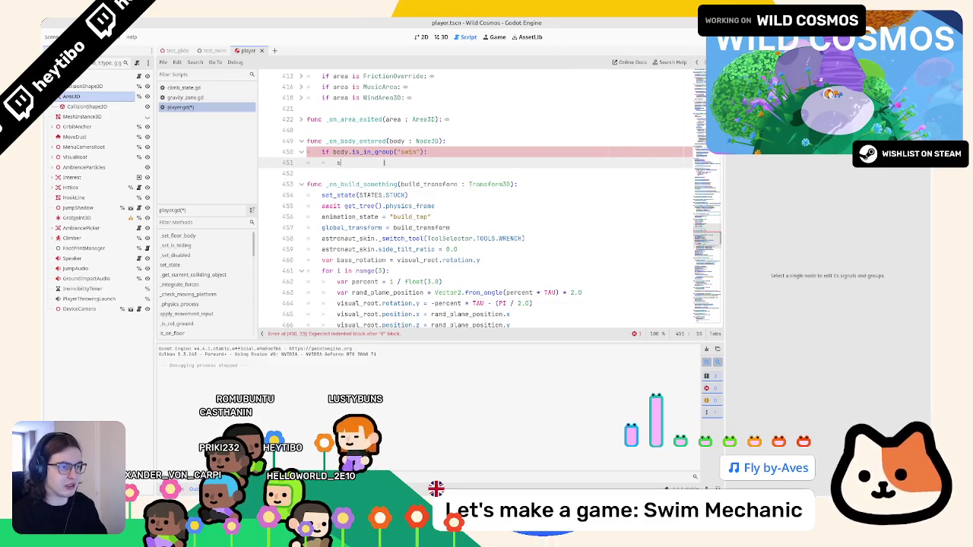
type("et")
key("Down")
key("Return")
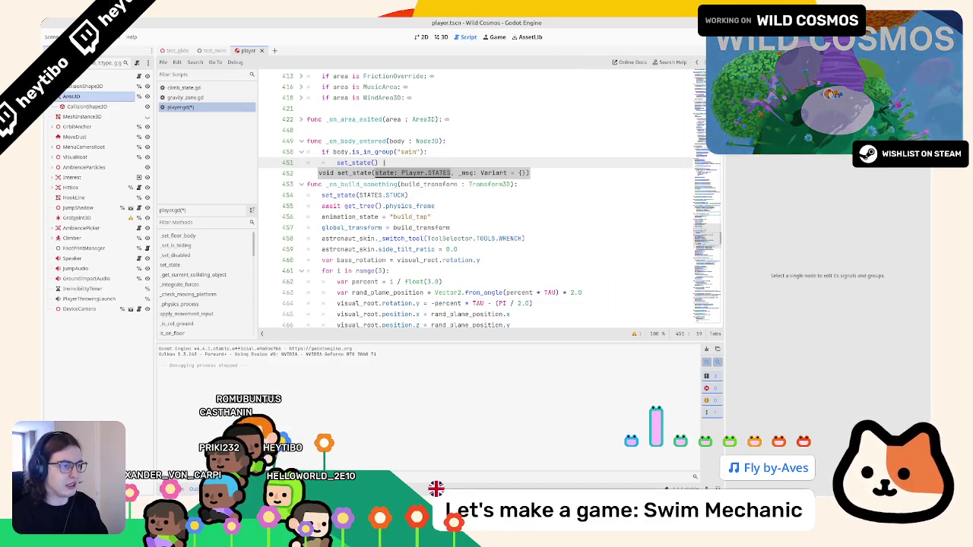
type("Player.STAT")
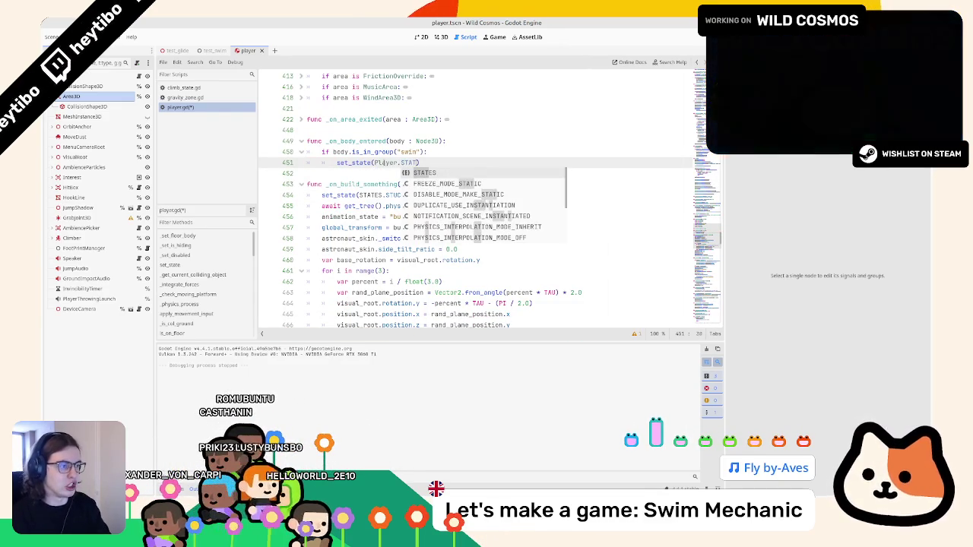
key("Return")
type(".SWIM,")
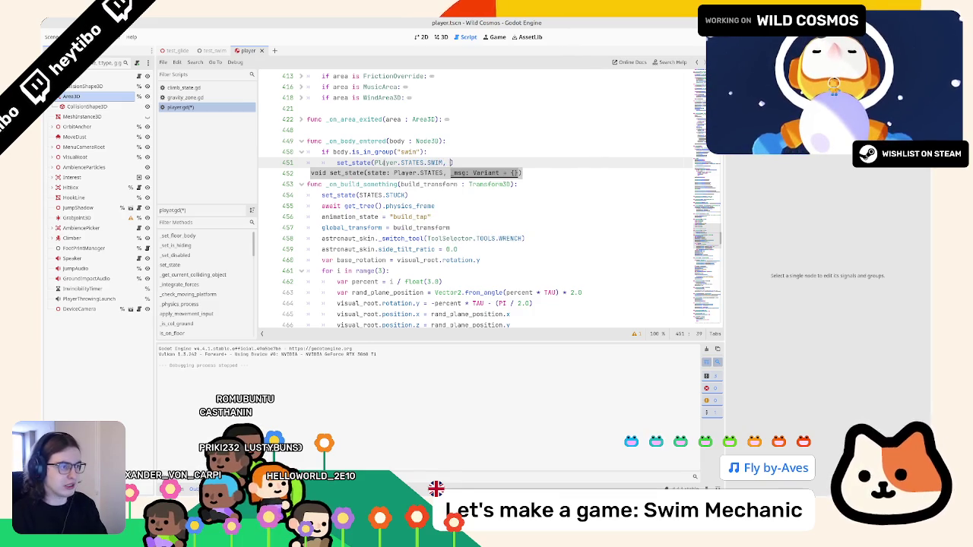
Pass the body under the "water_body" key and save player.gd
key("Return")
type("body")
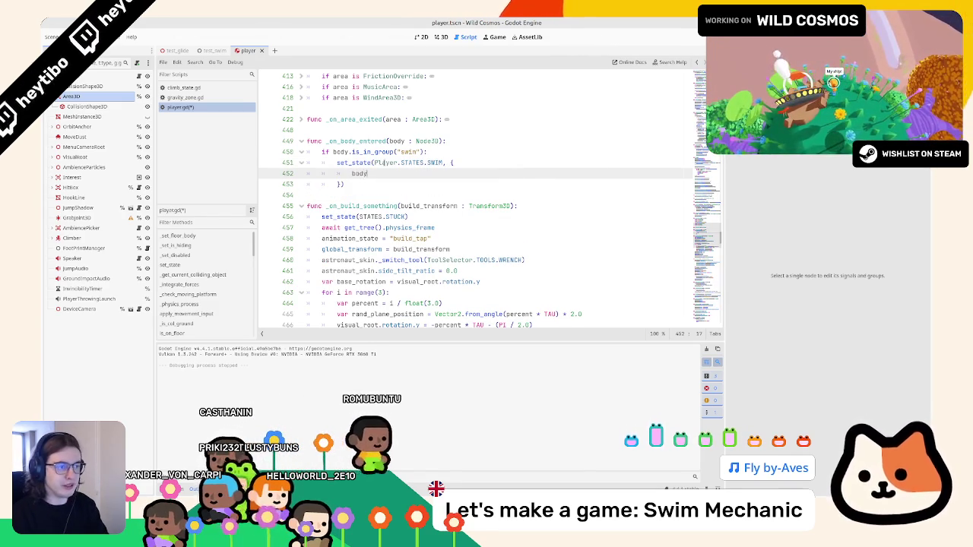
key("BackSpace")
key("BackSpace")
key("BackSpace")
type("water_bo")
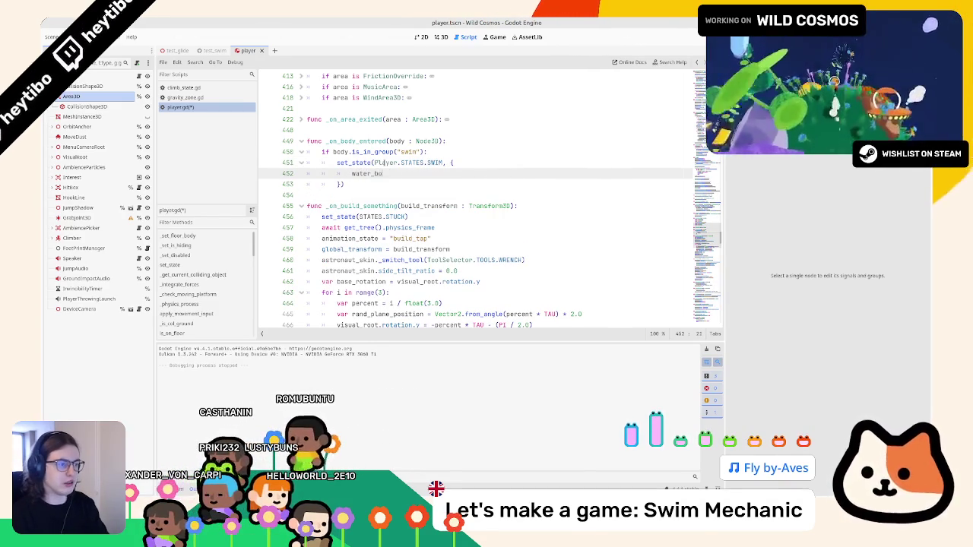
type("dy : bo")
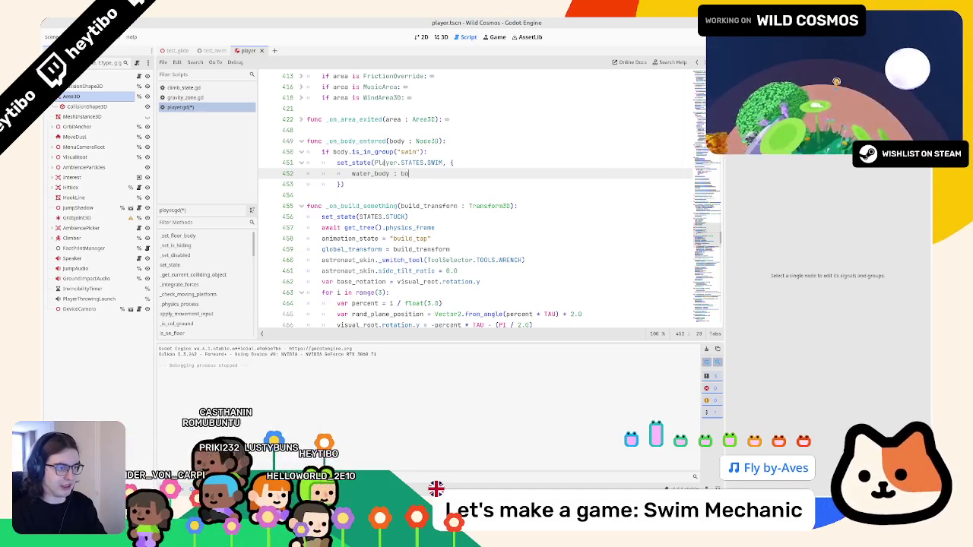
type("dy")
key("Escape")
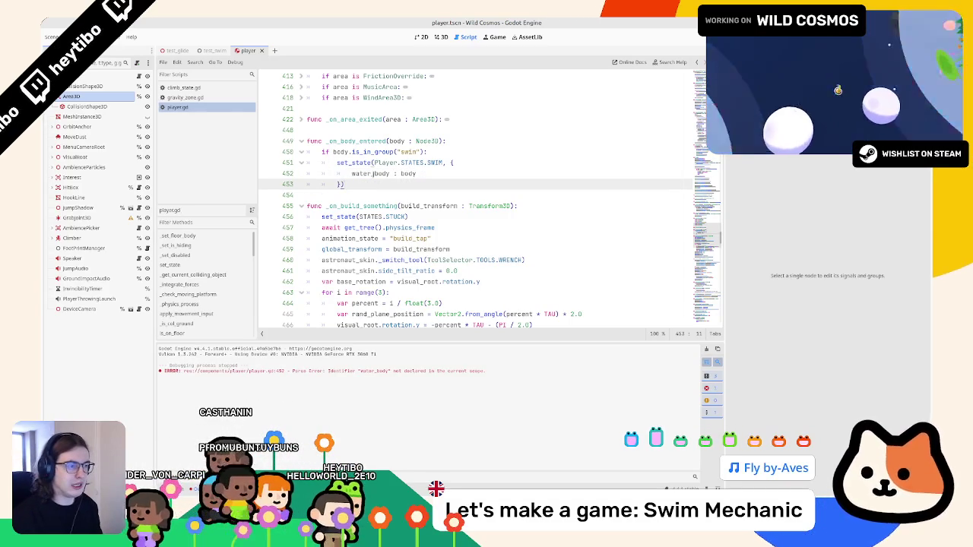
double_click(370, 173)
type("\"")
left_click(379, 184)
key("ctrl+s")
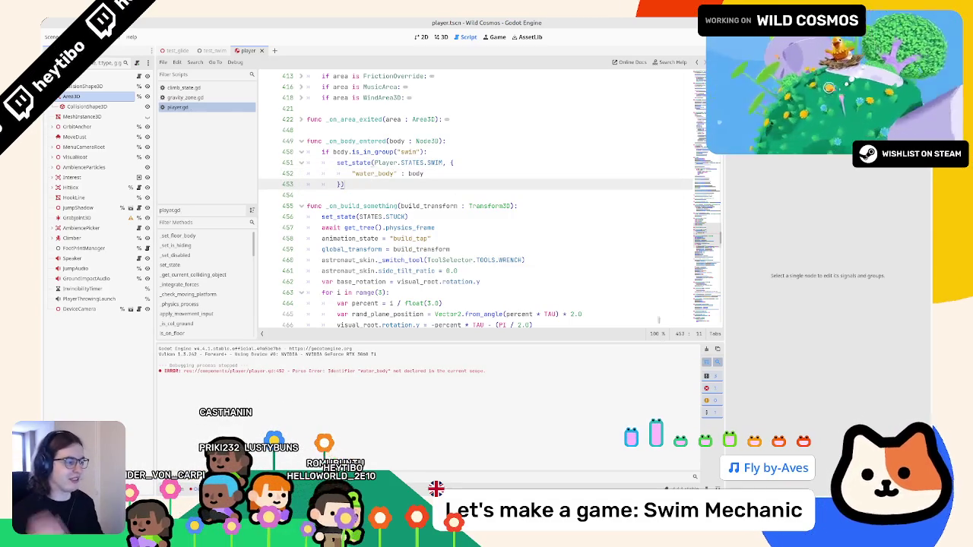
left_click(707, 349)
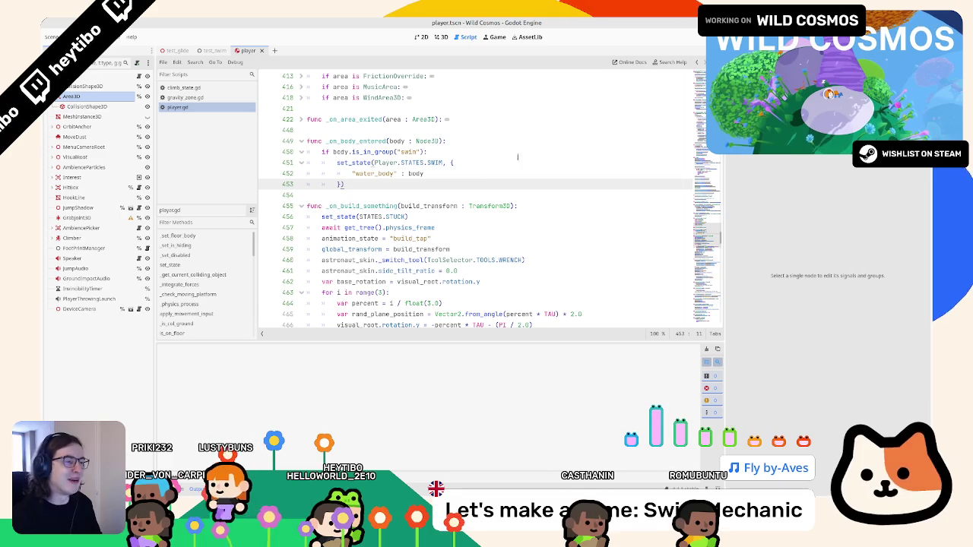
Close the unused scene and test_swim script tabs and open swim_state.gd
left_click(478, 194)
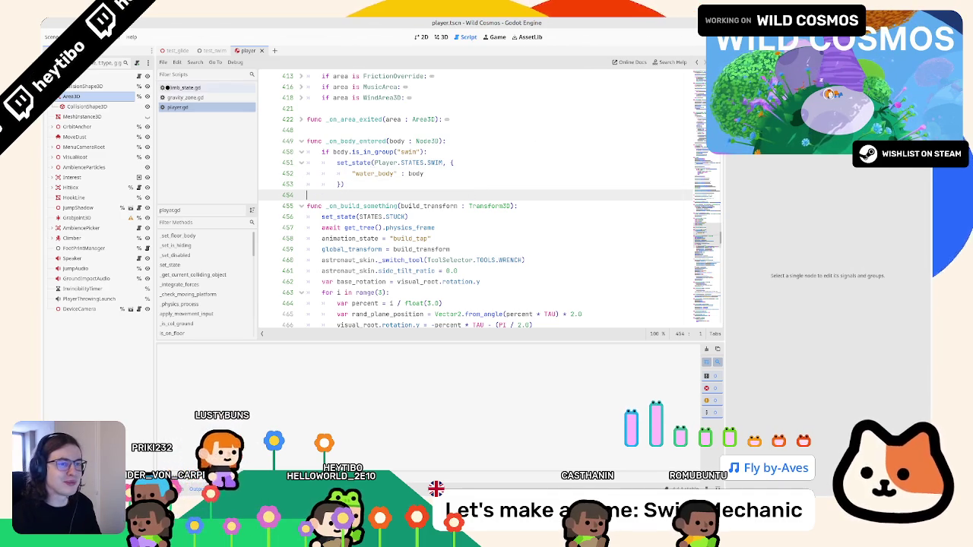
left_click(213, 50)
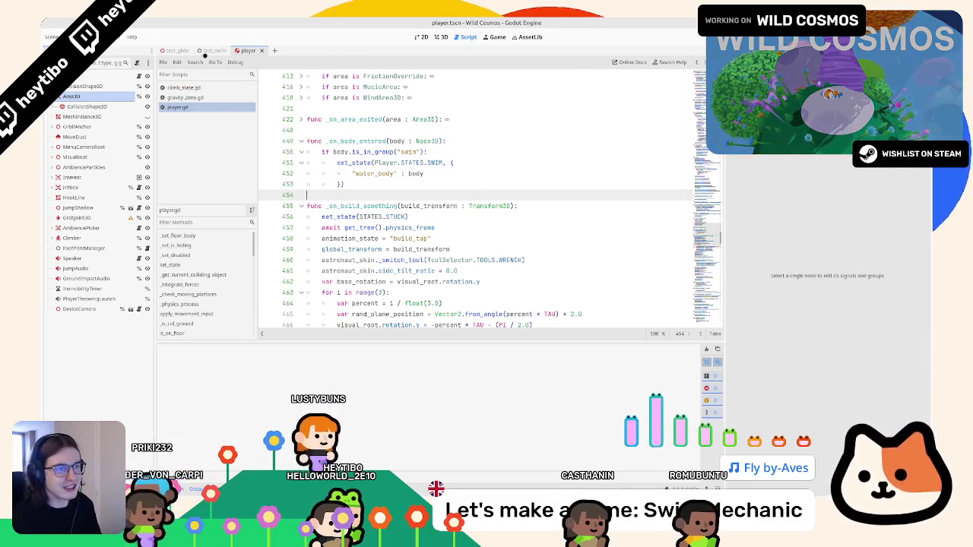
middle_click(172, 50)
middle_click(182, 118)
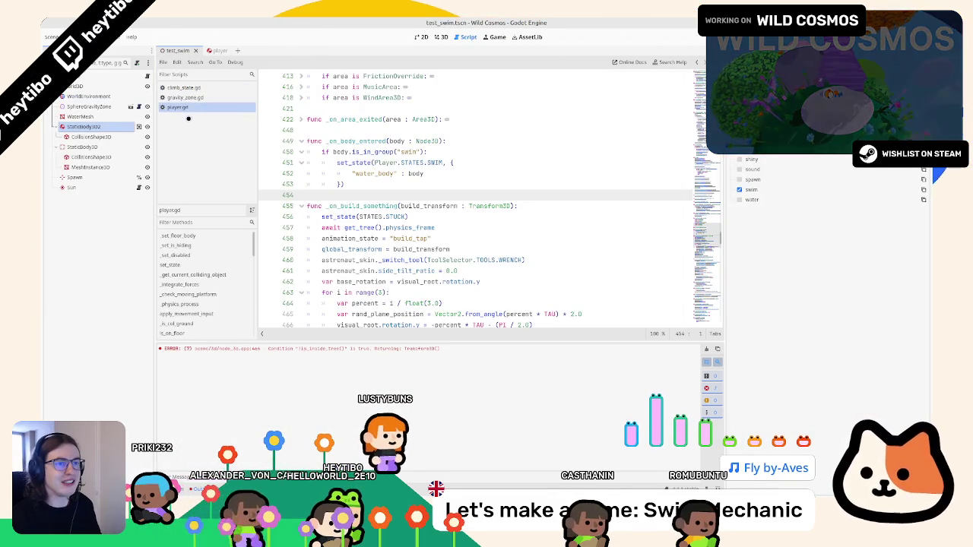
left_click(441, 36)
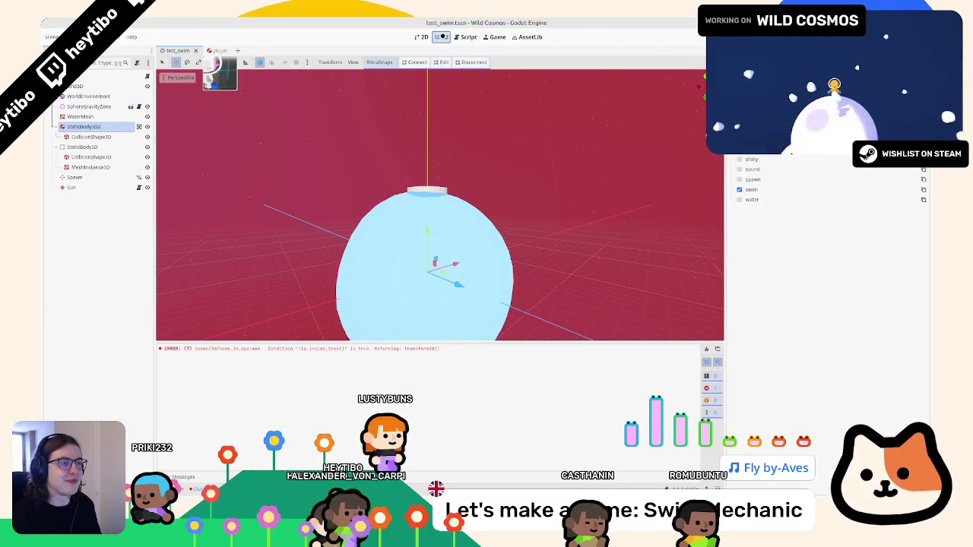
key("ctrl+F3")
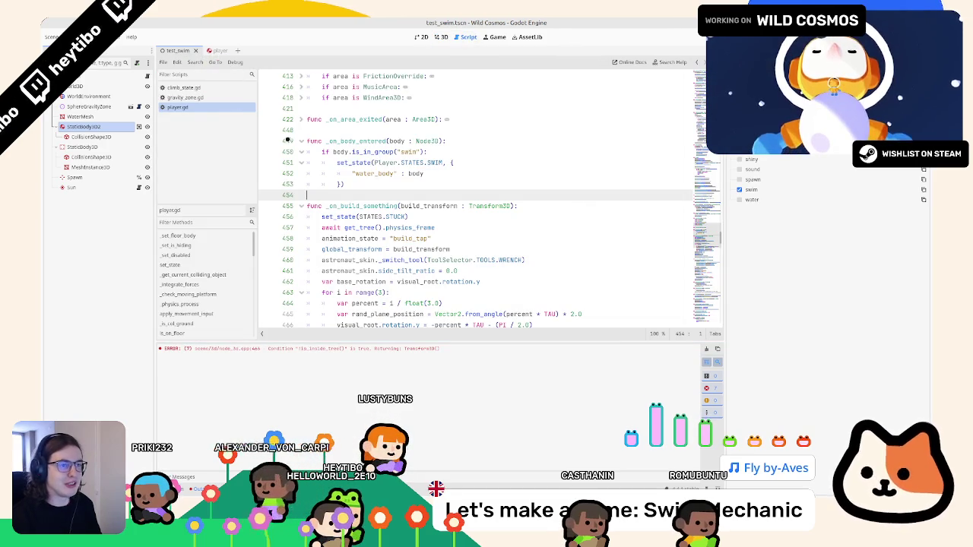
left_click(190, 133)
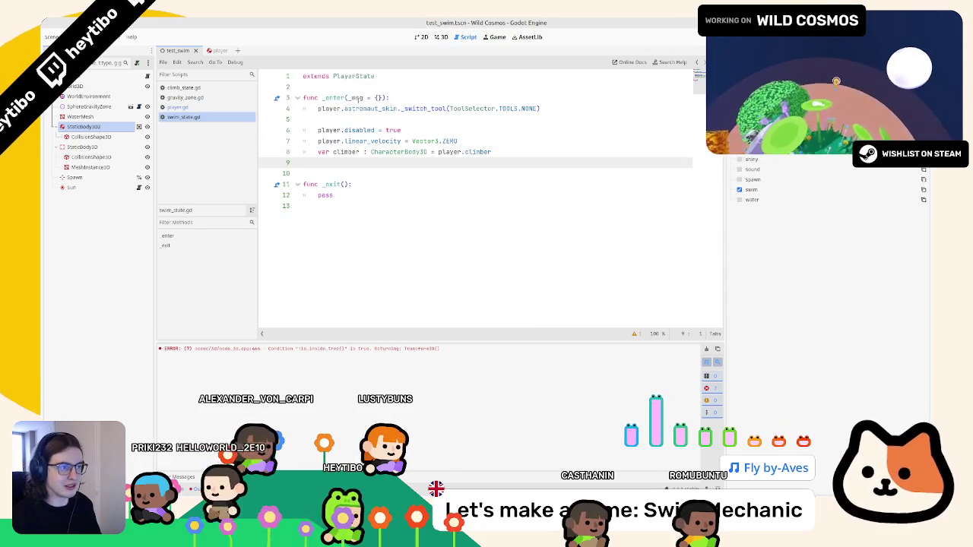
Rename enter()'s _msg parameter to msg and add an if !msg.has("water_body") check
double_click(356, 97)
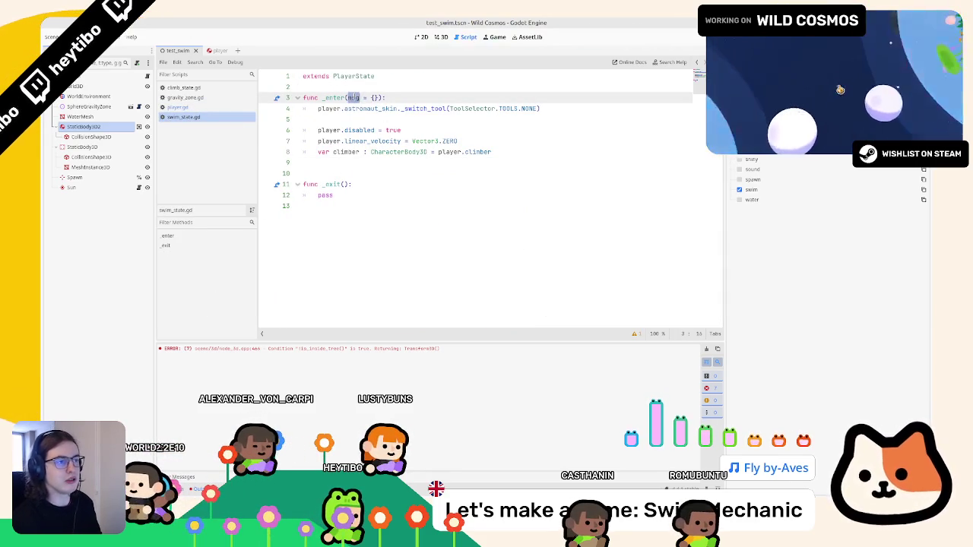
left_click(351, 120)
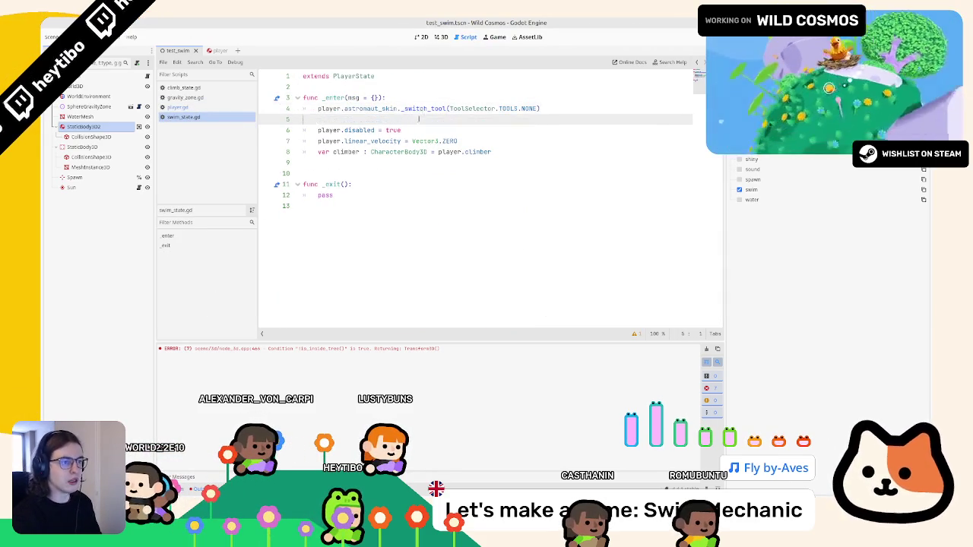
key("Return")
key("Return")
type("msg.")
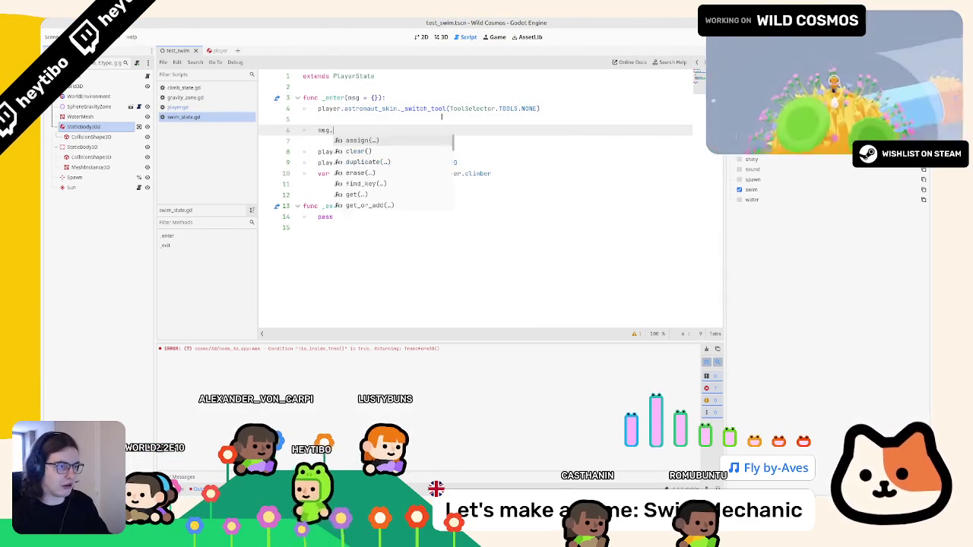
key("Return")
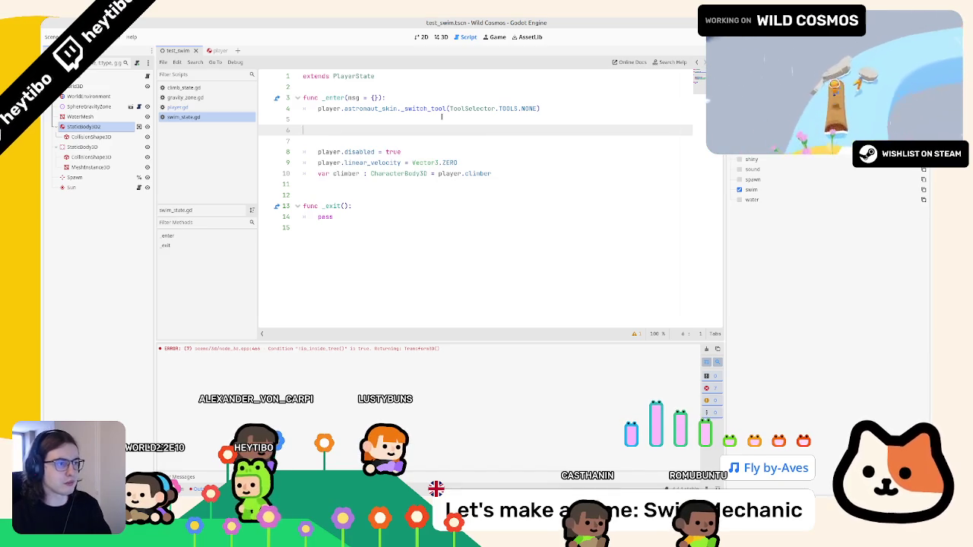
key("BackSpace")
key("BackSpace")
key("ctrl+shift+Return")
key("ctrl+shift+Return")
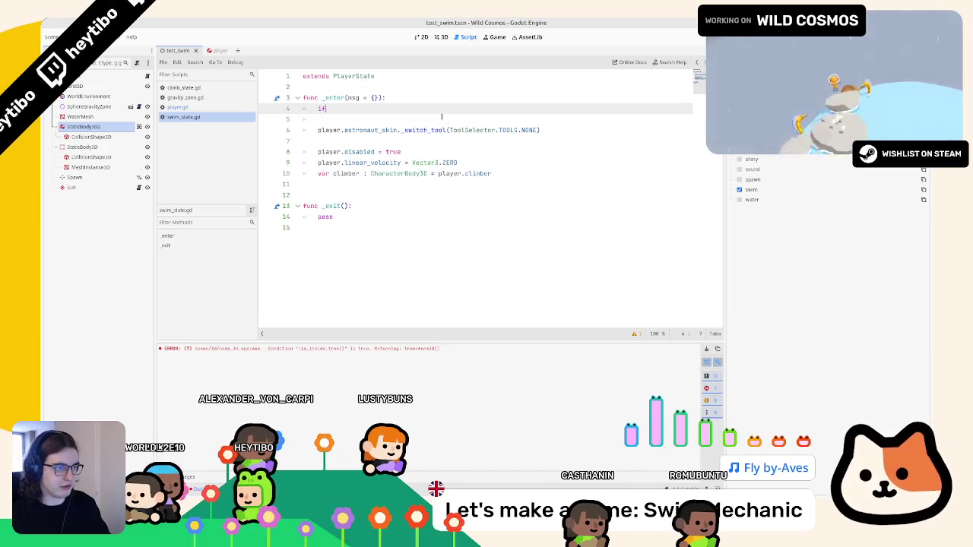
type(" msg.has")
key("Return")
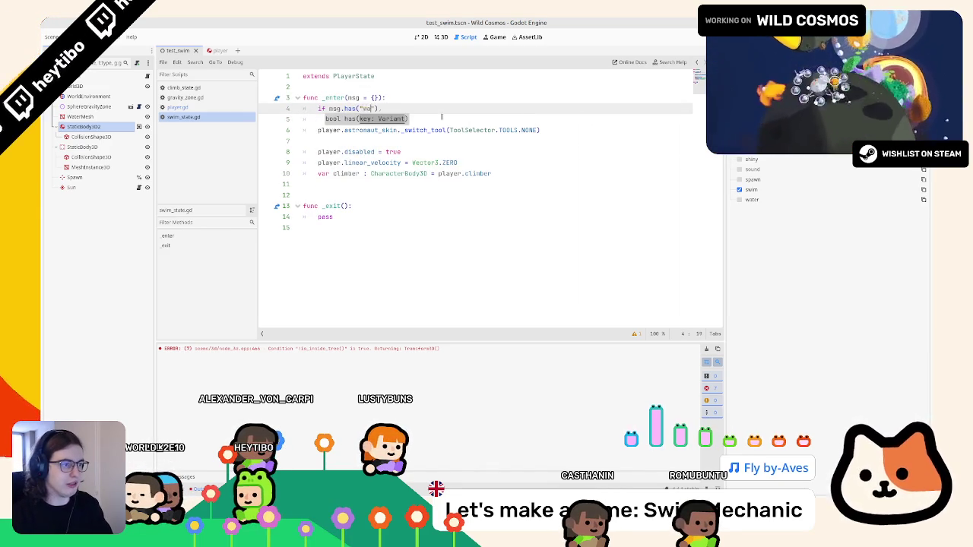
type("ter_body")
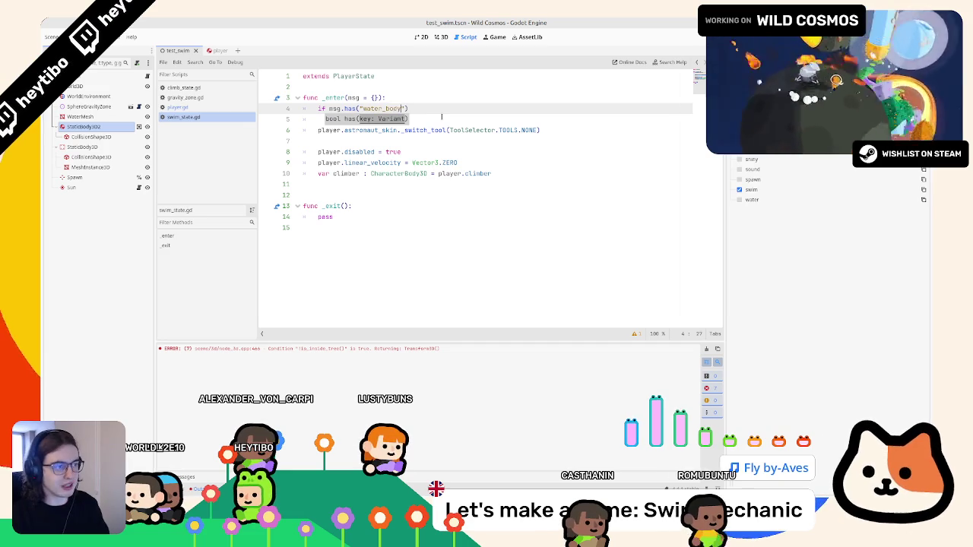
type("!")
Push the error "WATER BODY IS NOT DECLARED!" inside the check and save the script
key("End")
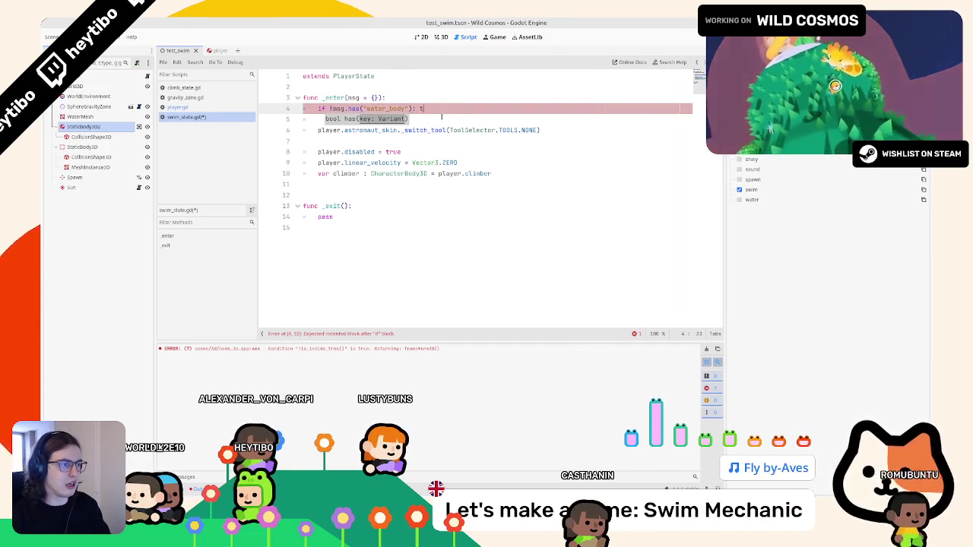
type("throw")
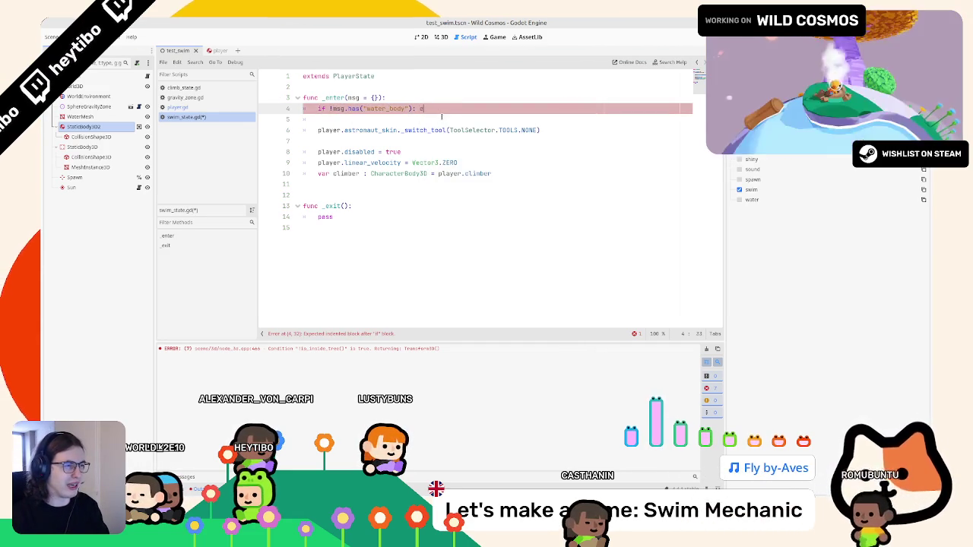
type("rror")
key("Down")
key("Return")
type("\"")
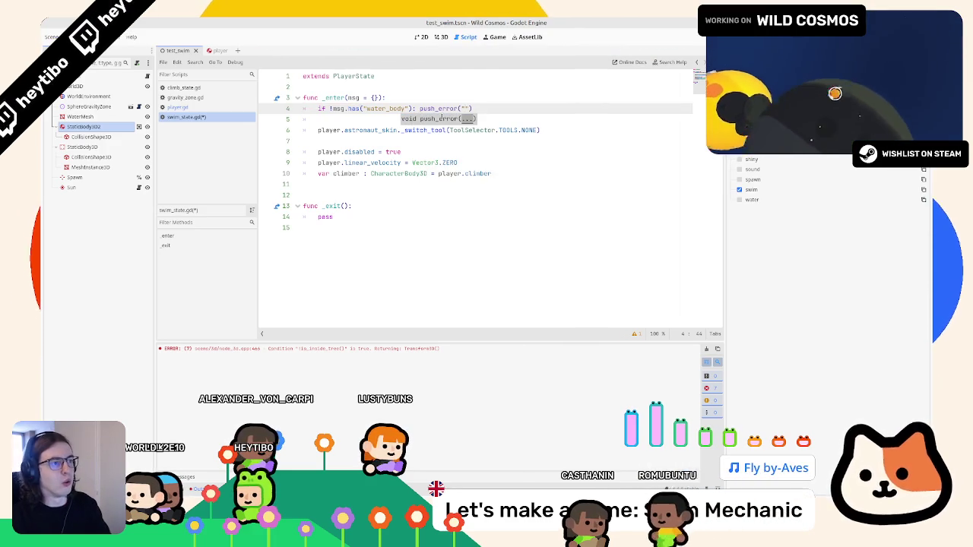
type("WATER BODY IS NOT D")
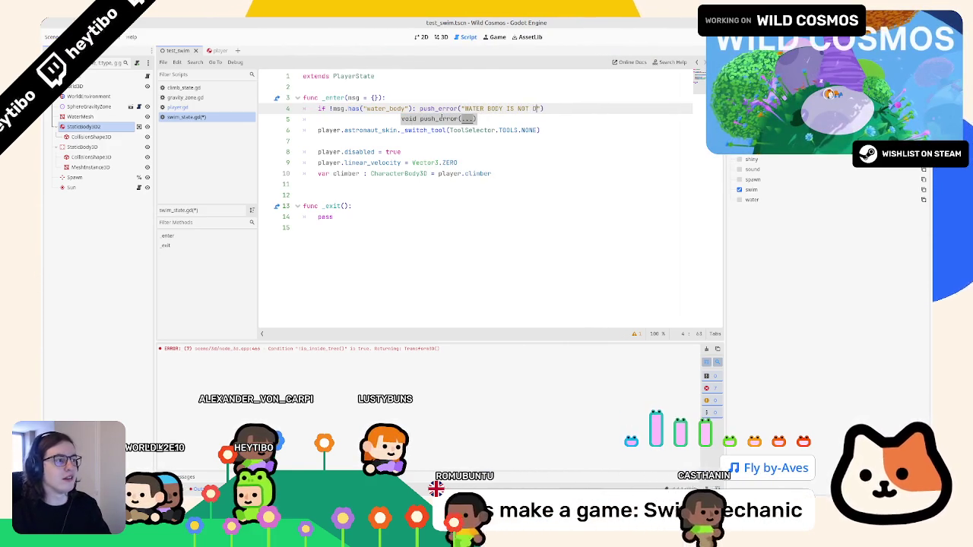
type("ECLARED!")
key("ctrl+s")
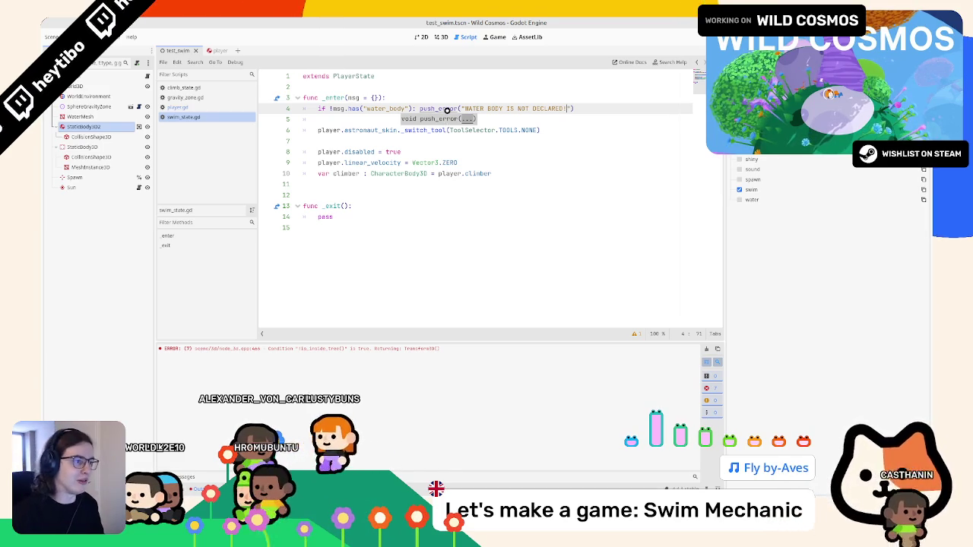
left_click(447, 110, "ctrl")
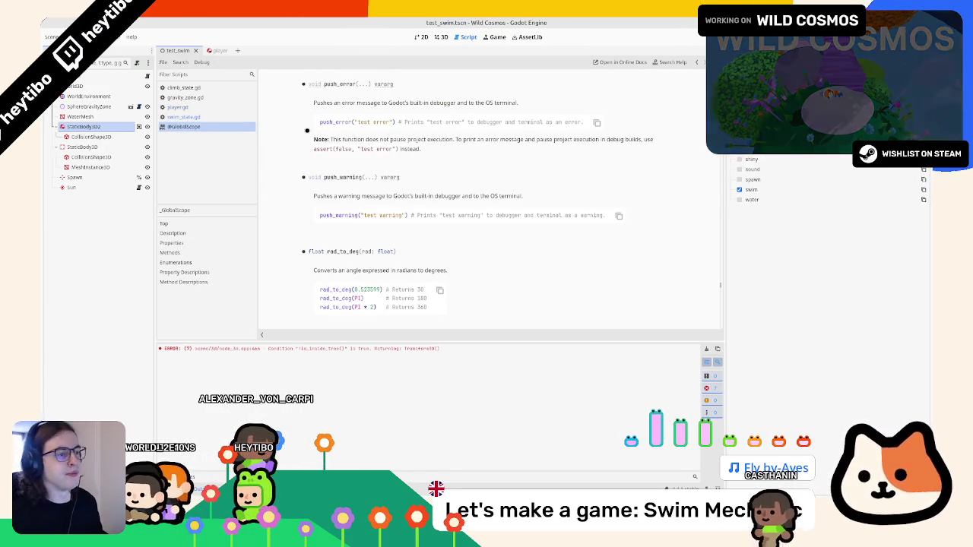
left_click_drag(391, 140, 504, 140)
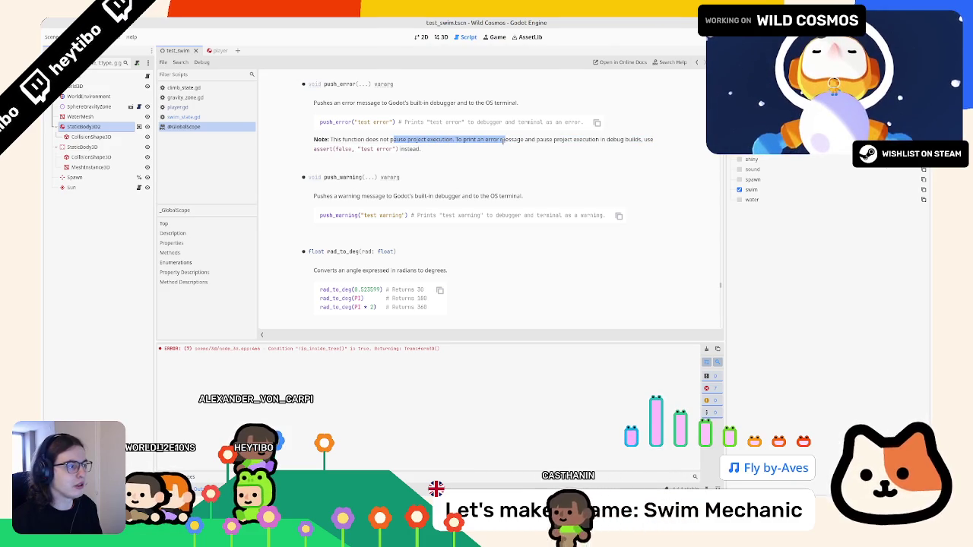
left_click(213, 108)
left_click(186, 117)
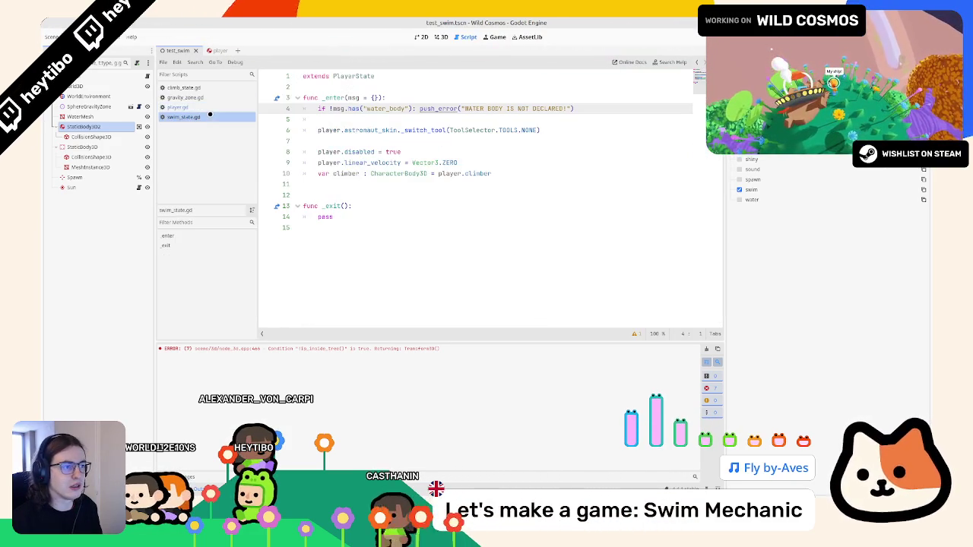
left_click(427, 109, "ctrl")
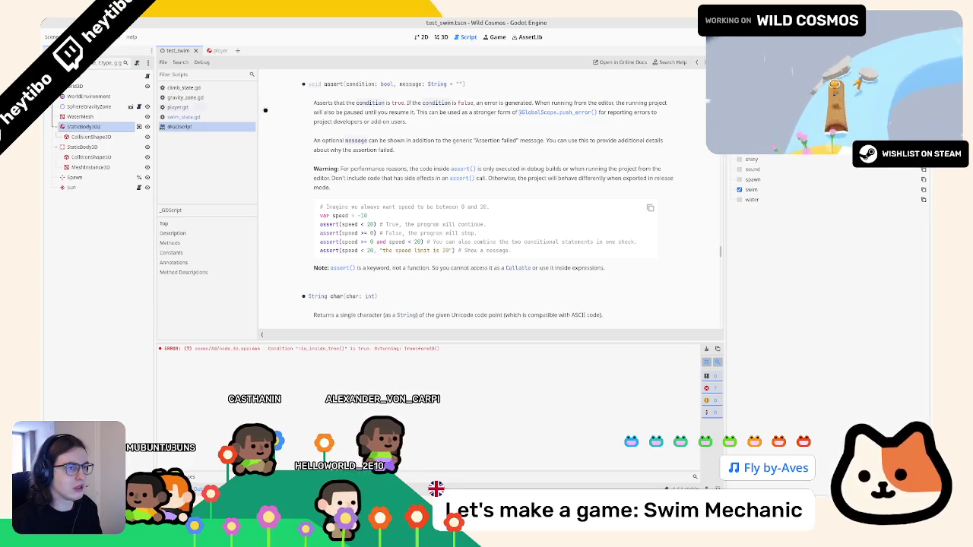
key("alt+Left")
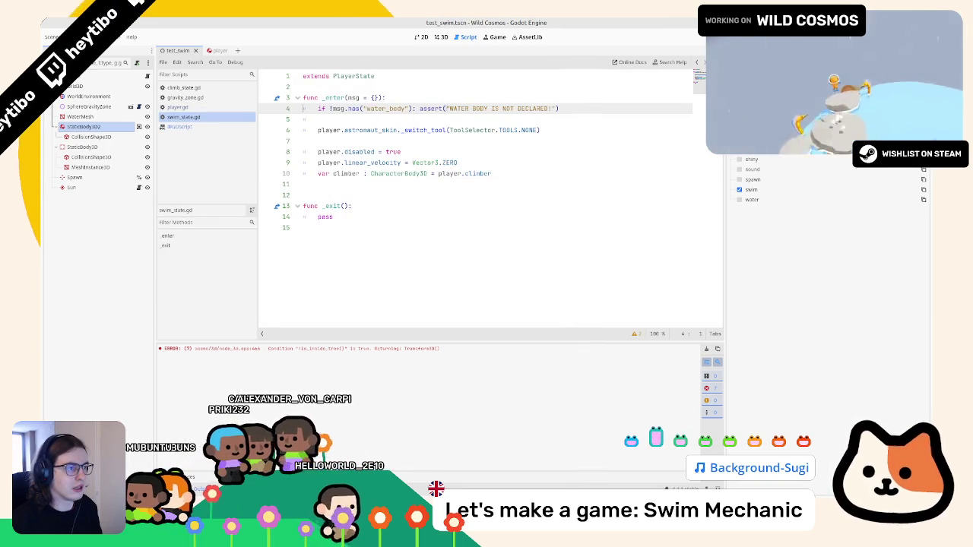
mouse_move(329, 108)
left_mouse_down()
mouse_move(430, 108)
mouse_move(317, 108)
left_mouse_up()
left_click(420, 108)
key("BackSpace")
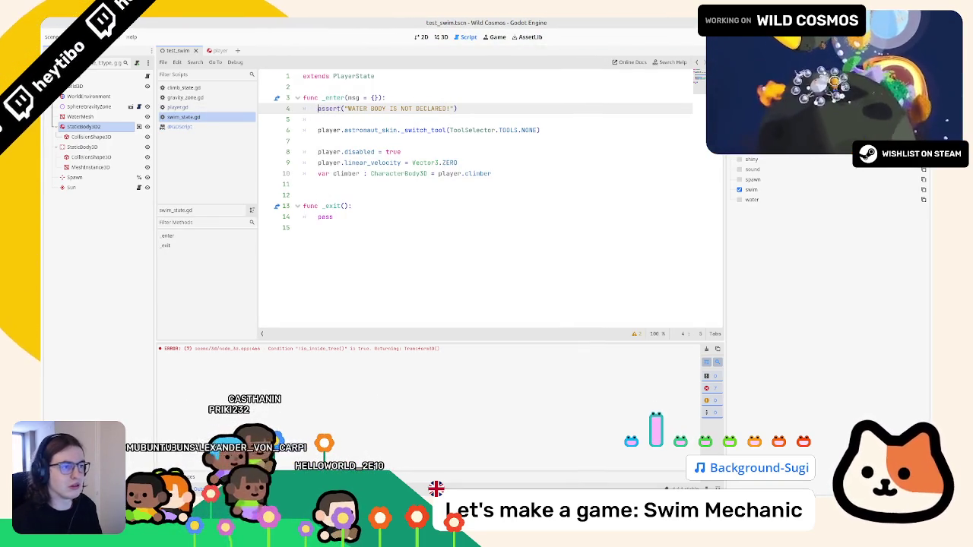
key("ctrl+z")
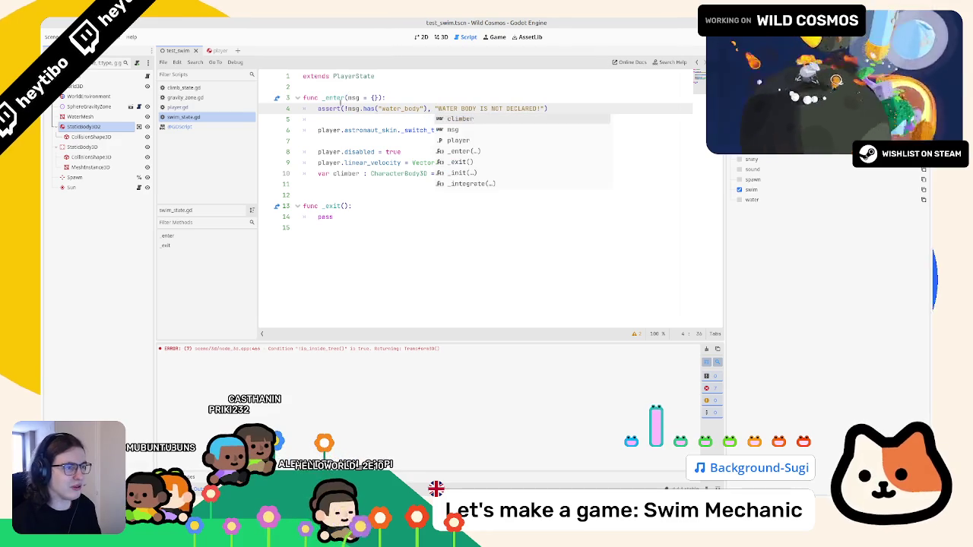
left_click(333, 108, "ctrl")
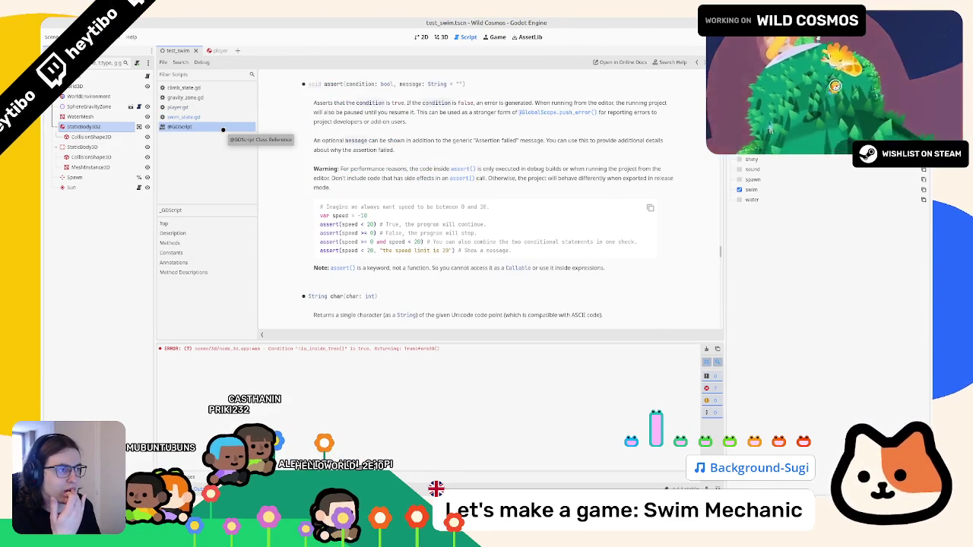
middle_click(222, 129)
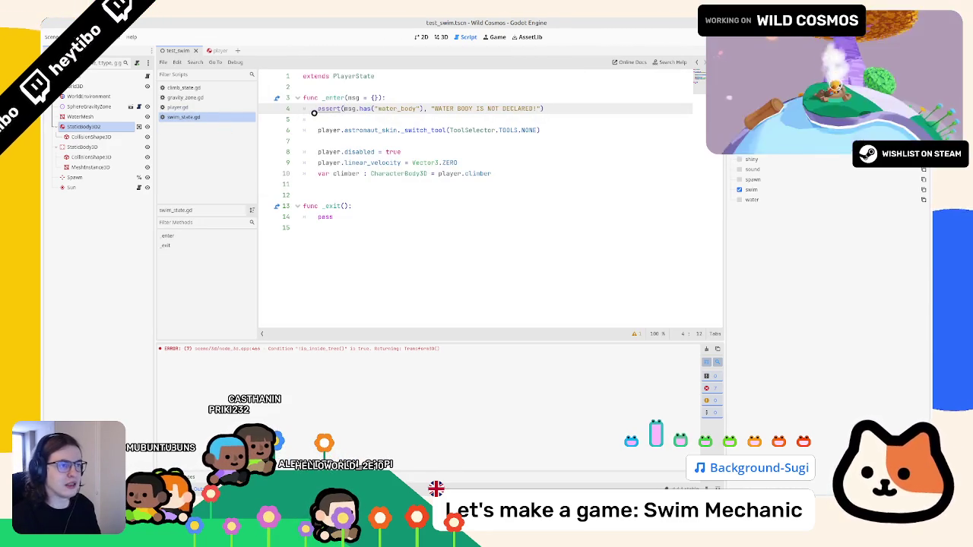
left_click(327, 109, "ctrl")
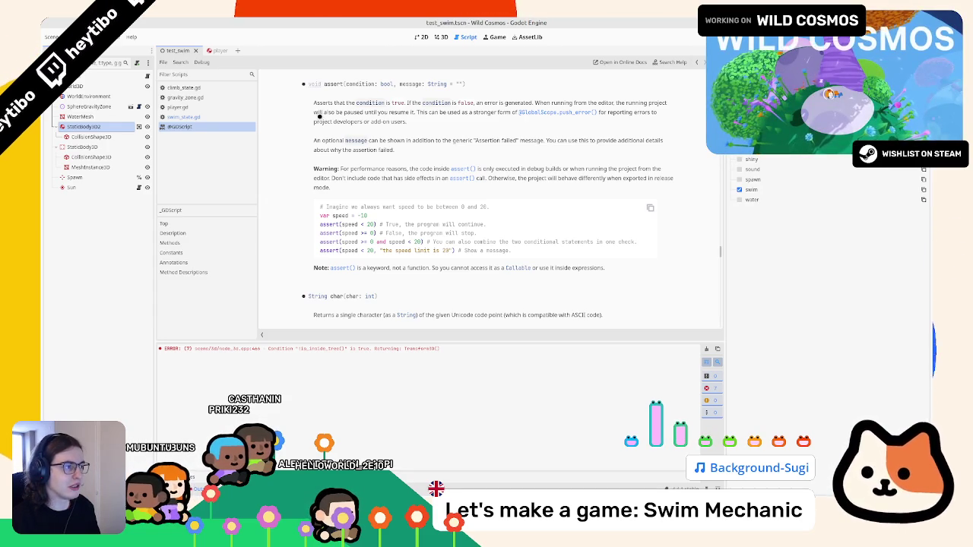
mouse_move(320, 111)
left_mouse_down()
mouse_move(392, 121)
mouse_move(428, 113)
mouse_move(427, 123)
left_mouse_up()
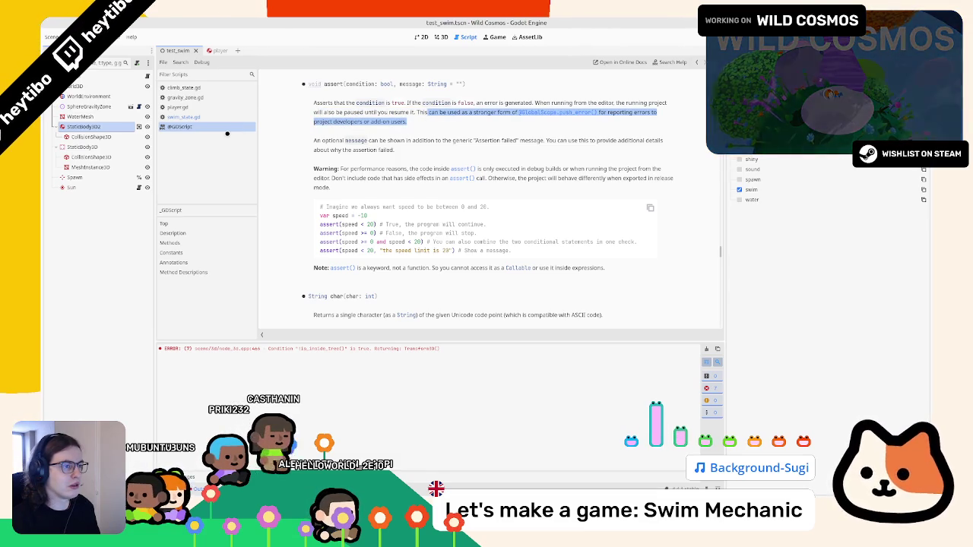
left_click(184, 117)
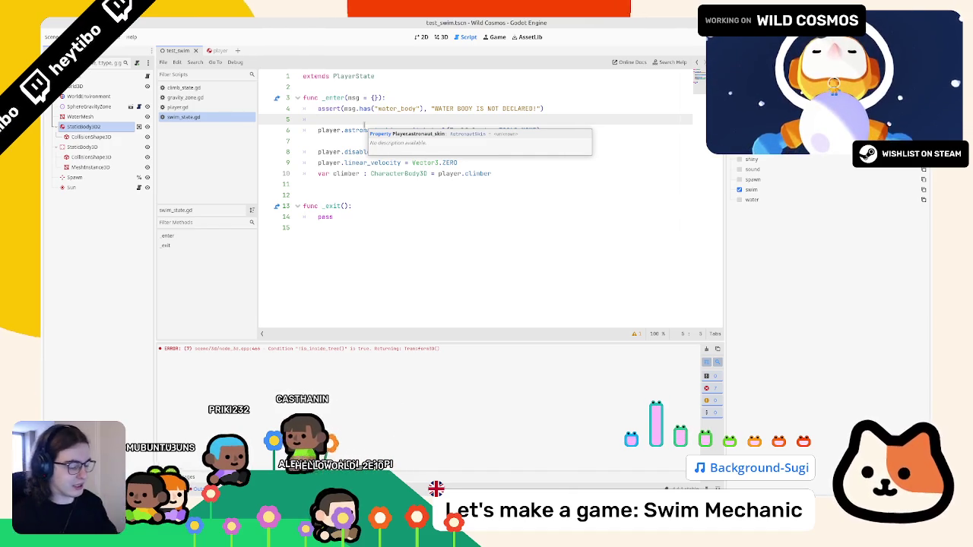
Compare with player.gd and clear the stray blank lines inside _enter
key("BackSpace")
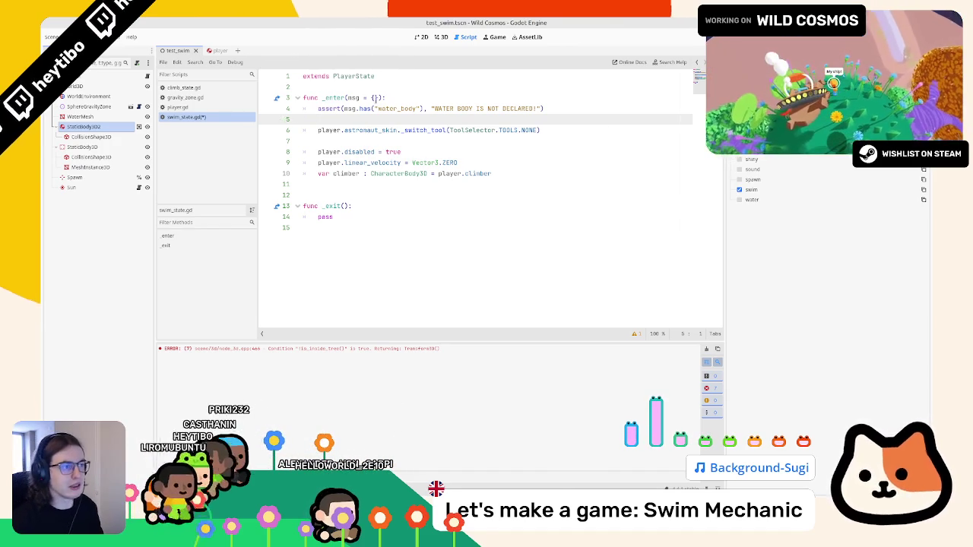
double_click(393, 107)
left_click(212, 108)
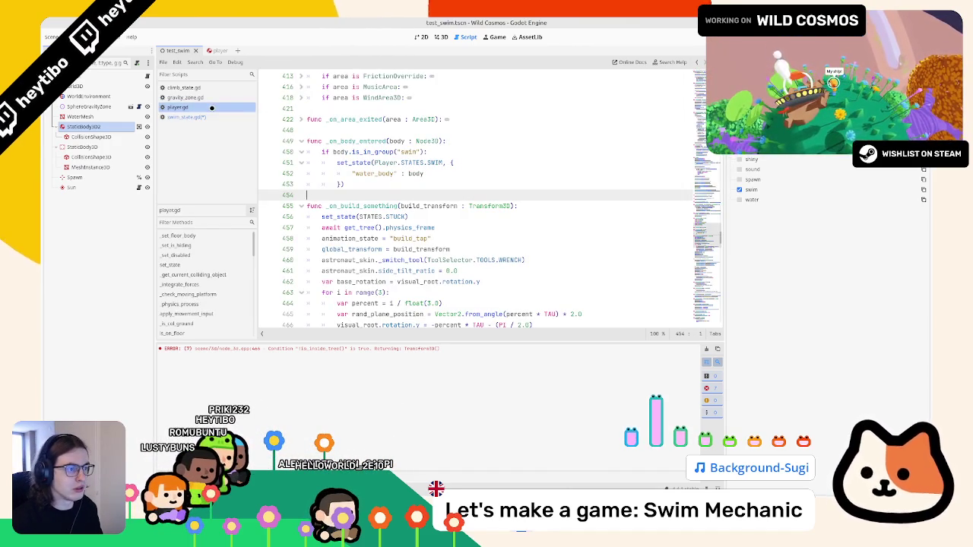
left_click(212, 117)
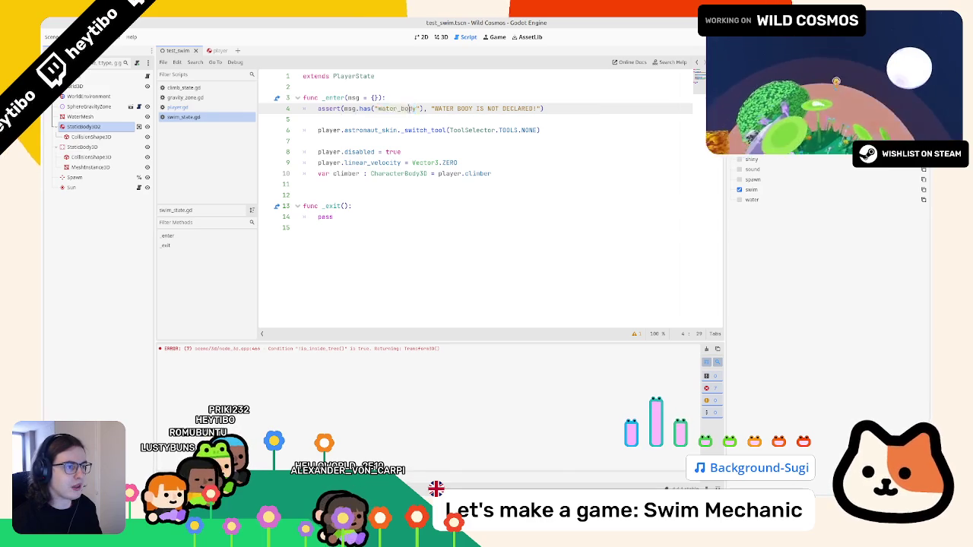
left_click(343, 140)
mouse_move(394, 129)
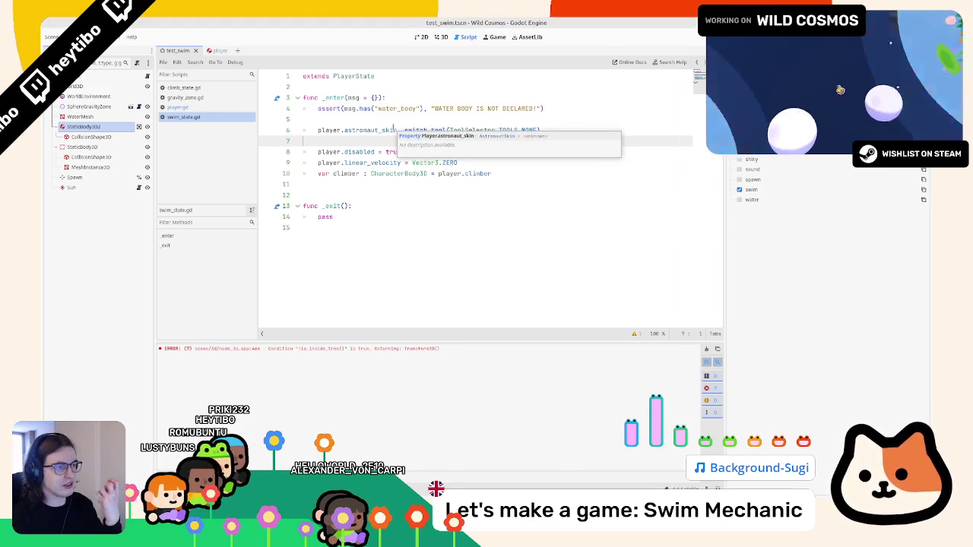
key("BackSpace")
Declare var water_body typed PhysicsBody3D below extends PlayerState and save
left_click(393, 89)
key("Return")
key("Return")
key("Up")
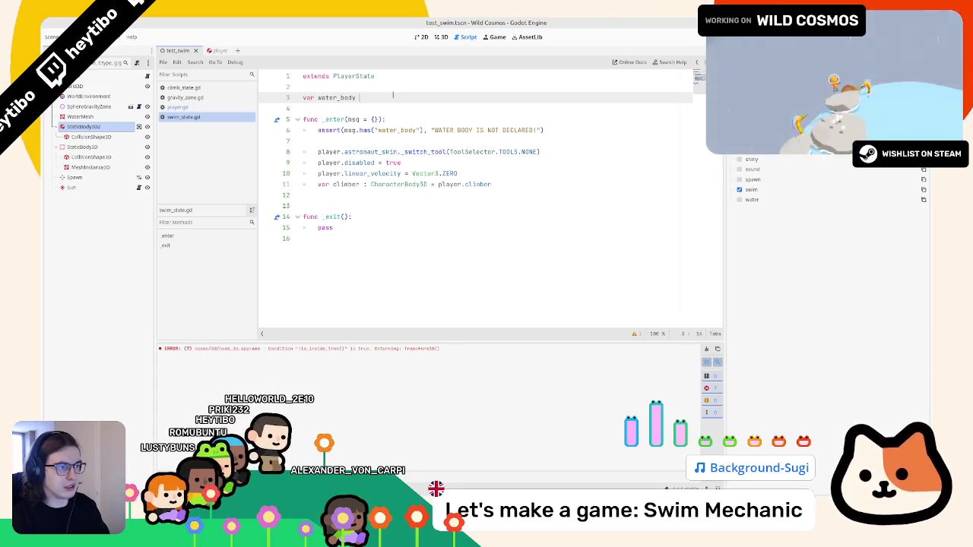
type("hysicalbo")
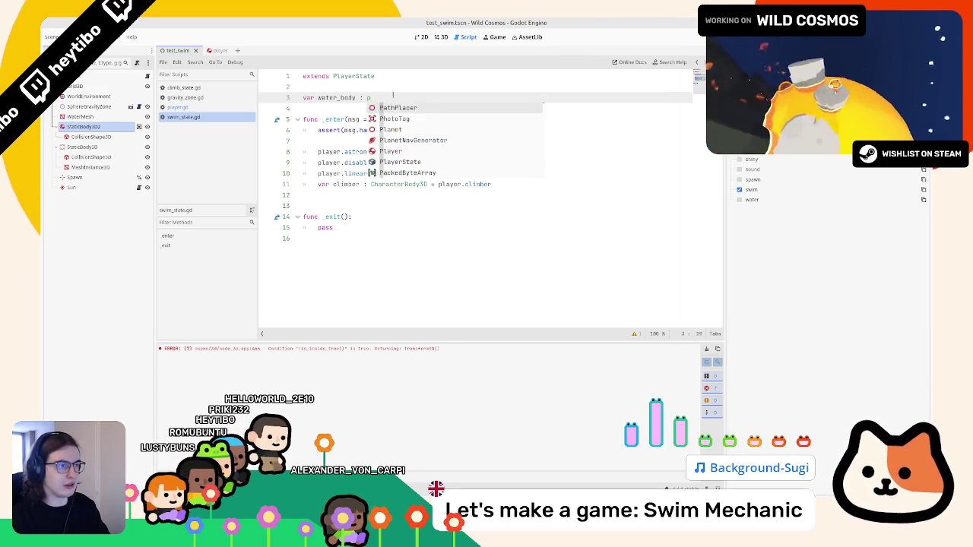
key("BackSpace")
key("BackSpace")
key("BackSpace")
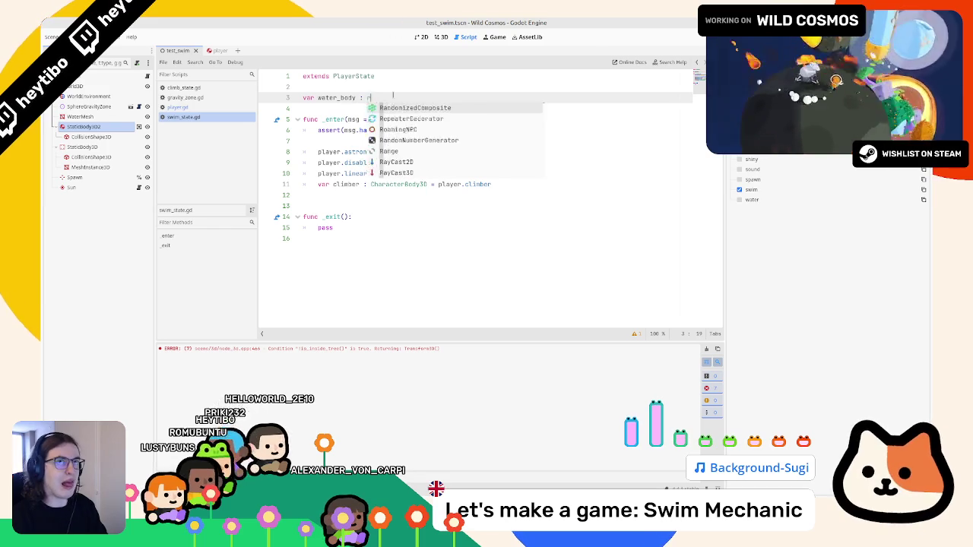
key("Escape")
type("hysic")
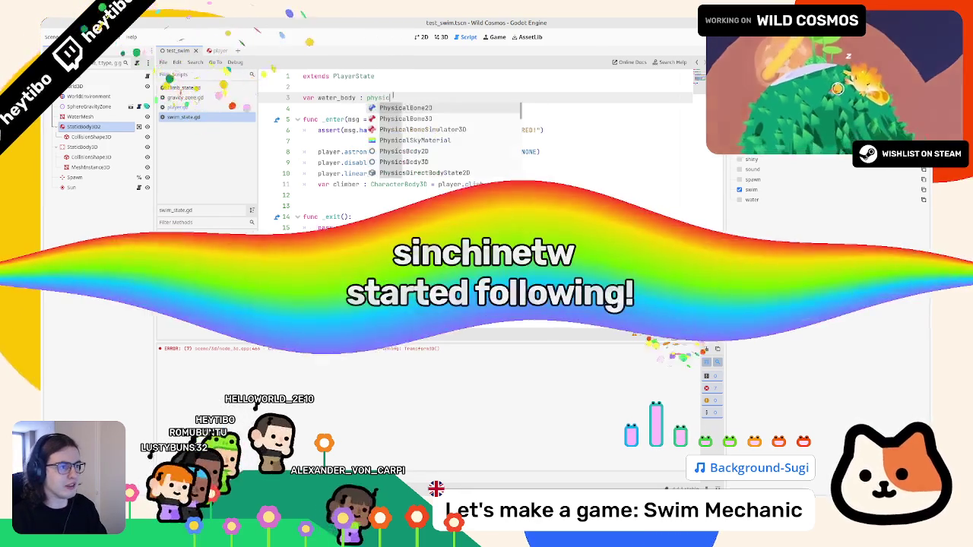
type("sbody3")
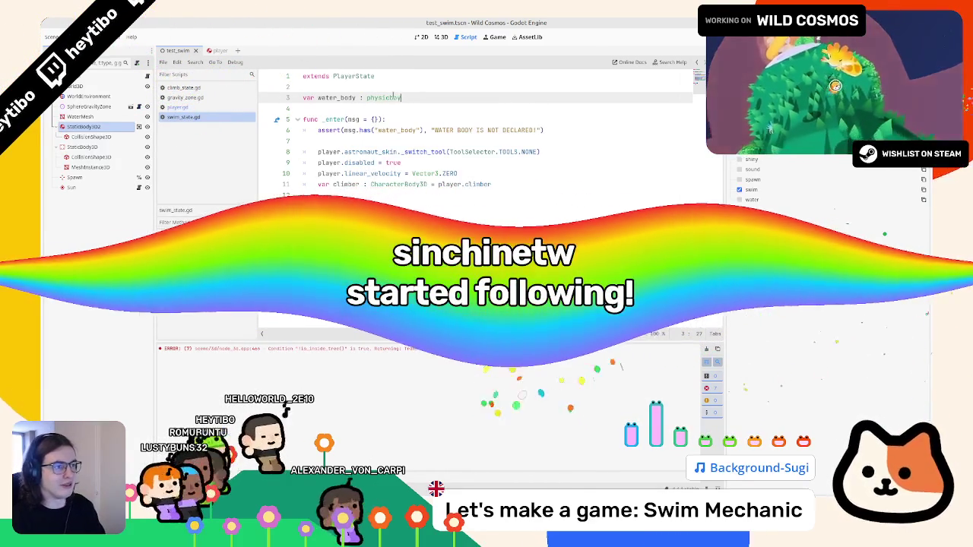
key("Return")
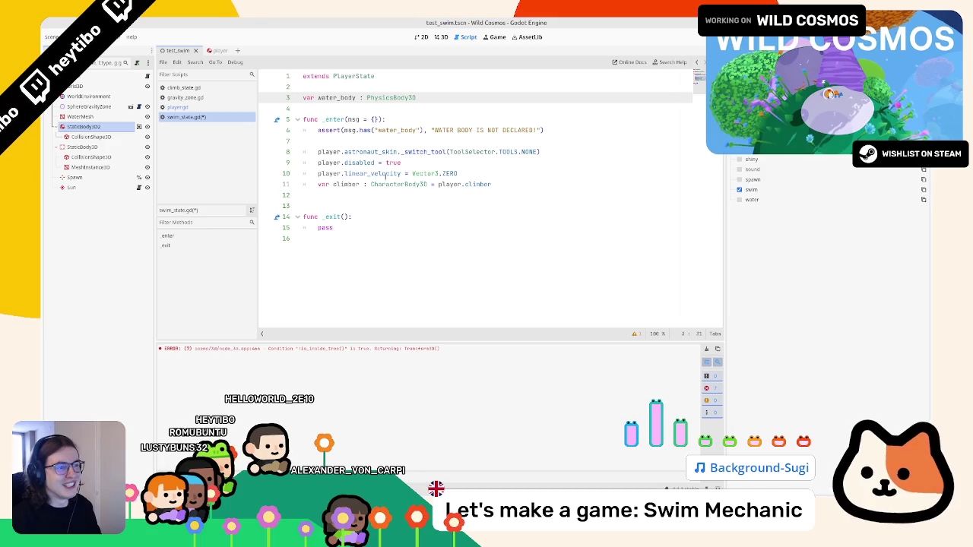
left_click(449, 98)
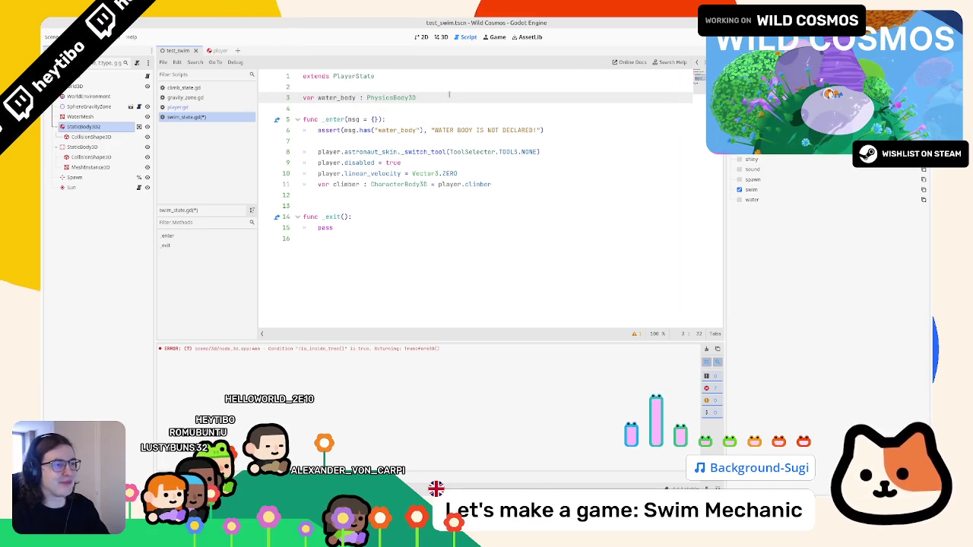
key("ctrl+s")
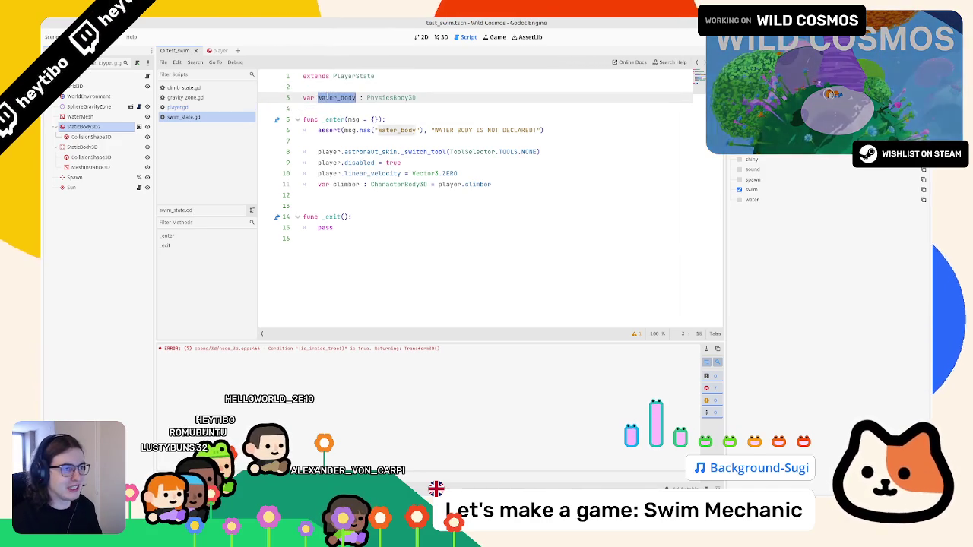
Default water_body to null and paste its name onto a new line in _enter
double_click(335, 98)
left_click(450, 98)
type("= nu")
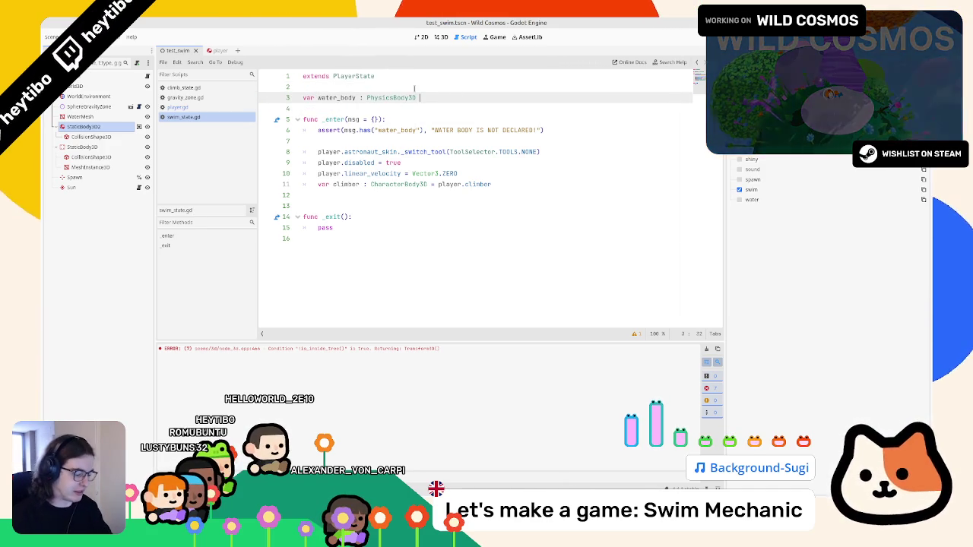
type("ll")
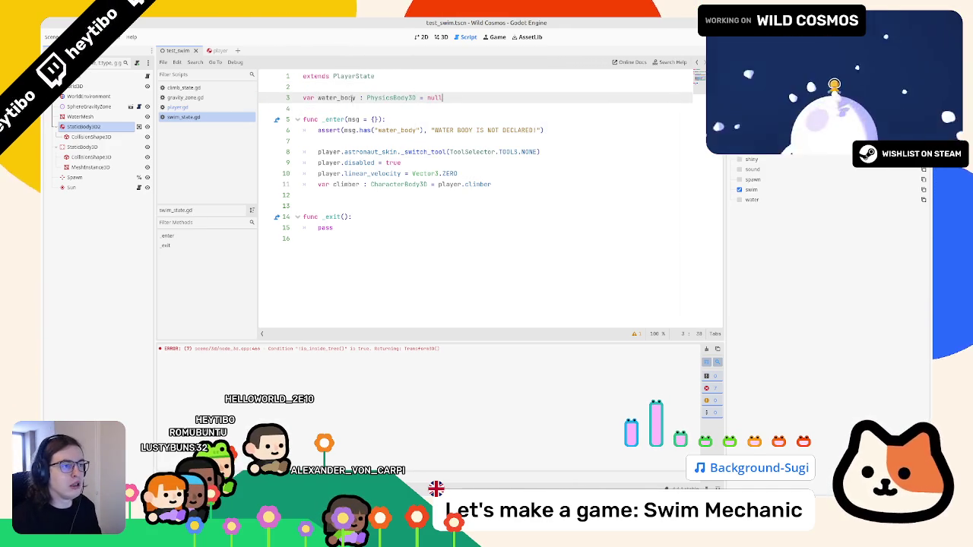
double_click(334, 98)
key("ctrl+c")
left_click(320, 140)
key("ctrl+v")
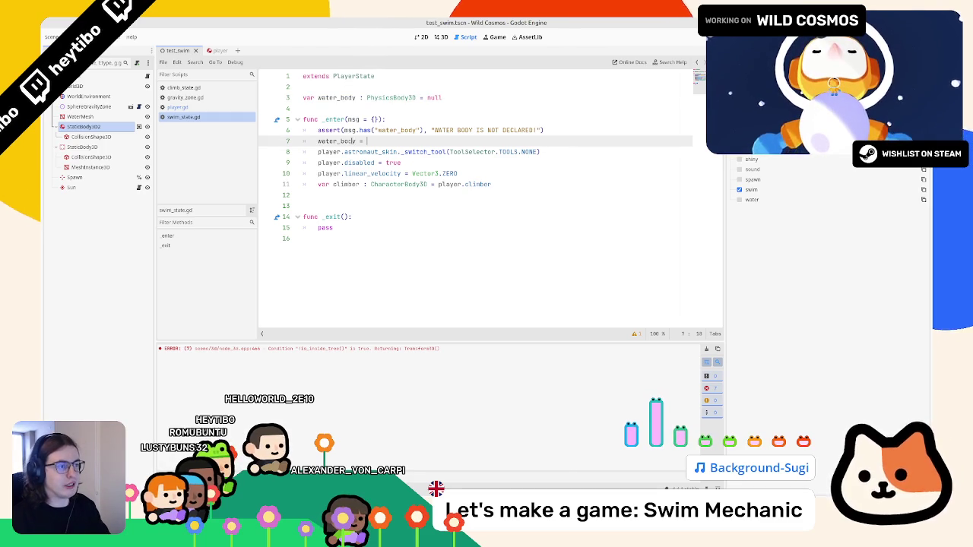
Complete line 7 as water_body = msg.get("water_body", null) and save
type("msg.")
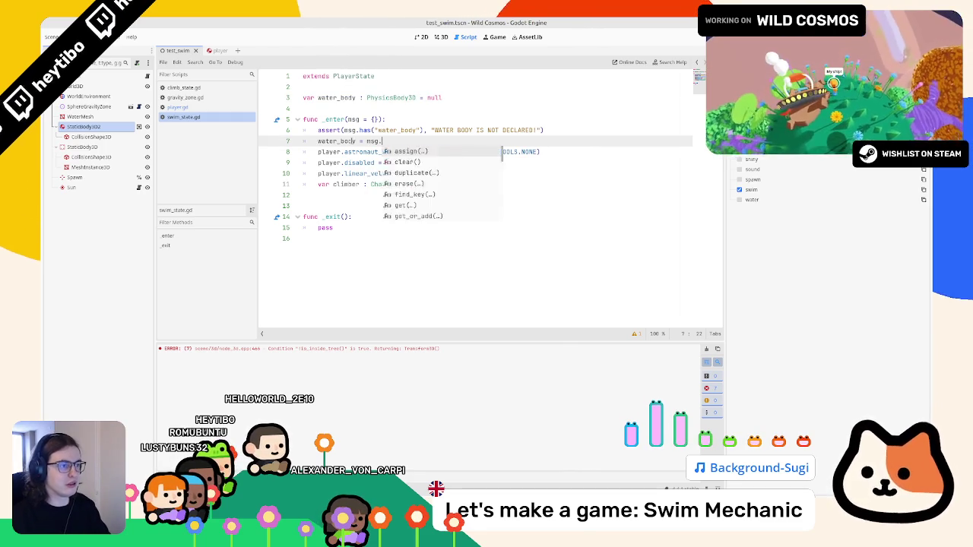
type("water_")
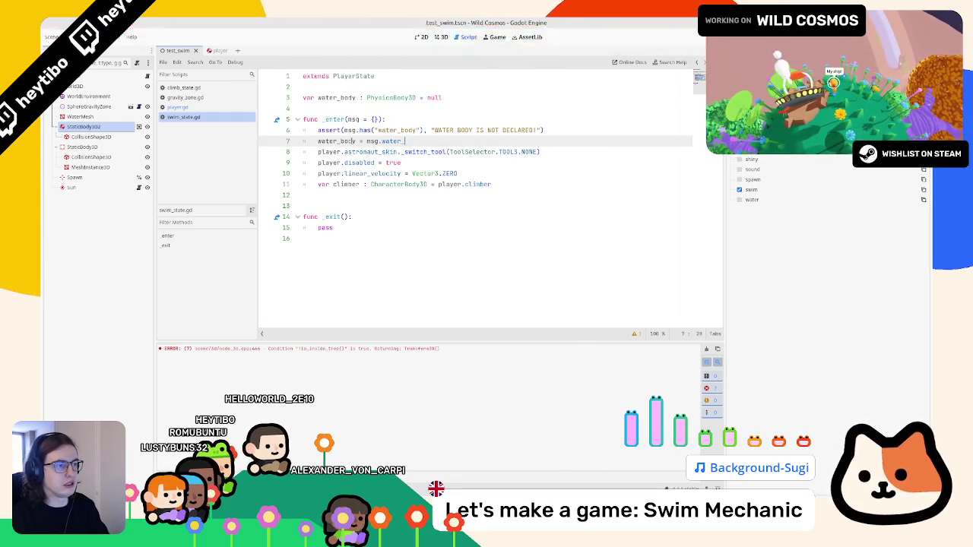
type("body")
key("ctrl+shift+Left")
type("ge")
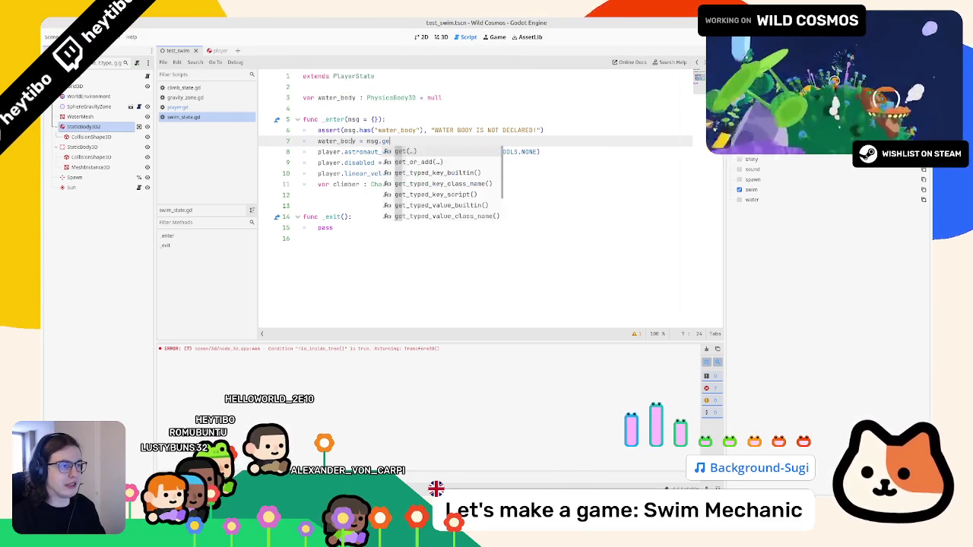
type("t(\"water_body\", n")
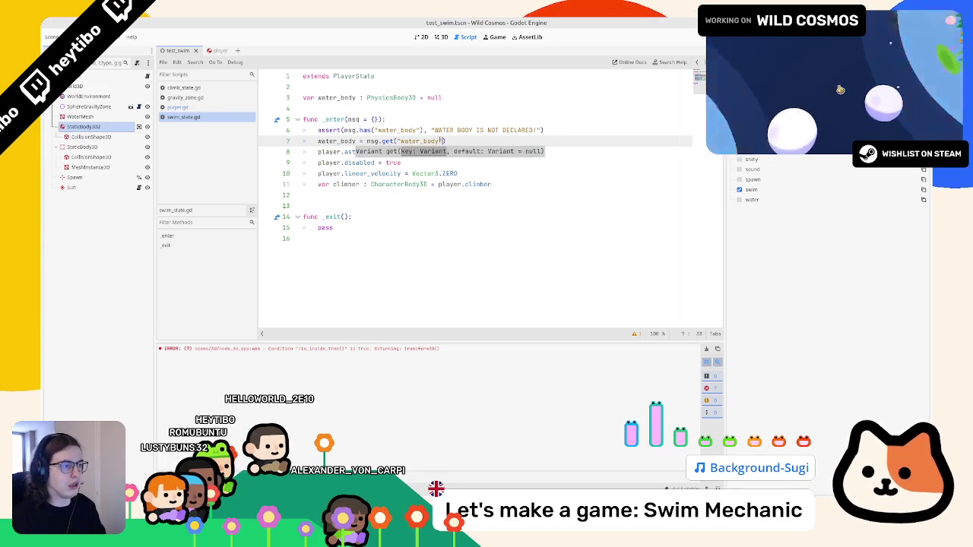
type("ull")
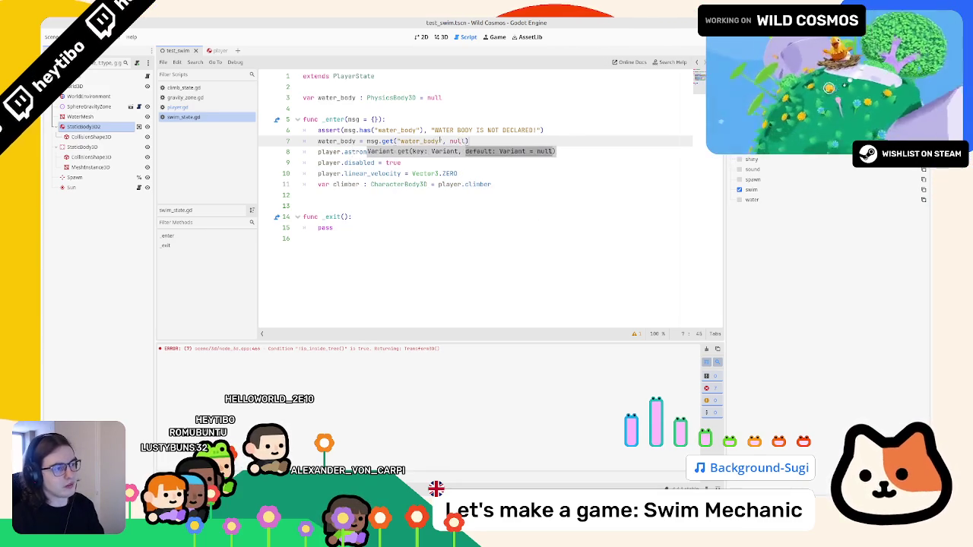
key("Return")
key("ctrl+s")
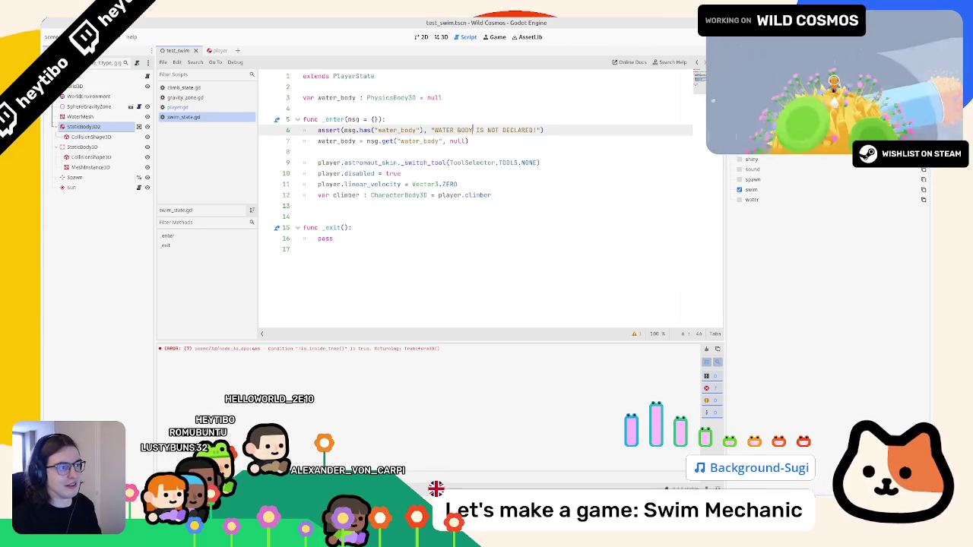
Check the unused climber variable warning in the warnings list, then hide it
left_click(334, 141)
double_click(335, 141)
left_click(341, 152)
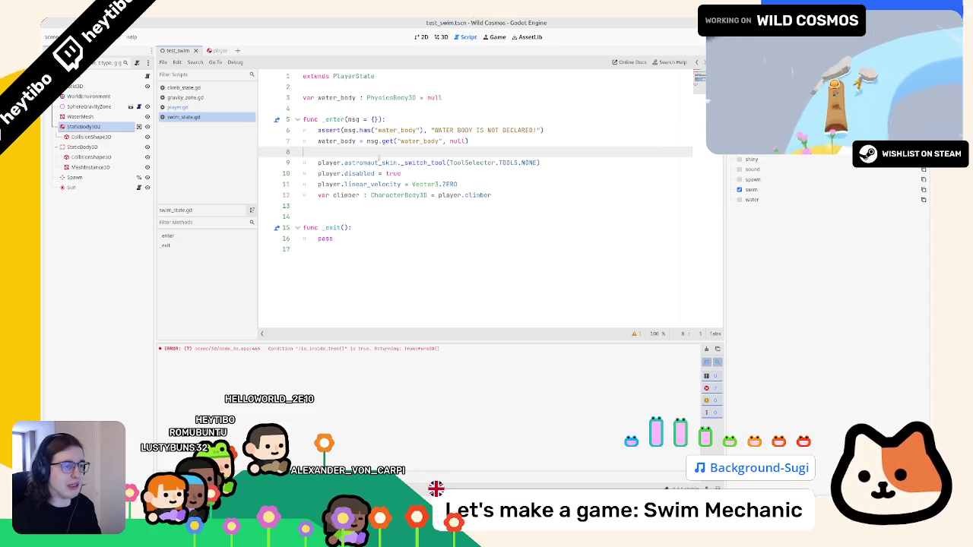
left_click(635, 333)
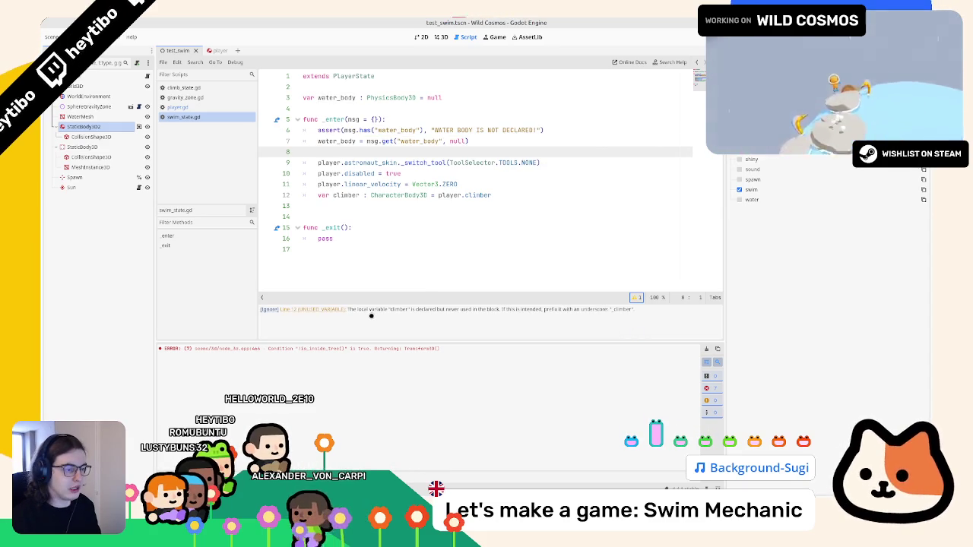
left_click(634, 298)
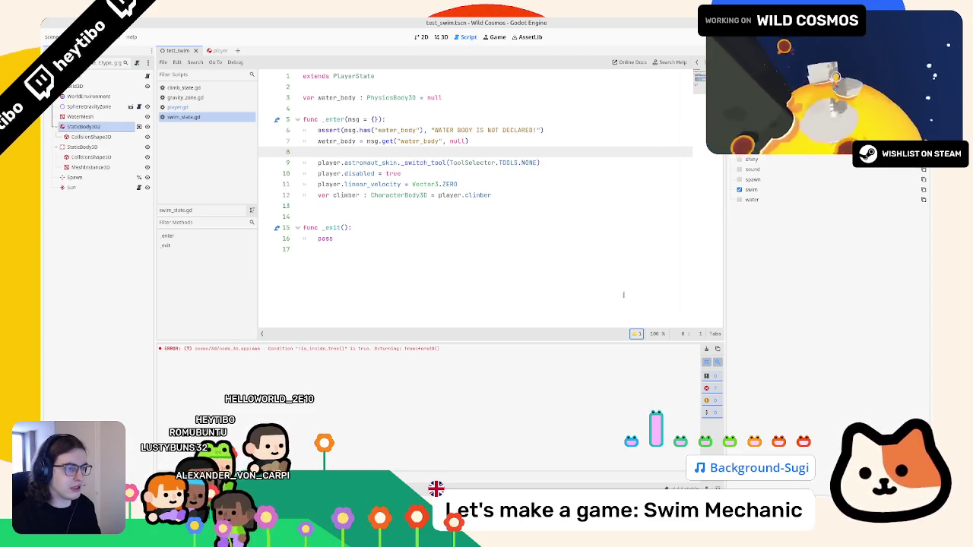
Move the climber = player.climber declaration from _enter to the top of swim_state.gd
double_click(346, 195)
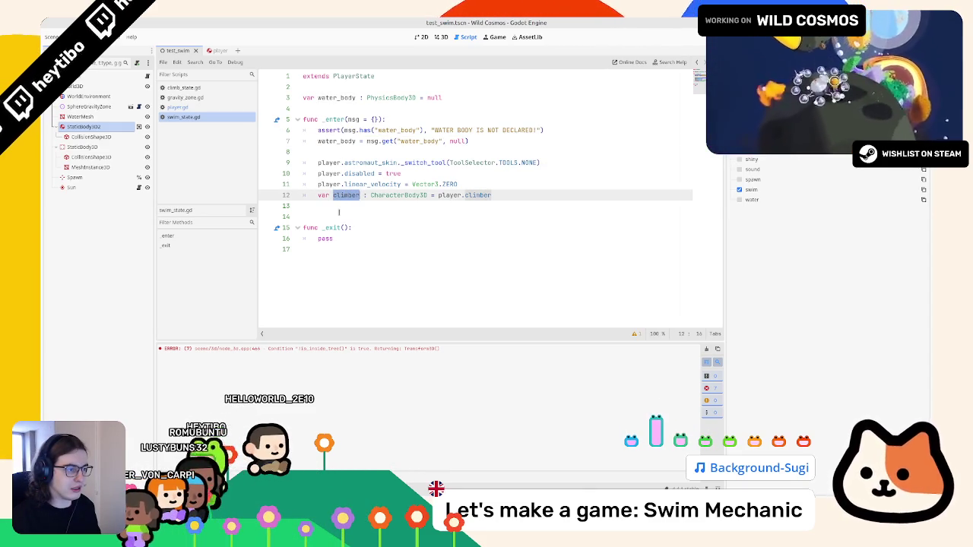
mouse_move(492, 195)
left_mouse_down()
mouse_move(320, 186)
mouse_move(316, 194)
left_mouse_up()
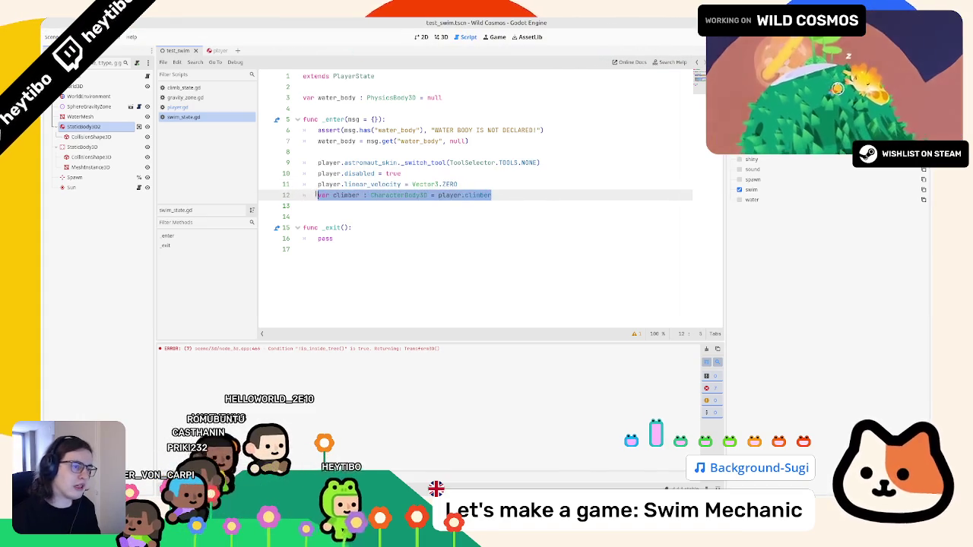
key("ctrl+c")
key("Up")
key("Up")
key("Up")
key("ctrl+v")
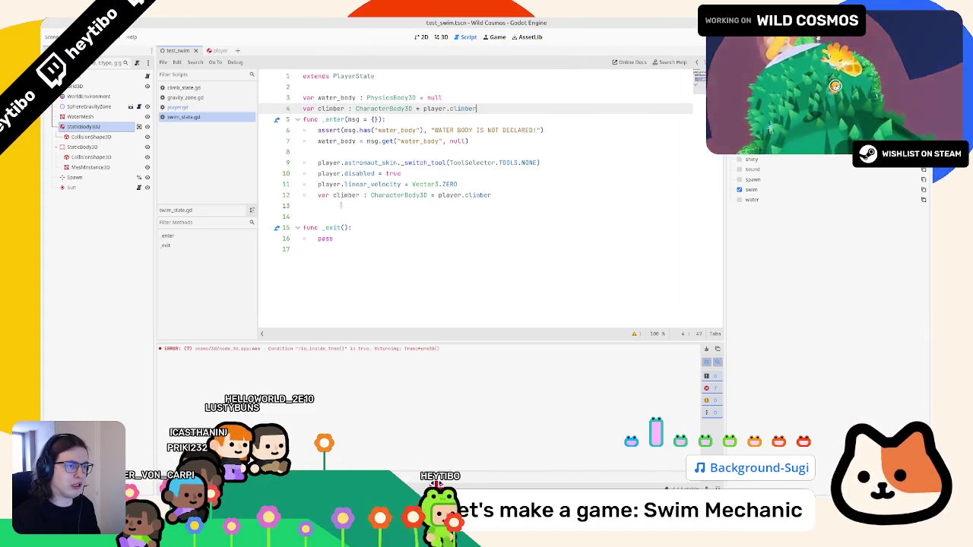
key("Return")
left_click(337, 203)
key("ctrl+x")
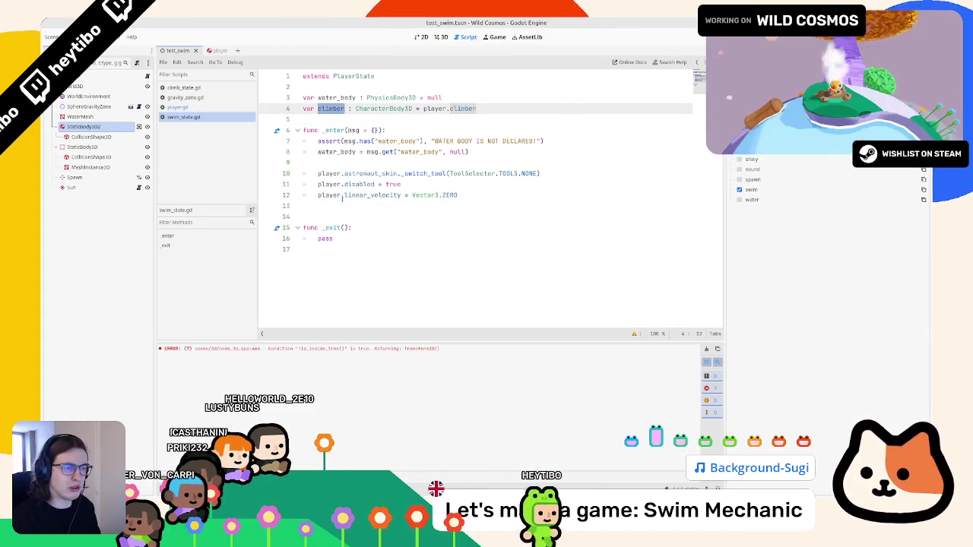
Add print("swim") inside _enter and run the test scene
left_click(343, 204)
type("print(\"swim\")")
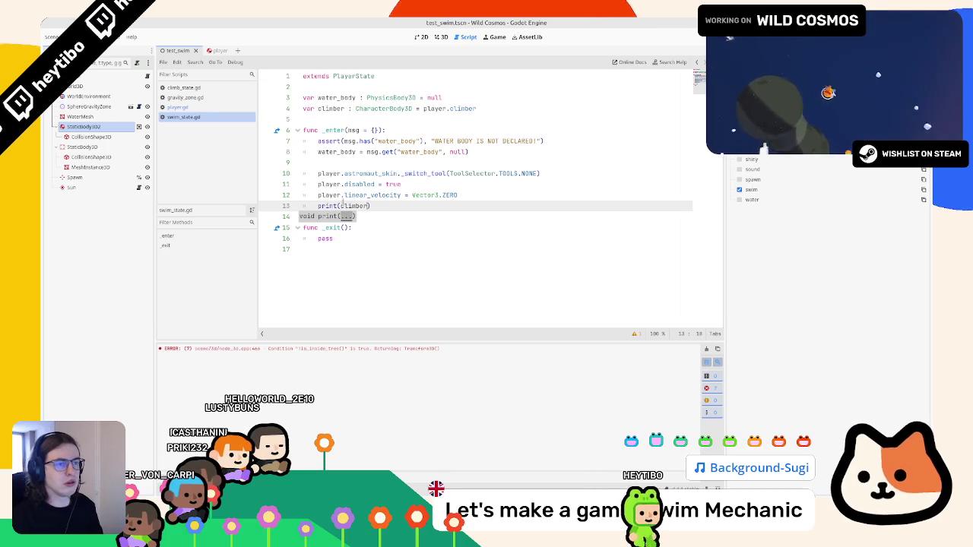
key("F6")
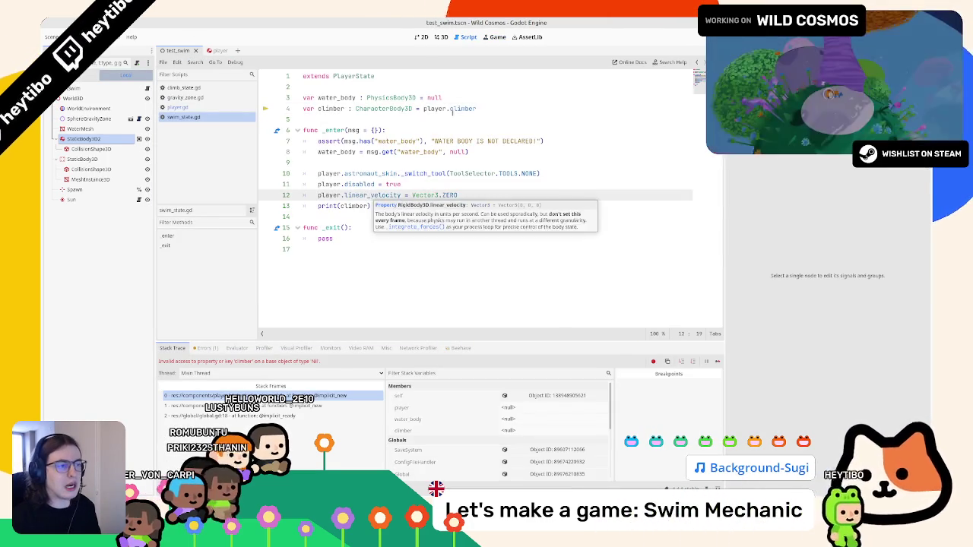
Remove the print line and discard an unfinished _ready function
key("ctrl+z")
left_click(423, 120)
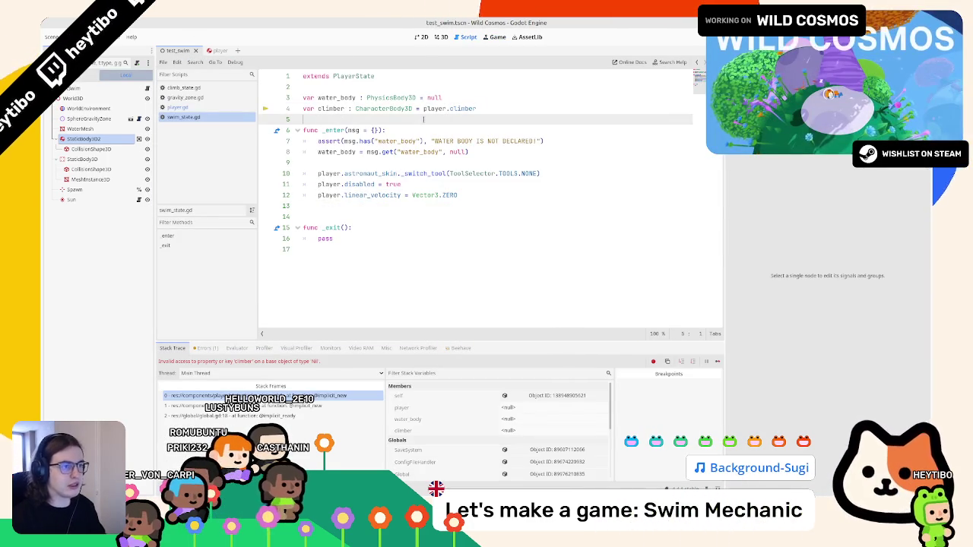
key("Return")
key("Return")
key("Up")
type("func _")
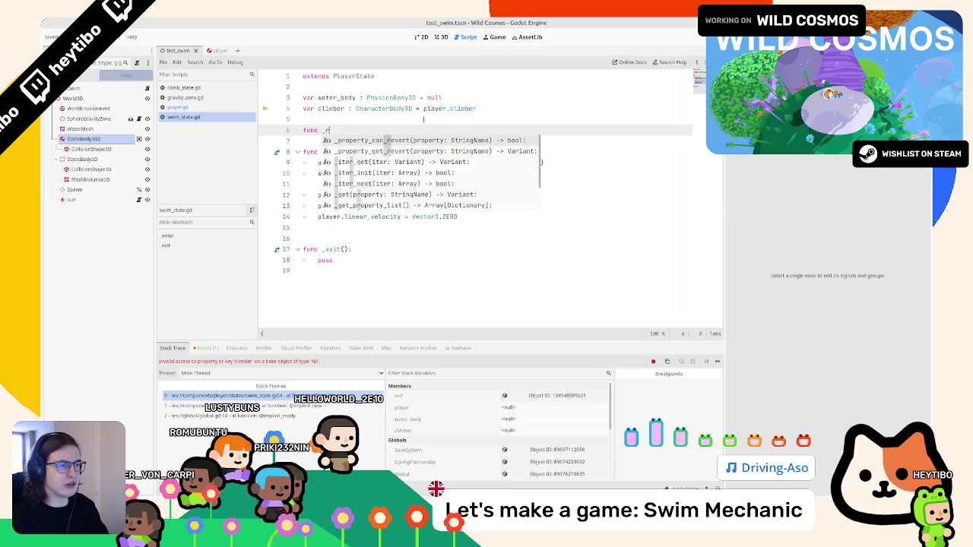
type("ready")
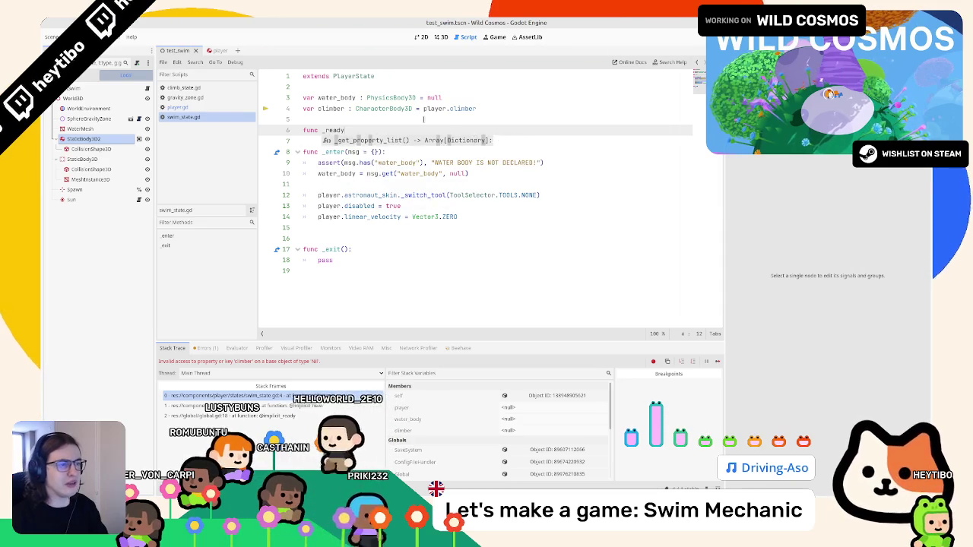
key("ctrl+z")
key("ctrl+z")
key("ctrl+z")
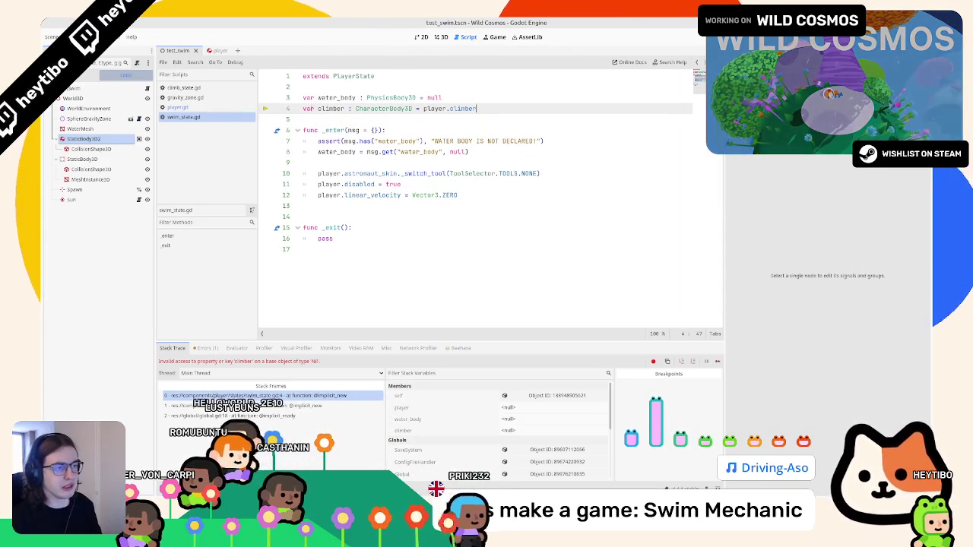
Move the climber variable line from the top back into _enter and run the test scene
triple_click(526, 109)
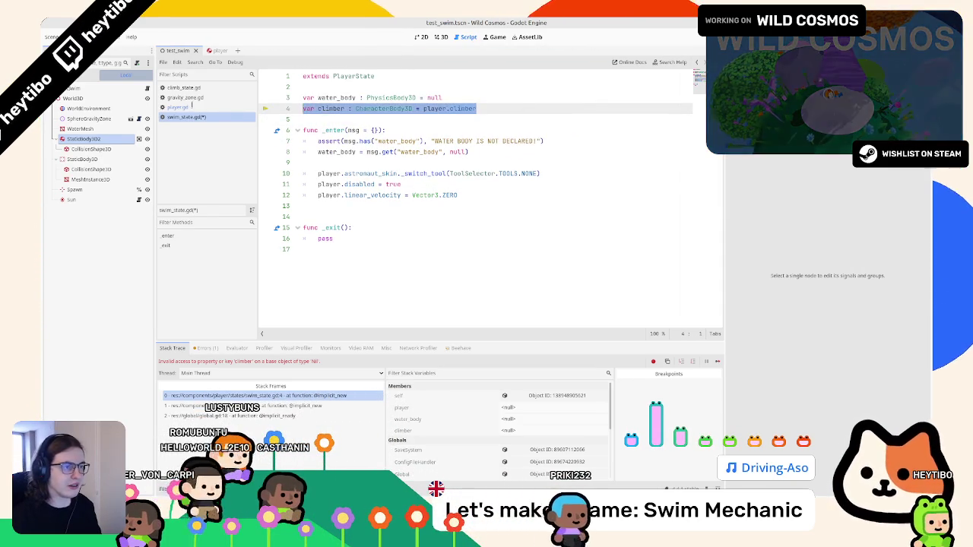
key("BackSpace")
left_click(435, 195)
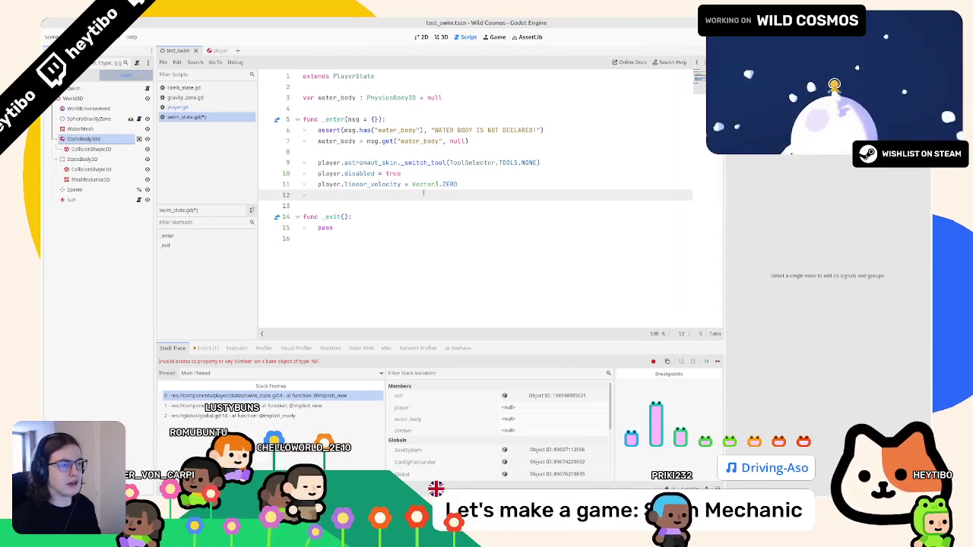
key("ctrl+v")
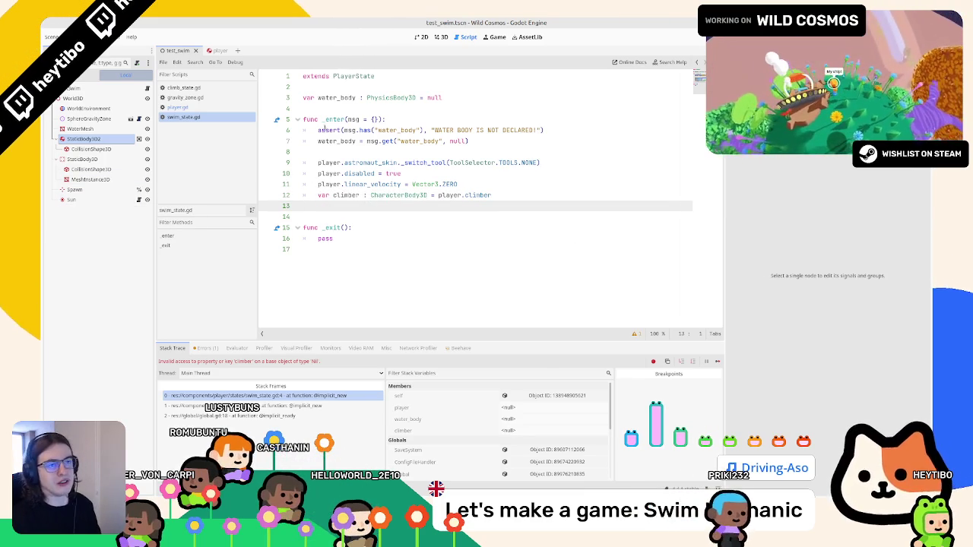
key("F6")
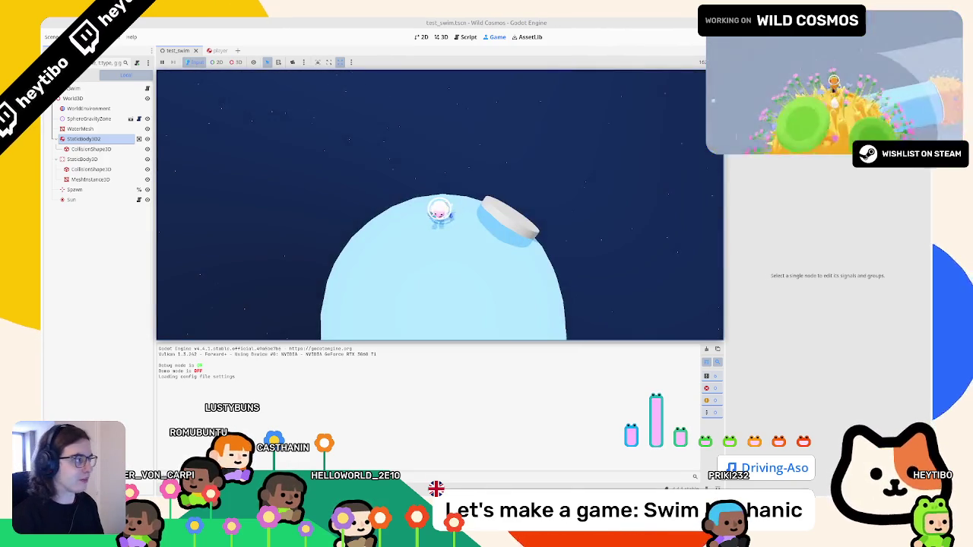
Stop the game and locate orbit_view in player.gd's set_state
key("F8")
left_click(178, 107)
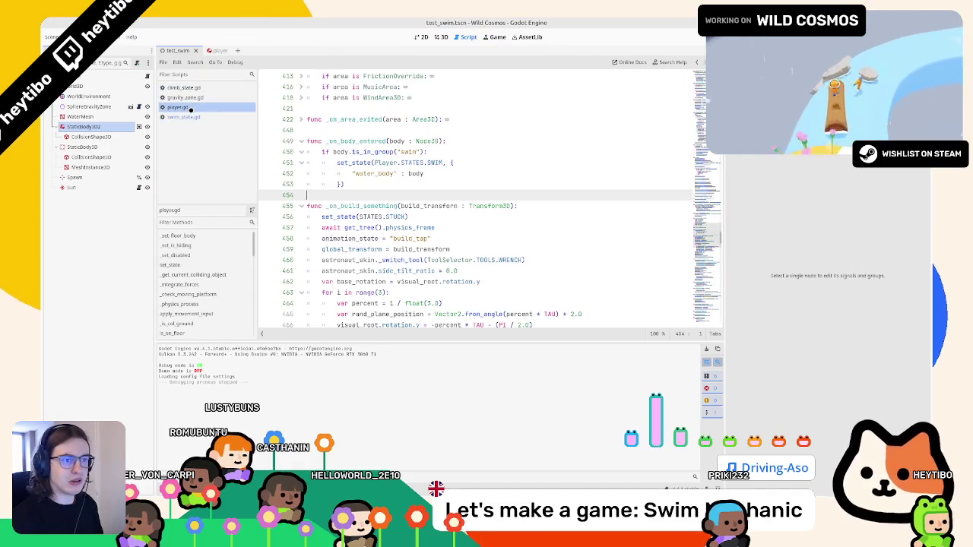
left_click(466, 171)
key("ctrl+f")
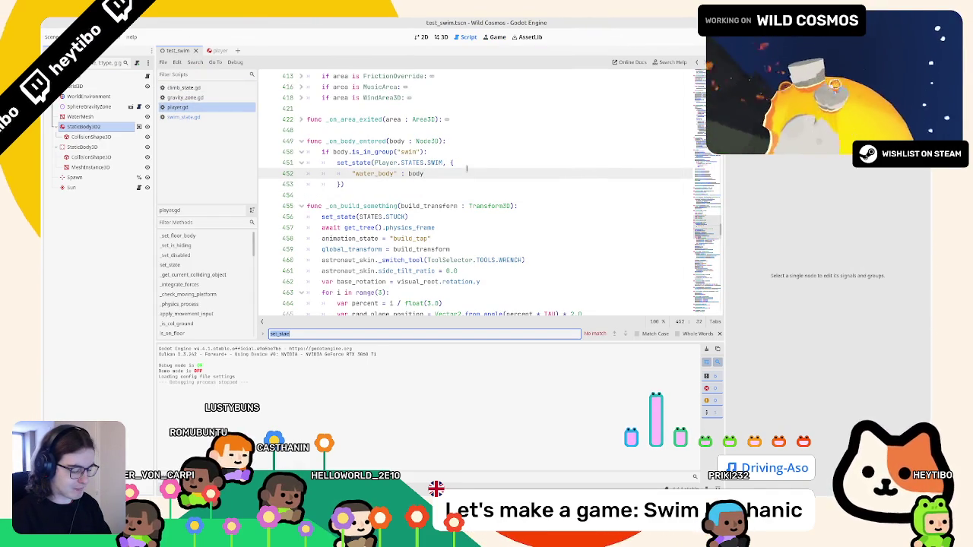
type("or")
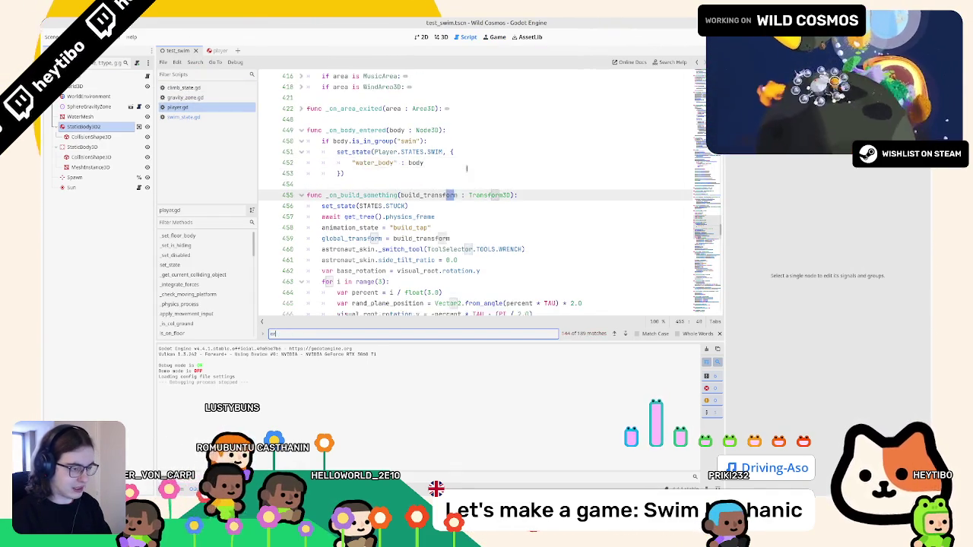
type("bit_vie")
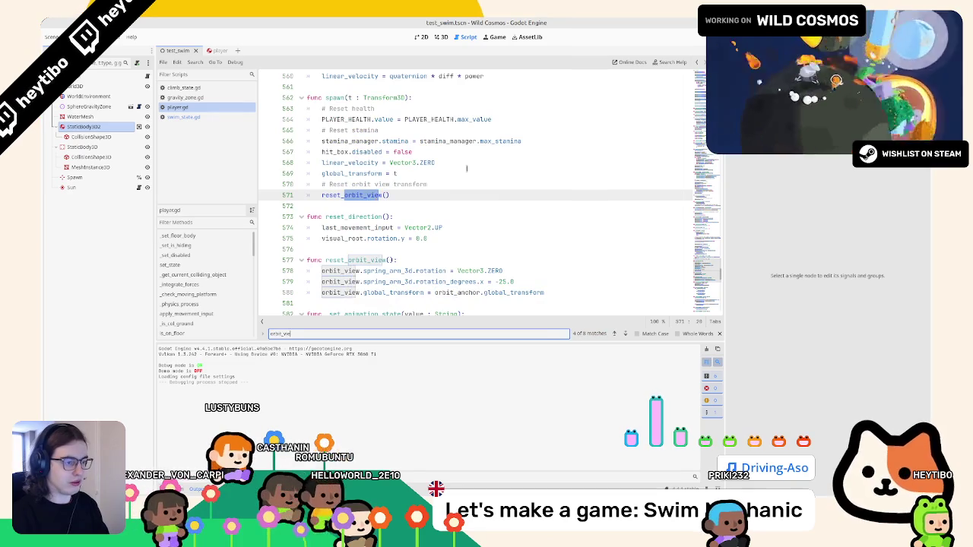
type("w")
key("Return")
key("Return")
key("Return")
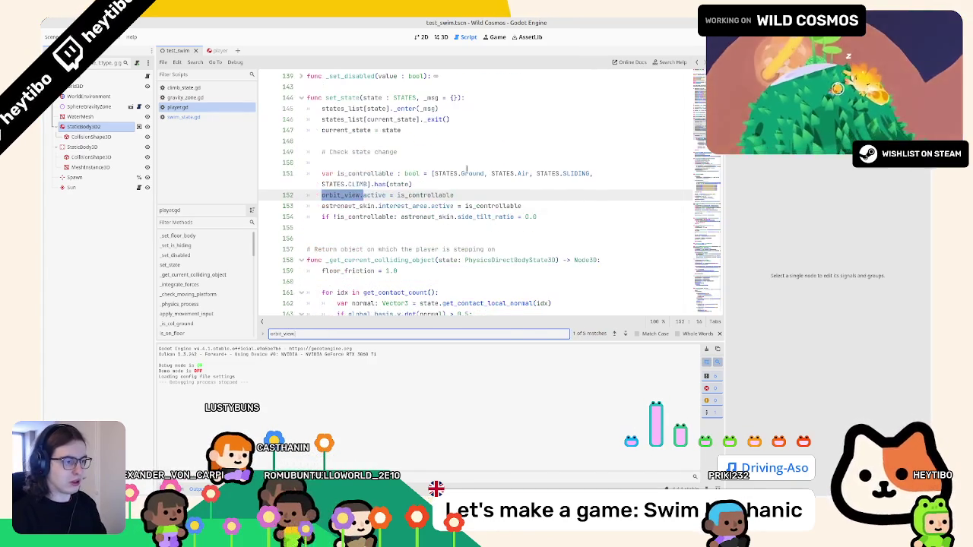
key("Escape")
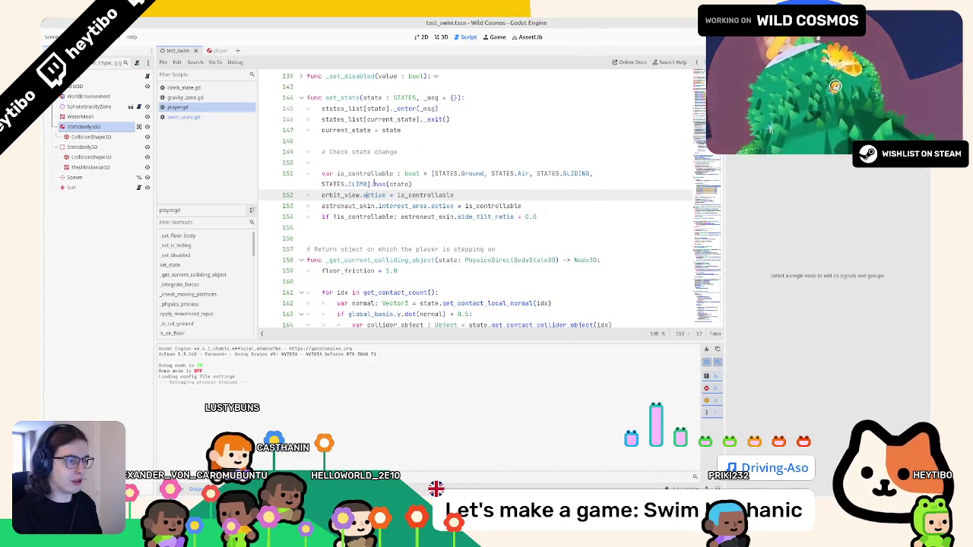
Append STATES.SWIM to the is_controllable list, save, and rerun the test scene
left_click(371, 184)
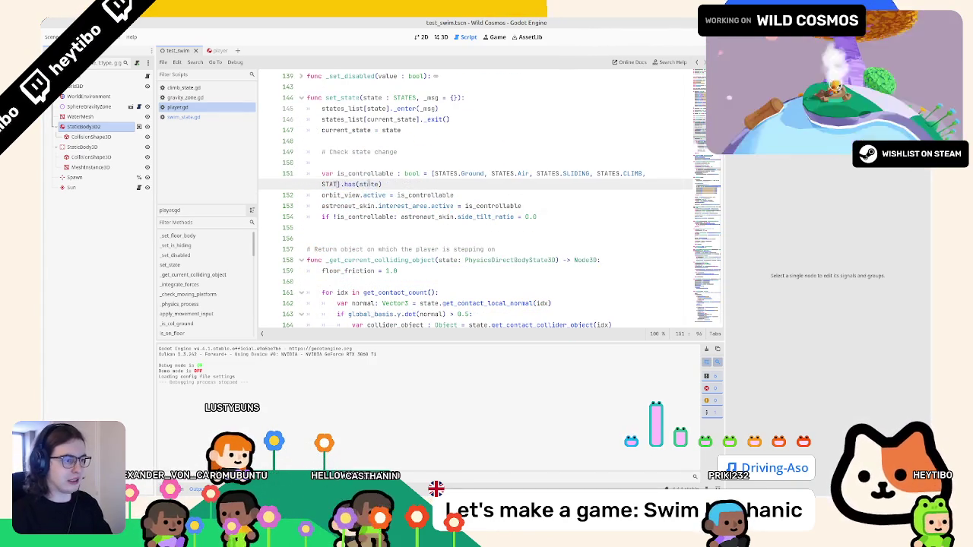
type("ES.SWIM")
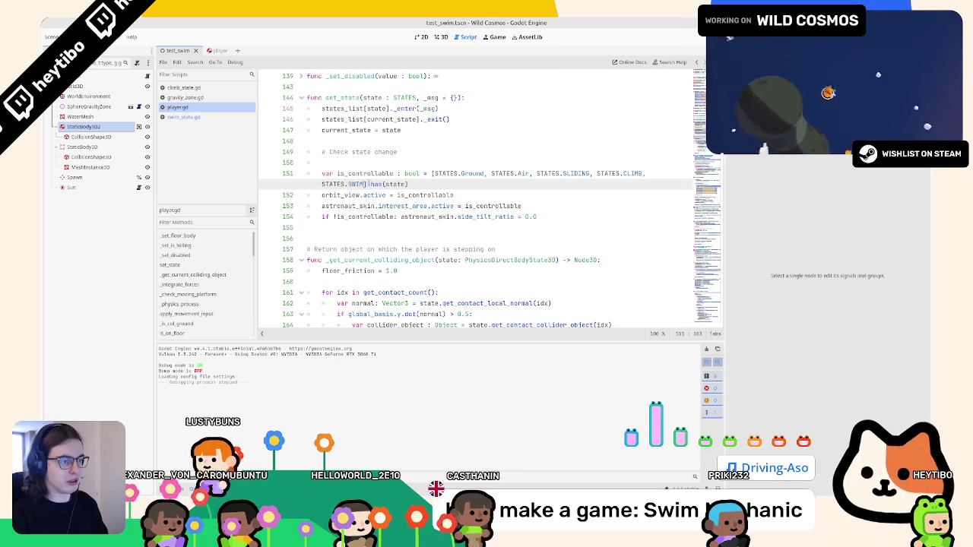
key("ctrl+s")
triple_click(366, 183)
left_click(366, 183)
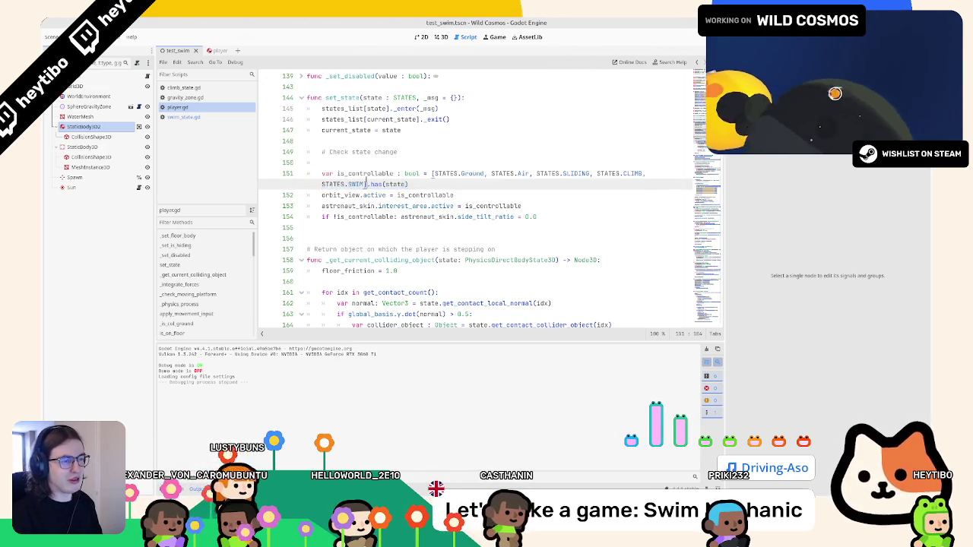
triple_click(366, 183)
key("F6")
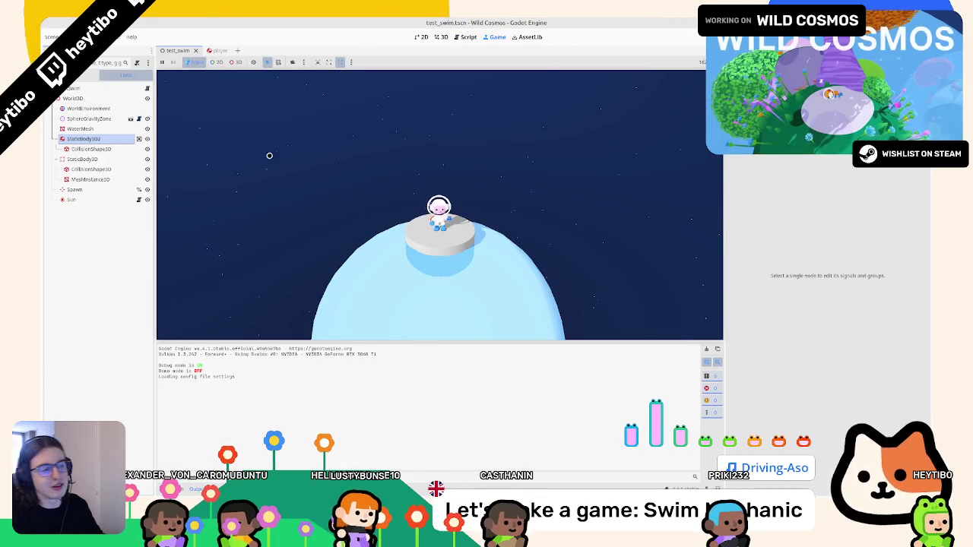
Jump the astronaut onto the water sphere to test swimming, then pause and stop the game
left_click(248, 137)
key("space")
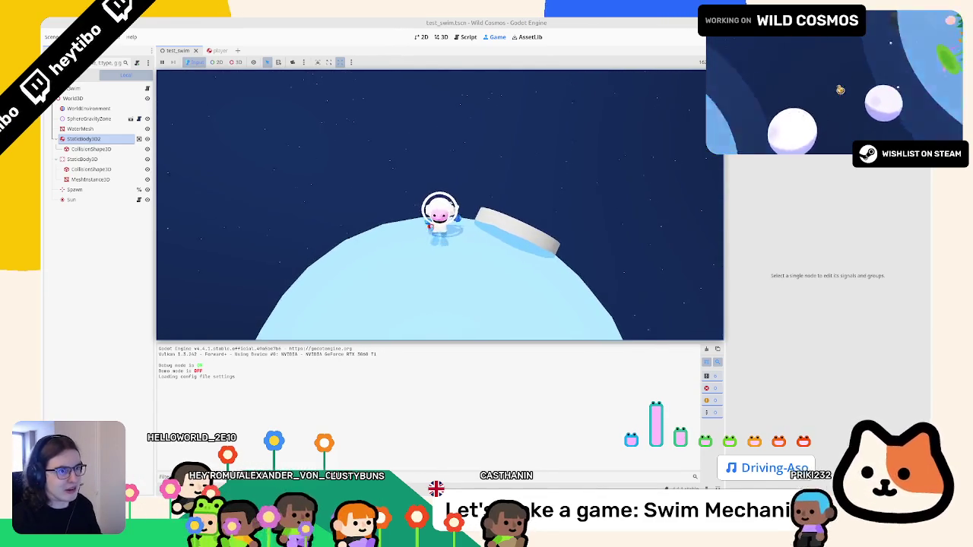
key("Escape")
key("F8")
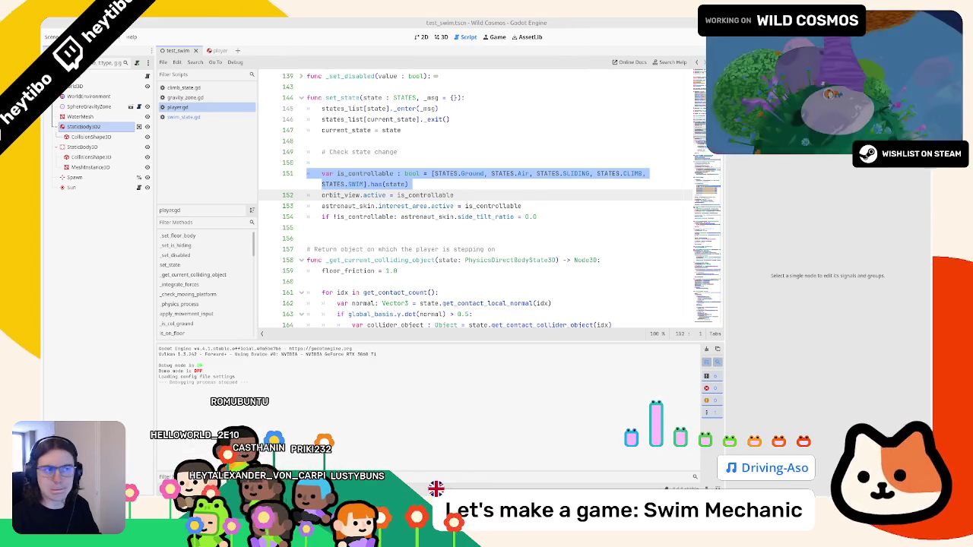
left_click(335, 163)
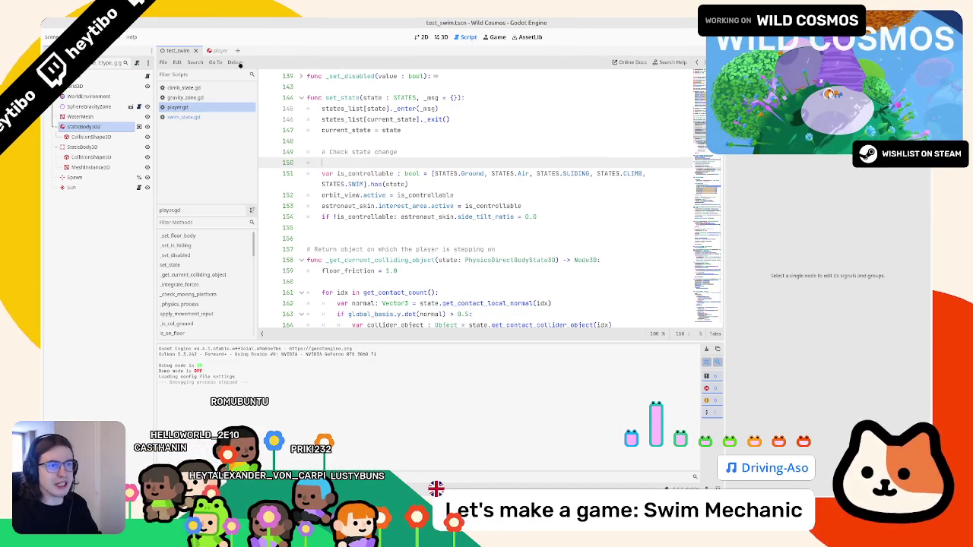
Switch to the 3D view, run the test scene again, stop it, and open the player scene
left_click(440, 36)
left_click(72, 37)
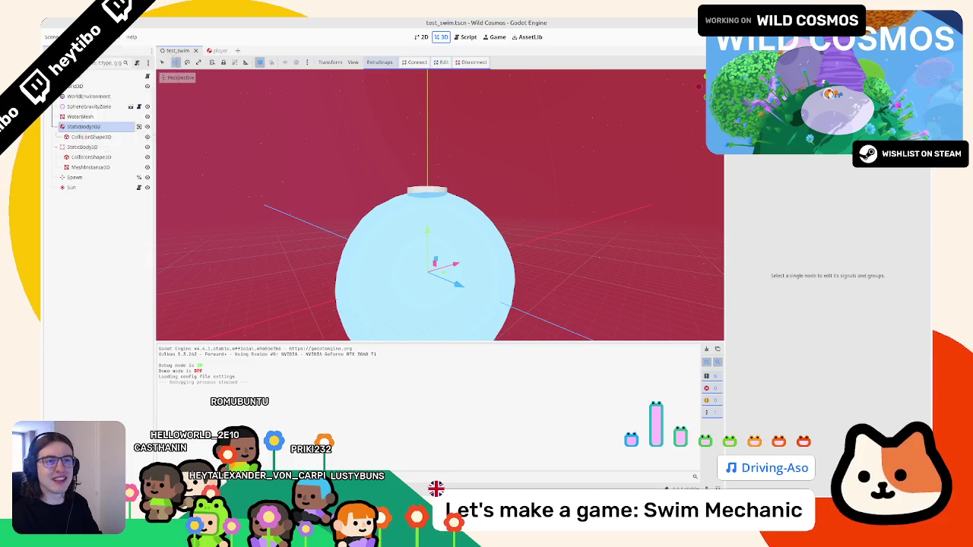
mouse_move(93, 36)
key("F5")
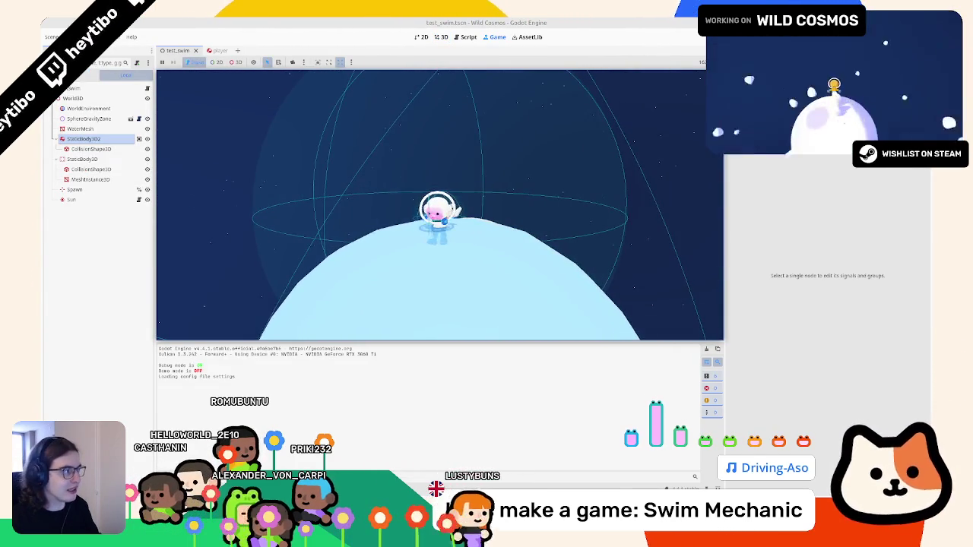
key("F8")
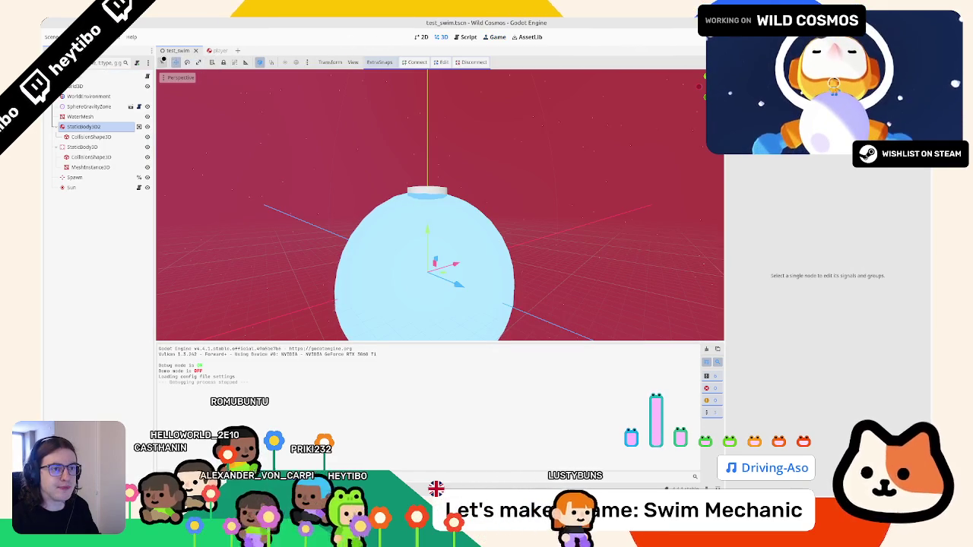
left_click(213, 50)
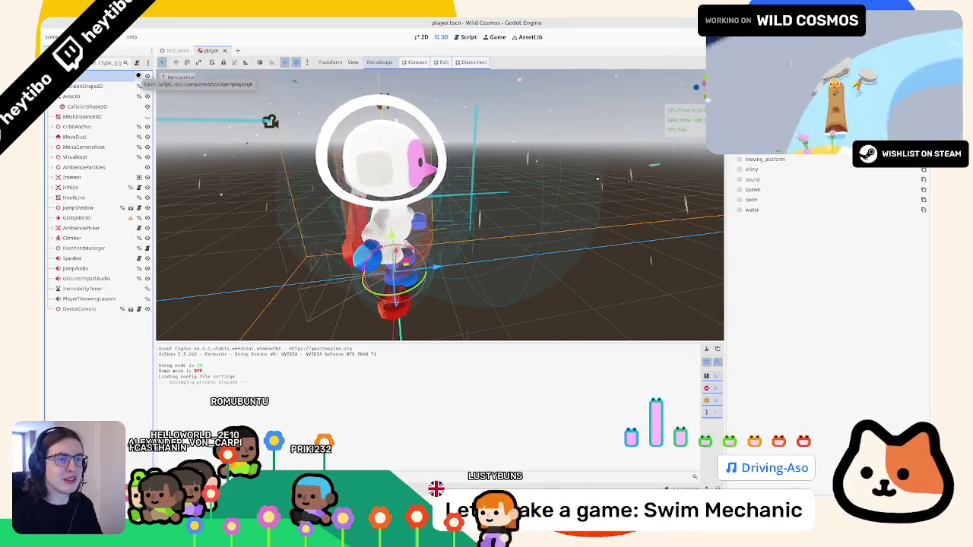
Open climb_state.gd for reference and unfold its _snap_to_wall function
left_click(139, 77)
left_click(183, 116)
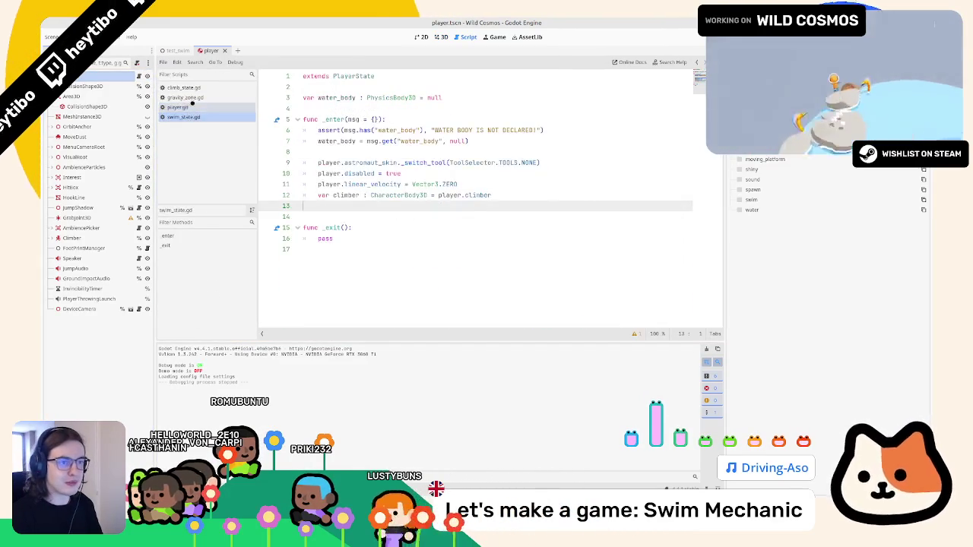
left_click(183, 87)
scroll(328, 169, "down", 1)
scroll(327, 169, "down", 2)
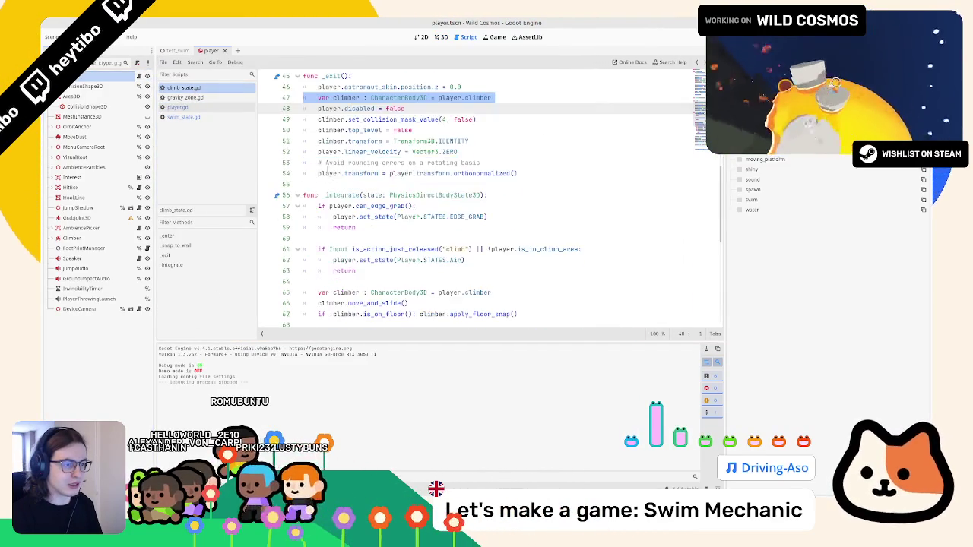
scroll(323, 163, "up", 2)
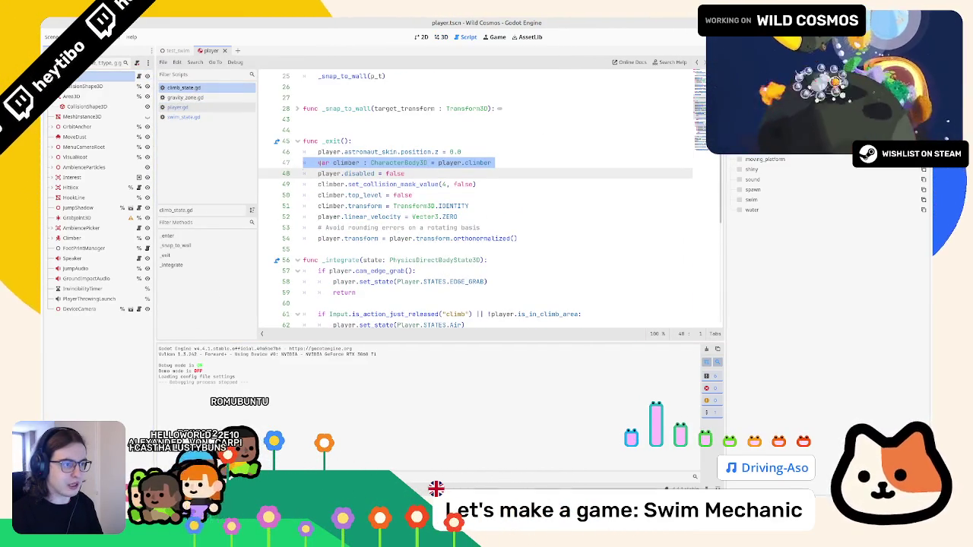
scroll(323, 168, "down", 1)
scroll(315, 175, "up", 7)
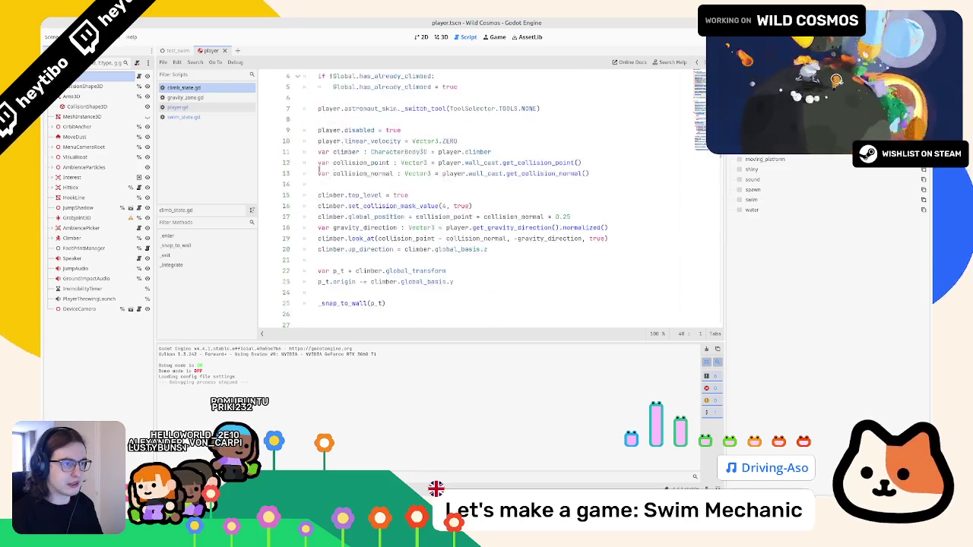
scroll(315, 179, "down", 5)
scroll(312, 183, "up", 5)
scroll(304, 205, "down", 2)
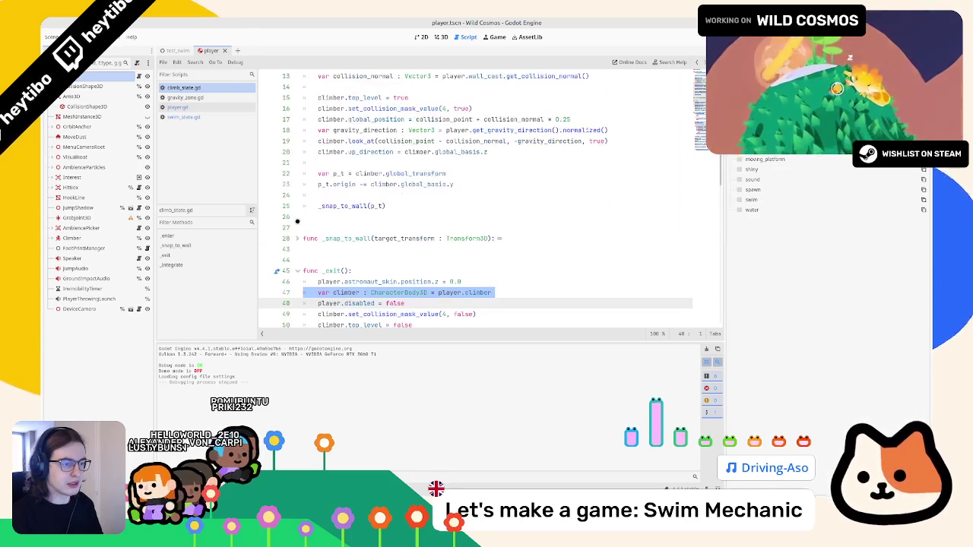
left_click(296, 238)
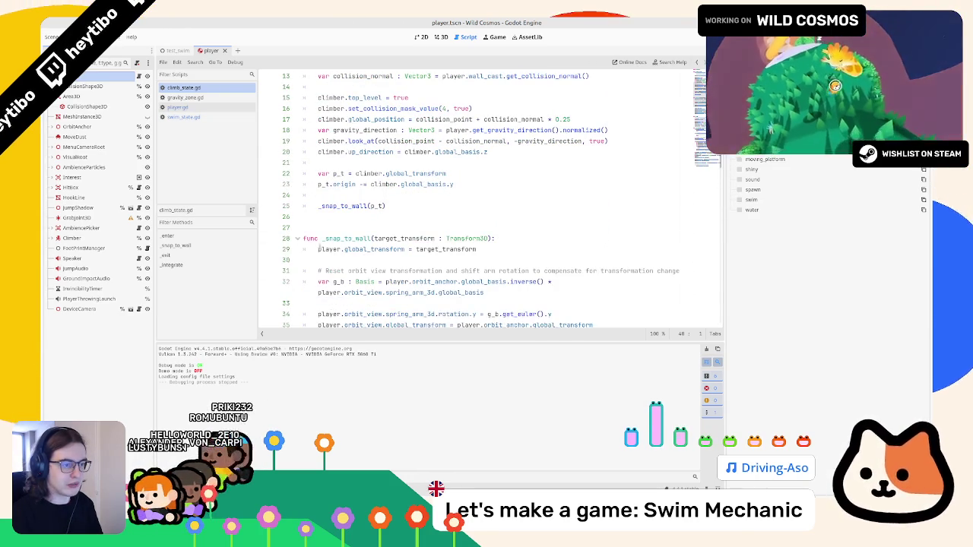
scroll(352, 238, "up", 5)
scroll(357, 241, "down", 1)
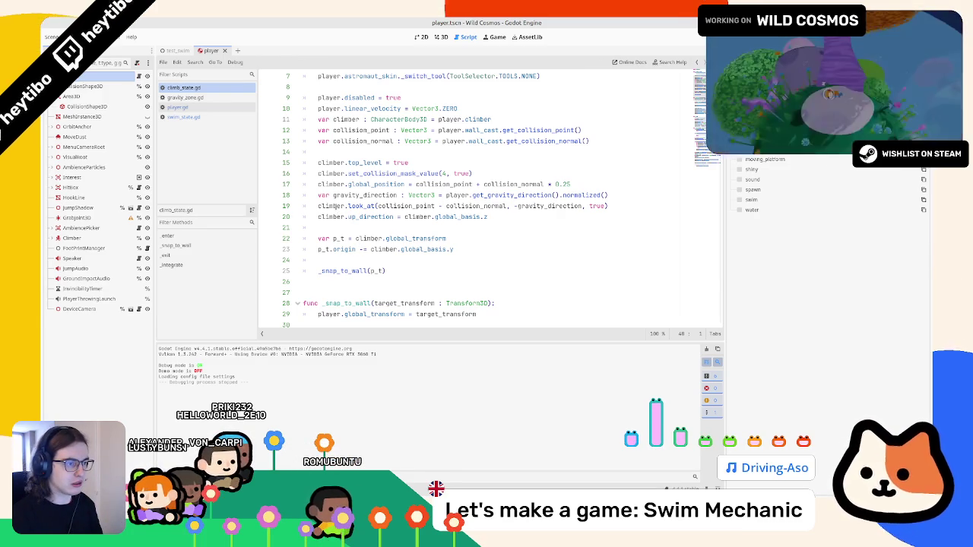
Select the climber.top_level and collision mask lines and inspect Climber's Collision settings
triple_click(374, 163)
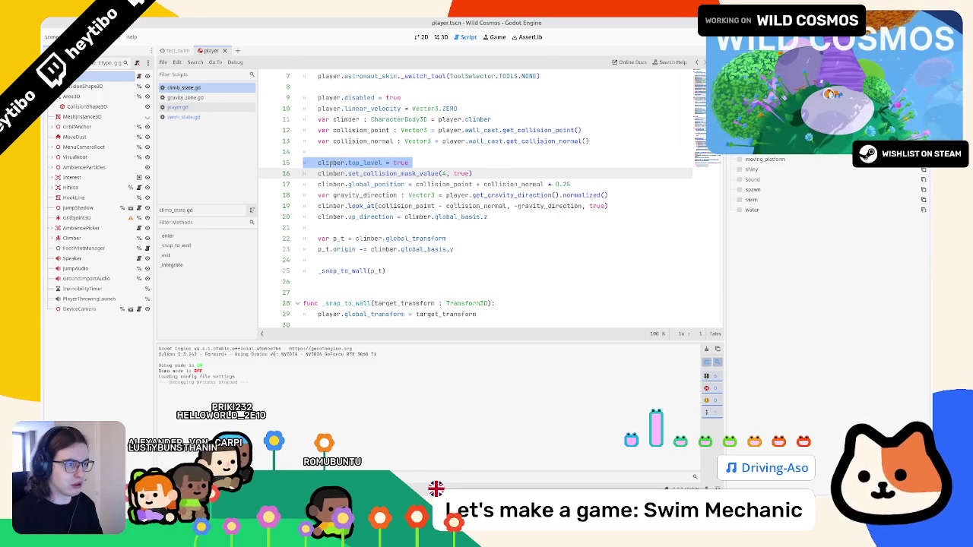
key("shift+Left")
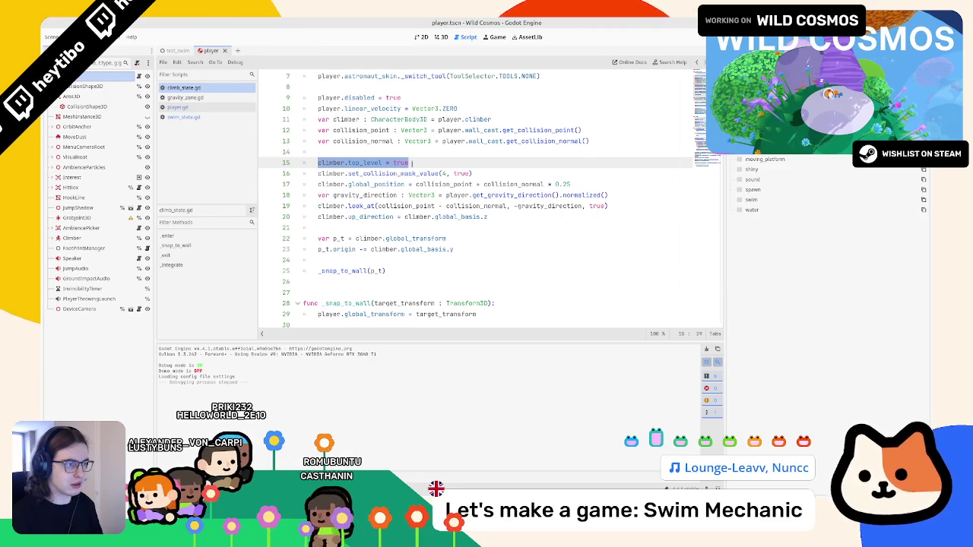
left_click_drag(591, 140, 304, 130)
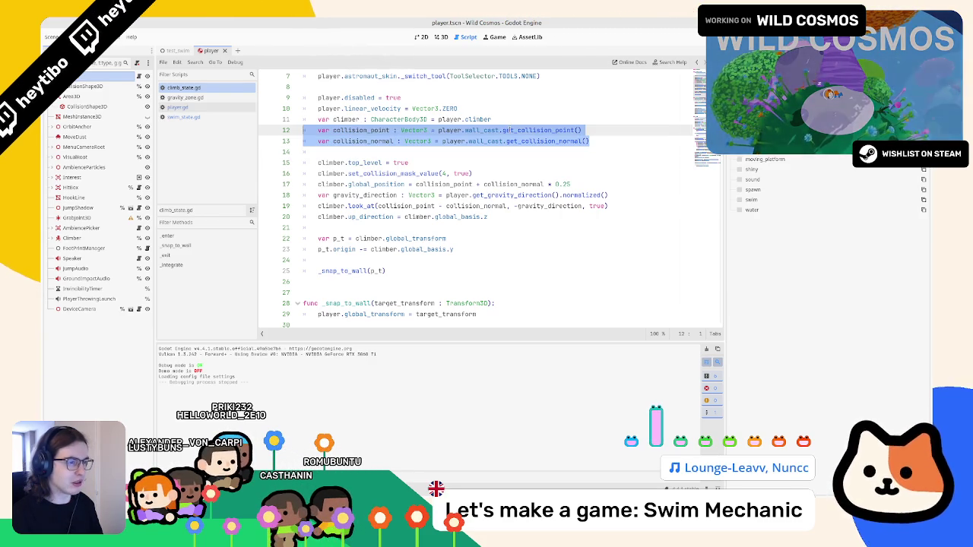
left_click(318, 162)
key("shift+Down")
key("shift+Down")
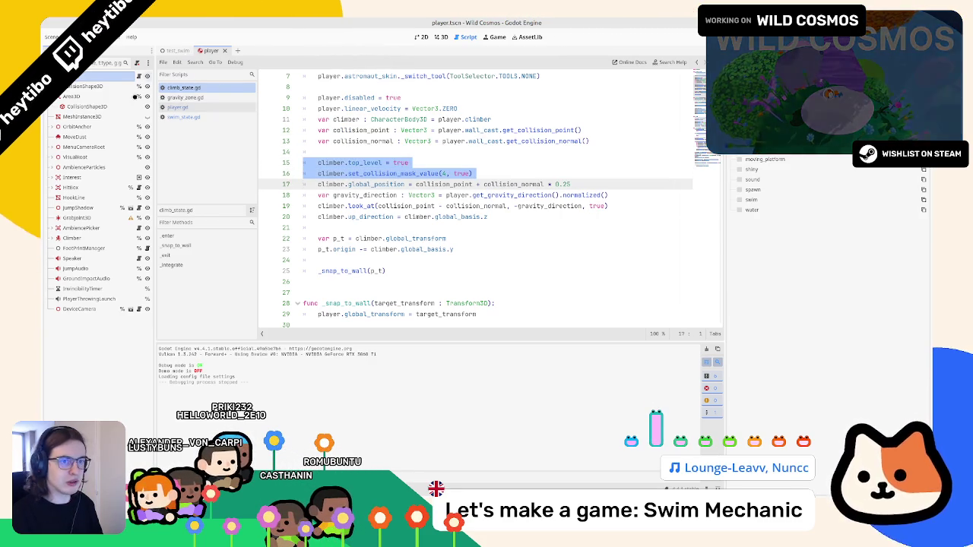
left_click(71, 238)
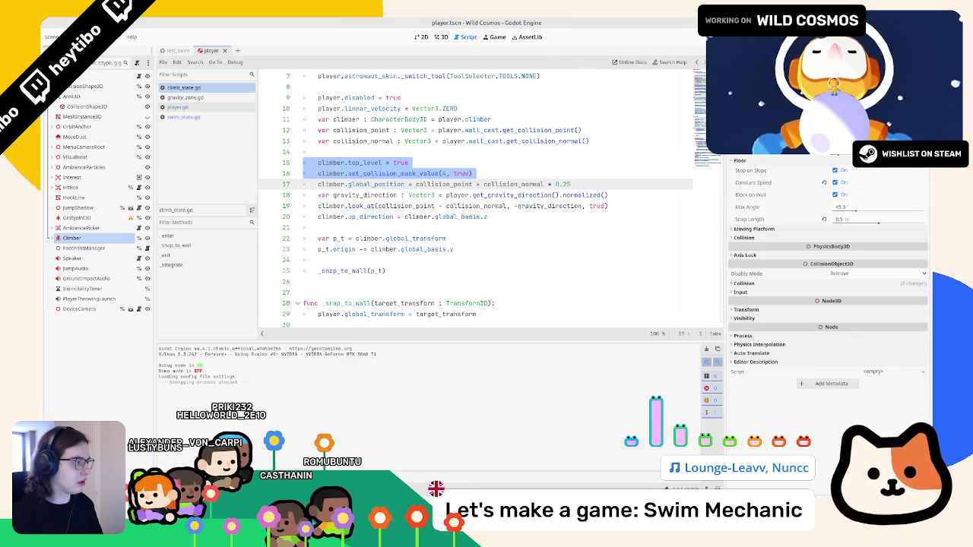
left_click(745, 283)
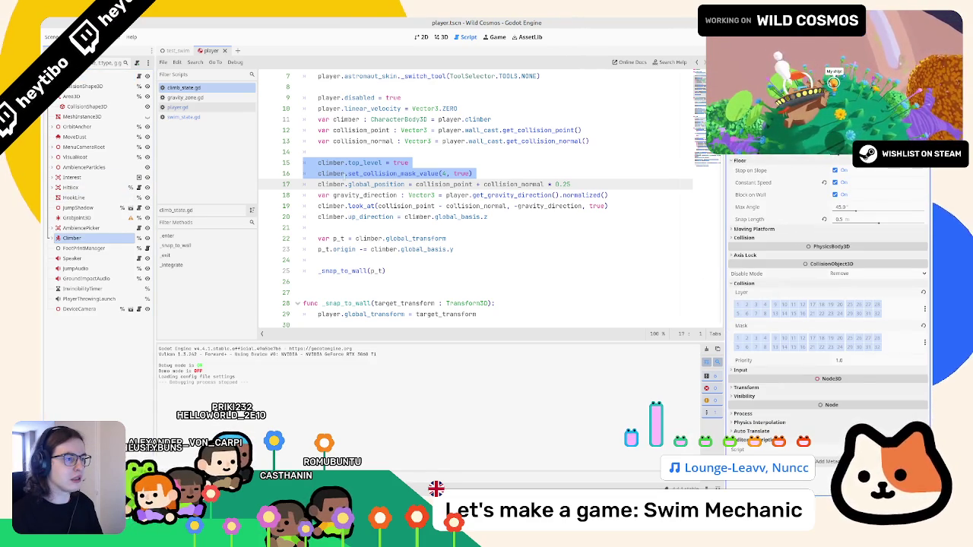
left_click(396, 173)
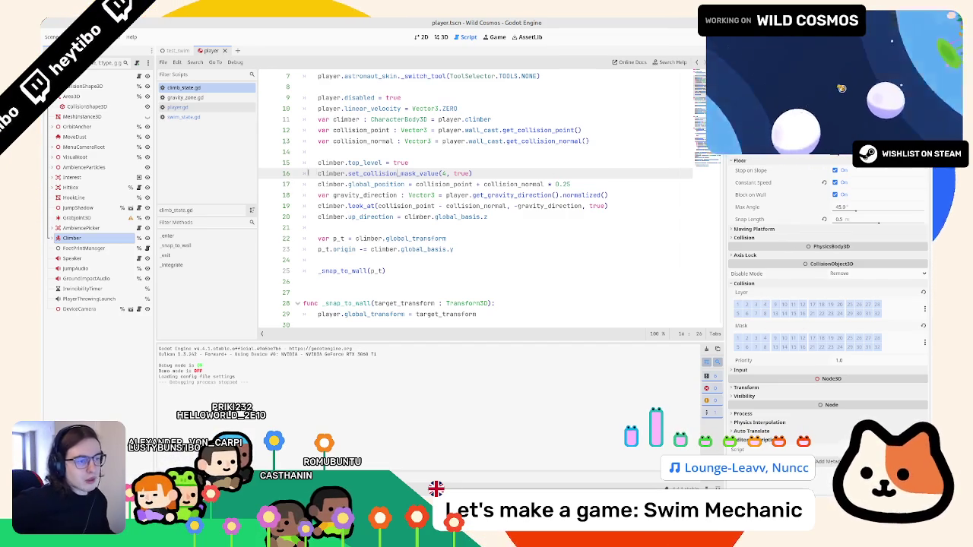
mouse_move(473, 173)
left_mouse_down()
mouse_move(348, 173)
mouse_move(302, 160)
left_mouse_up()
key("ctrl+c")
Paste the top_level and collision mask lines into swim_state.gd's _enter, using mask 14, and save
left_click(184, 97)
left_click(184, 116)
key("ctrl+v")
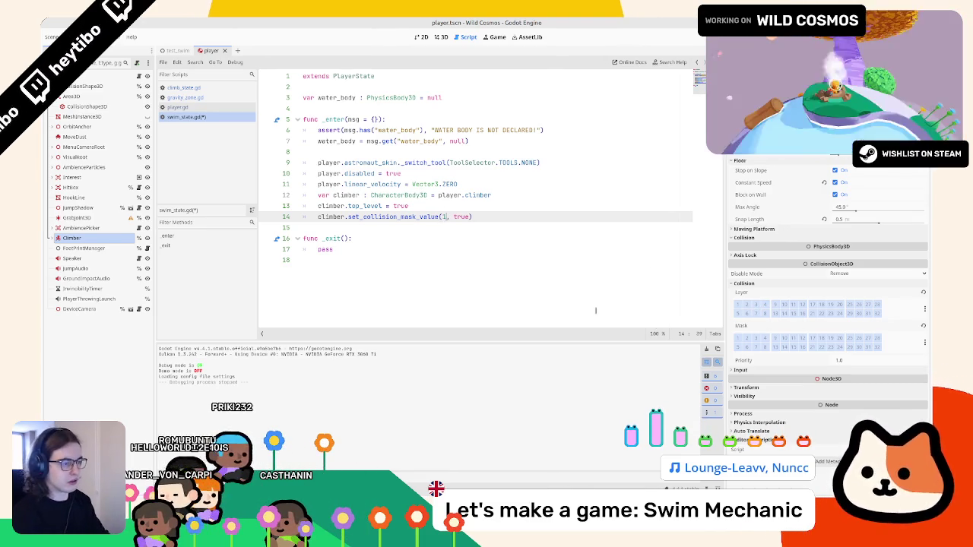
type("14")
double_click(400, 206)
key("ctrl+s")
left_click_drag(477, 217, 271, 207)
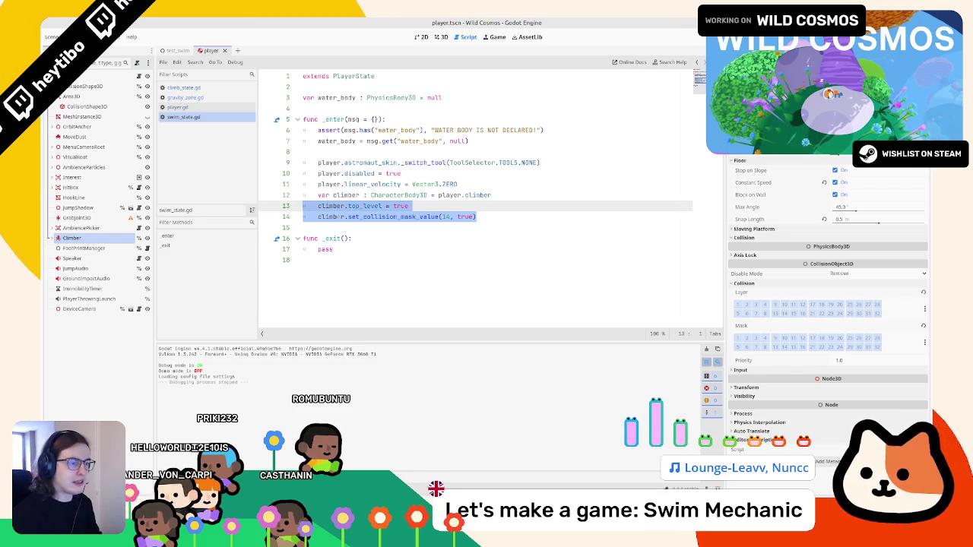
left_click(533, 216)
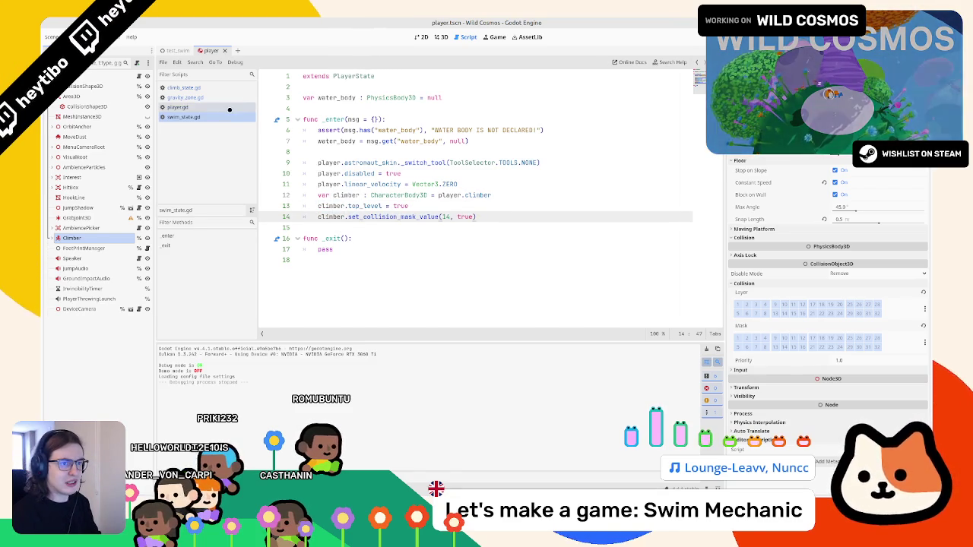
left_click(232, 108)
scroll(332, 188, "down", 10)
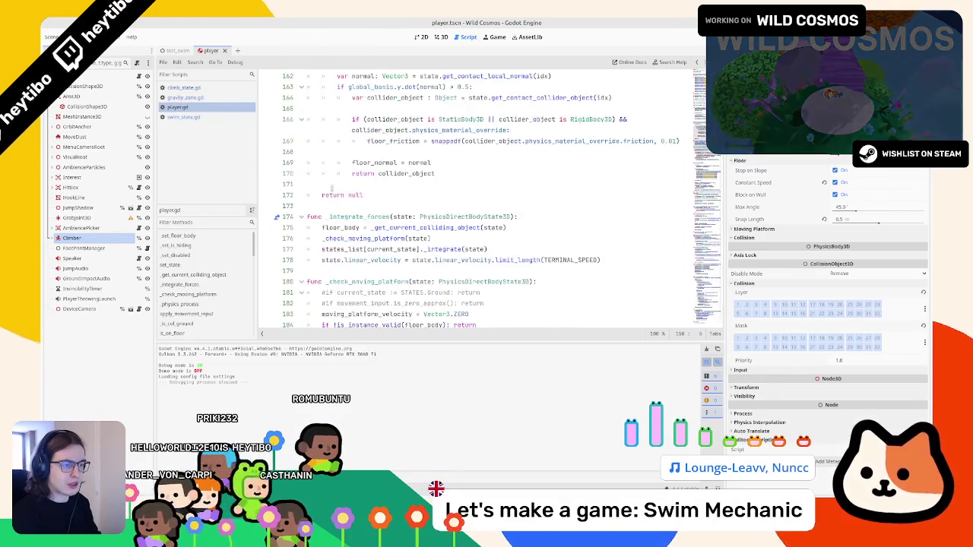
scroll(331, 188, "down", 4)
left_click(216, 88)
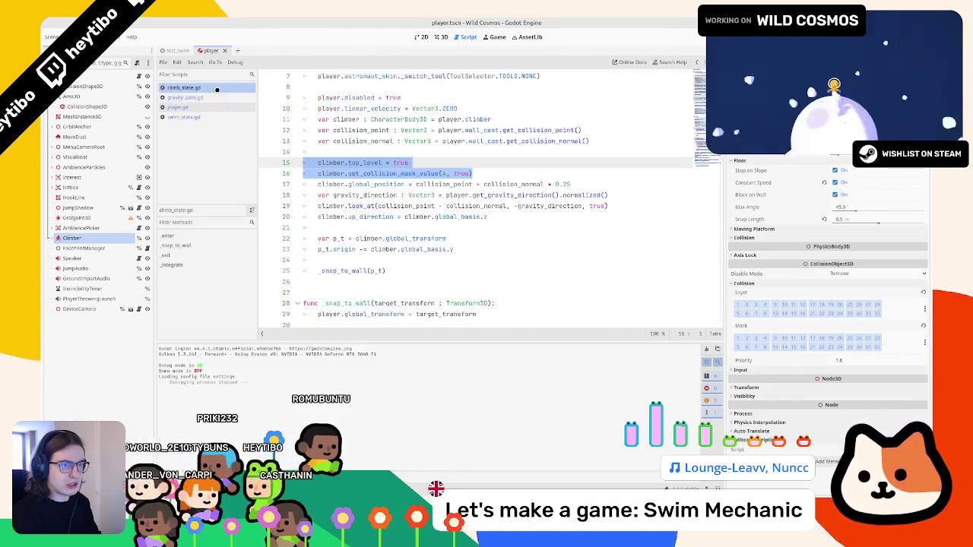
scroll(331, 286, "down", 7)
scroll(331, 287, "up", 2)
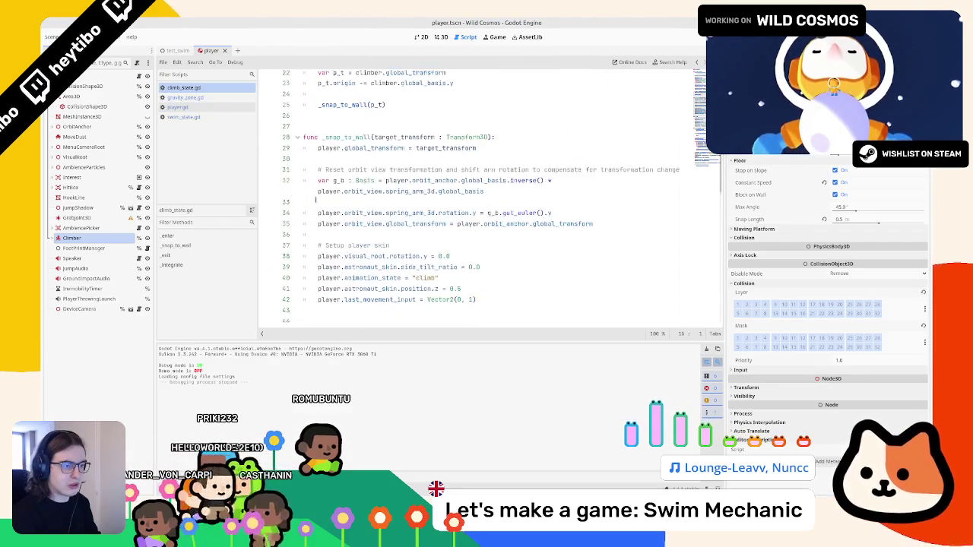
triple_click(329, 260)
mouse_move(329, 261)
left_mouse_down()
mouse_move(322, 314)
mouse_move(321, 304)
left_mouse_up()
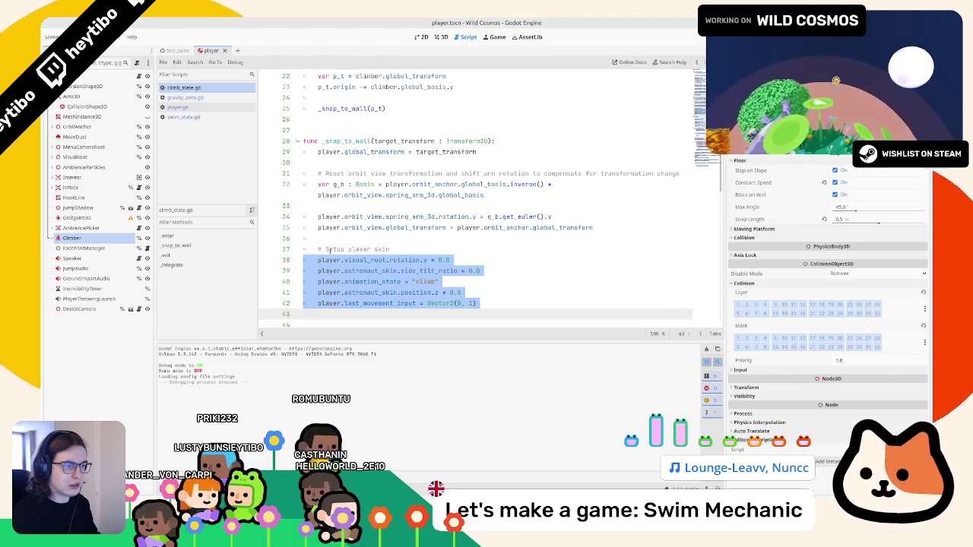
left_click(351, 184)
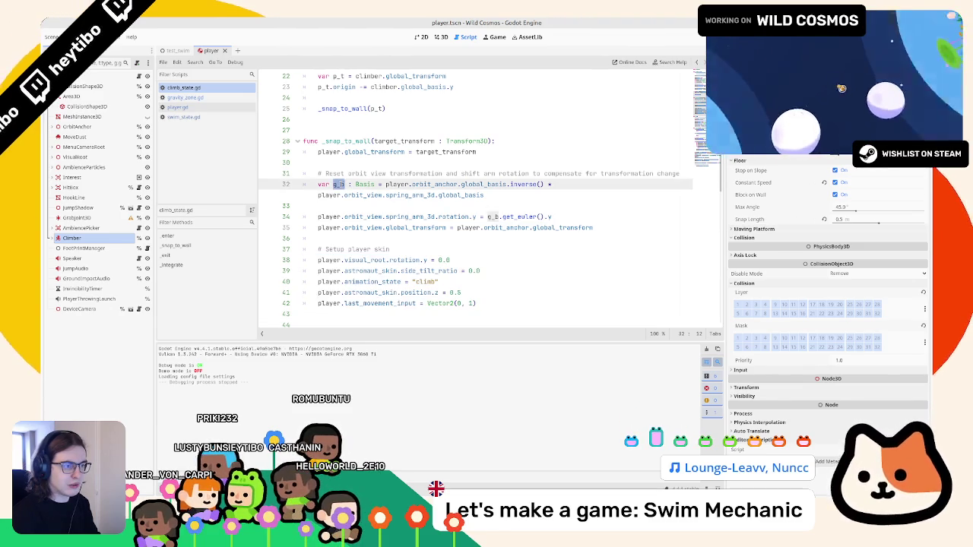
triple_click(371, 174)
mouse_move(370, 173)
left_mouse_down()
mouse_move(334, 195)
mouse_move(320, 255)
mouse_move(305, 238)
left_mouse_up()
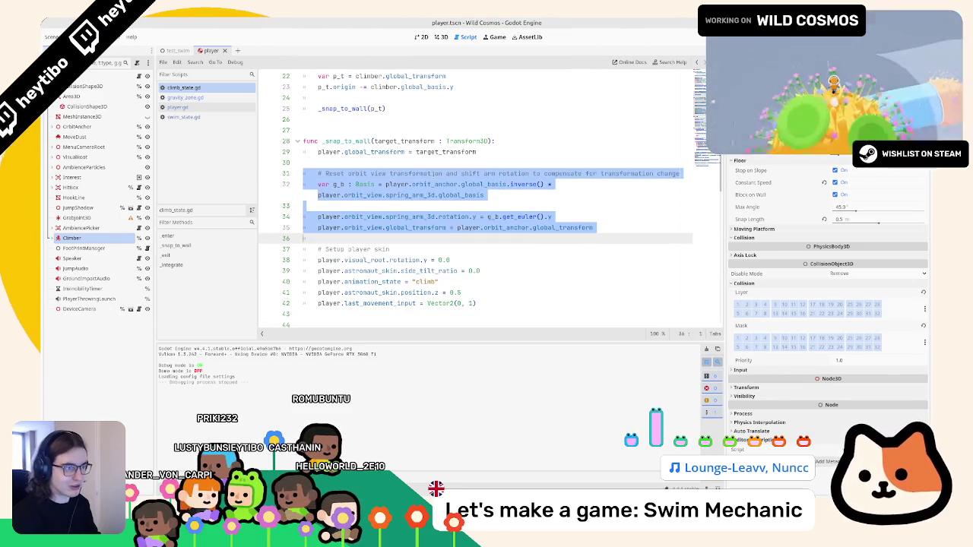
left_click(353, 157)
double_click(403, 140)
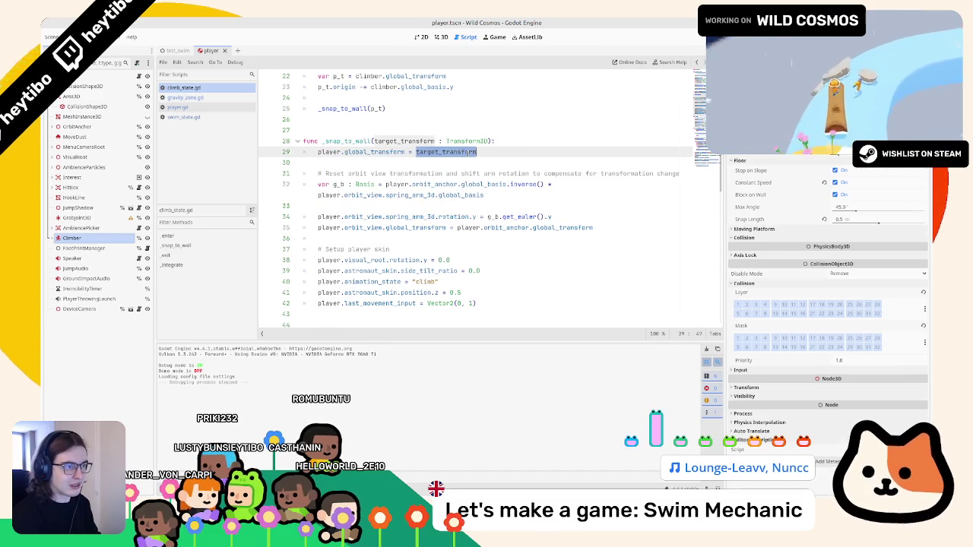
left_click(412, 141)
double_click(403, 141)
scroll(412, 157, "up", 4)
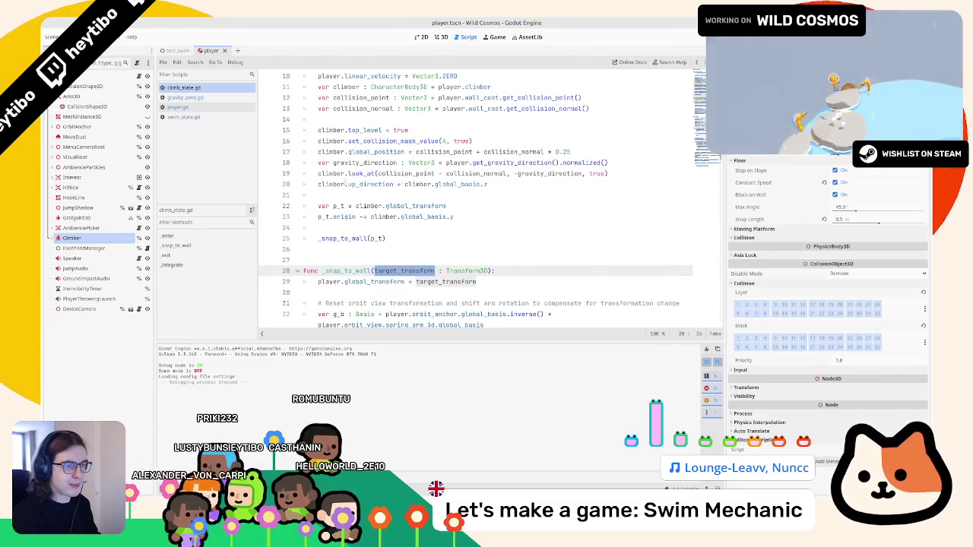
left_click(183, 117)
double_click(331, 216)
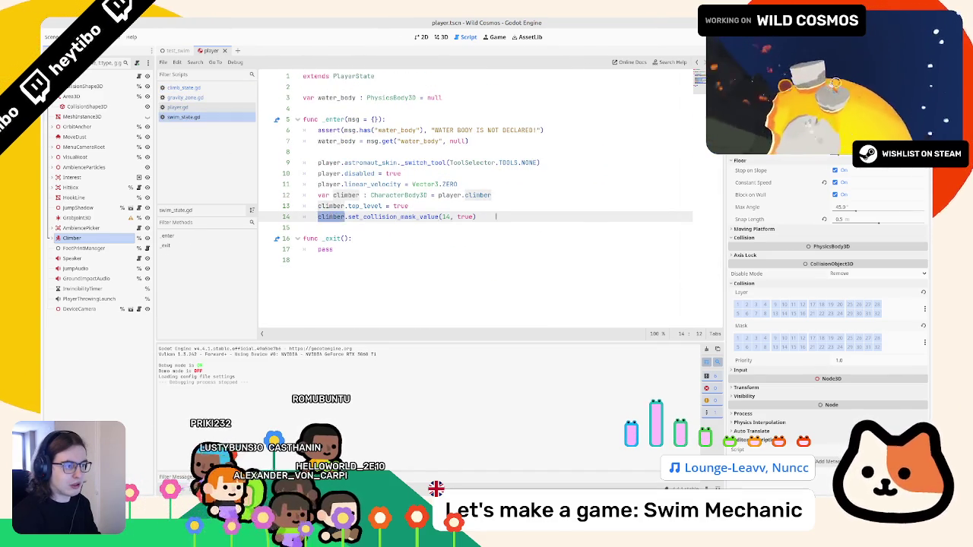
Add a climber.apply_floor_snap() call after line 14 of swim_state.gd's _enter, then switch to climb_state.gd
left_click(496, 216)
key("Return")
type("climber.")
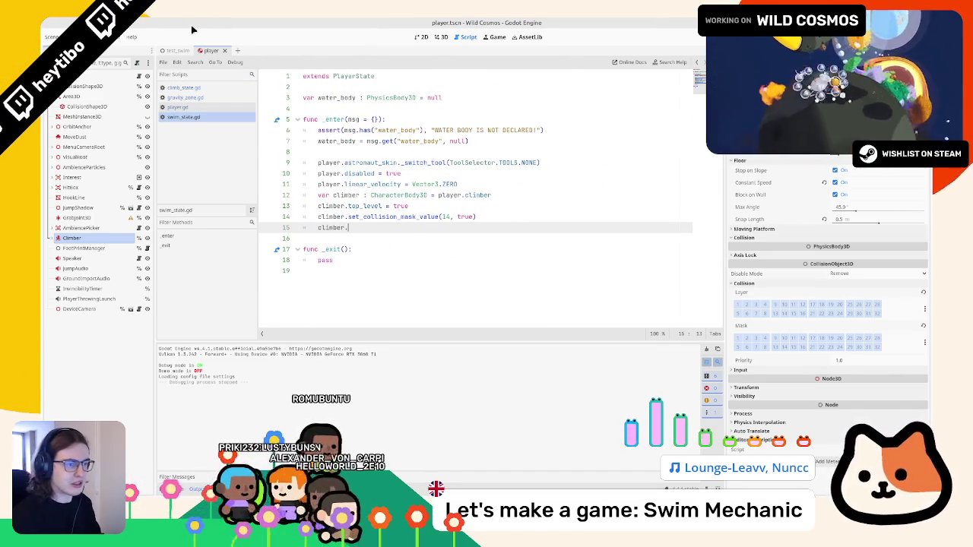
type("sn")
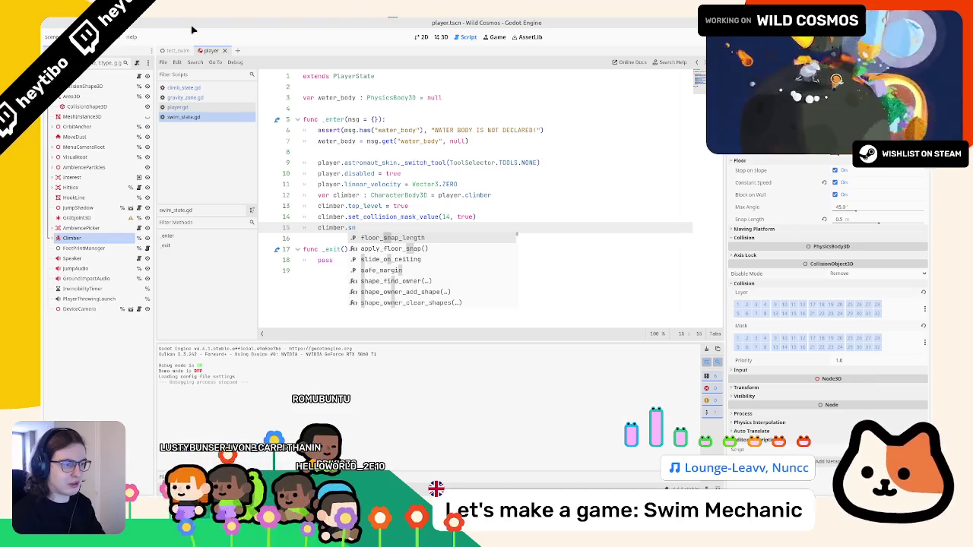
type("ap")
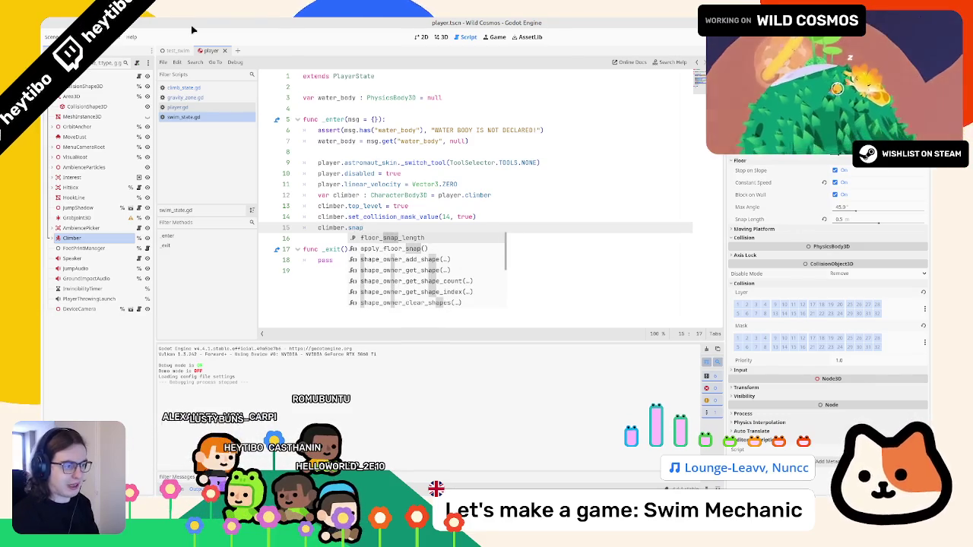
key("Down")
key("Return")
double_click(331, 227)
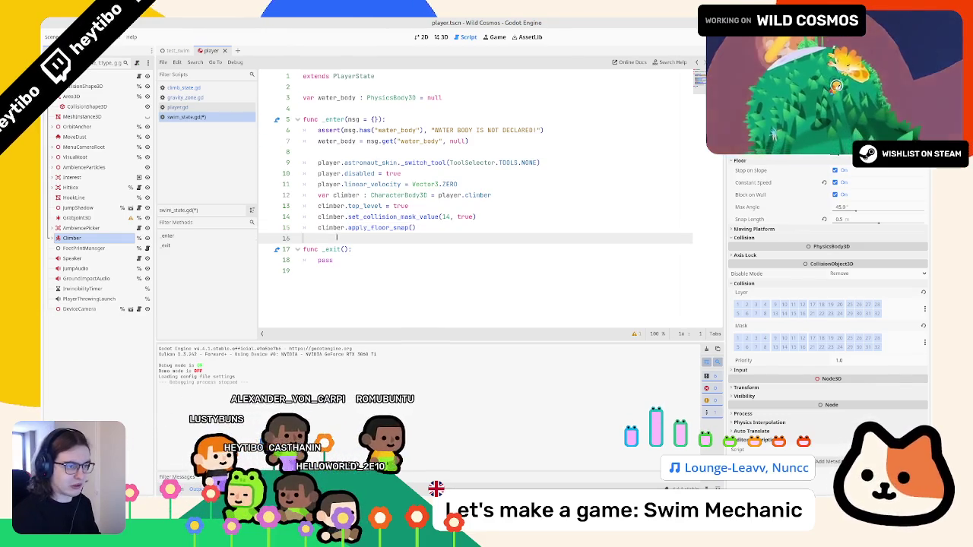
left_click(504, 216)
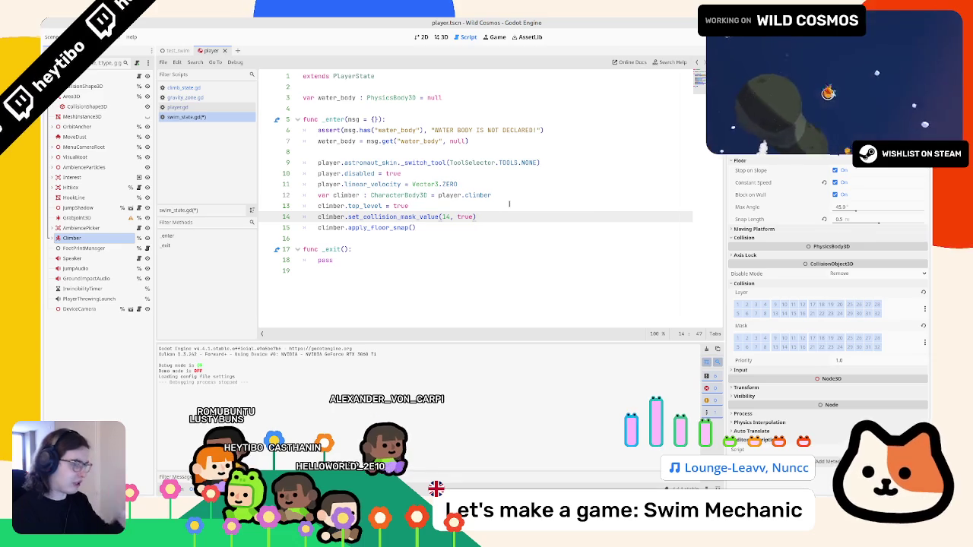
left_click(184, 87)
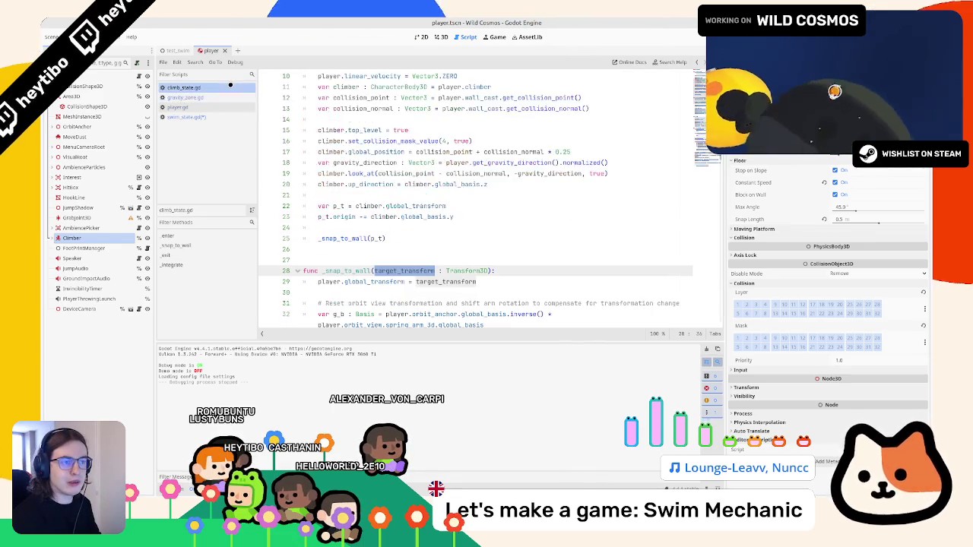
Select climb_state.gd's gravity_direction line 18 and up_direction line 20, then return to swim_state.gd
scroll(453, 184, "up", 3)
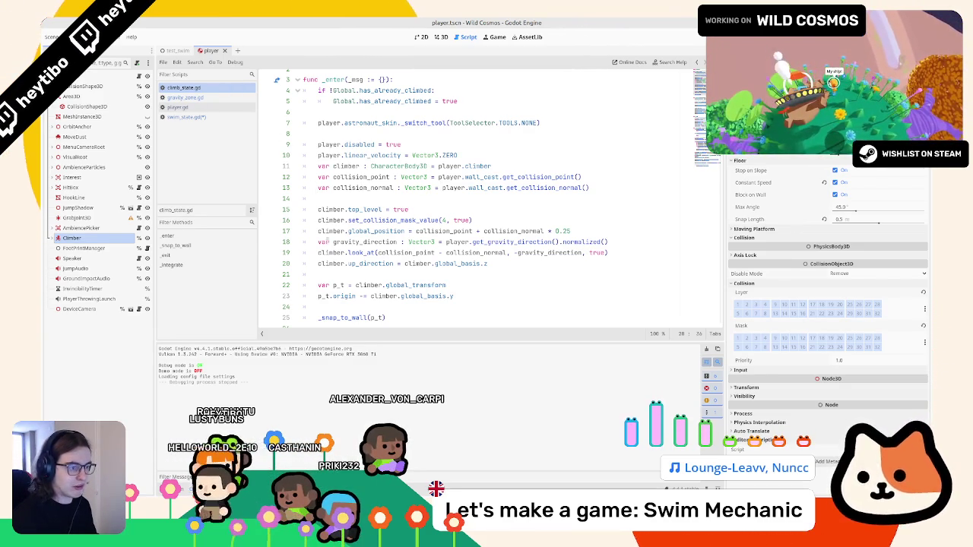
left_click_drag(332, 242, 553, 242)
left_click(642, 243)
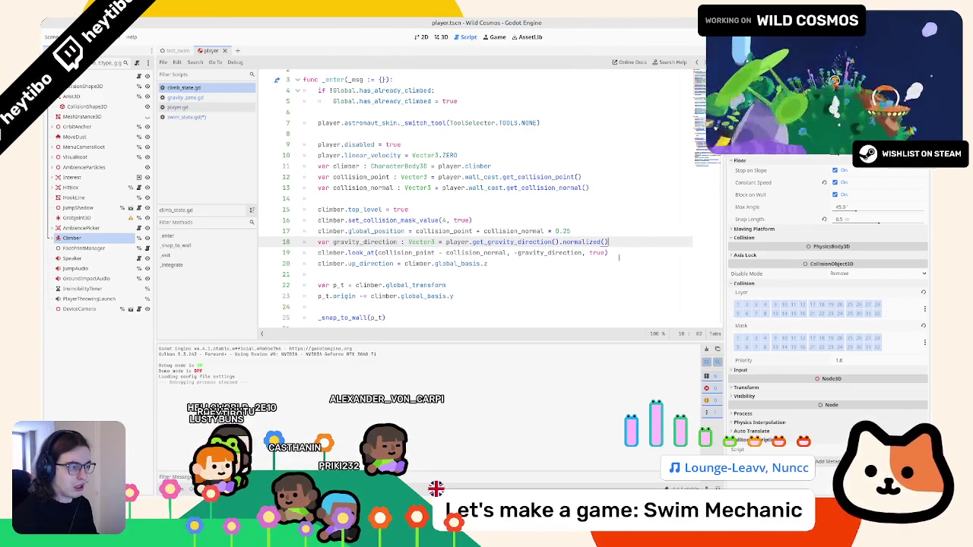
left_click(578, 266, "shift")
double_click(330, 264)
left_click_drag(320, 243, 673, 243)
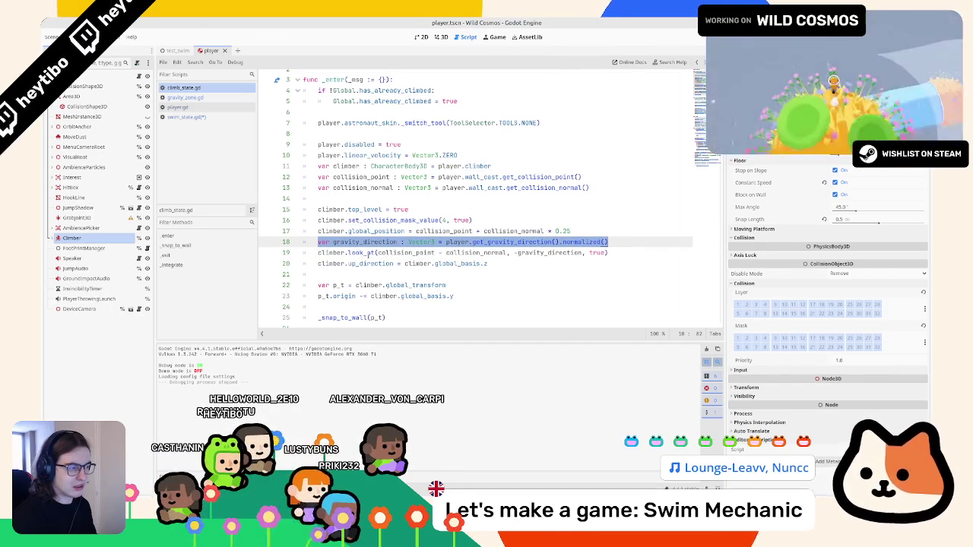
left_click_drag(318, 263, 496, 263)
left_click(177, 107)
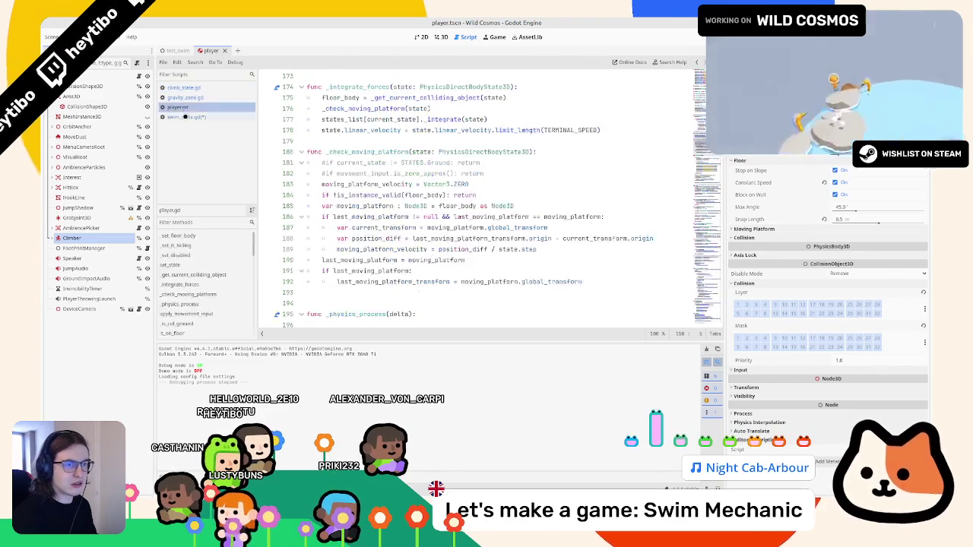
left_click(186, 116)
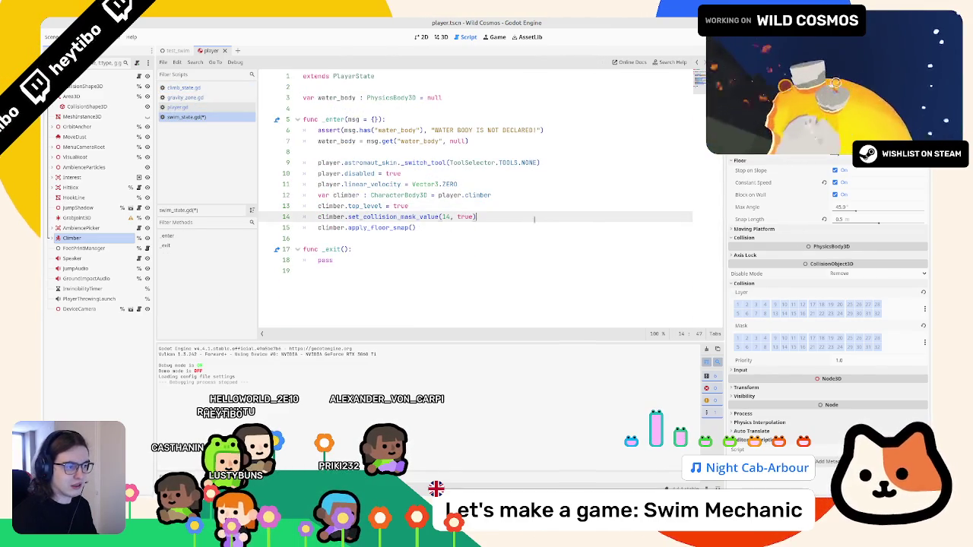
Paste the gravity_direction and up_direction lines into _enter after the collision mask line and indent them
key("Return")
type("var gravity_direction : Vector3 = player.get_gravity_direction().normalized() climber.up_direction = climber.global_basis.z")
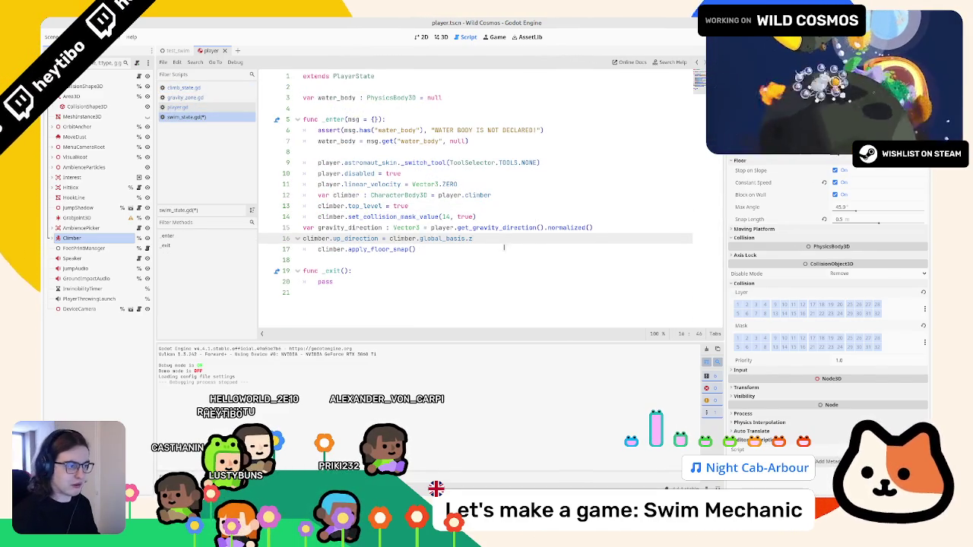
key("shift+Up")
key("shift+Home")
key("Tab")
left_click(500, 227)
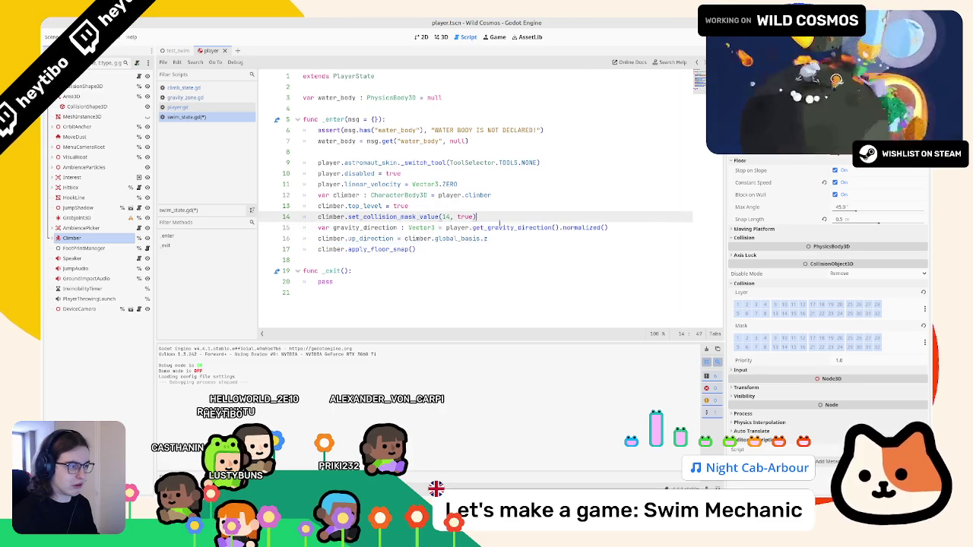
Replace climber.global_basis.z with gravity_direction in the up_direction assignment on line 16
left_click_drag(449, 228, 558, 227)
left_click(582, 227)
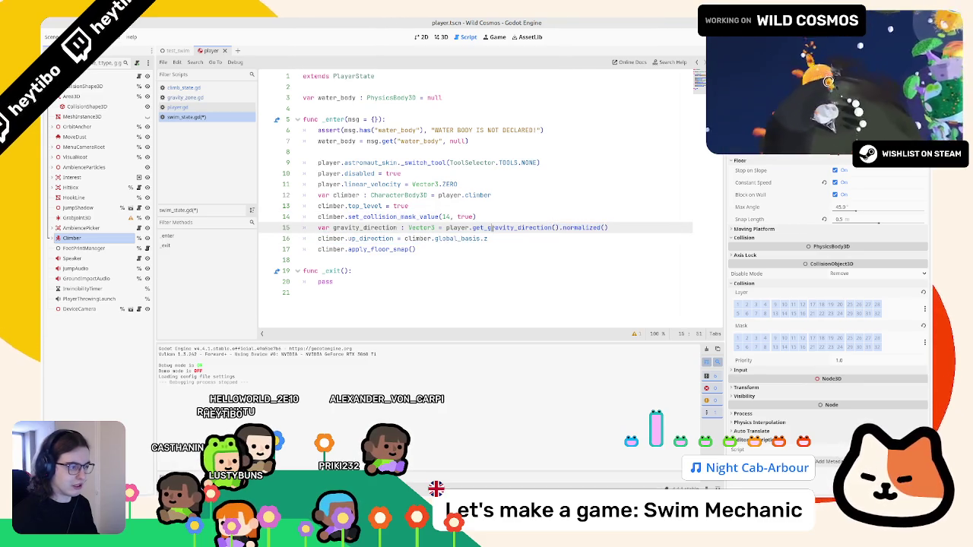
double_click(365, 227)
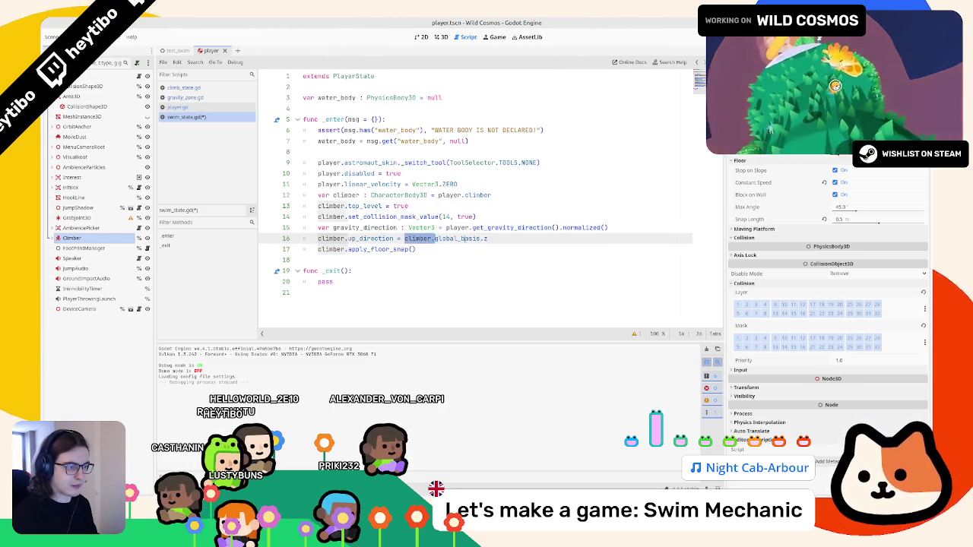
double_click(371, 238)
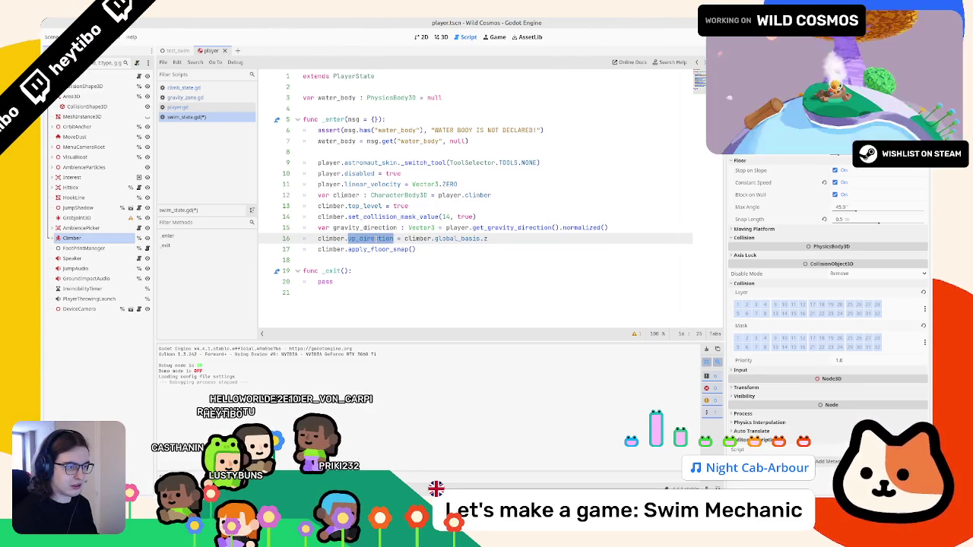
double_click(461, 238)
left_click_drag(405, 238, 498, 238)
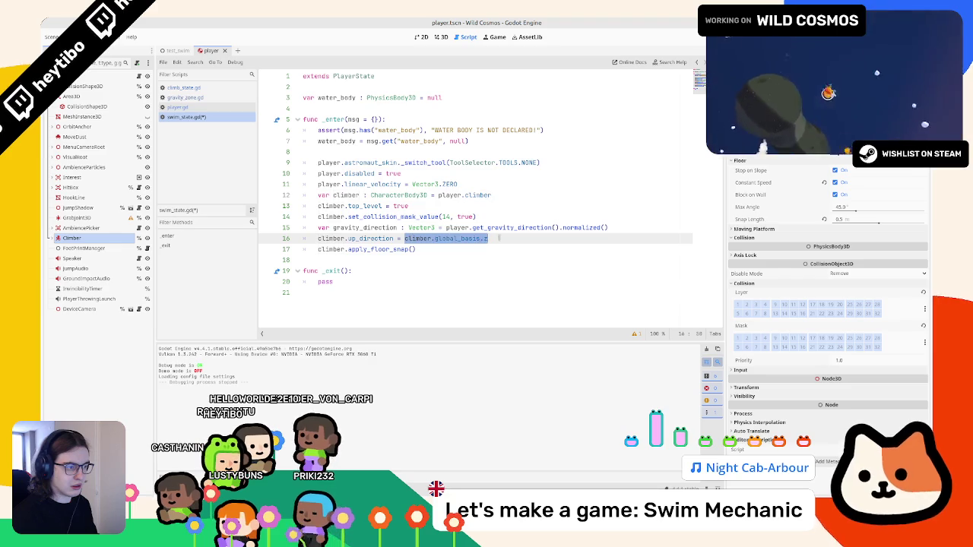
double_click(394, 228)
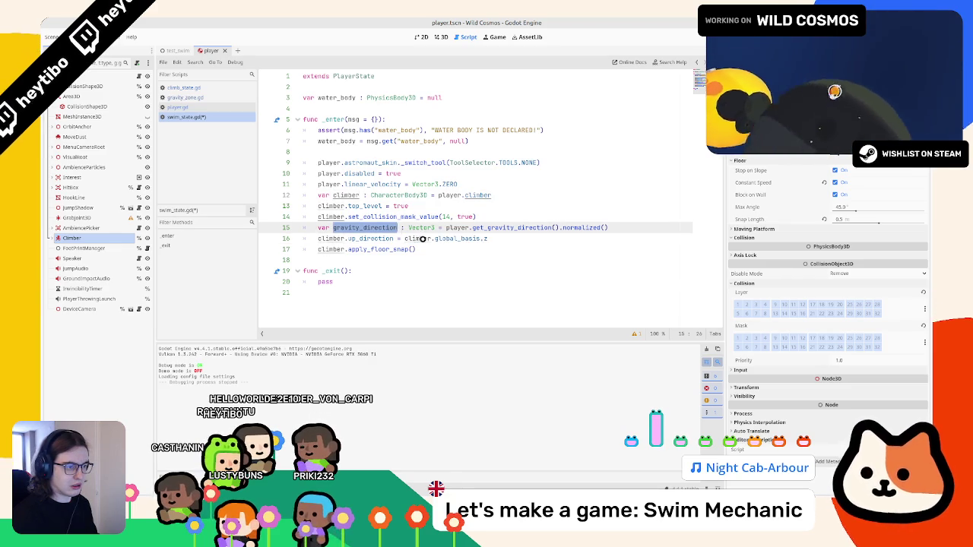
key("ctrl+c")
left_click_drag(405, 238, 502, 238)
key("ctrl+v")
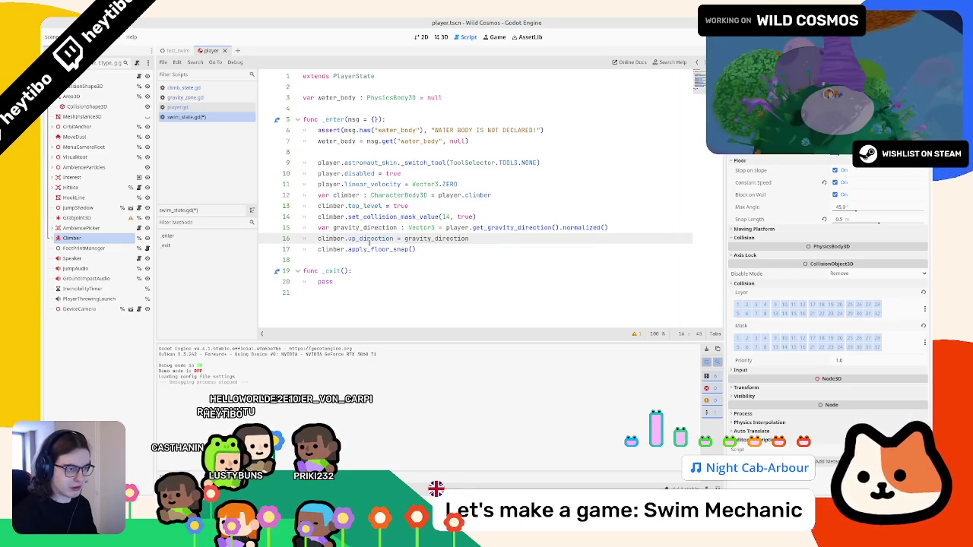
Wrap the apply_floor_snap() call in an 'if !climber.is_on_floor():' condition
double_click(376, 249)
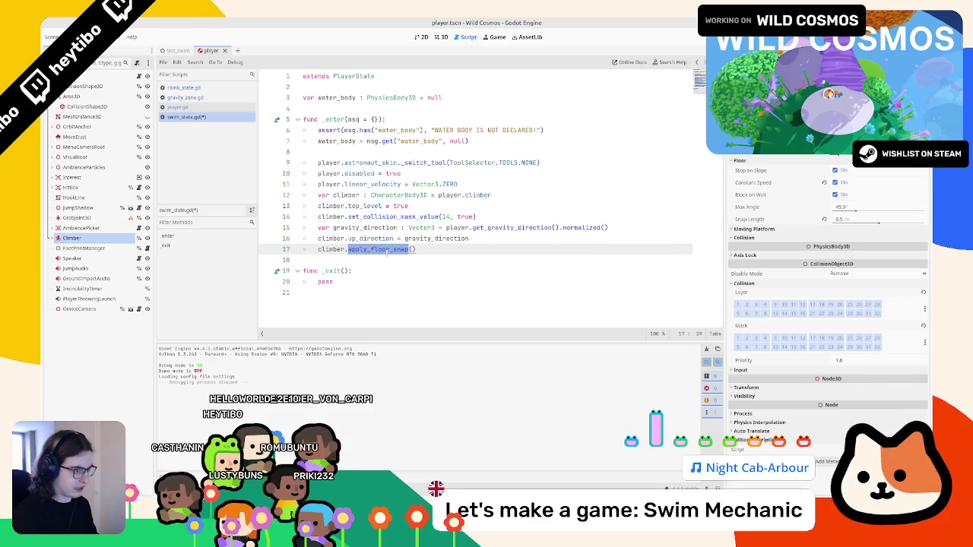
double_click(321, 250)
key("Left")
key("Return")
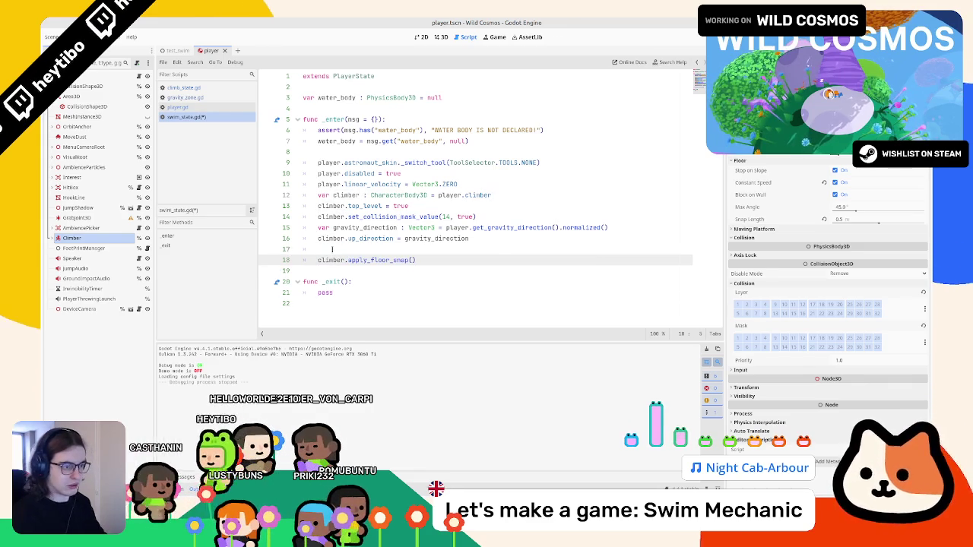
key("Up")
type("if climber")
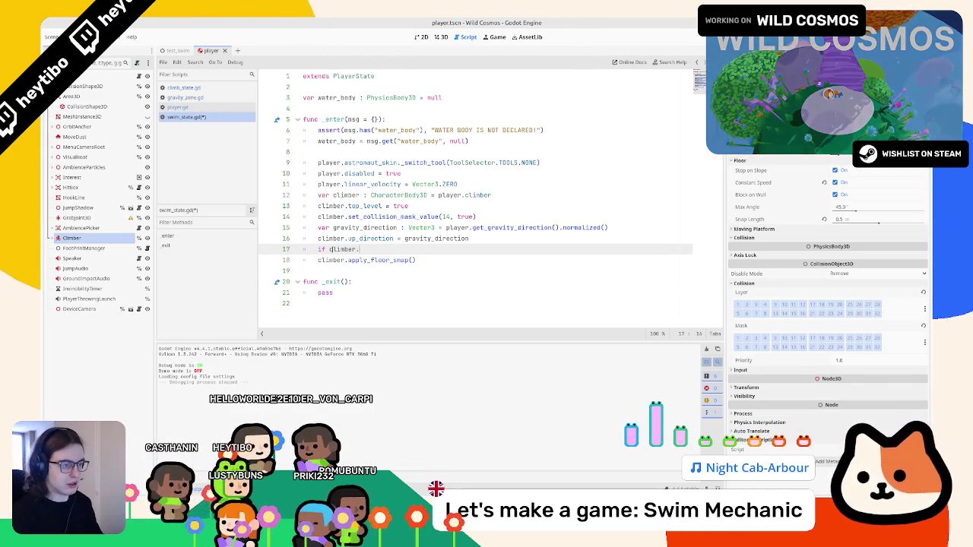
type(".is_")
key("Down")
key("Down")
key("Return")
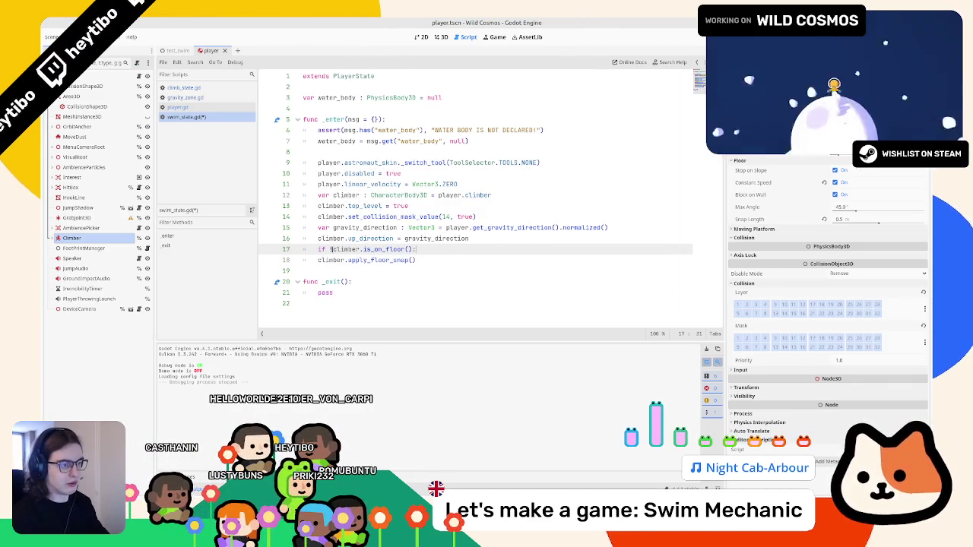
type(":")
key("Down")
key("Home")
key("Tab")
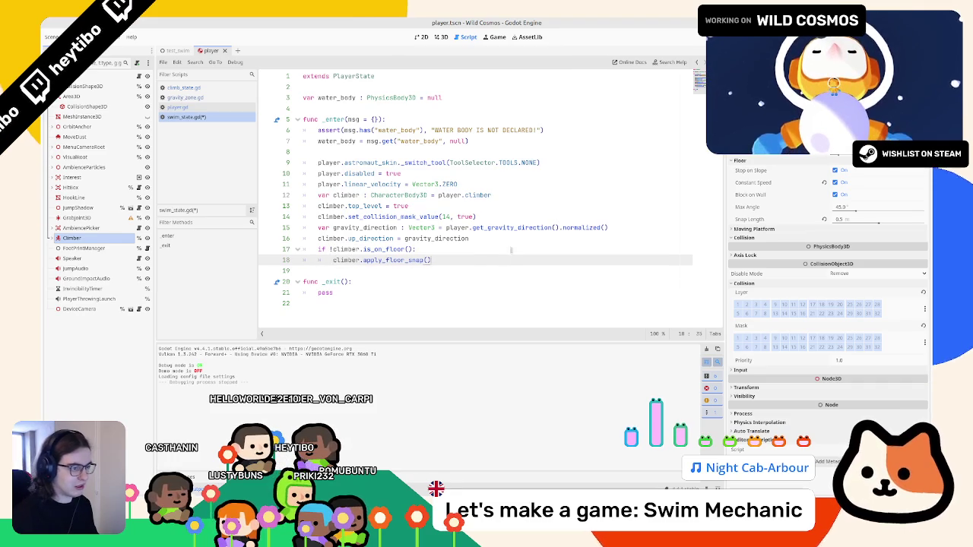
Add a debug print("snap") line inside the not-on-floor condition
left_click(511, 250)
key("Return")
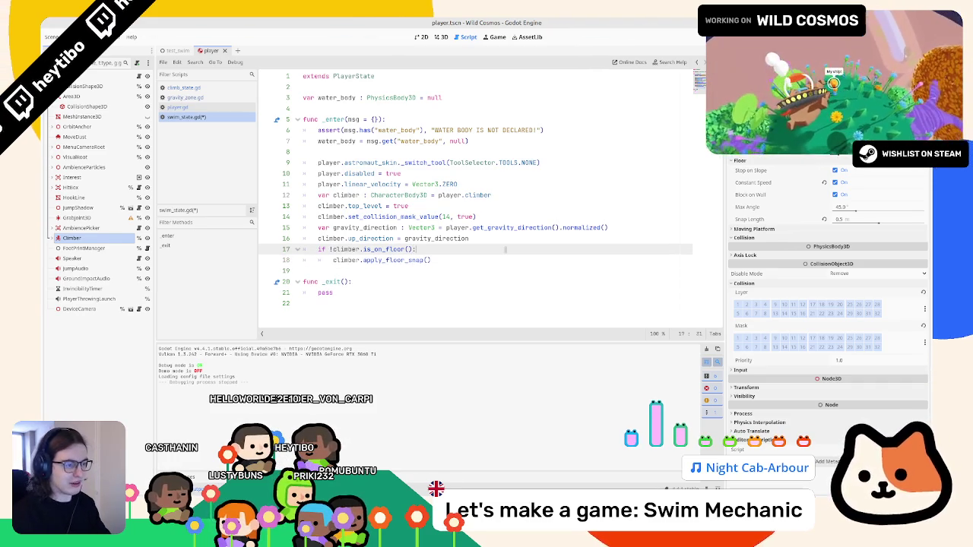
type("print(\"(\"snap\"")
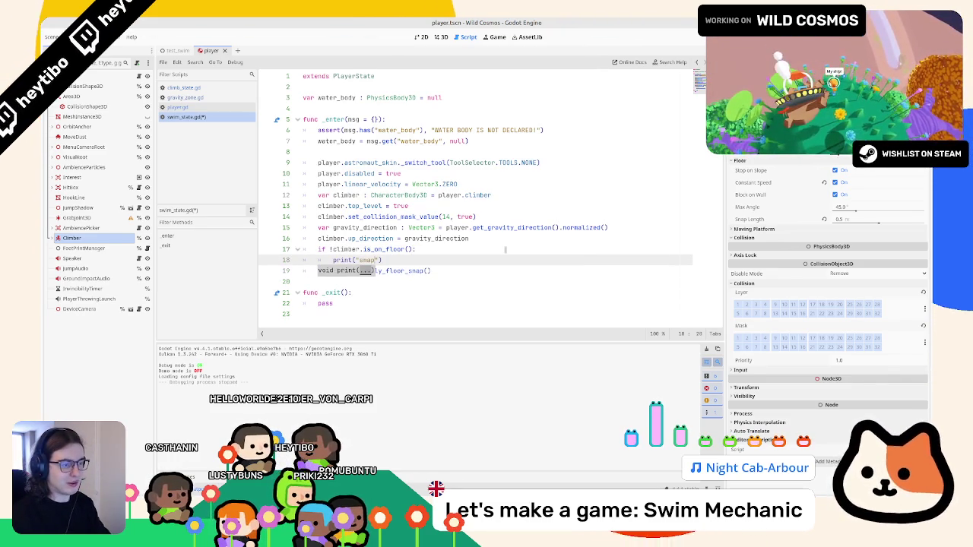
left_click(177, 50)
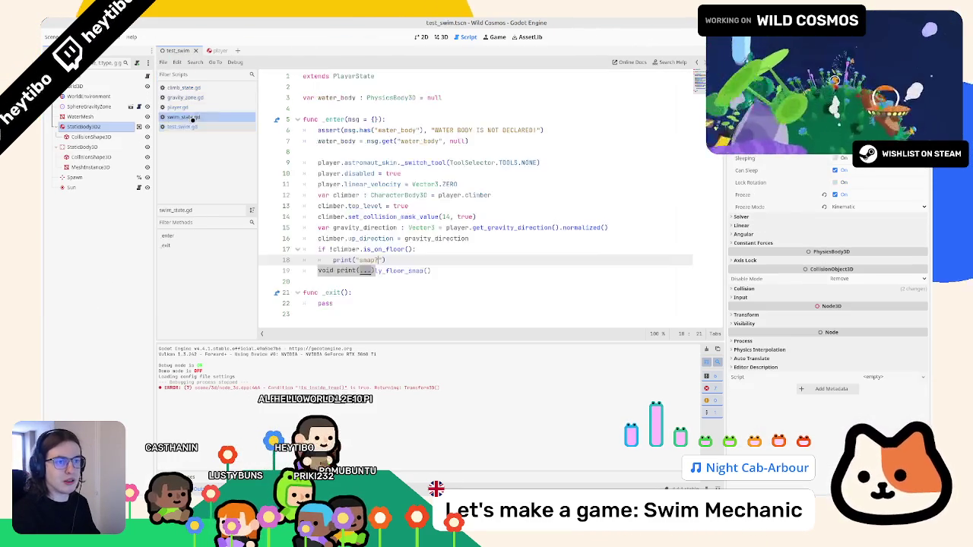
Run the test_swim scene with F6, stop it, then delete the debug print line from _enter
key("F6")
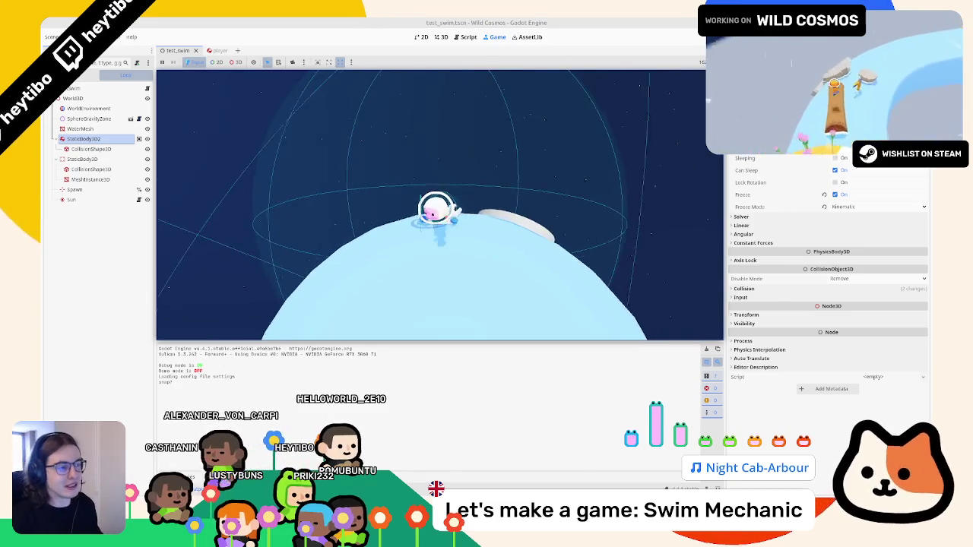
key("F8")
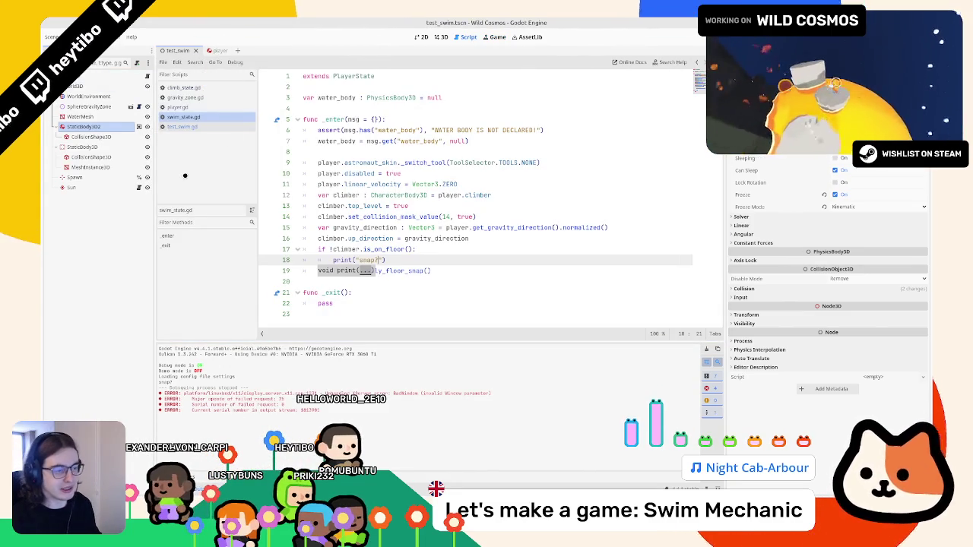
left_click(381, 259)
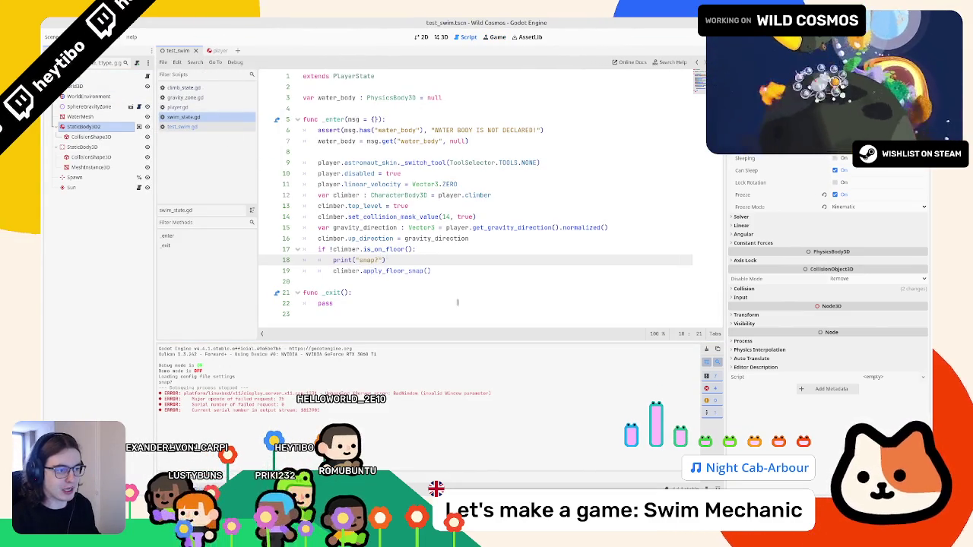
key("ctrl+shift+k")
key("Down")
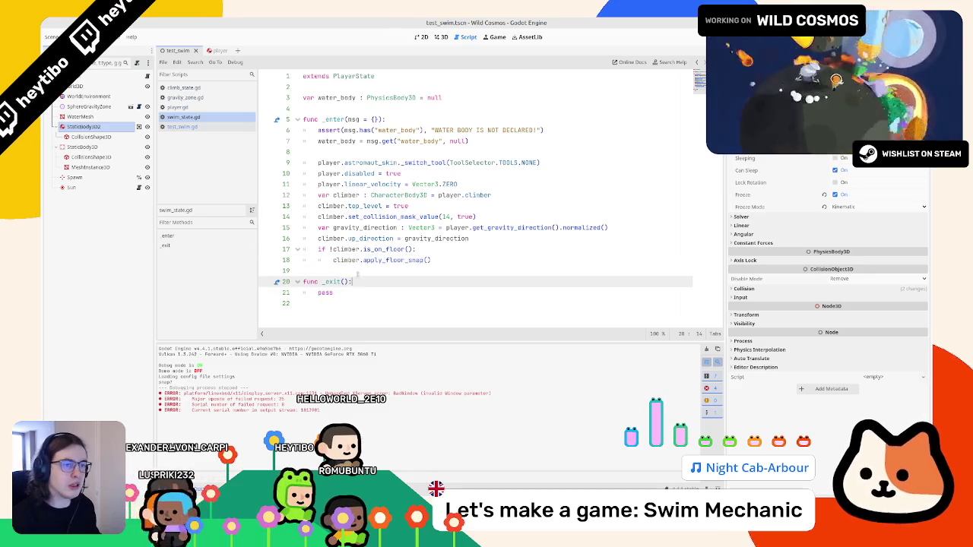
left_click(179, 87)
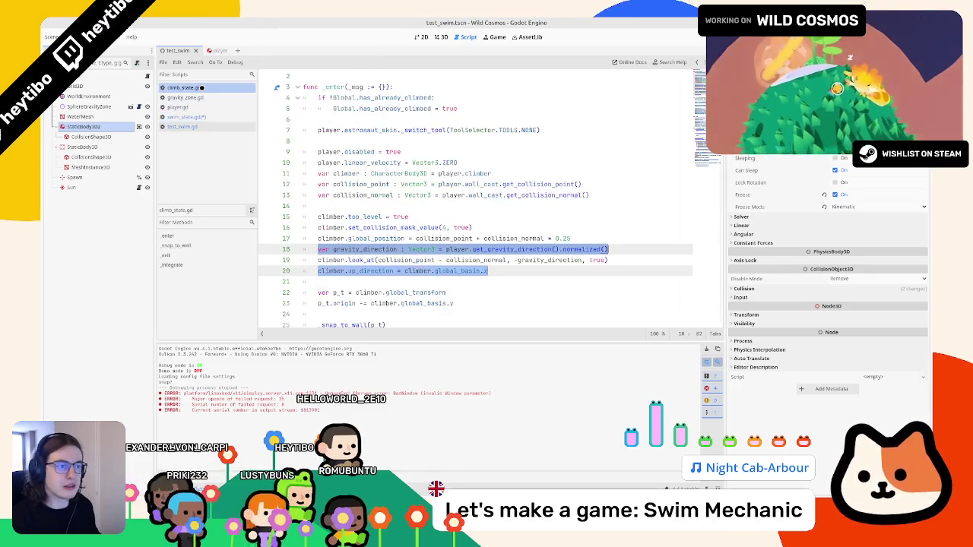
Review climb_state.gd's _integrate move_and_slide and floor-snap lines 65–67, then return to swim_state.gd
scroll(487, 198, "down", 5)
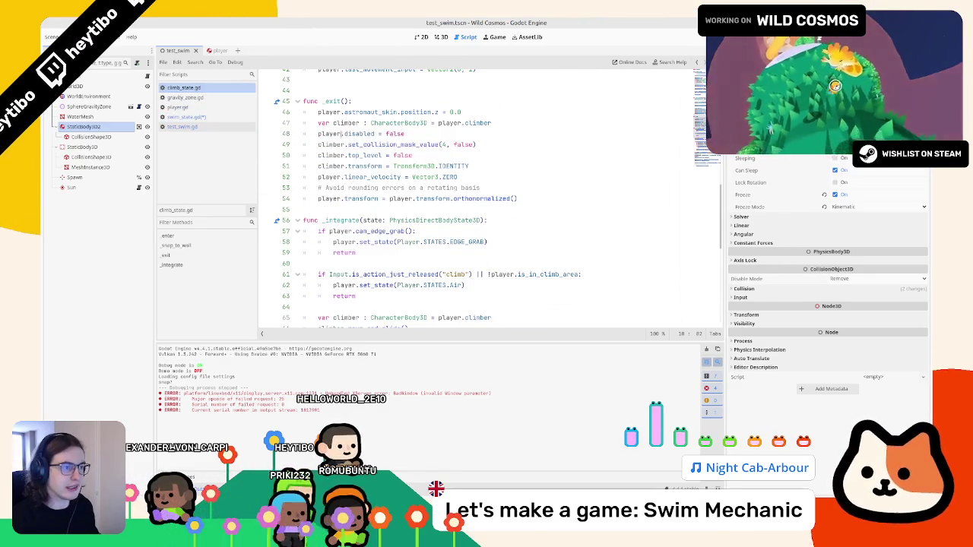
scroll(340, 134, "down", 3)
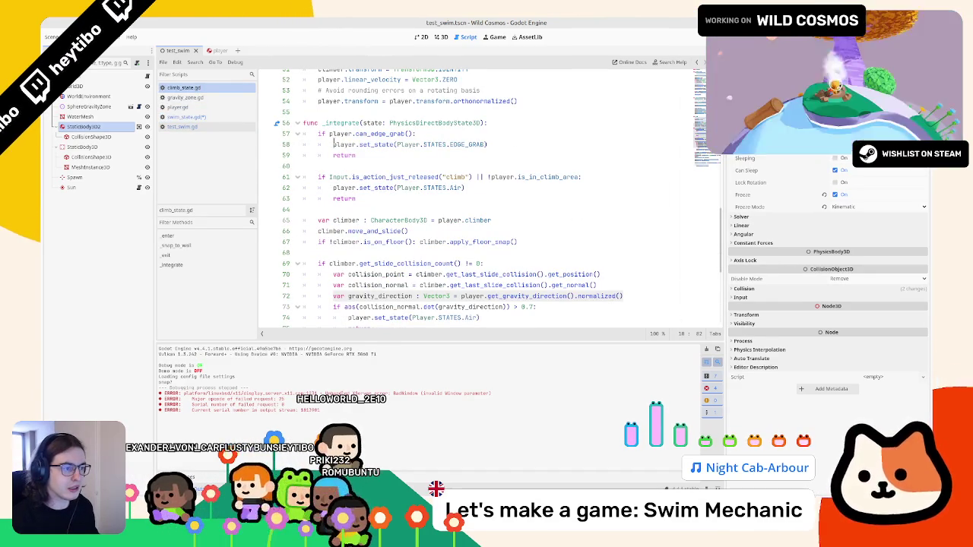
left_click_drag(409, 231, 267, 219)
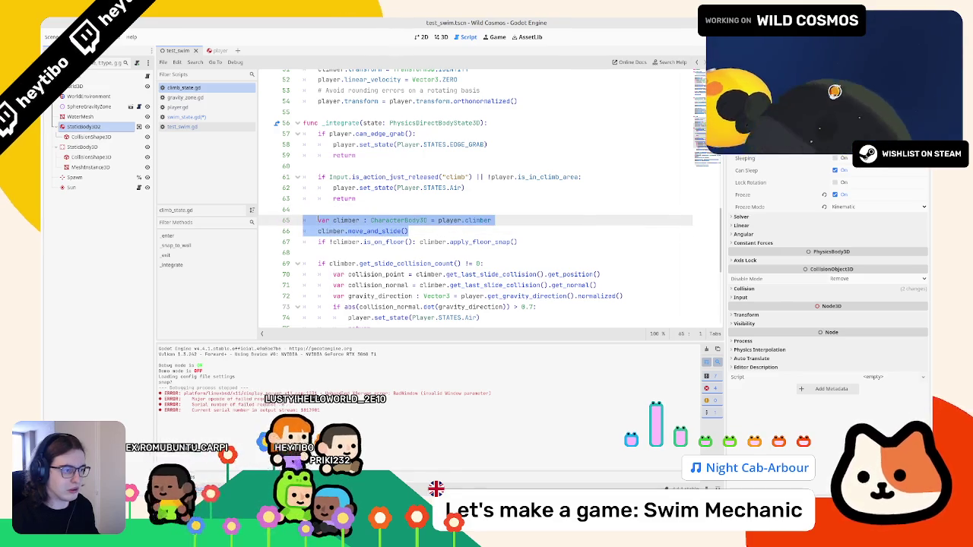
left_click(537, 242, "shift")
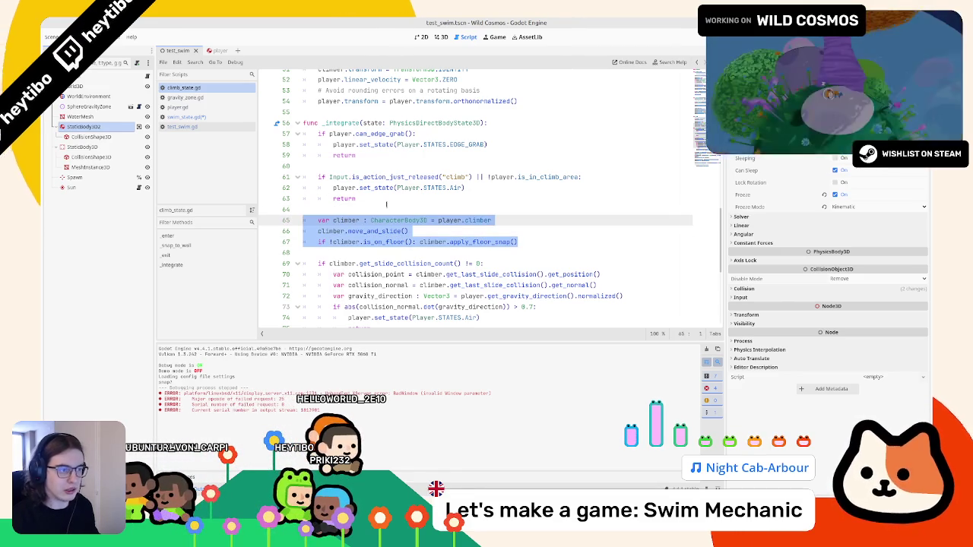
scroll(335, 210, "down", 3)
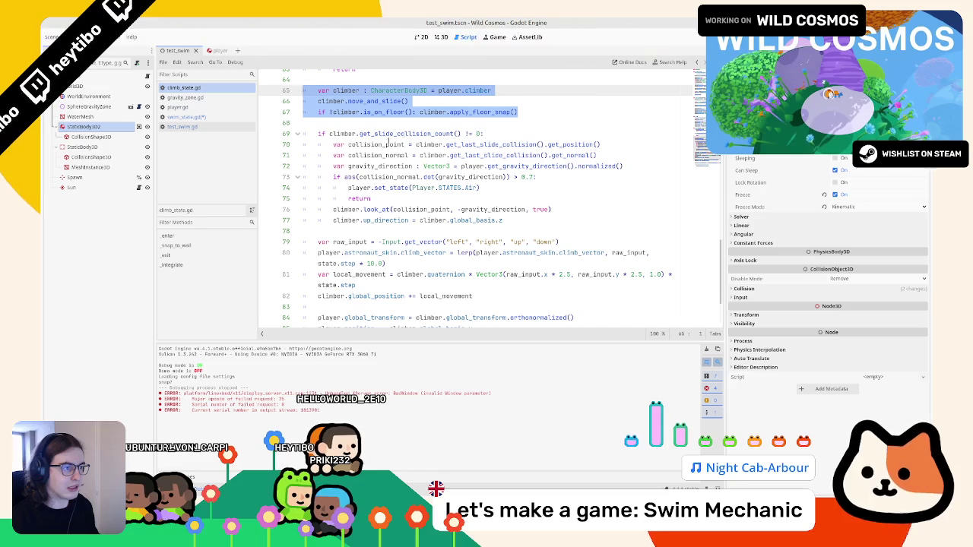
scroll(402, 135, "up", 1)
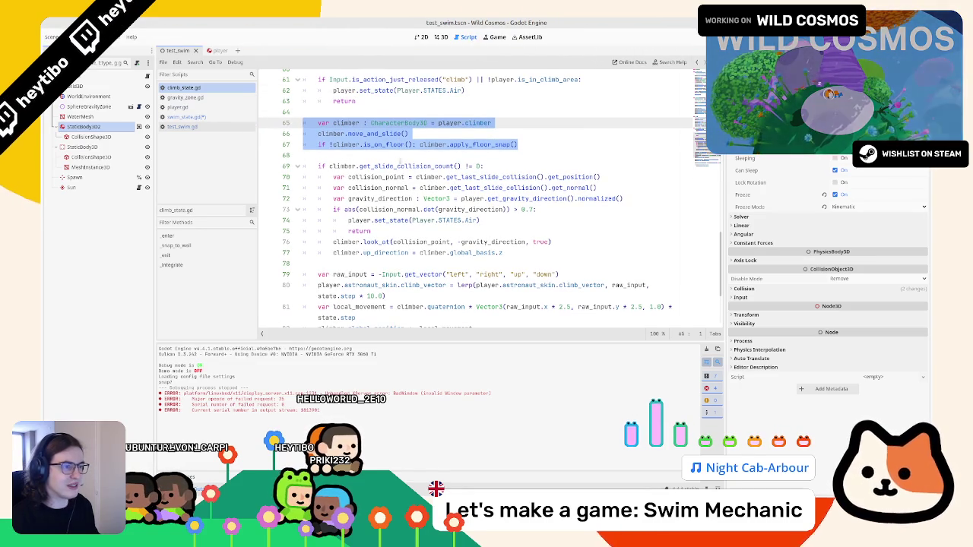
left_click(187, 116)
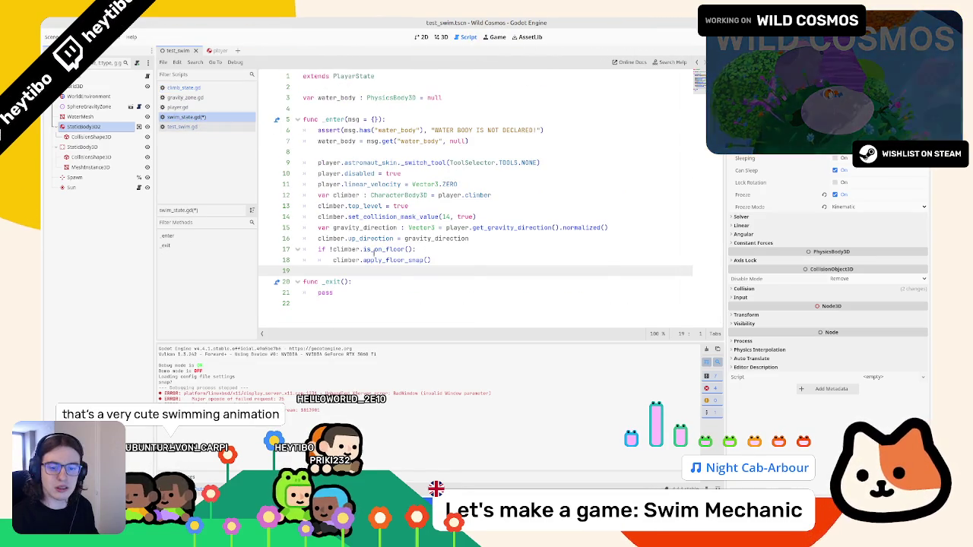
mouse_move(374, 254)
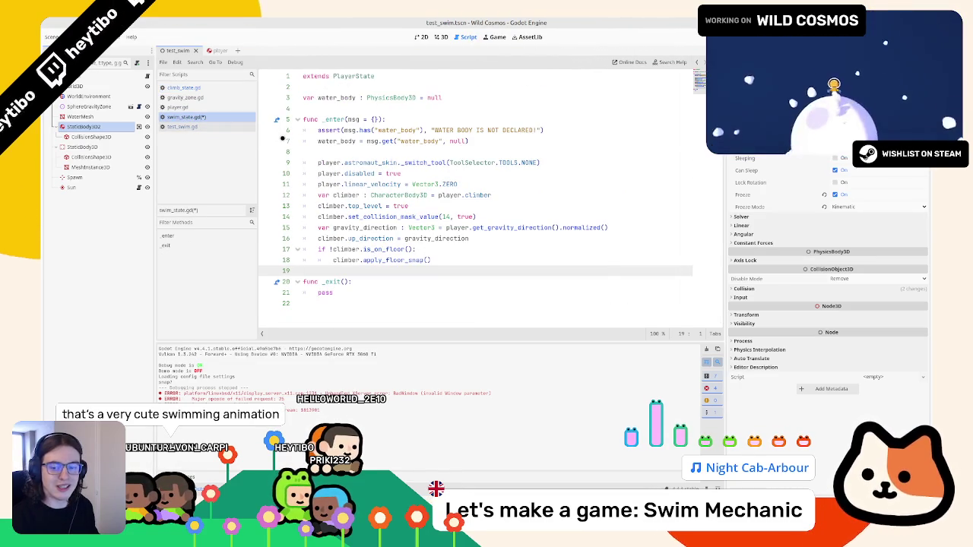
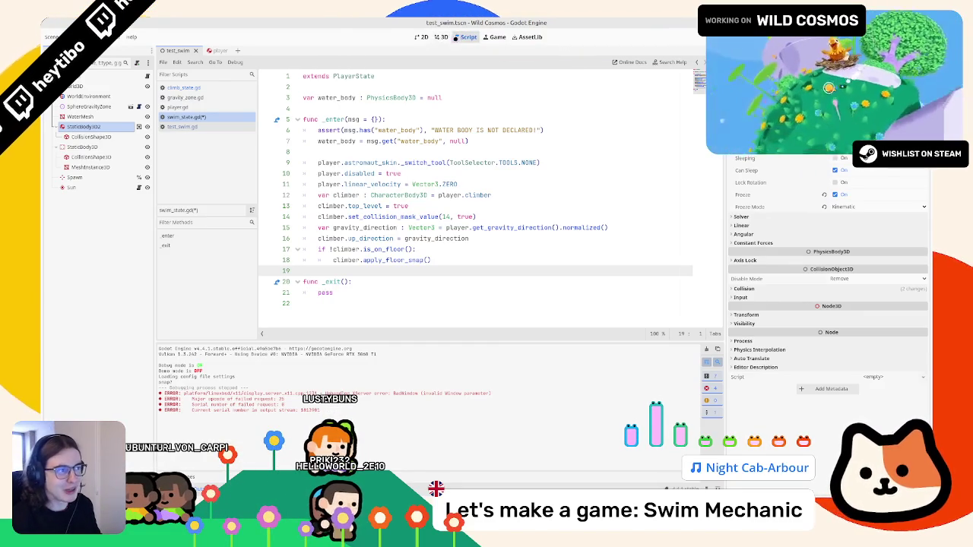
Move swim_state.gd higher in the script list
left_click(444, 37)
left_click(451, 36)
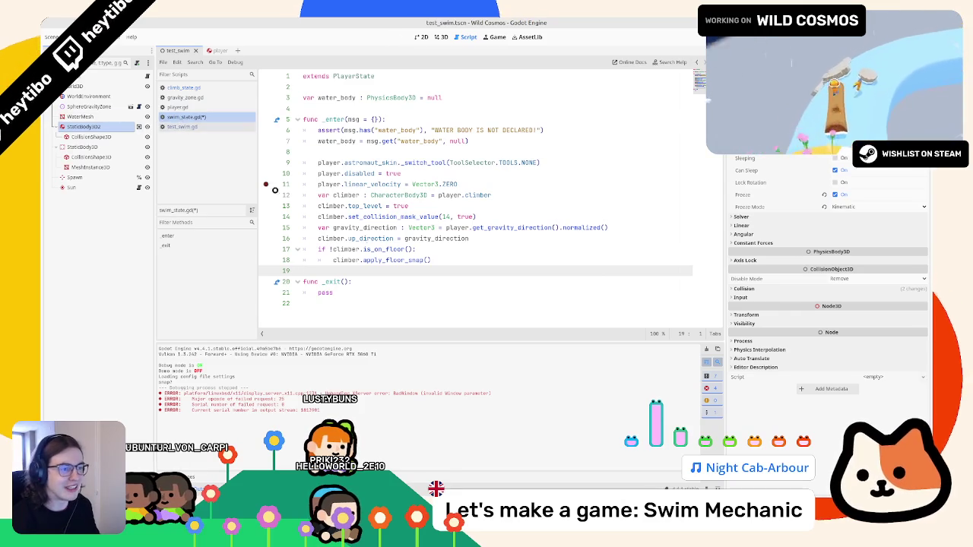
mouse_move(186, 116)
left_mouse_down()
mouse_move(203, 87)
mouse_move(187, 86)
left_mouse_up()
Select lines 64–67 of climb_state.gd's _integrate: the climber, move_and_slide and floor-snap lines
scroll(326, 188, "up", 6)
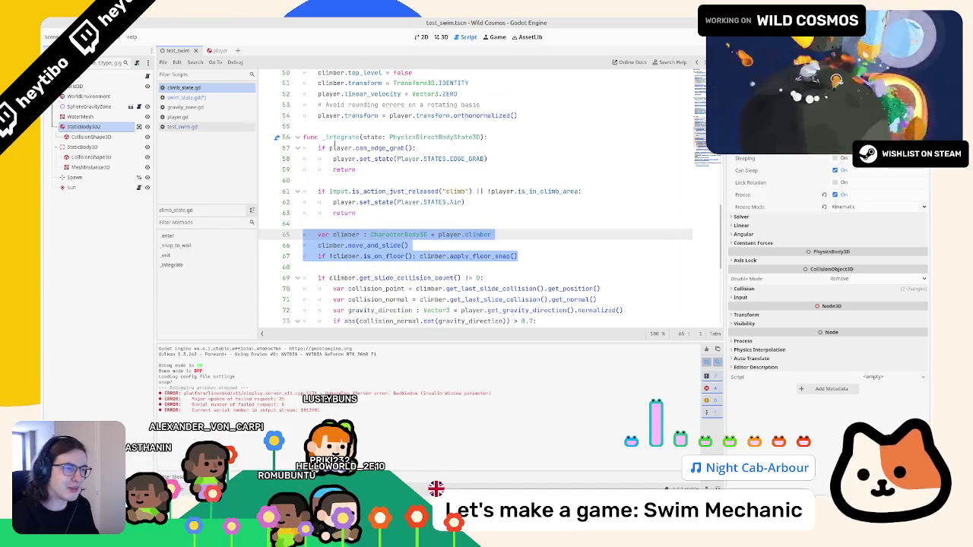
left_click(302, 138, "shift")
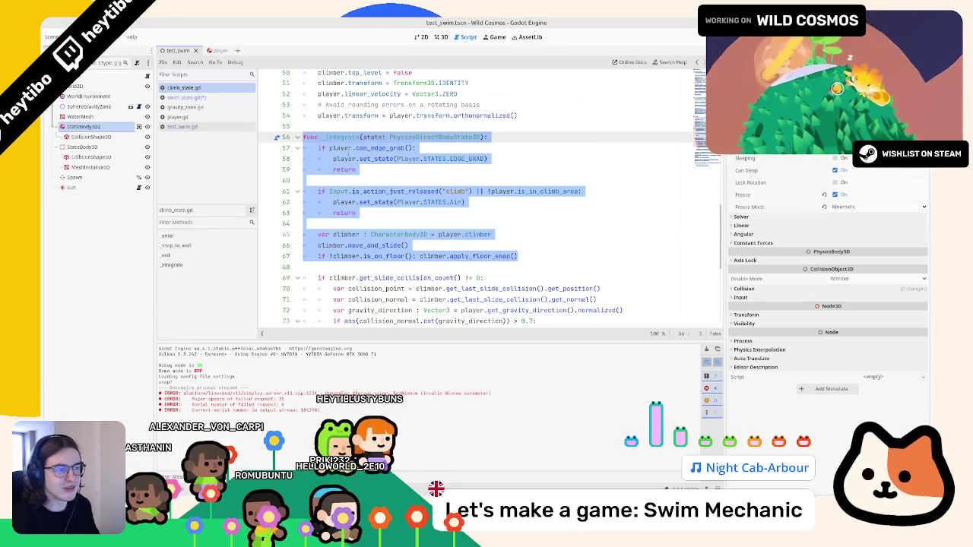
left_click_drag(487, 138, 260, 138)
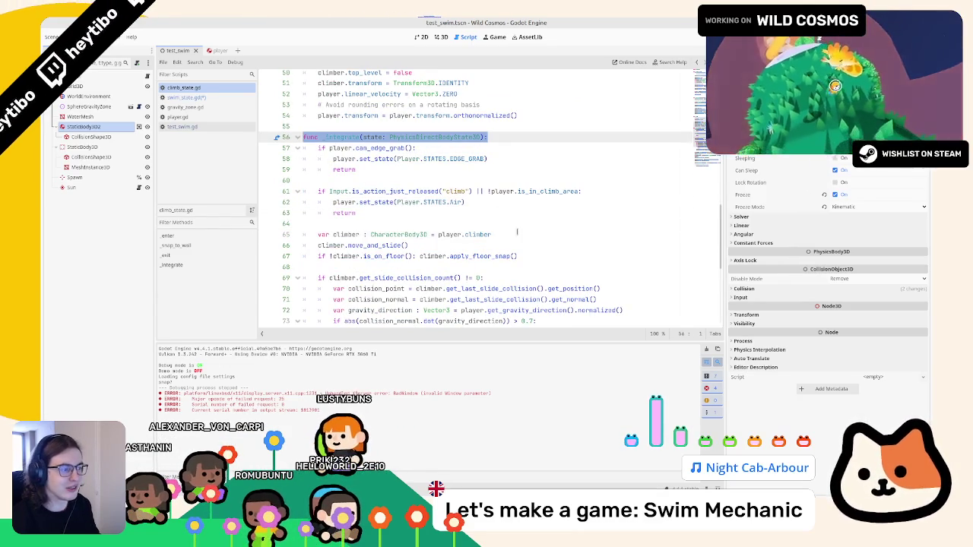
left_click_drag(523, 245, 384, 226)
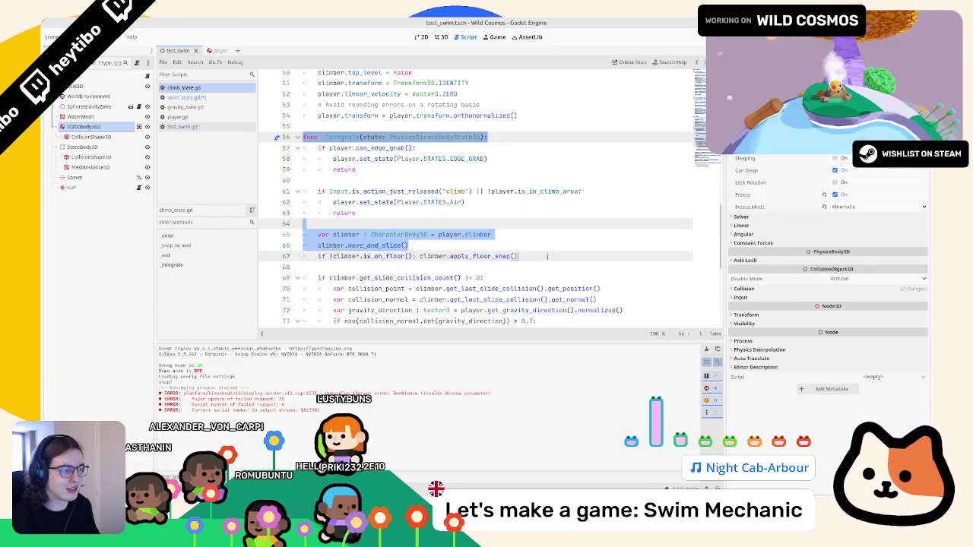
mouse_move(501, 272)
left_mouse_down()
mouse_move(501, 246)
mouse_move(524, 256)
left_mouse_up()
left_click(202, 97)
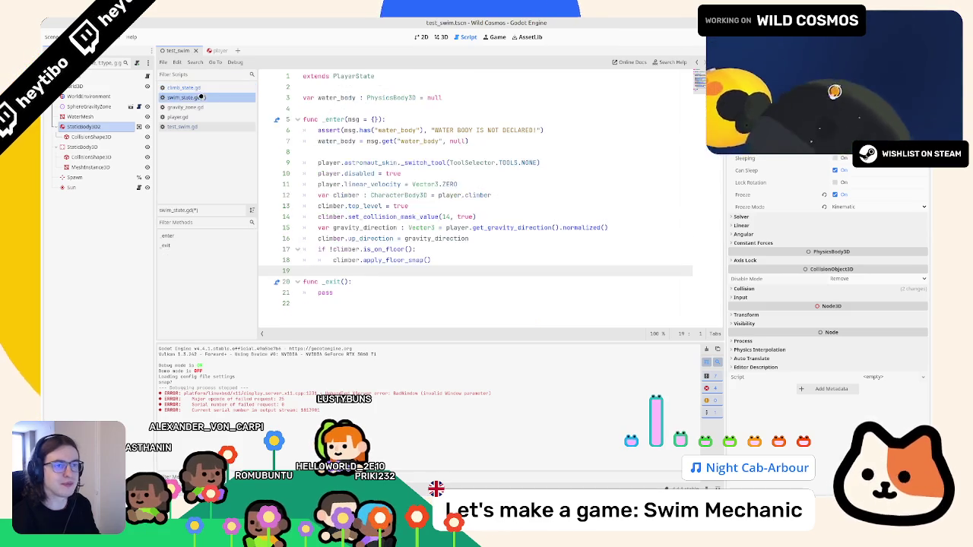
Paste the copied lines below _enter as a new _integrate function, removing the blank line
type("func _integrate(state: PhysicsDirectBodyState3D):  \tvar climber : CharacterBody3D = player.climber \tclimber.move_and_slide() \tif !climber.is_on_floor(): climber.apply_floor_snap()")
scroll(380, 251, "down", 1)
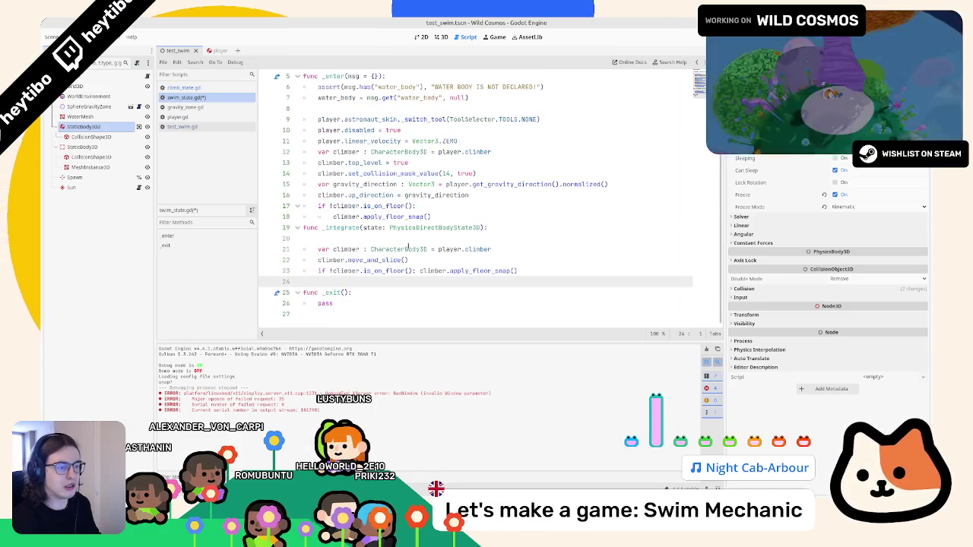
left_click(380, 247)
key("BackSpace")
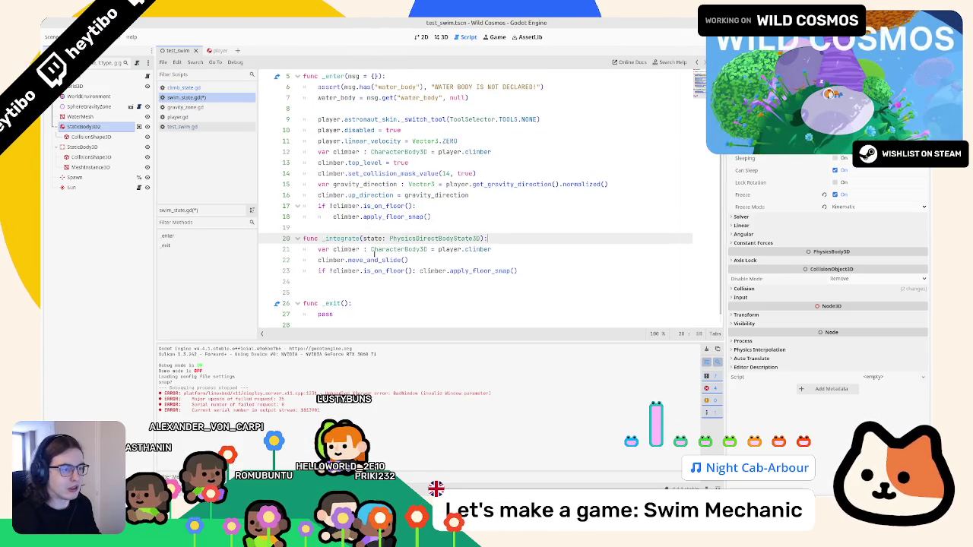
left_click_drag(318, 260, 402, 260)
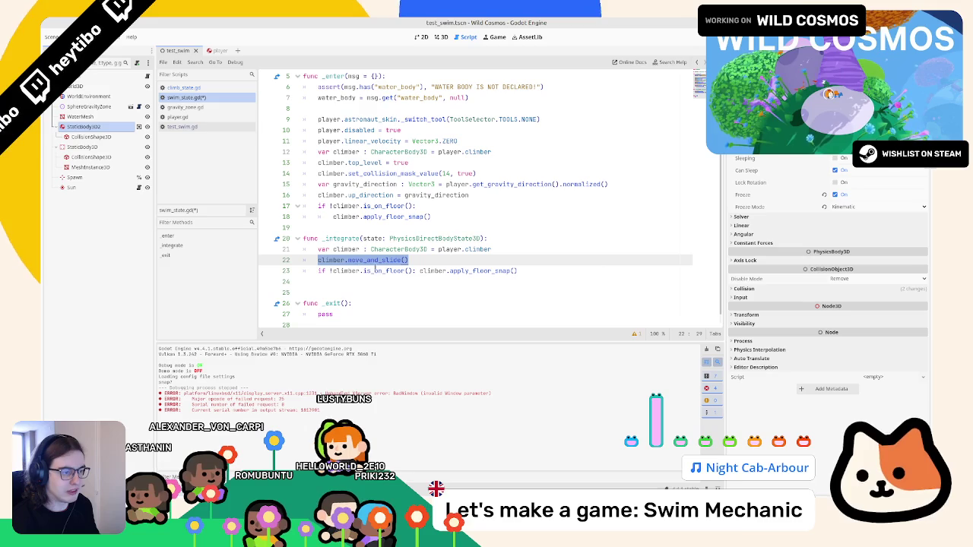
left_click(363, 270)
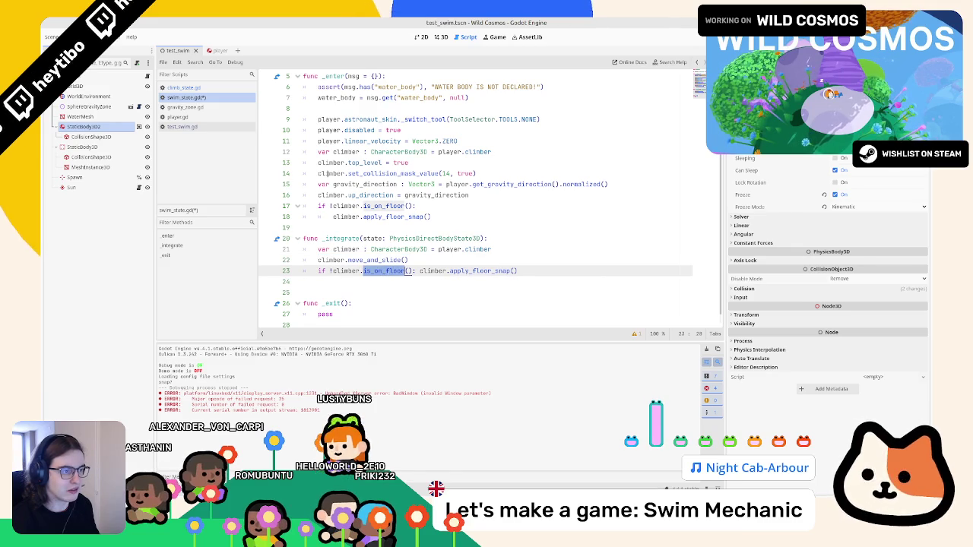
Copy the gravity_direction and up_direction lines from _enter to the end of _integrate
triple_click(329, 184)
left_click_drag(328, 184, 327, 197)
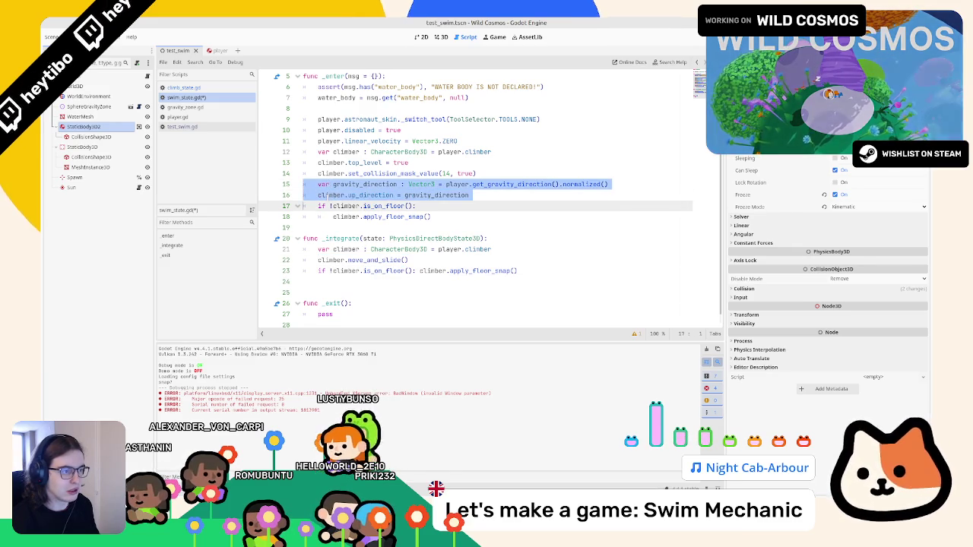
key("ctrl+c")
left_click(357, 282)
key("ctrl+v")
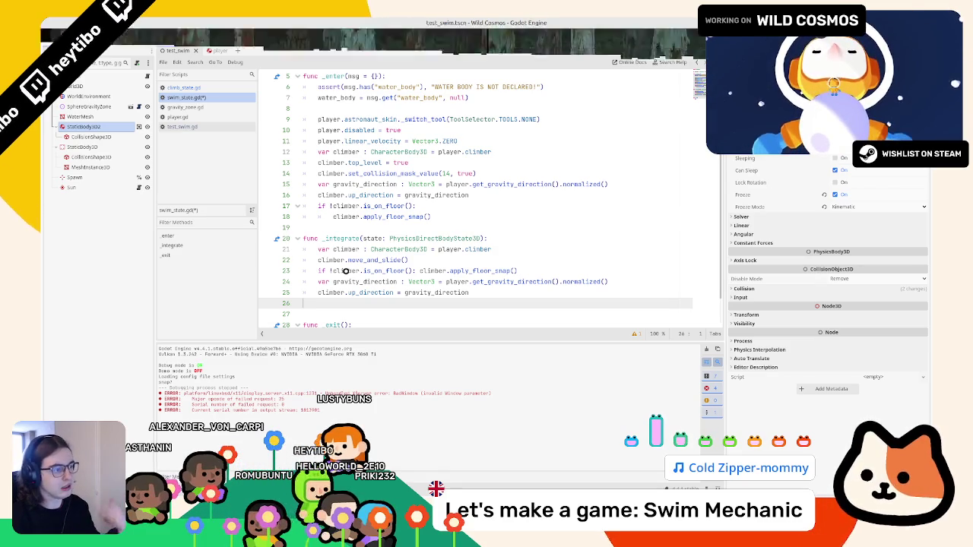
Rename the unused parameter to _state to clear the warning, then run test_swim with F6
left_click(636, 334)
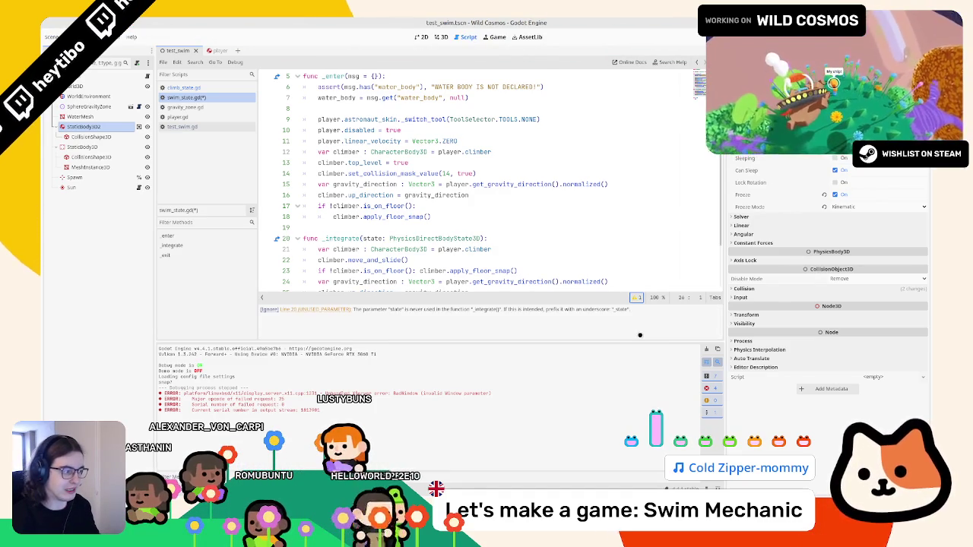
left_click(636, 298)
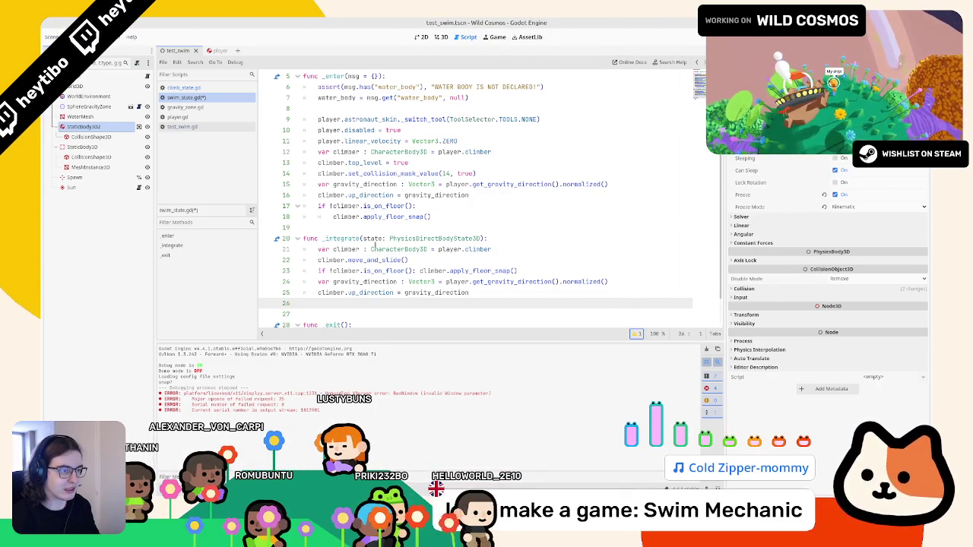
left_click(365, 238)
type("_")
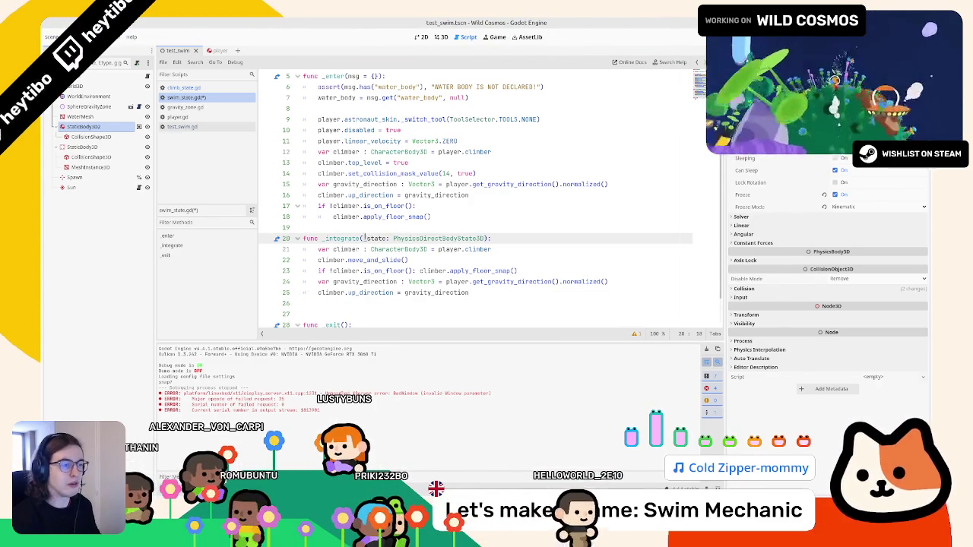
key("F6")
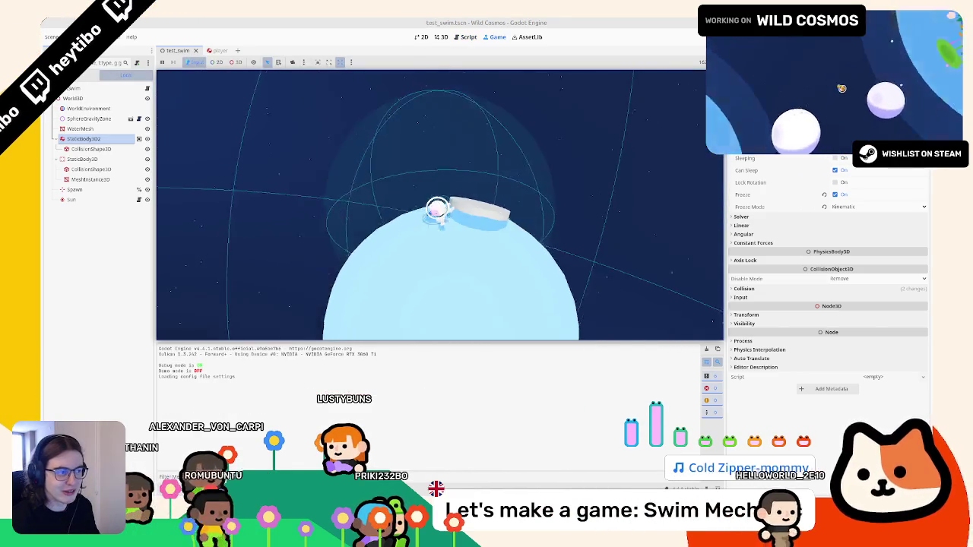
Put apply_floor_snap on its own line under the is_on_floor check and rerun the scene
key("F8")
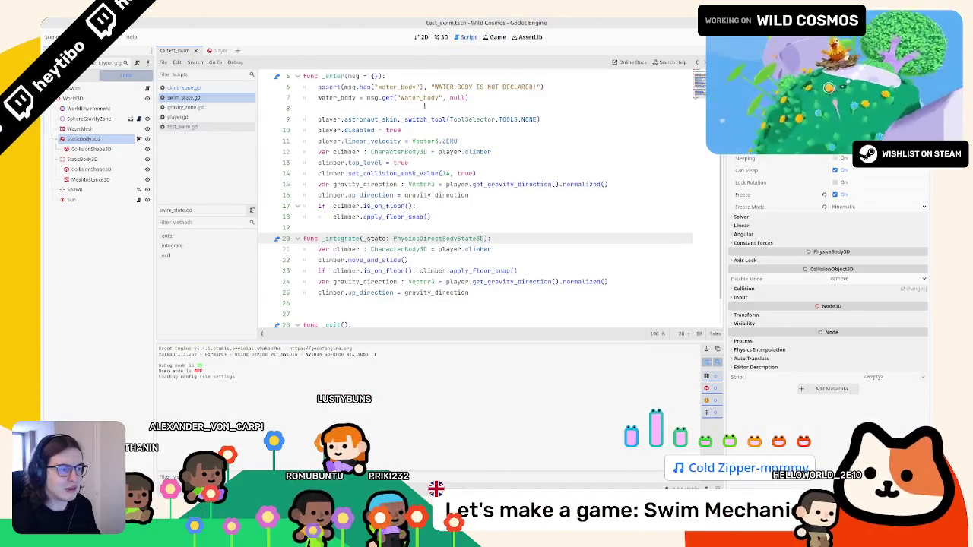
double_click(388, 216)
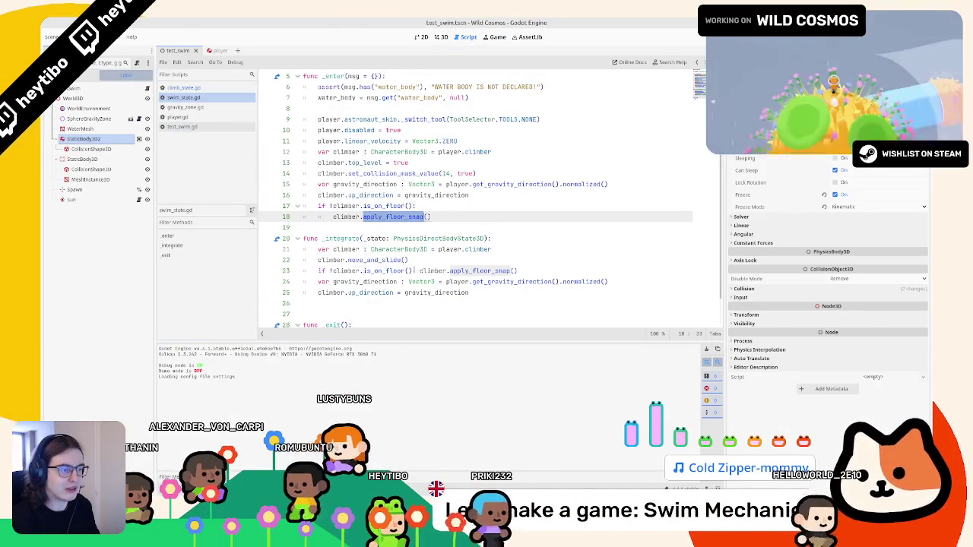
left_click(415, 271)
key("Return")
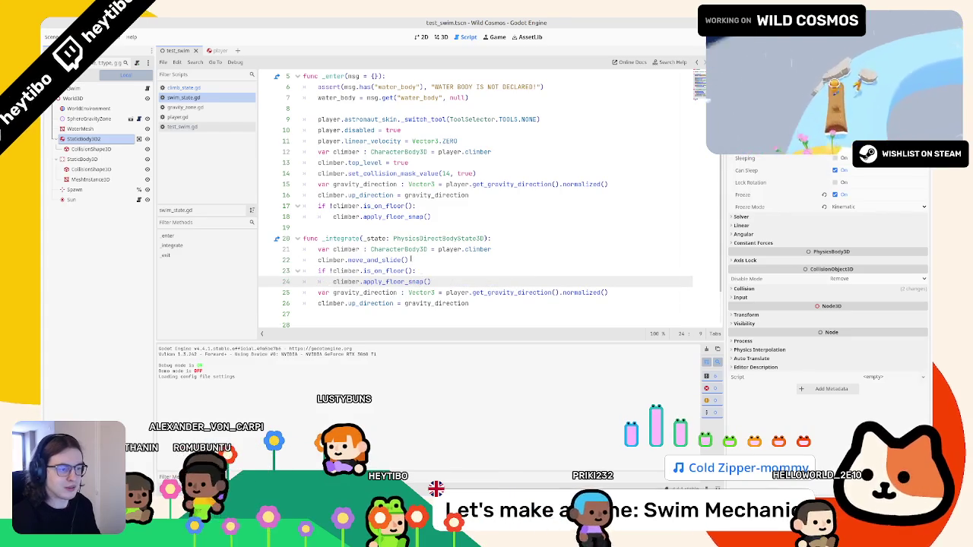
key("F6")
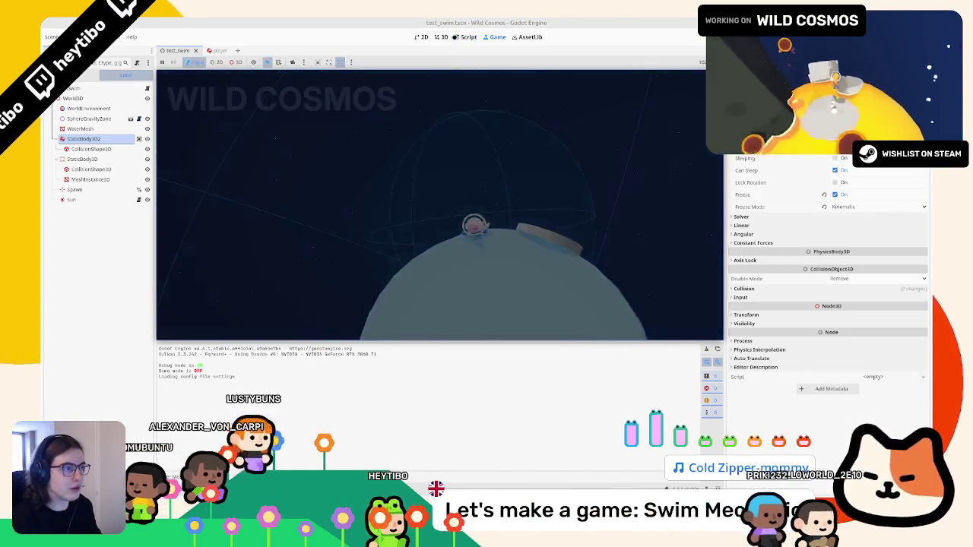
Go back to the script editor and open climb_state.gd
left_click(468, 36)
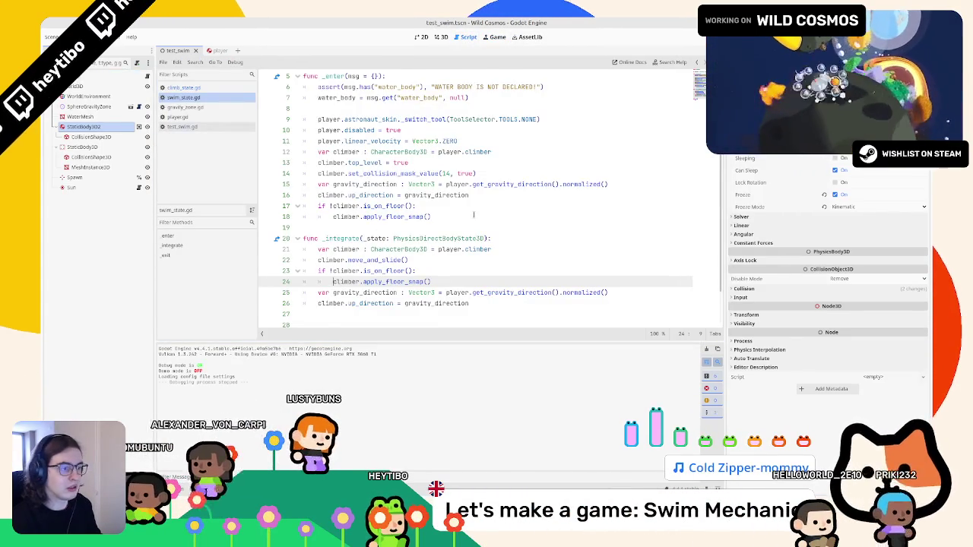
scroll(456, 197, "down", 2)
left_click(203, 88)
Copy the player.global_transform line from climb_state.gd
scroll(382, 202, "down", 10)
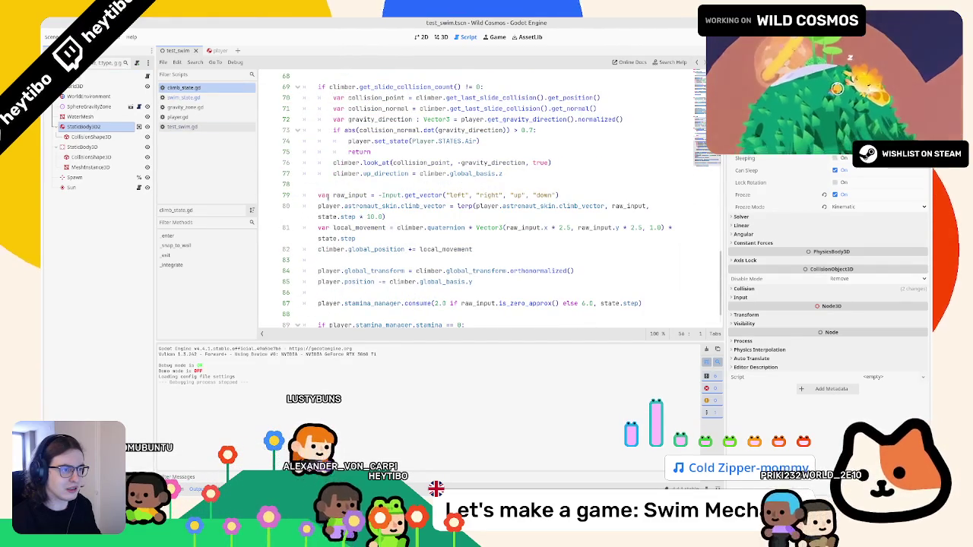
scroll(327, 207, "down", 1)
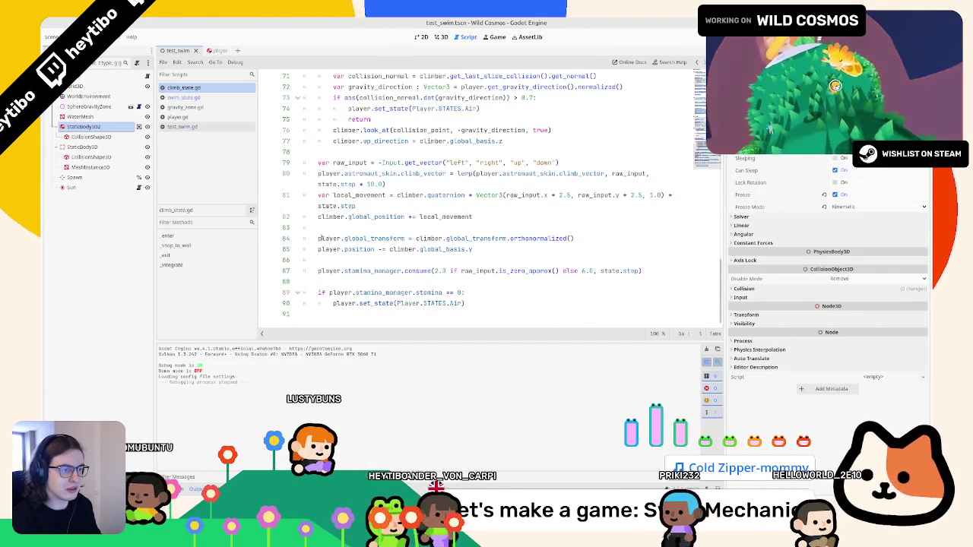
left_click_drag(318, 238, 507, 238)
key("ctrl+c")
Paste the transform line at the end of swim_state.gd's _integrate and run the scene
left_click(183, 98)
left_click(320, 270)
key("ctrl+v")
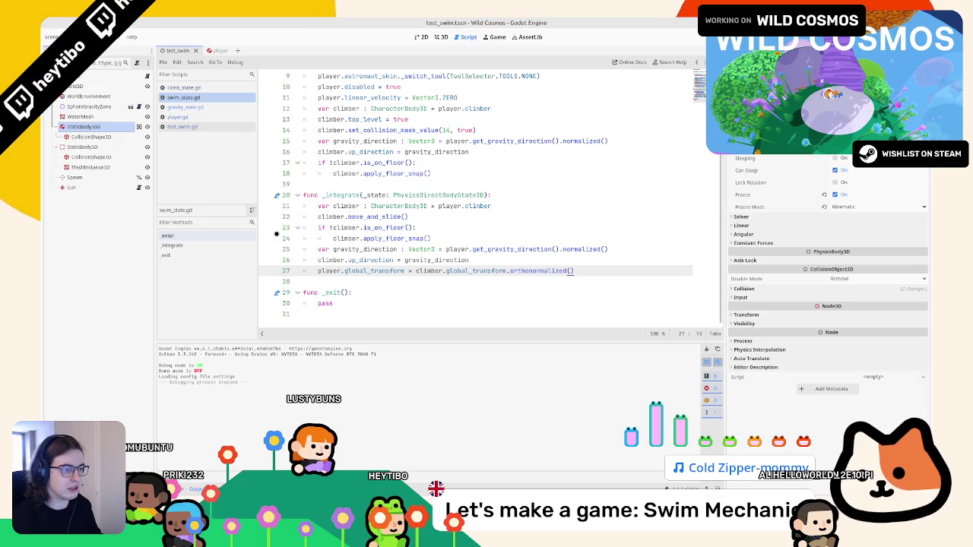
key("Down")
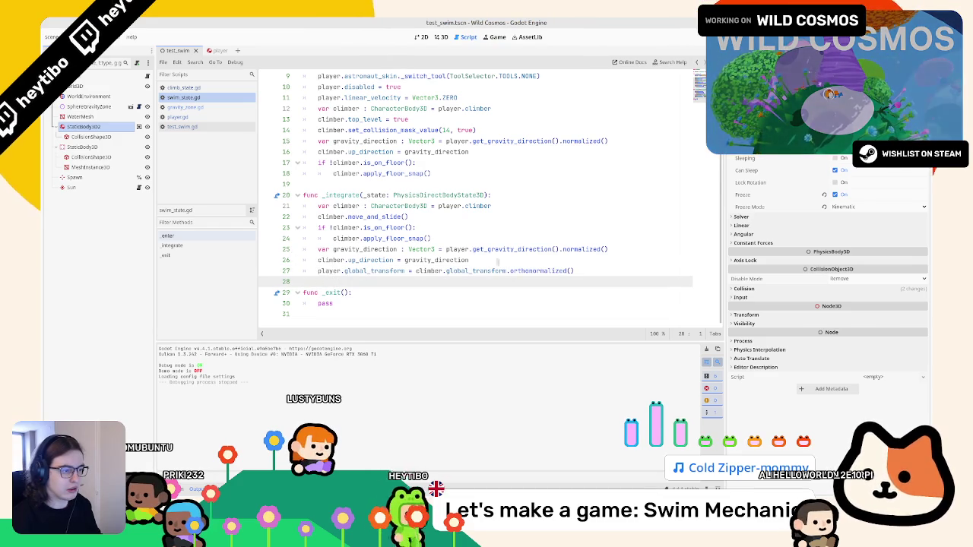
key("F6")
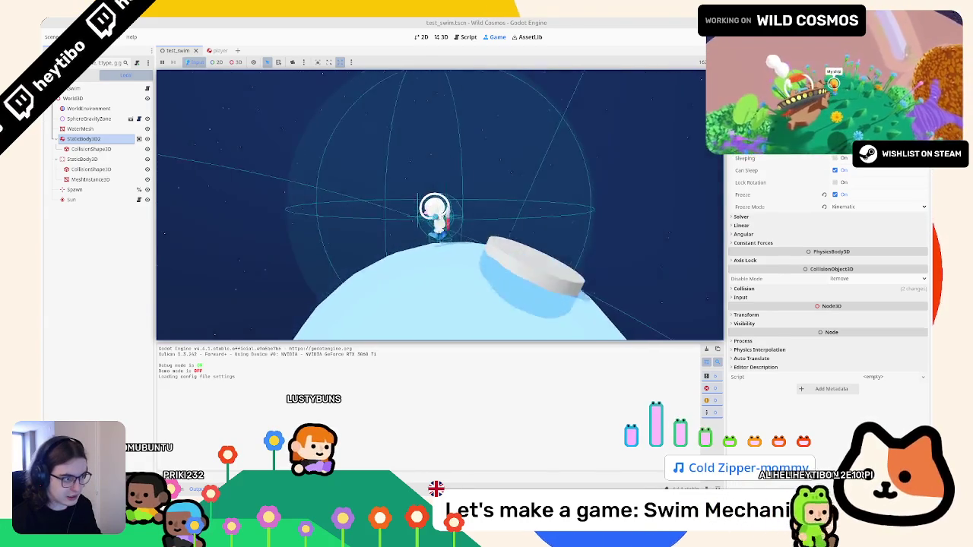
Stop the game and bring climb_state.gd's player position offset line into swim_state.gd's _integrate
key("Escape")
key("Escape")
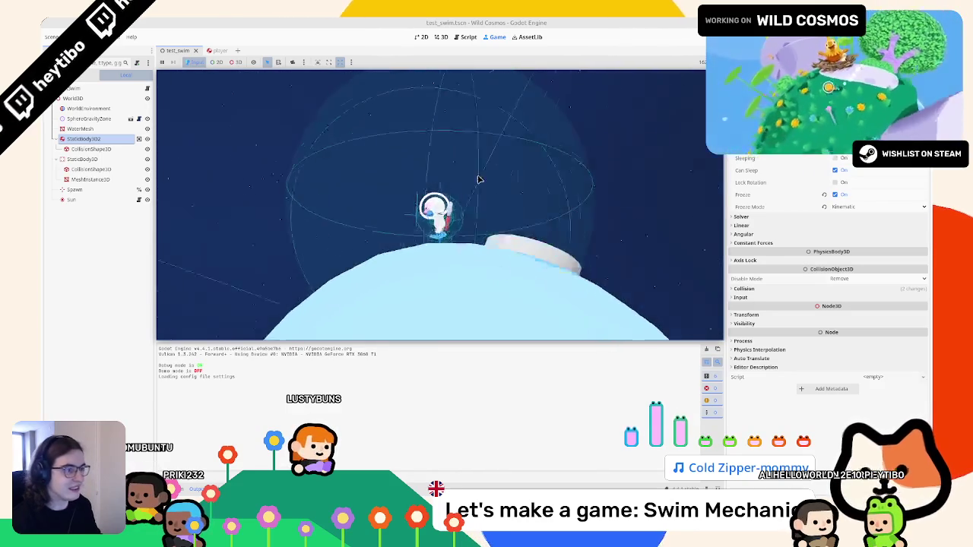
key("F8")
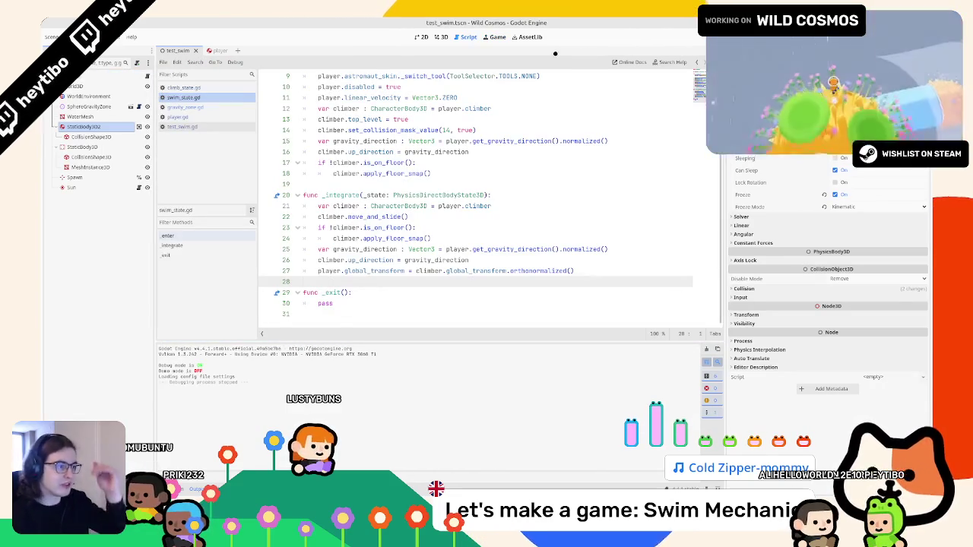
left_click(187, 88)
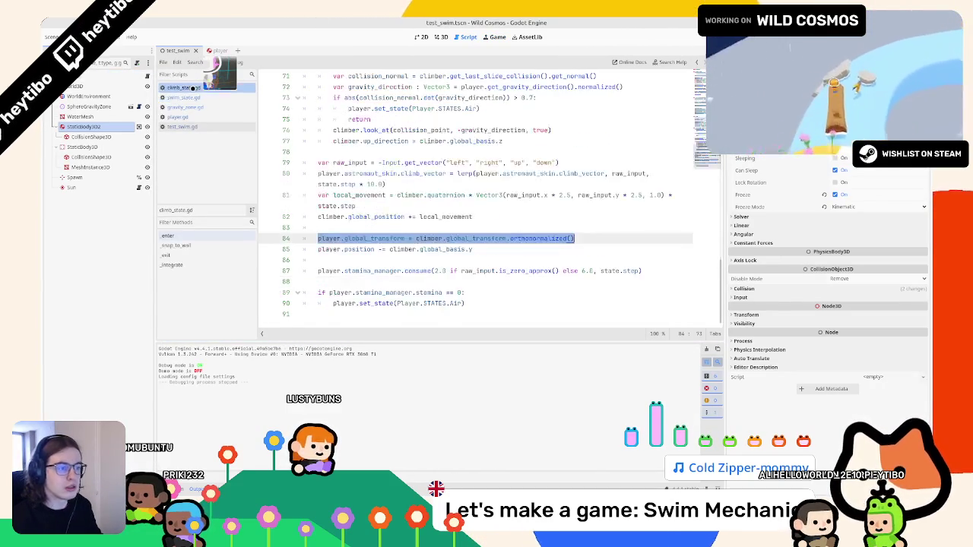
left_click_drag(318, 250, 477, 250)
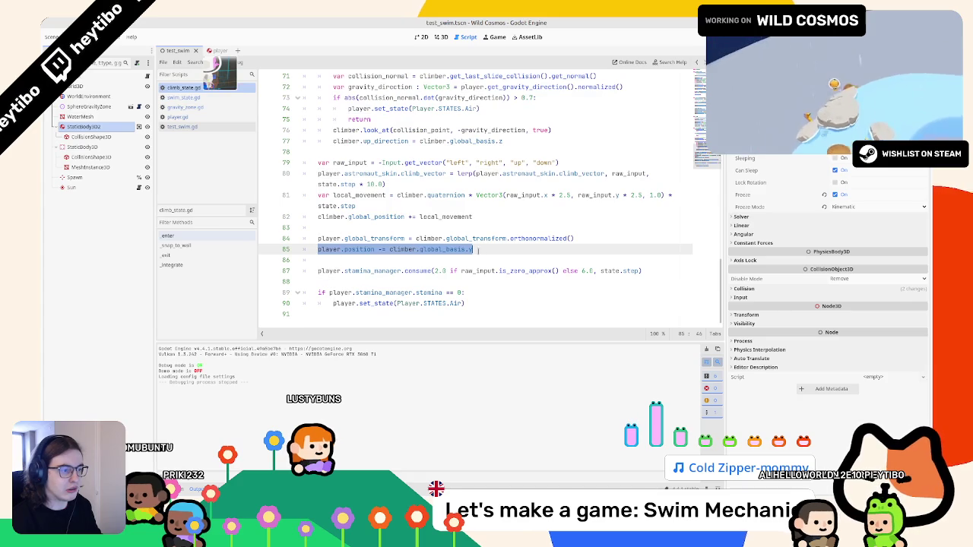
left_click(184, 97)
left_click(394, 281)
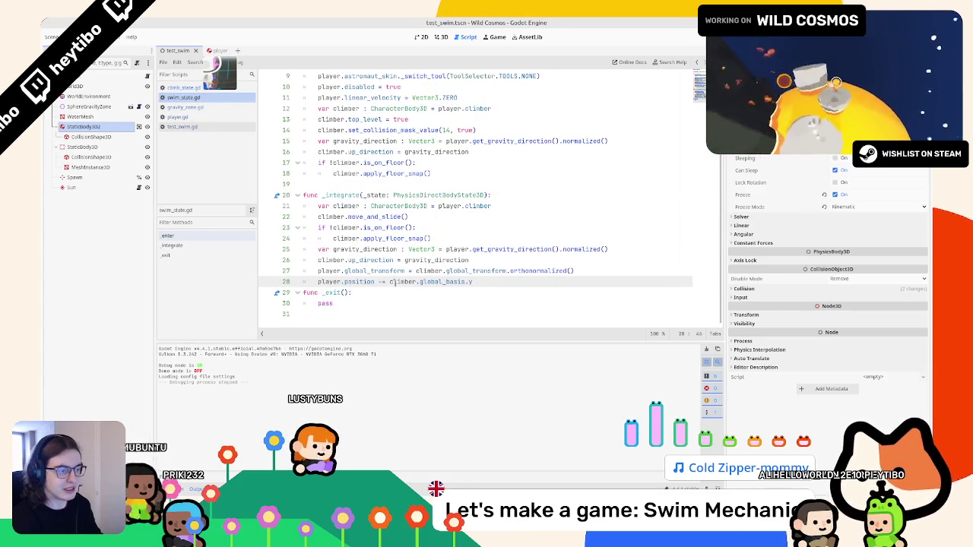
key("Return")
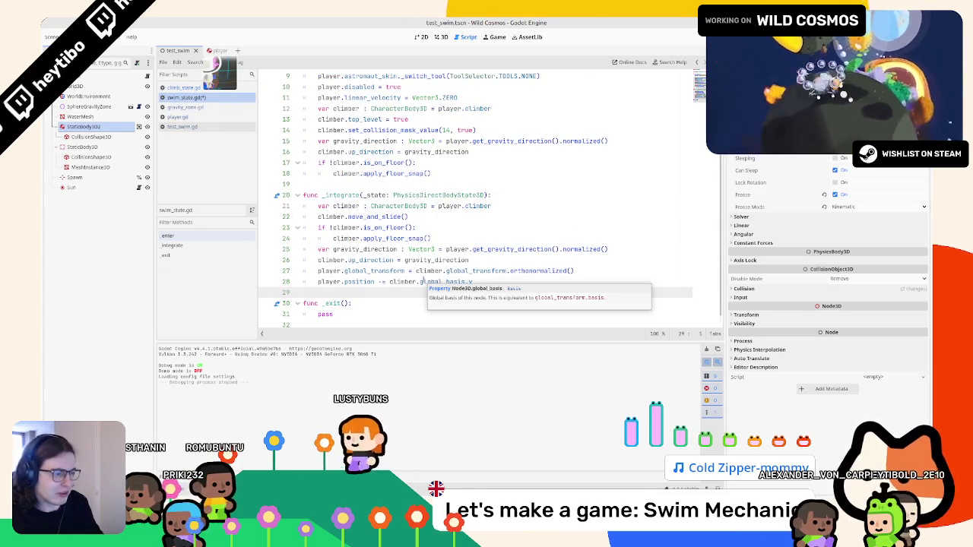
Change the new line to player.position.y -= 0.5 and run the test scene
double_click(424, 282)
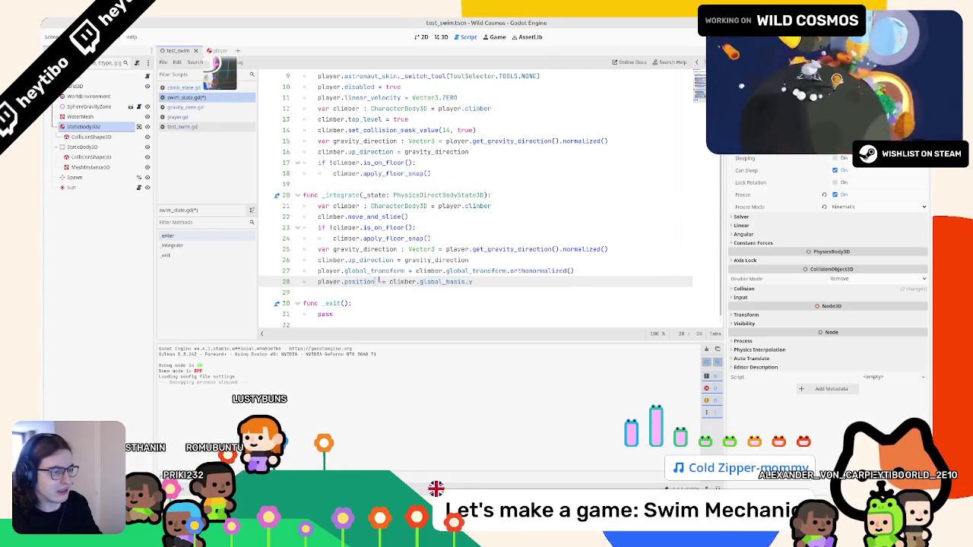
left_click_drag(375, 282, 524, 281)
type(".y -")
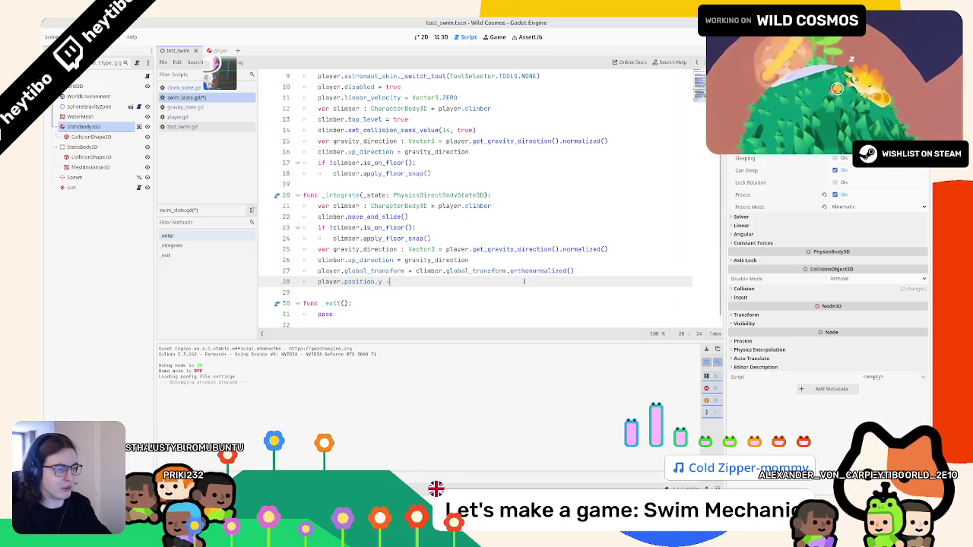
type("= 0.5")
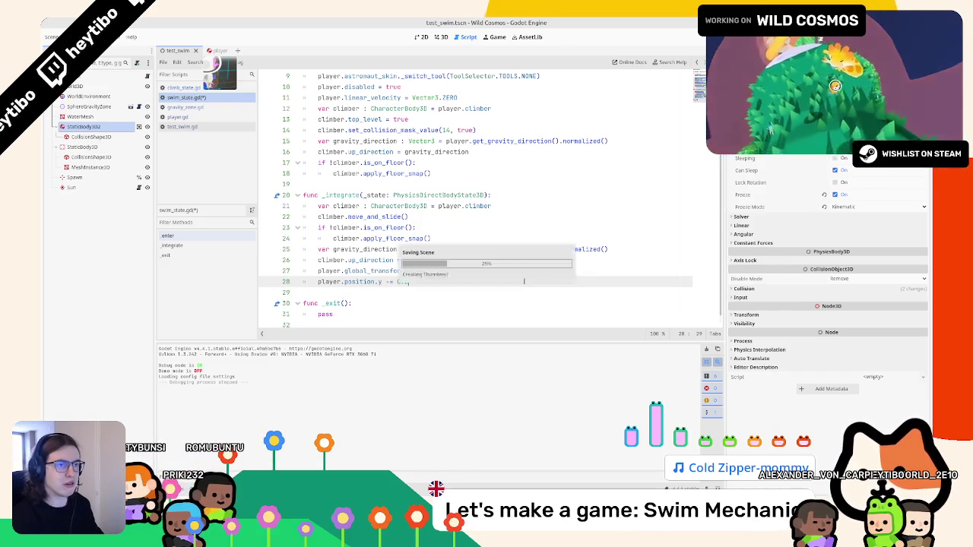
key("F6")
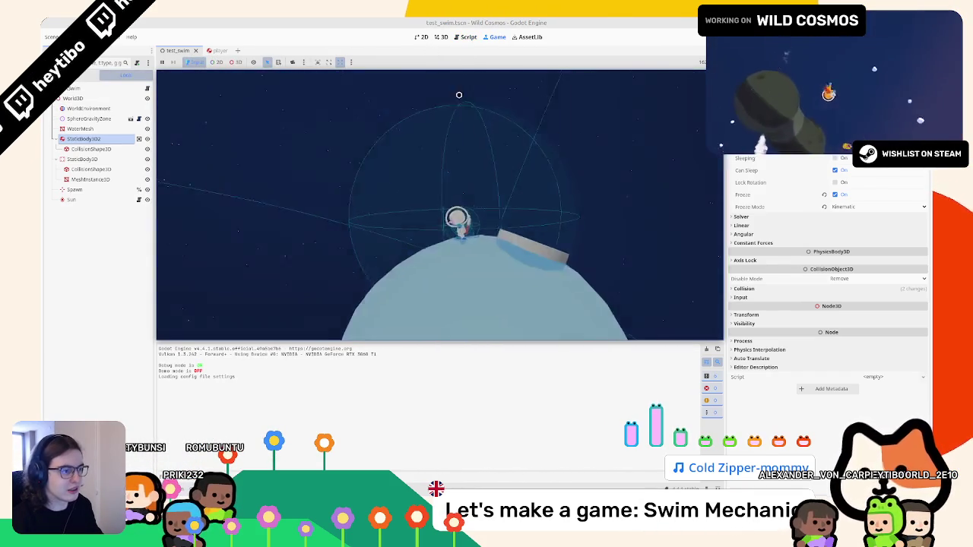
Change the player.position.y offset to 1.5, rerun the test scene, then stop it
key("ctrl+F3")
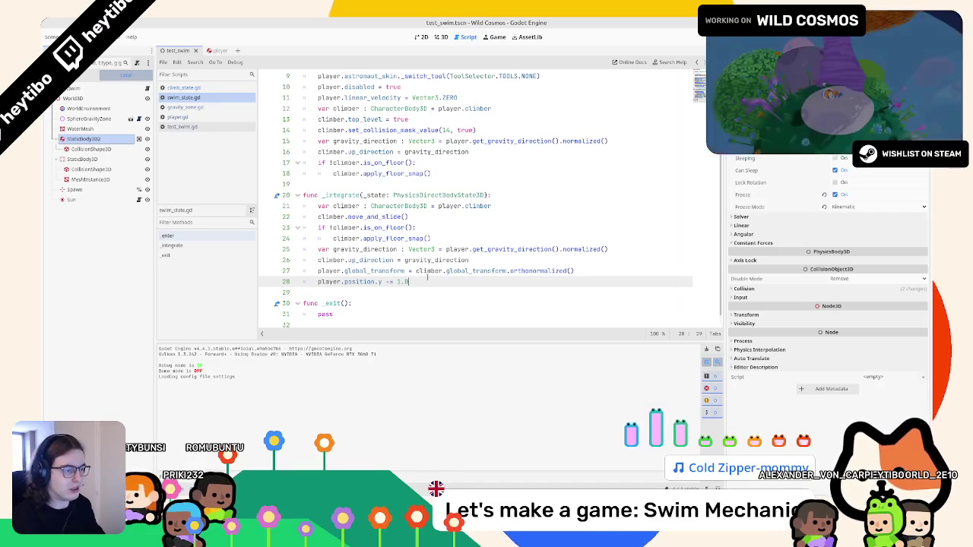
key("ctrl+F2")
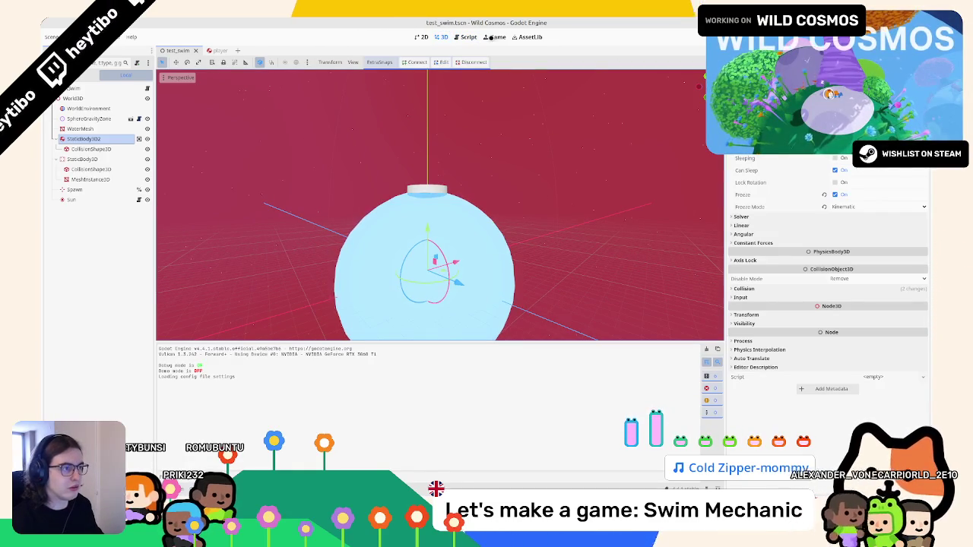
left_click(491, 38)
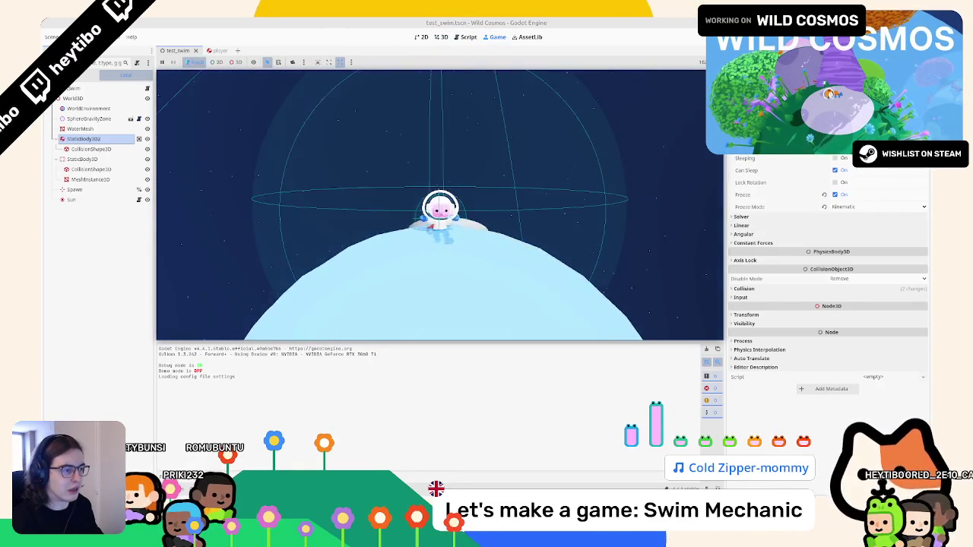
left_click(466, 37)
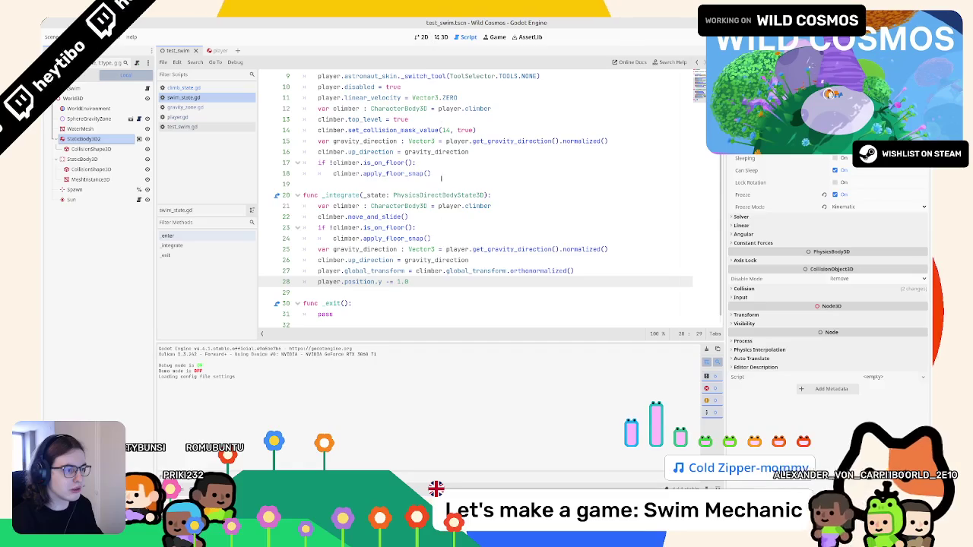
key("BackSpace")
type("5")
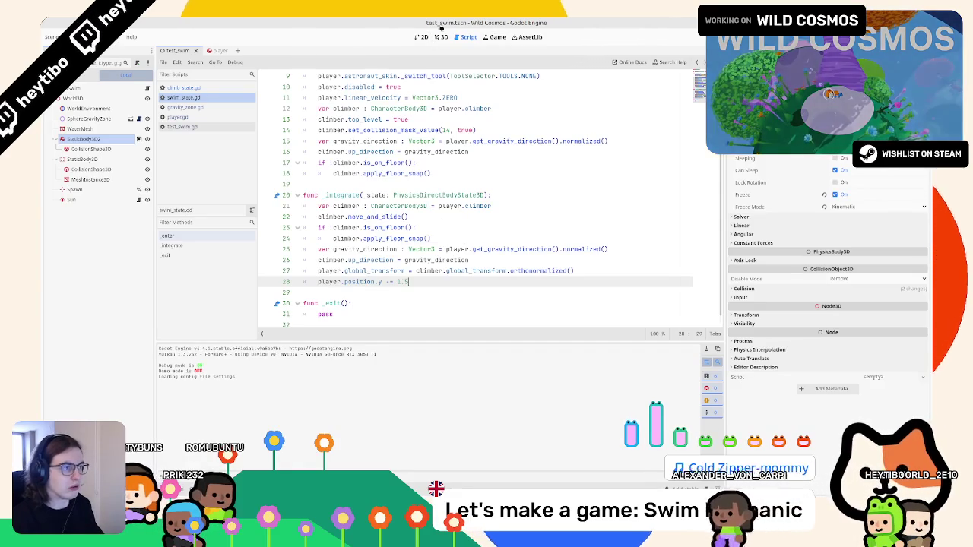
key("F6")
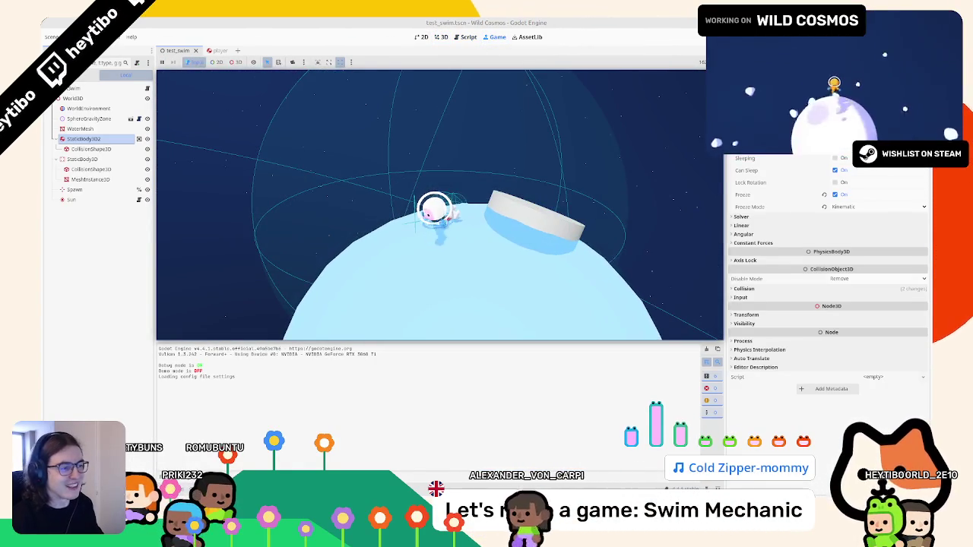
key("F8")
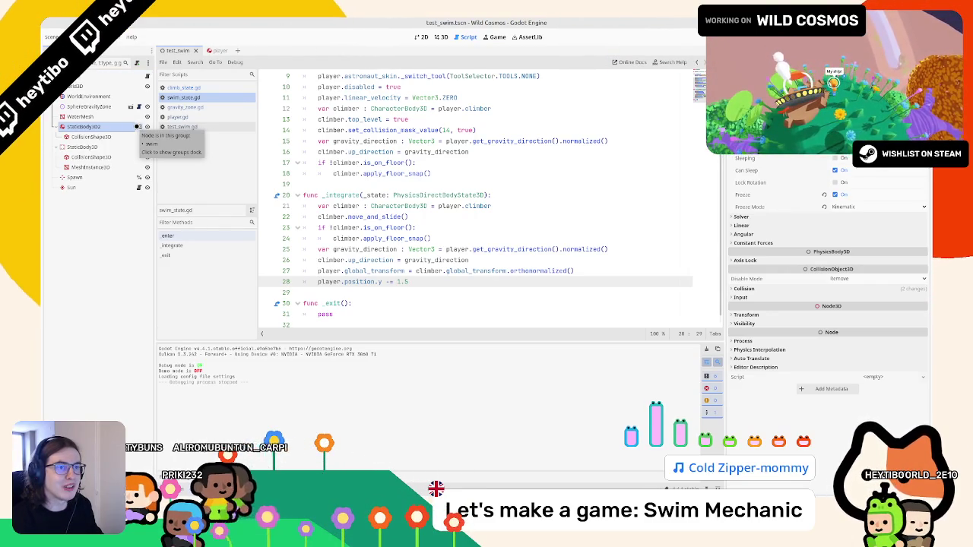
Review climb_state.gd's stamina lines and its raw_input and local_movement lines
left_click(196, 89)
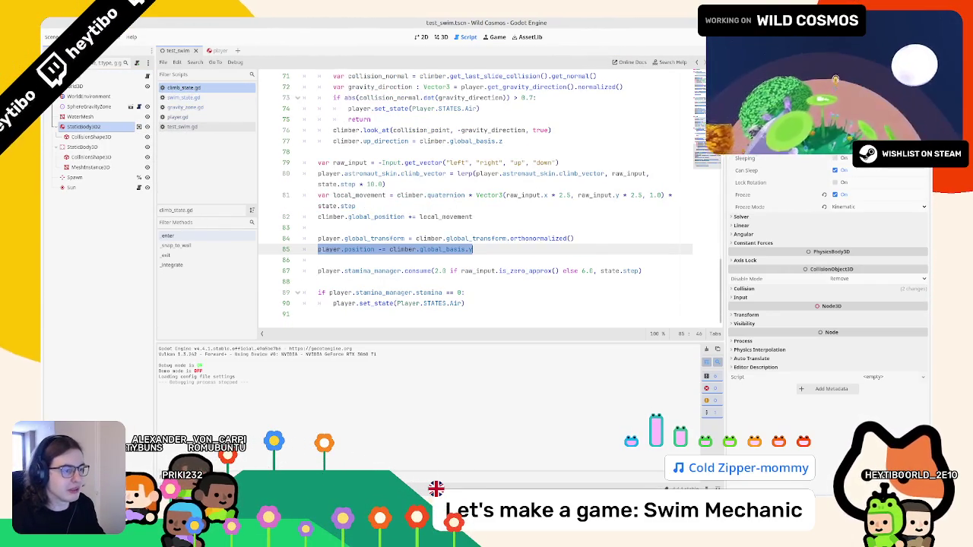
left_click_drag(318, 271, 694, 270)
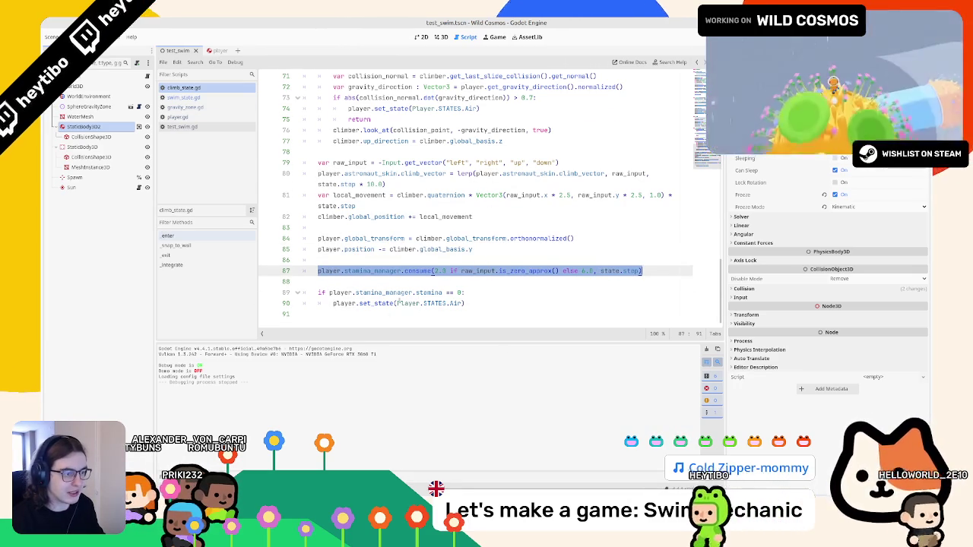
left_click_drag(465, 292, 311, 283)
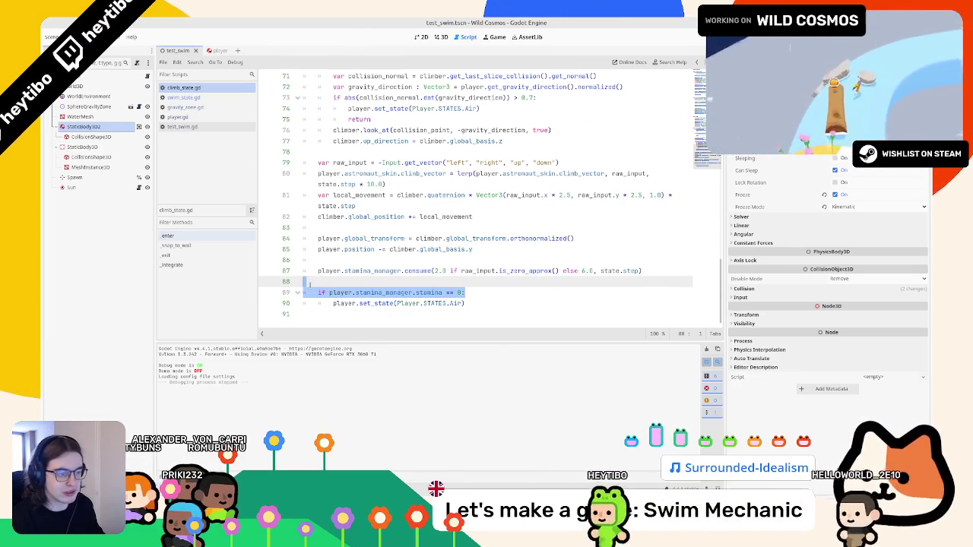
left_click(318, 292)
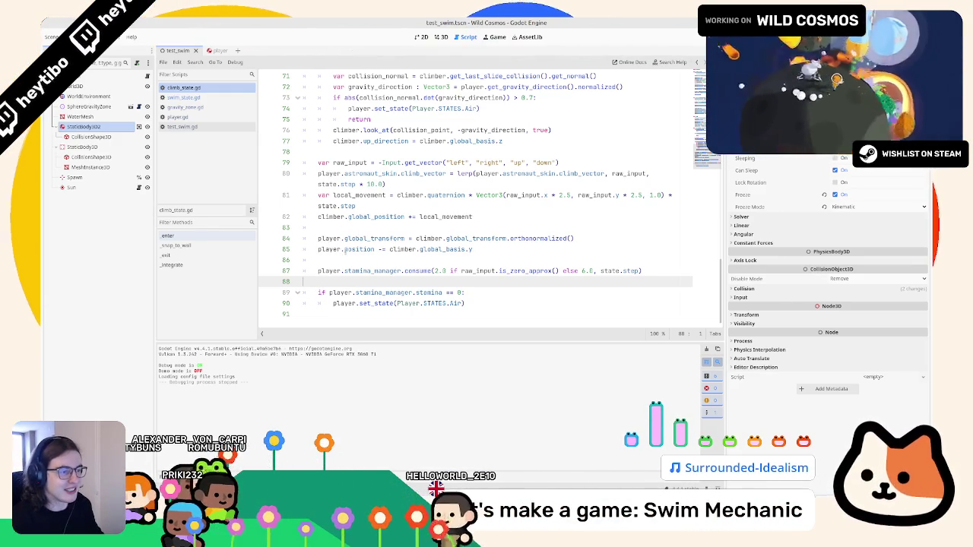
left_click(366, 195)
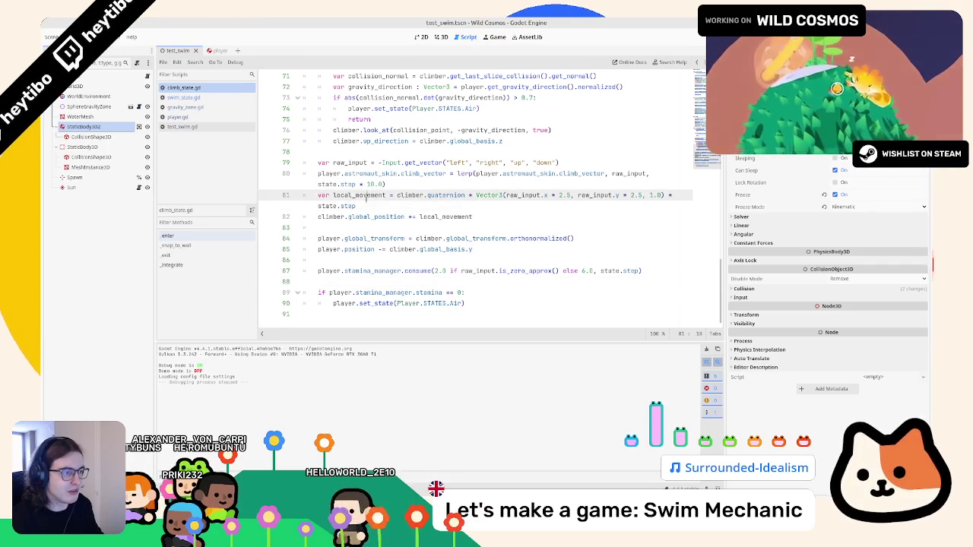
triple_click(366, 195)
left_click(523, 195)
mouse_move(333, 162)
left_mouse_down()
mouse_move(563, 163)
mouse_move(314, 162)
mouse_move(593, 163)
left_mouse_up()
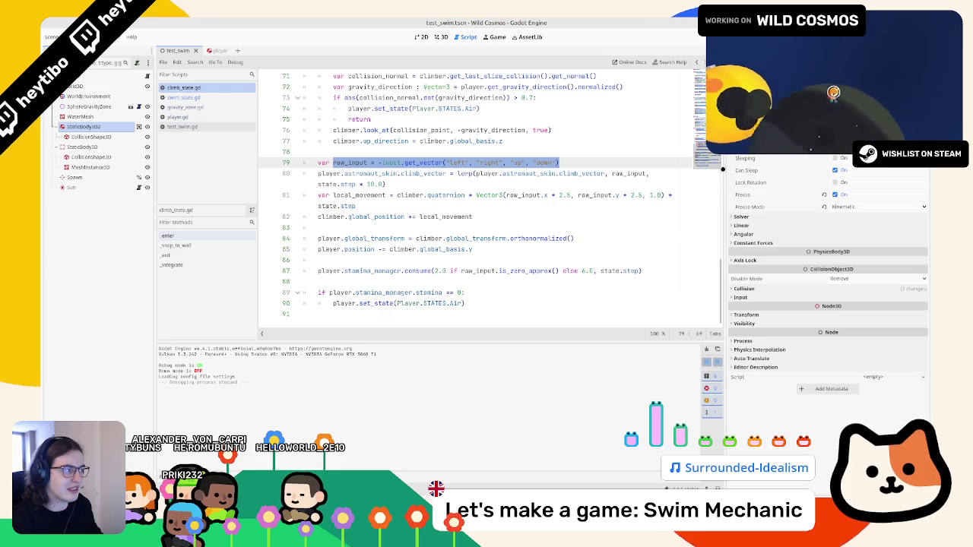
Widen the code area and select climb_state.gd lines 79–81 (raw_input and local_movement)
left_click_drag(725, 170, 814, 171)
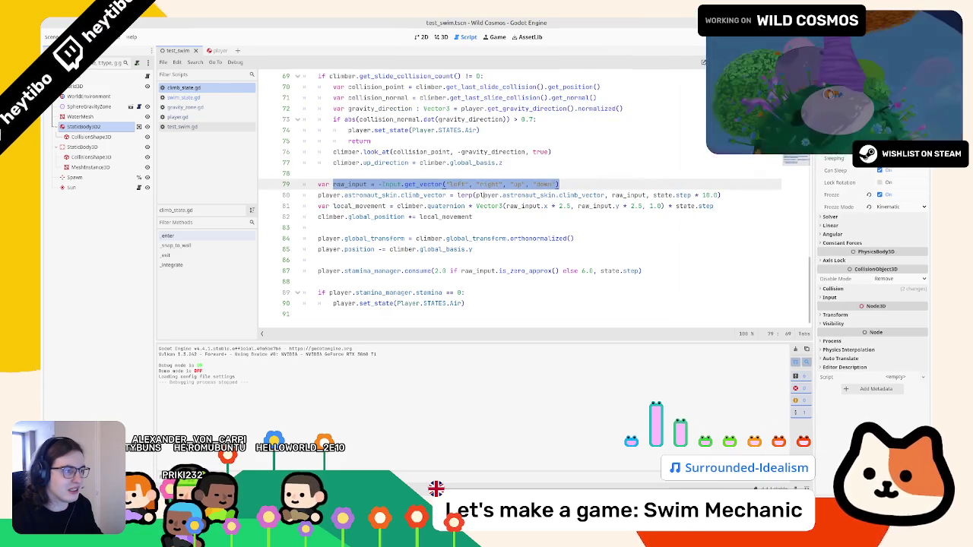
left_click_drag(317, 184, 526, 184)
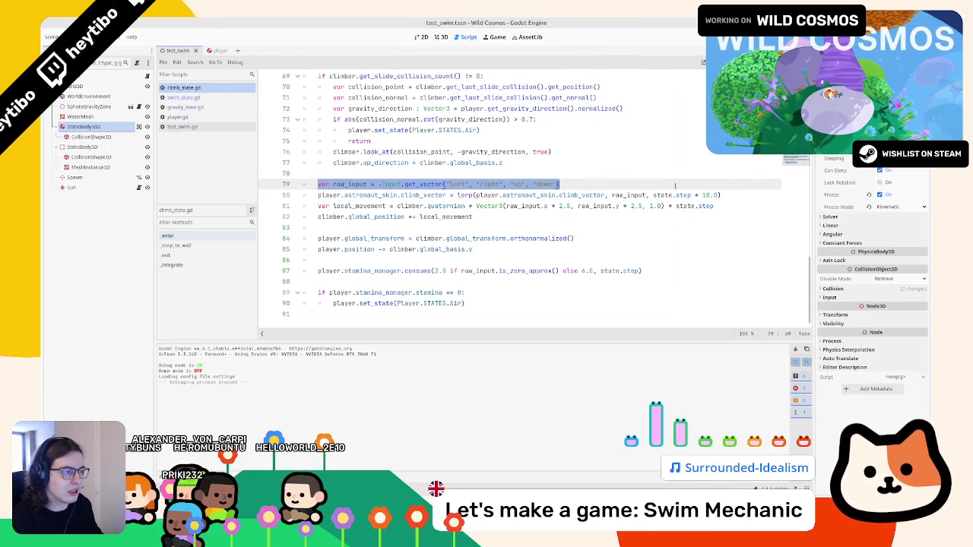
left_click(415, 194)
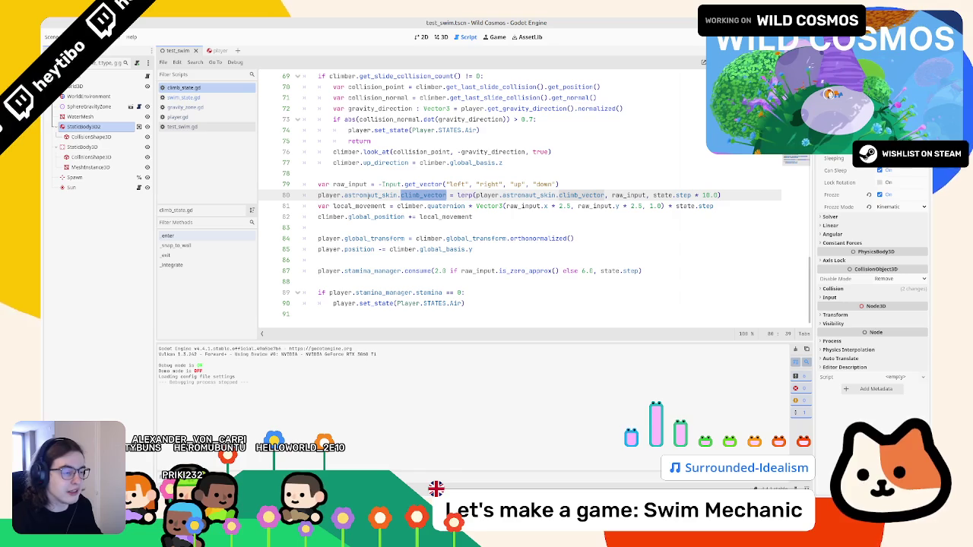
left_click_drag(318, 184, 611, 185)
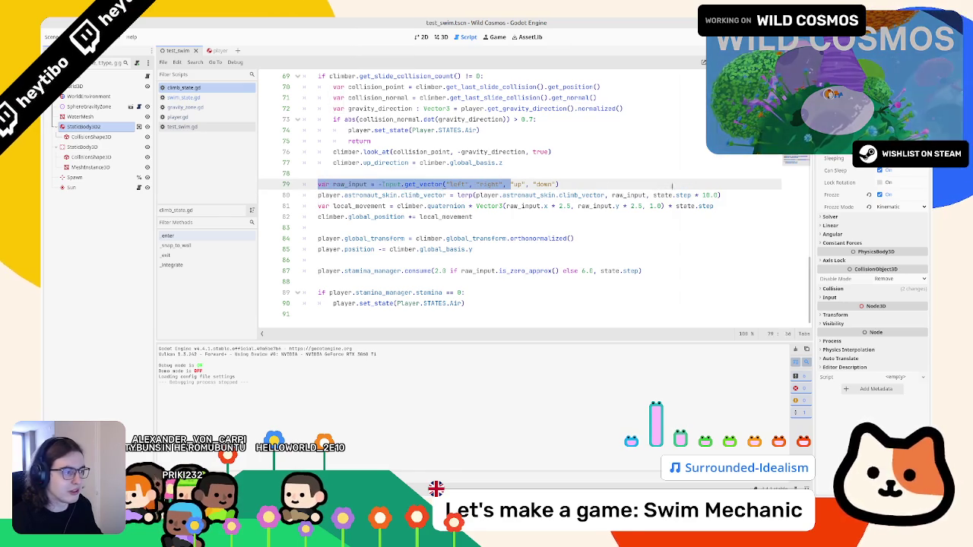
double_click(350, 184)
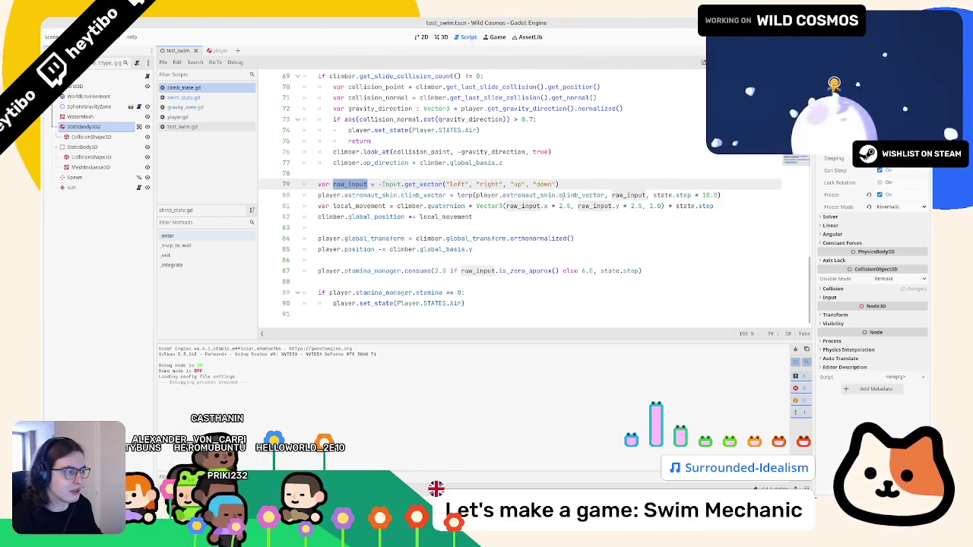
left_click_drag(621, 184, 334, 184)
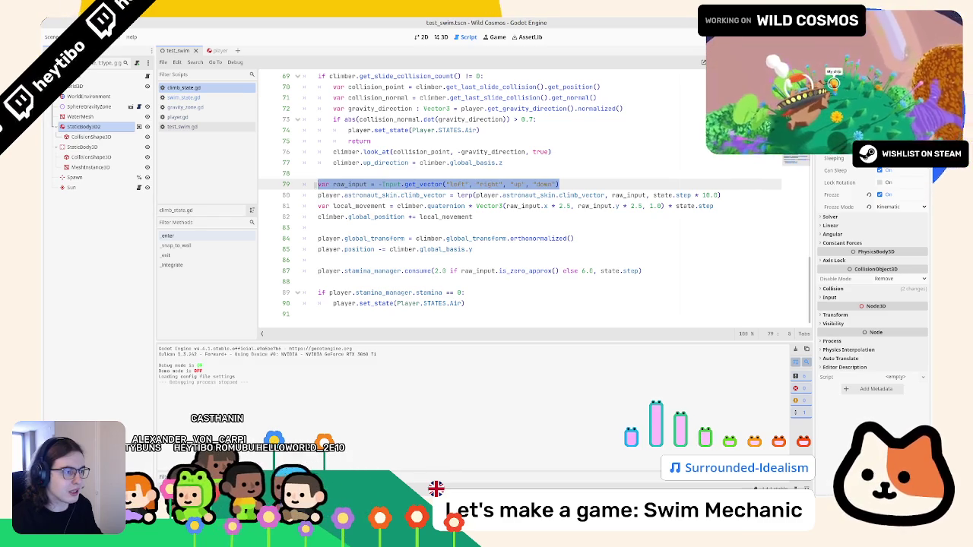
left_click(319, 206, "alt")
left_click_drag(467, 206, 484, 216)
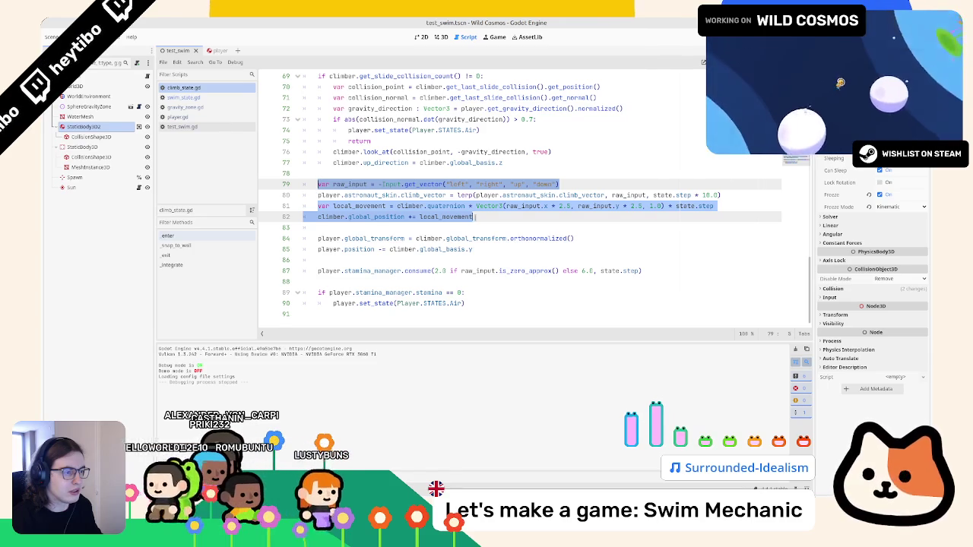
key("Escape")
mouse_move(561, 184)
left_mouse_down()
mouse_move(472, 217)
mouse_move(323, 205)
mouse_move(625, 192)
left_mouse_up()
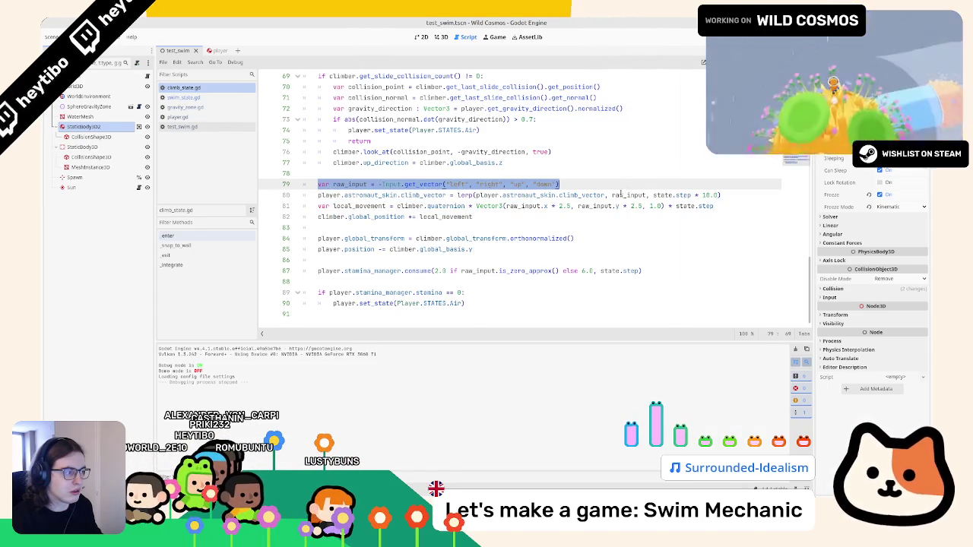
left_click_drag(719, 206, 281, 213)
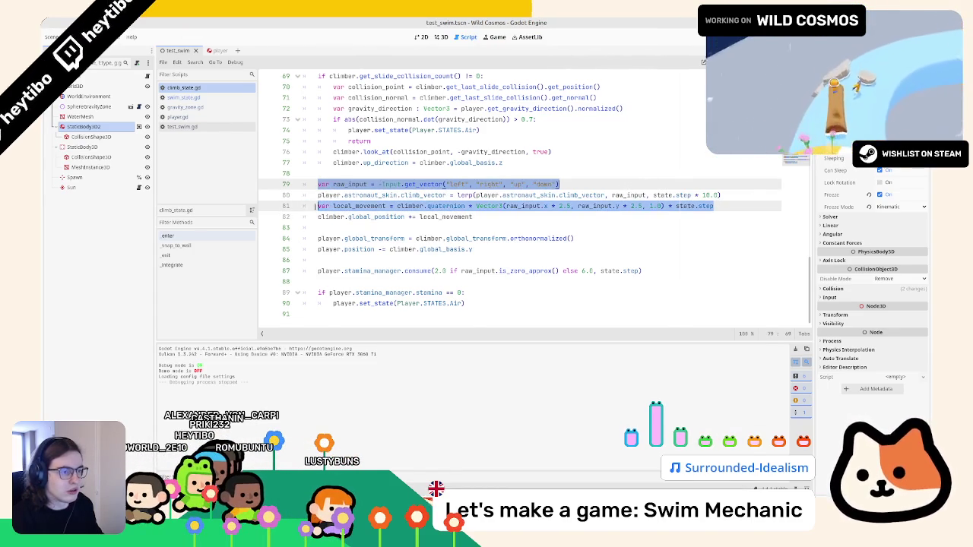
left_click(182, 97)
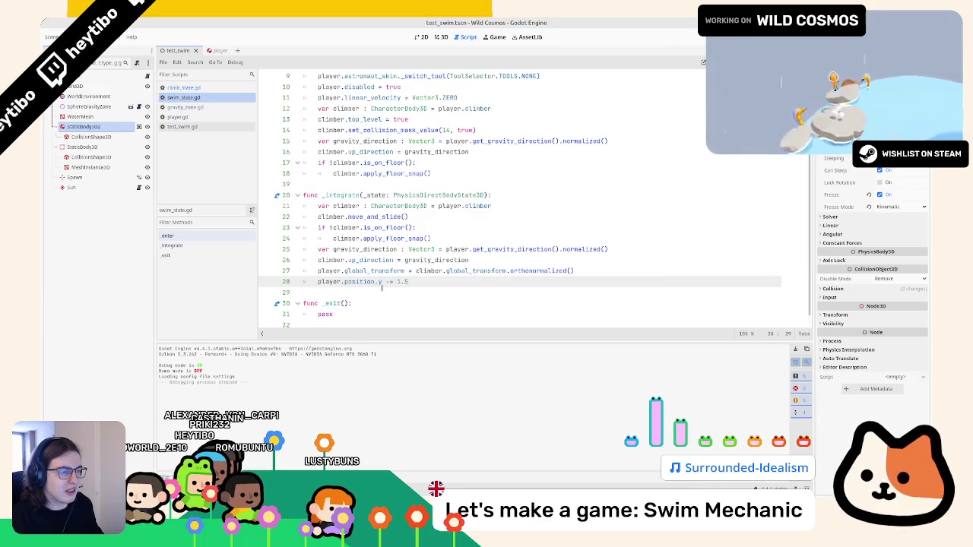
Paste the raw_input and local_movement lines into _integrate, indent them, and rename _state to state
key("Return")
key("Return")
type("var raw_input = -Input.get_vector(\"left\", \"right\", \"up\", \"down\") var local_movement = climber.quaternion * Vector3(raw_input.x * 2.5, raw_input.y * 2.5, 1.0) * state.step")
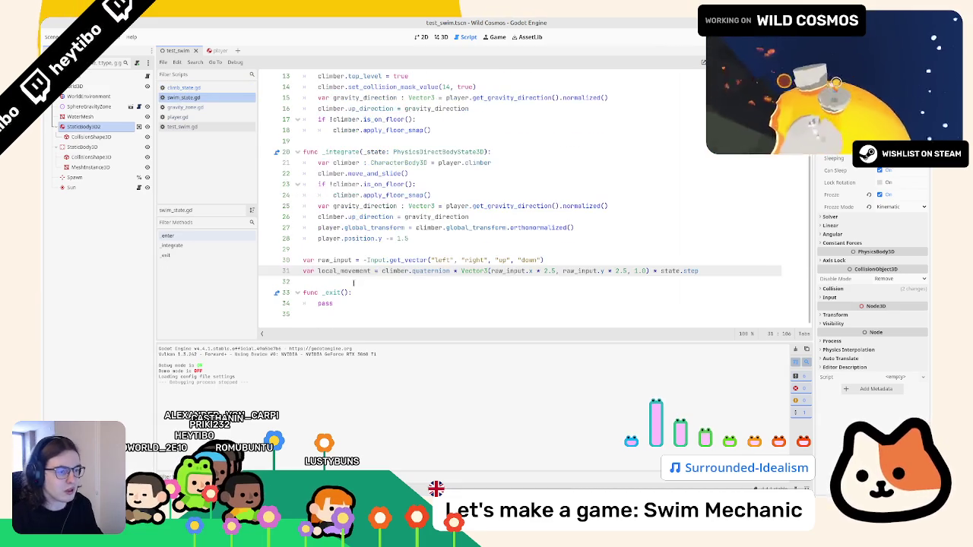
left_click_drag(698, 271, 304, 260)
key("Tab")
left_click(360, 272)
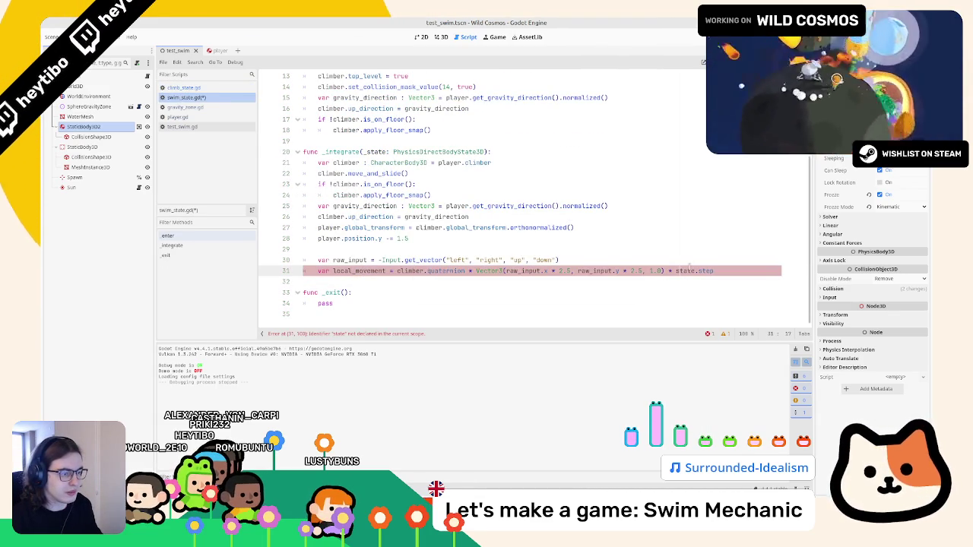
left_click(367, 152)
key("BackSpace")
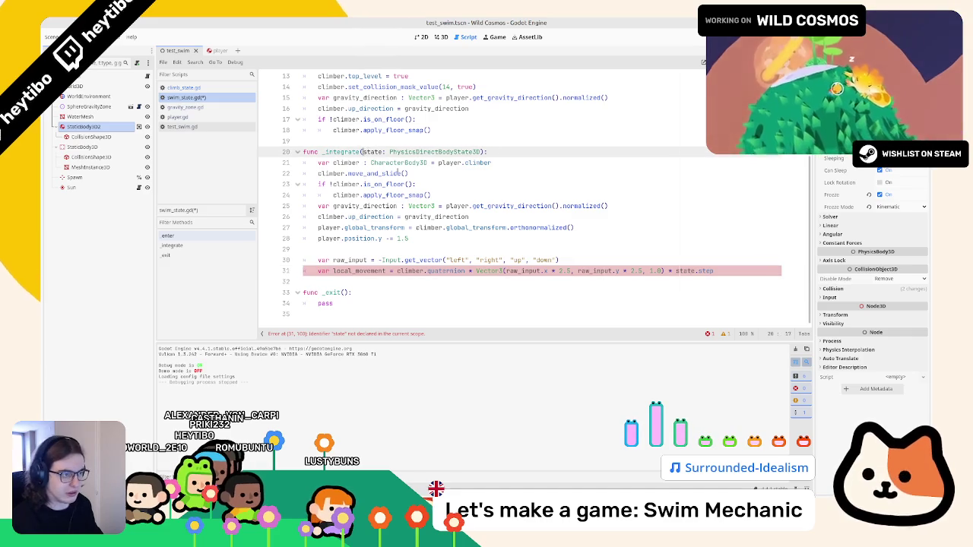
left_click(724, 271)
key("Return")
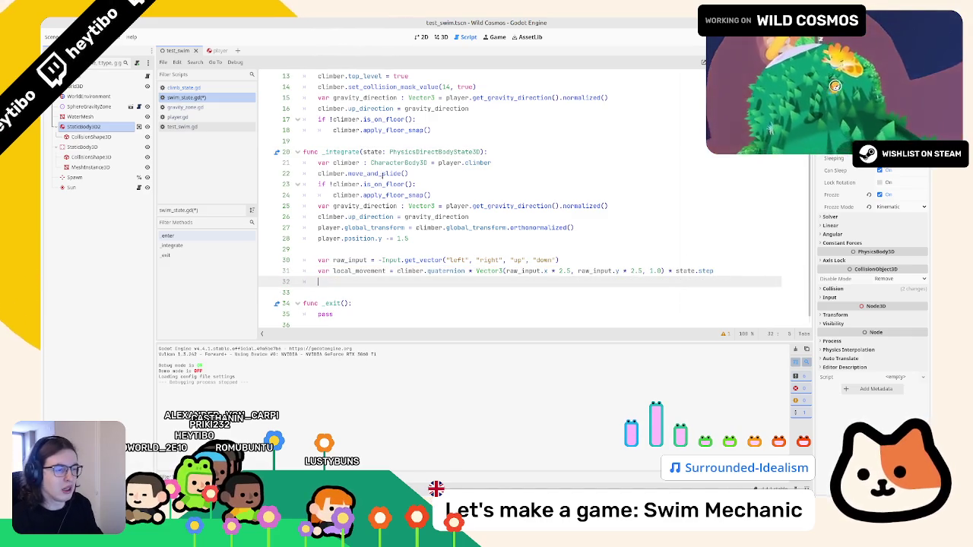
Compare with climb_state.gd's global_position update line and run the scene to test swimming
double_click(359, 271)
double_click(350, 260)
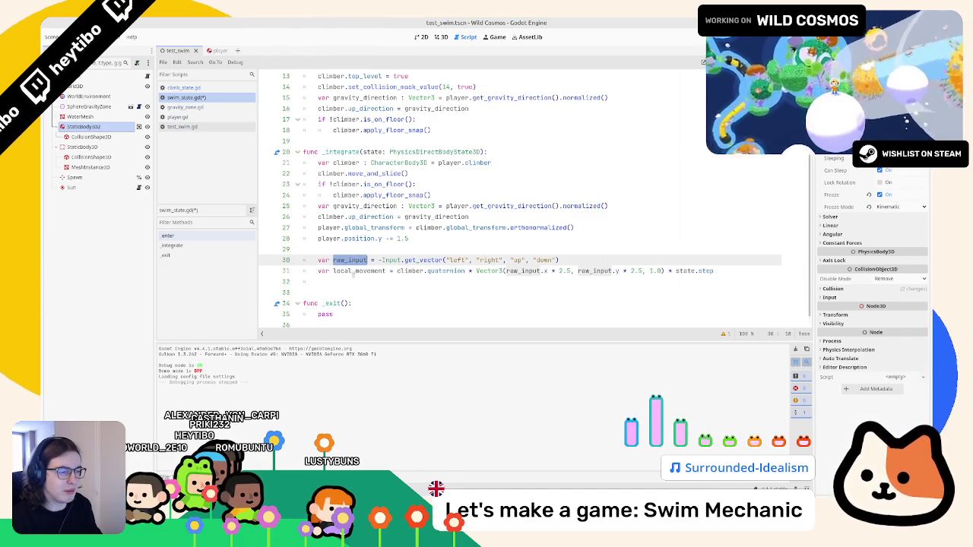
left_click(200, 128)
left_click(202, 97)
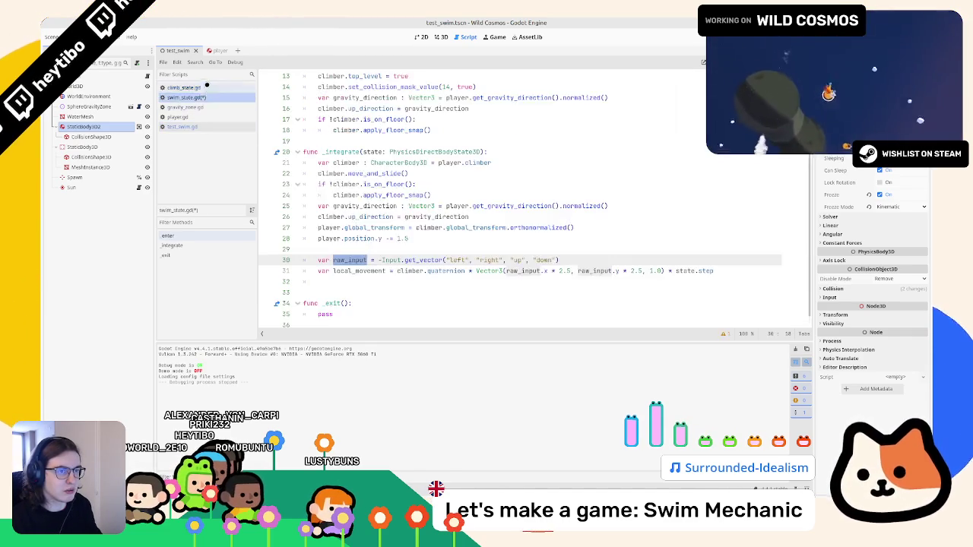
left_click(206, 87)
mouse_move(327, 220)
left_mouse_down()
mouse_move(469, 218)
mouse_move(319, 206)
mouse_move(318, 216)
left_mouse_up()
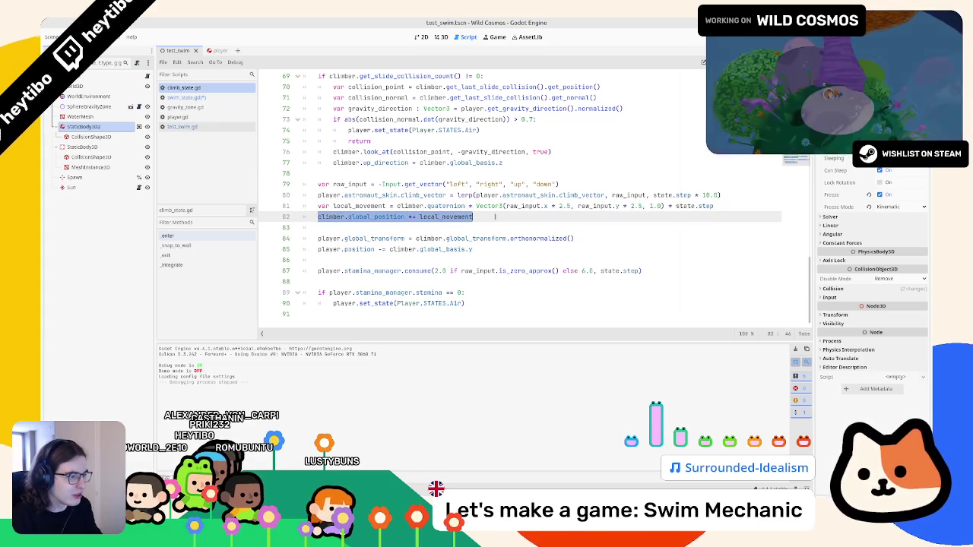
left_click(184, 97)
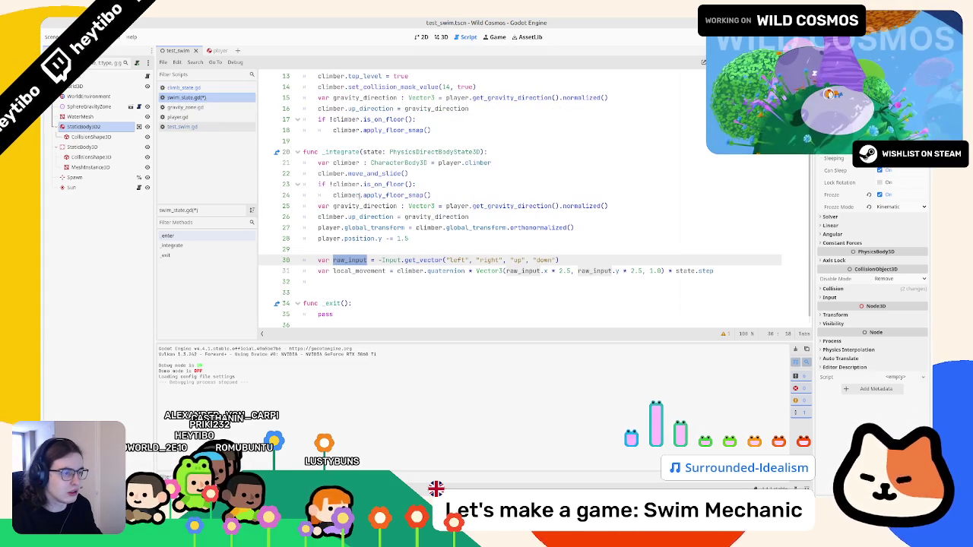
left_click(363, 281)
double_click(444, 271)
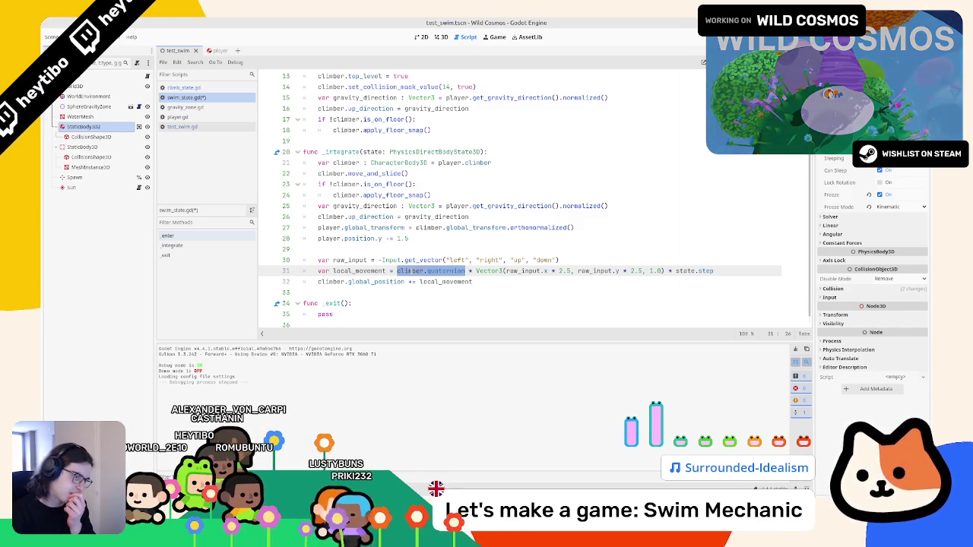
left_click(207, 87)
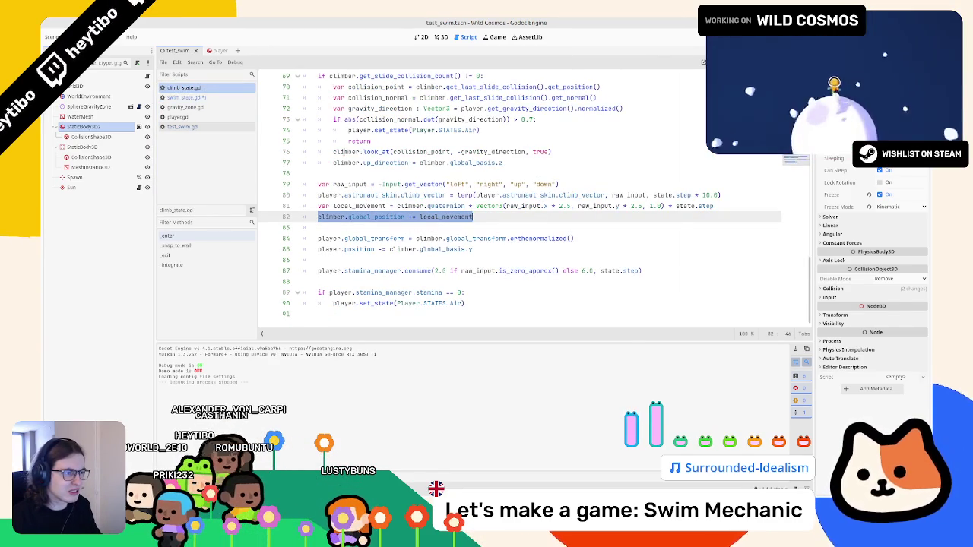
left_click(220, 97)
left_click(395, 281)
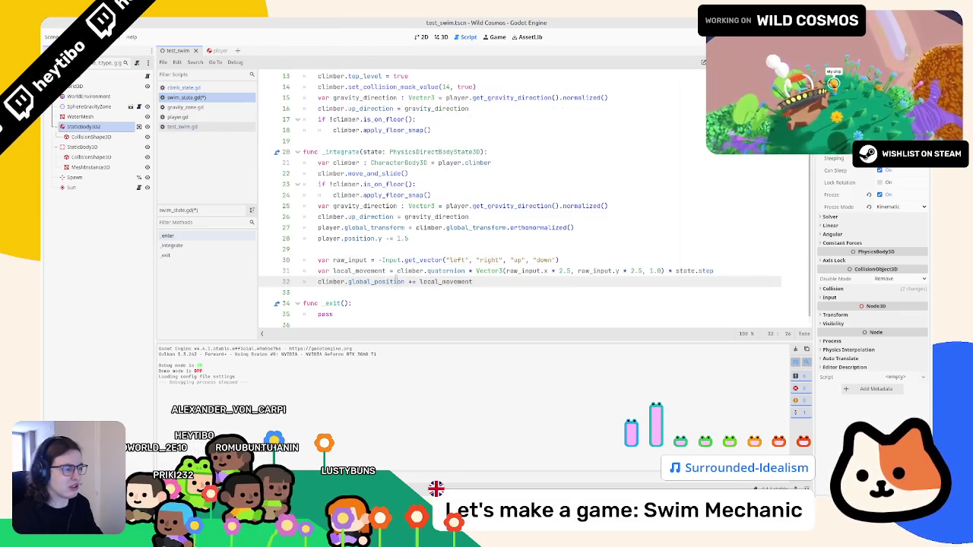
key("F6")
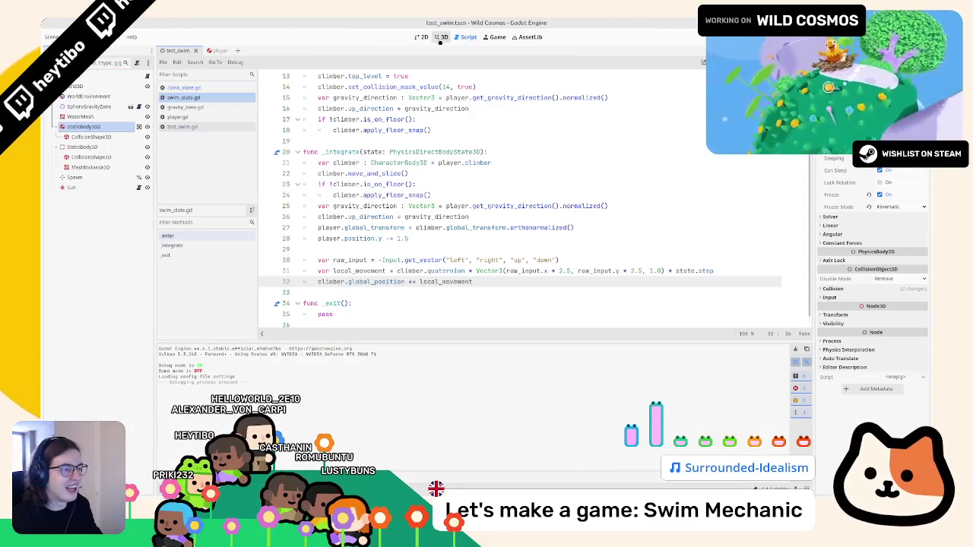
Move the move_and_slide and floor-snap block below the movement line
double_click(369, 281)
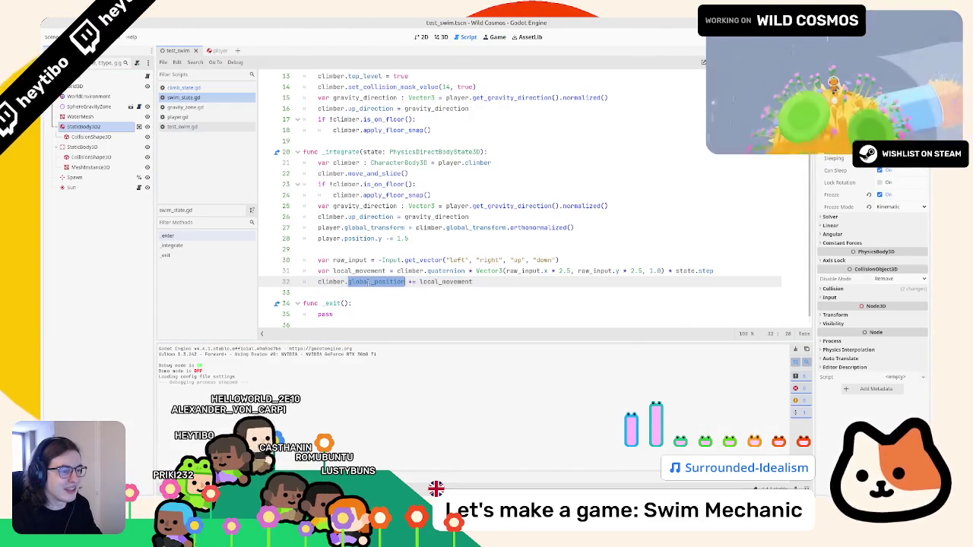
left_click_drag(318, 173, 491, 175)
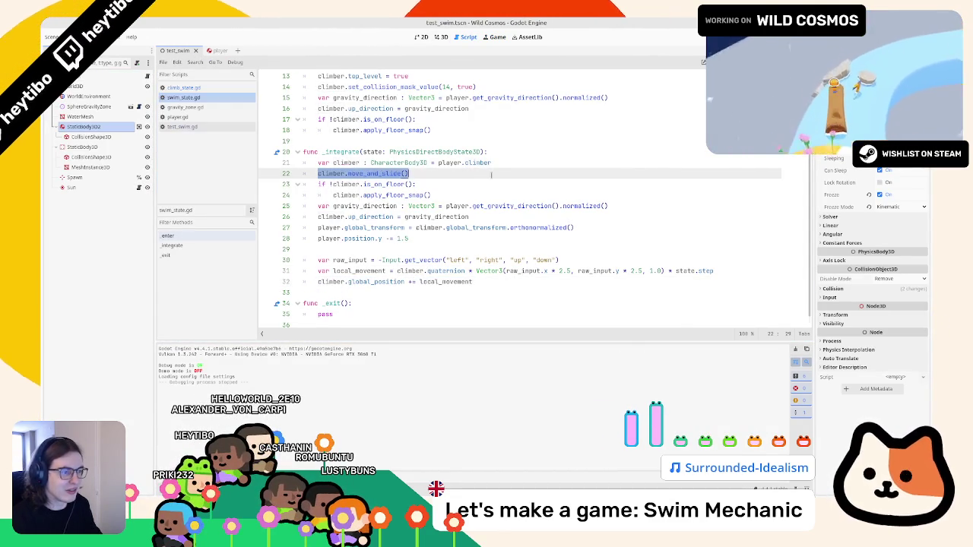
left_click_drag(380, 175, 380, 196)
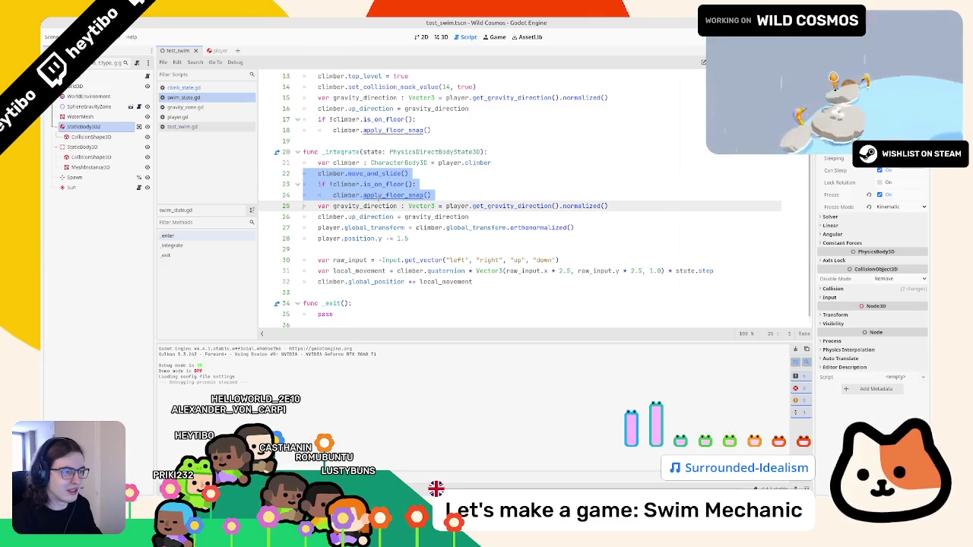
key("ctrl+x")
left_click(365, 266)
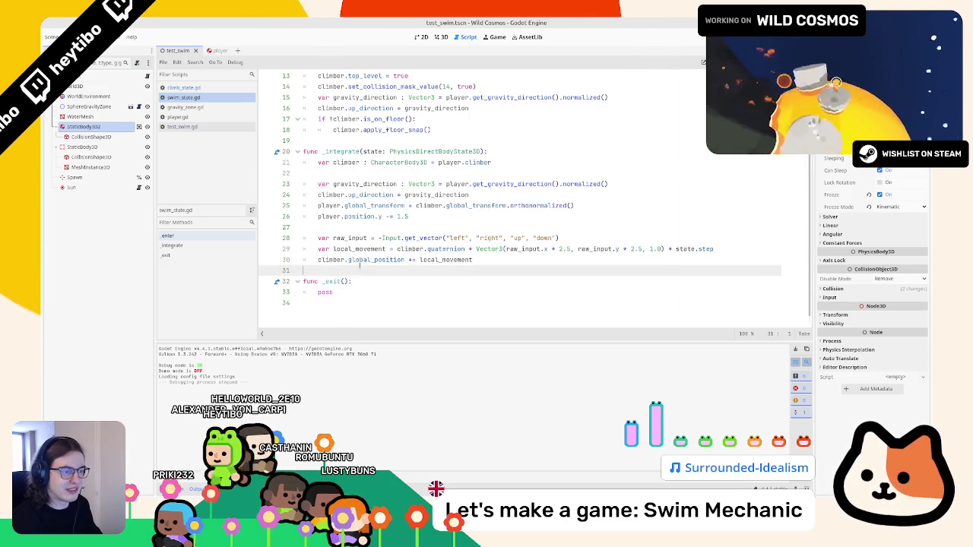
key("Return")
key("ctrl+v")
Replace the global_position update with climber.velocity = local_movement and run the scene
left_click_drag(473, 259, 348, 259)
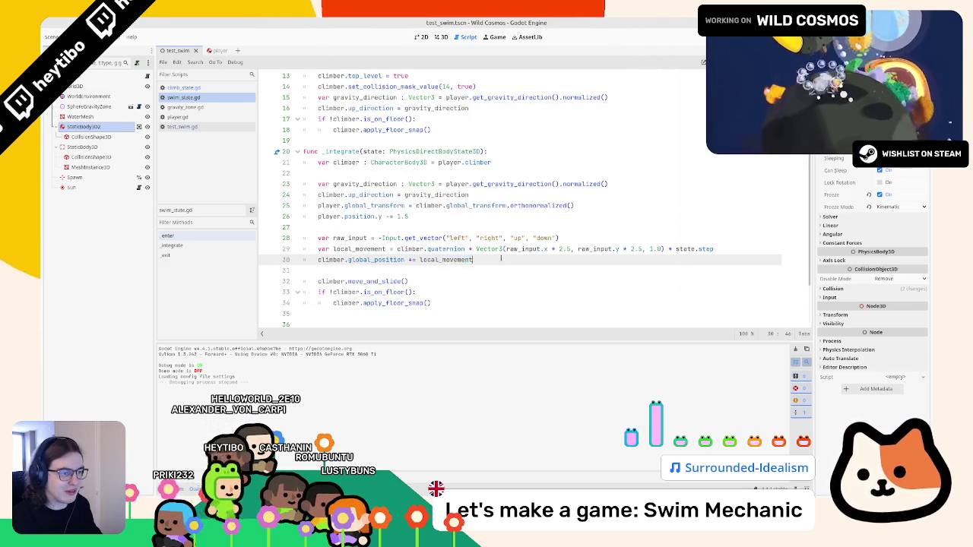
type("ve")
key("Return")
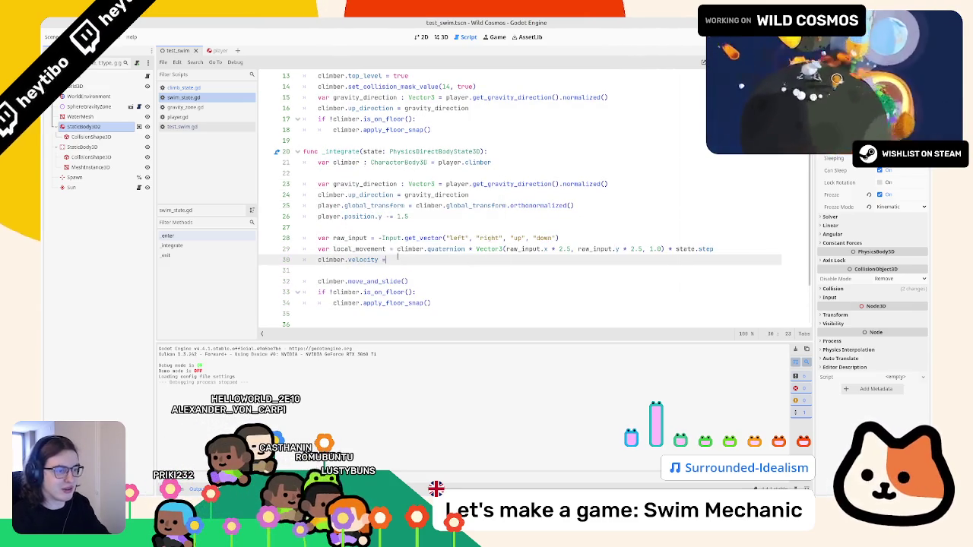
type("= lo")
key("Return")
key("F6")
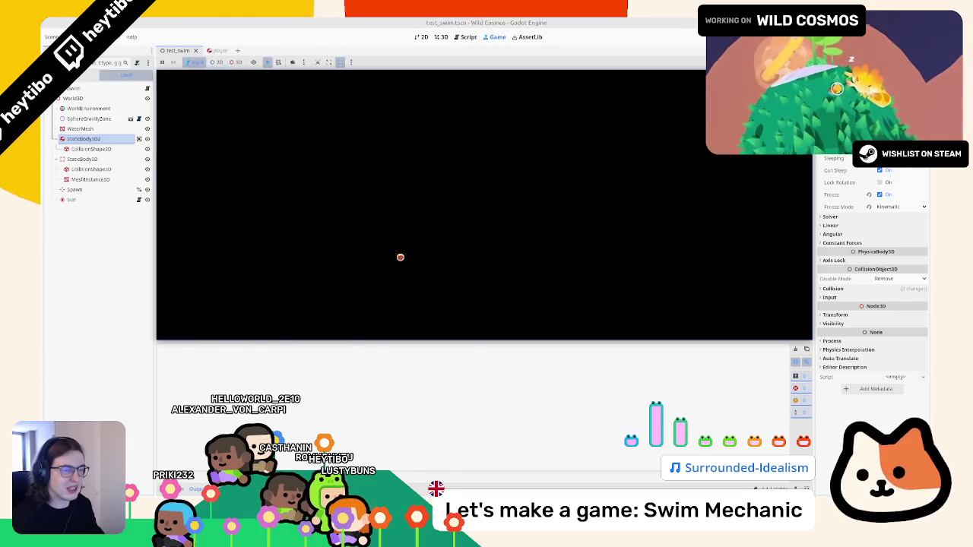
Swim the astronaut forward with W to test, then pause and stop the game
key("w")
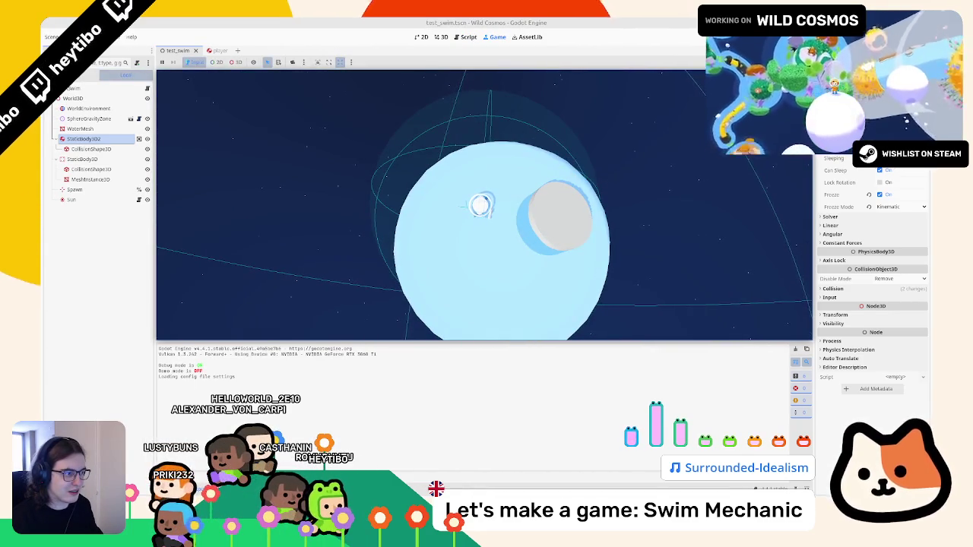
key("w")
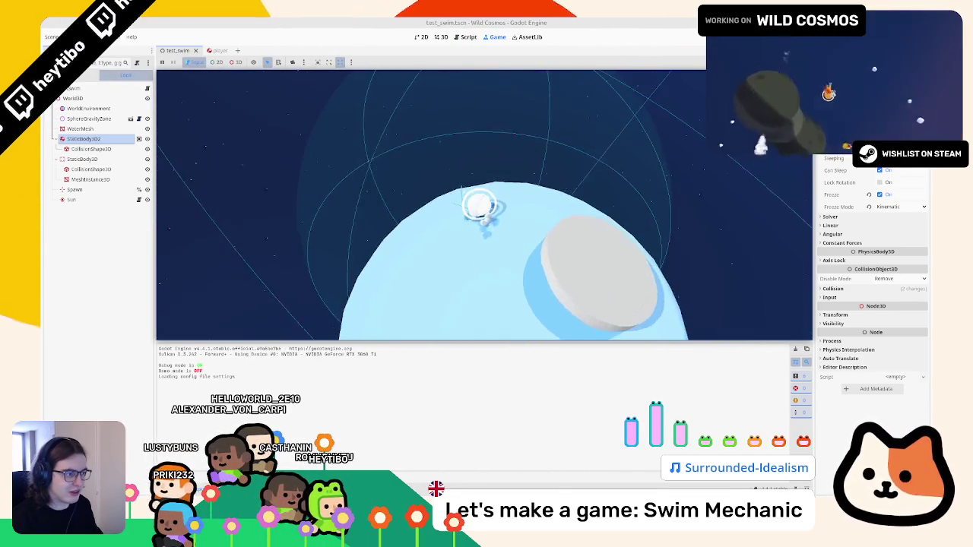
key("Escape")
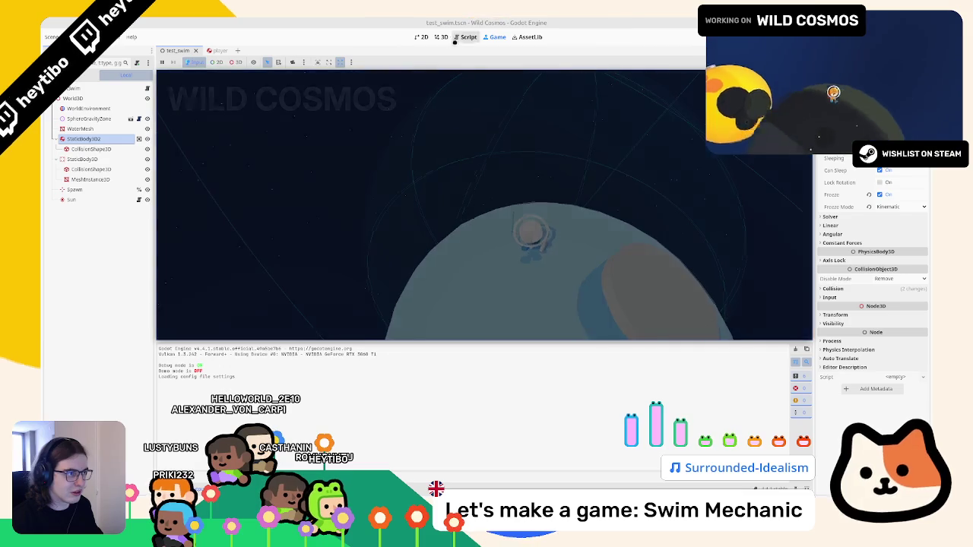
key("F8")
Append * 10.0 to the velocity line, relaunch, and swim the character around
type("* 10.0")
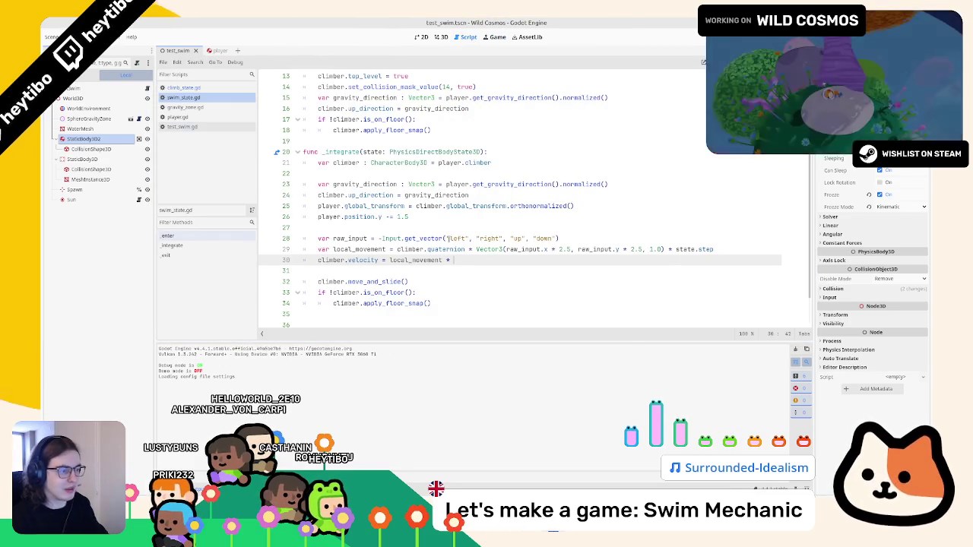
key("ctrl+F2")
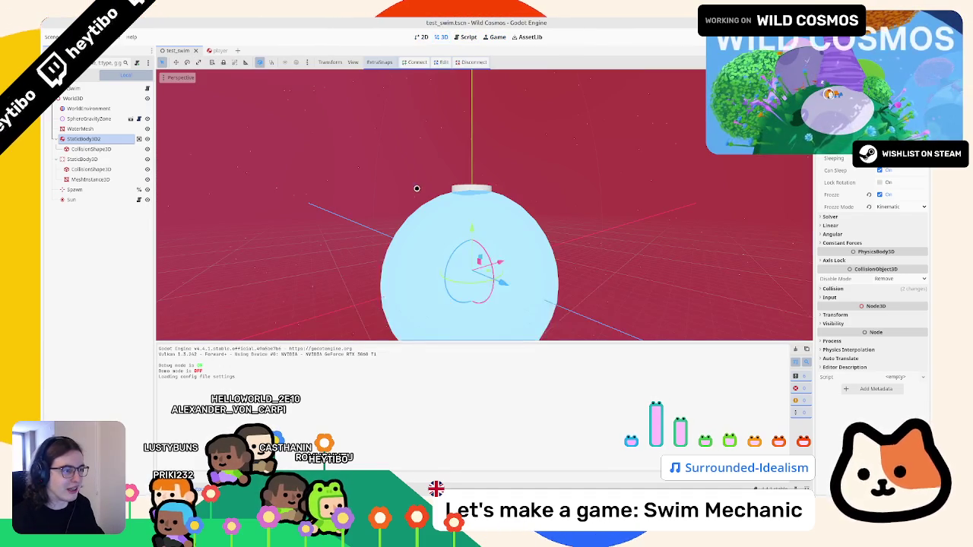
left_click(495, 37)
key("Escape")
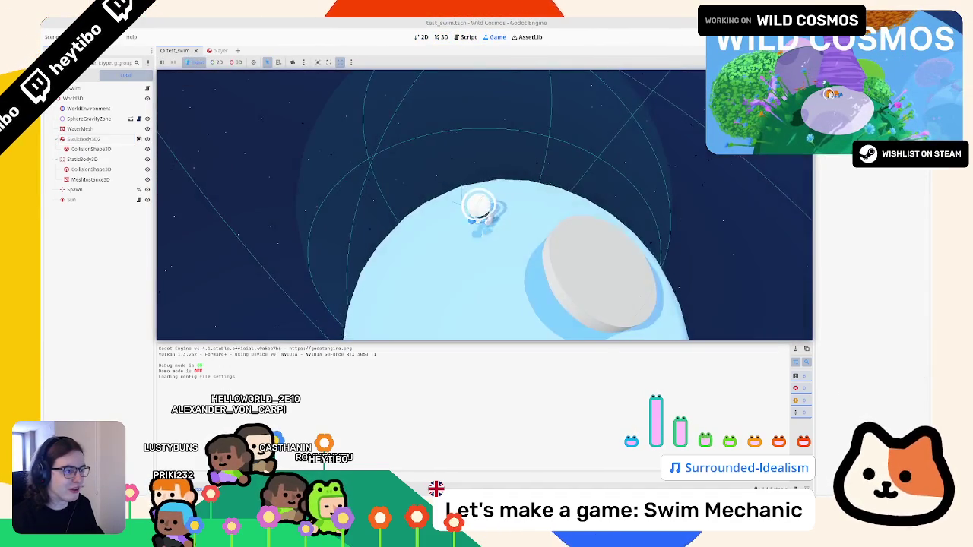
key("s")
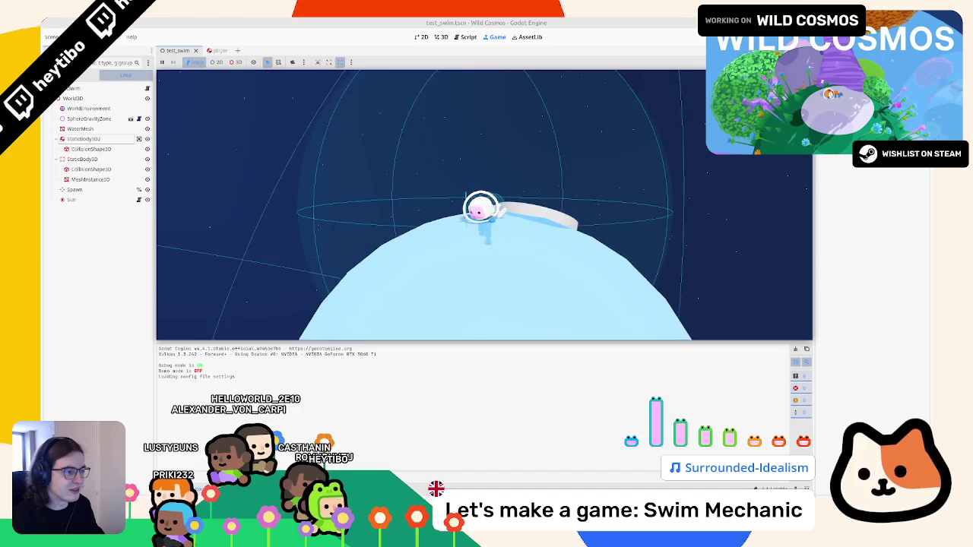
key("s")
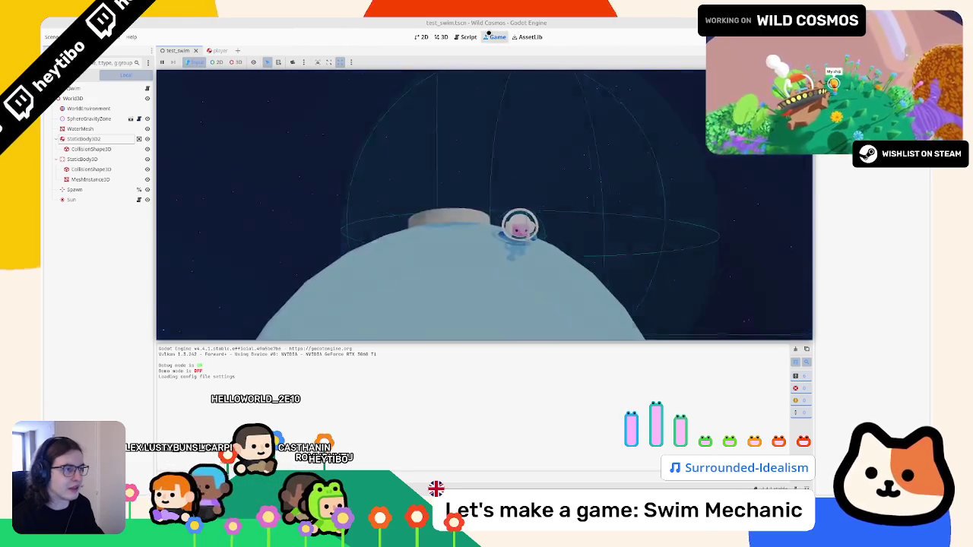
Copy the climber.look_at line from climb_state.gd to reuse in swim_state.gd
left_click(470, 36)
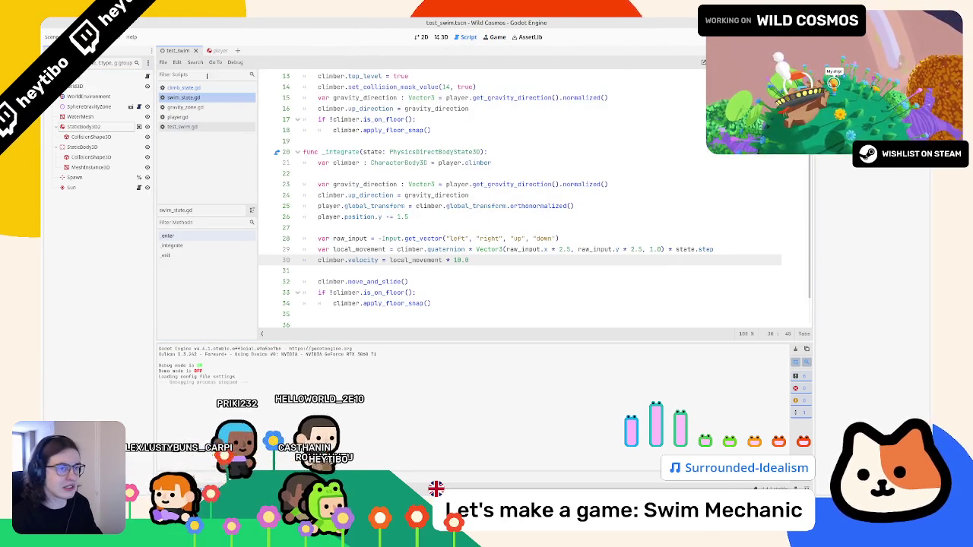
left_click(186, 88)
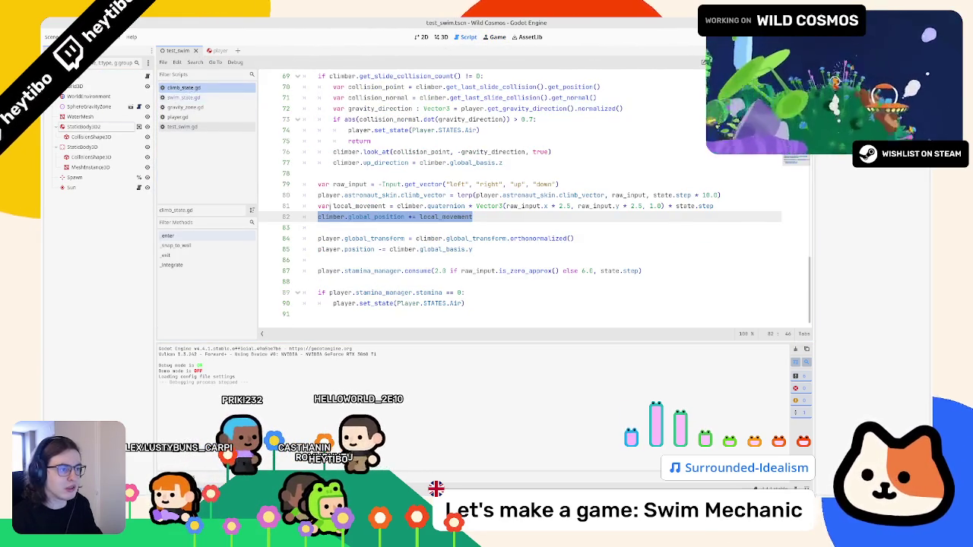
double_click(347, 152)
left_click_drag(347, 152, 601, 154)
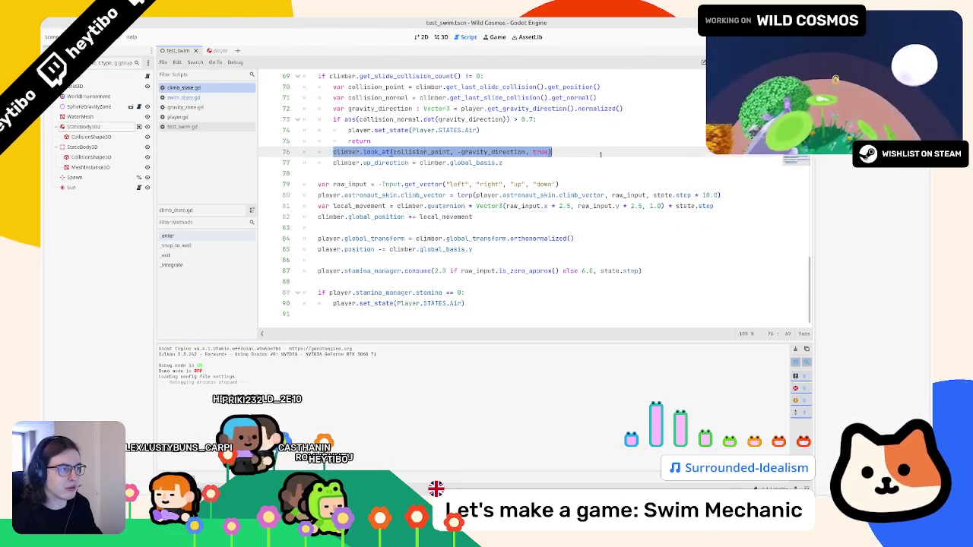
left_click(183, 107)
left_click(197, 98)
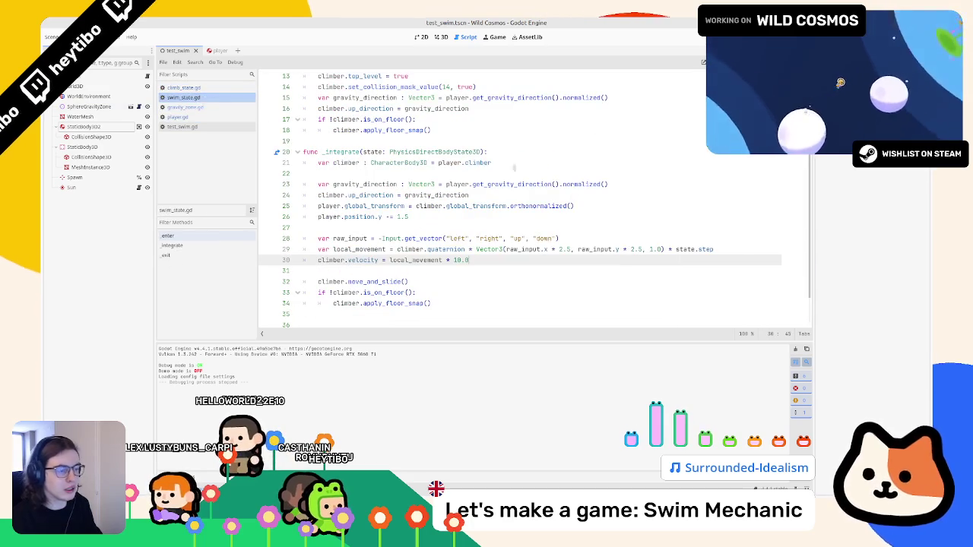
Paste the look_at line on a new line 32, then remove it again
key("Return")
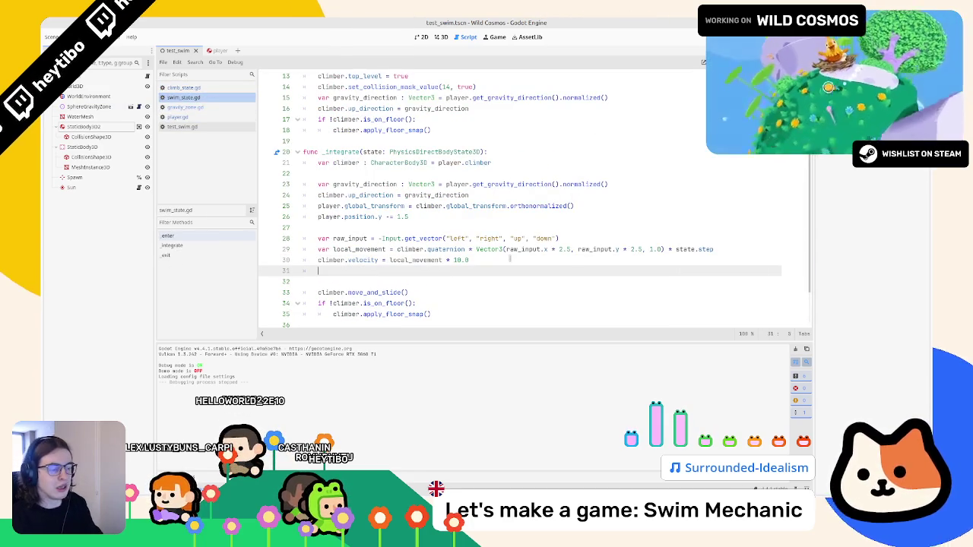
left_click(407, 281)
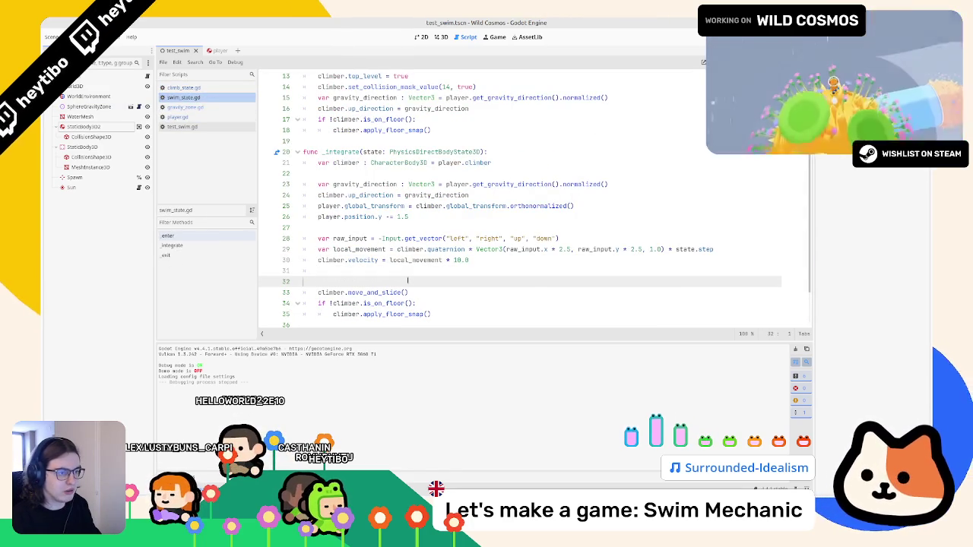
double_click(510, 281)
scroll(509, 281, "up", 5)
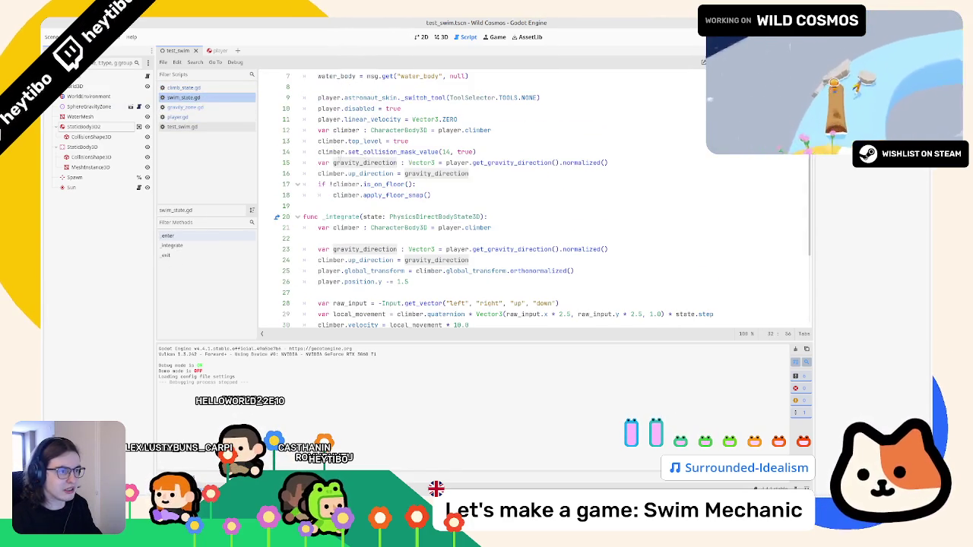
scroll(510, 281, "down", 4)
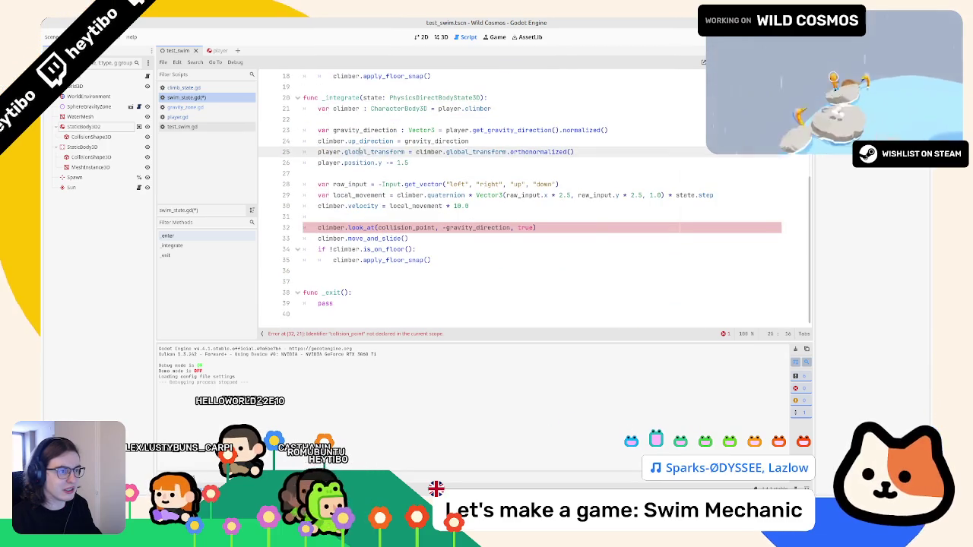
key("BackSpace")
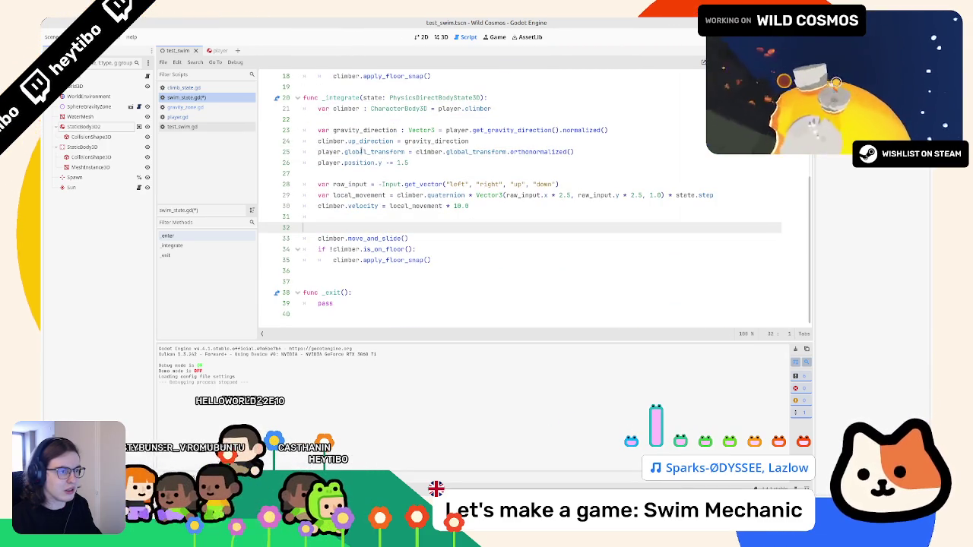
Paste the look_at line at line 25, target global_position, and run the game
double_click(363, 152)
key("ctrl+v")
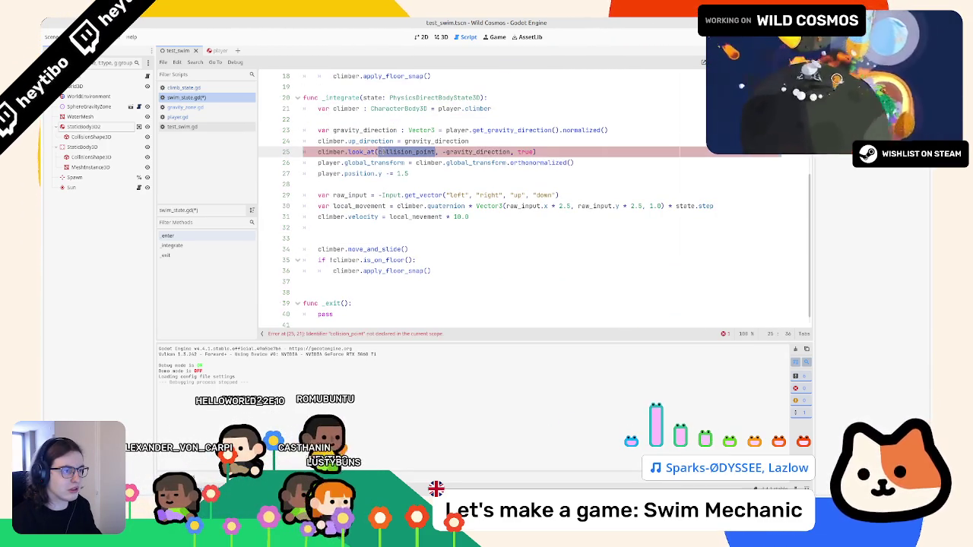
left_click(366, 152, "ctrl")
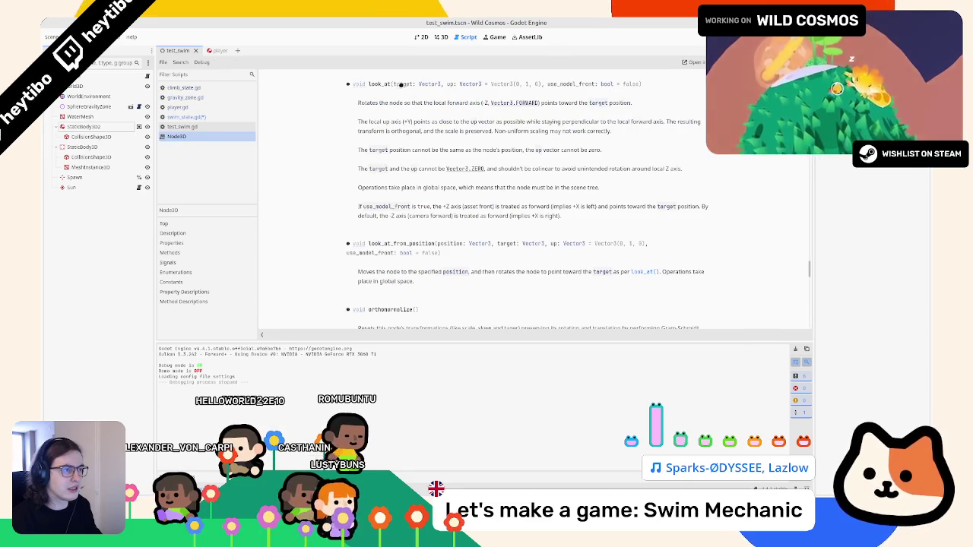
left_click(228, 119)
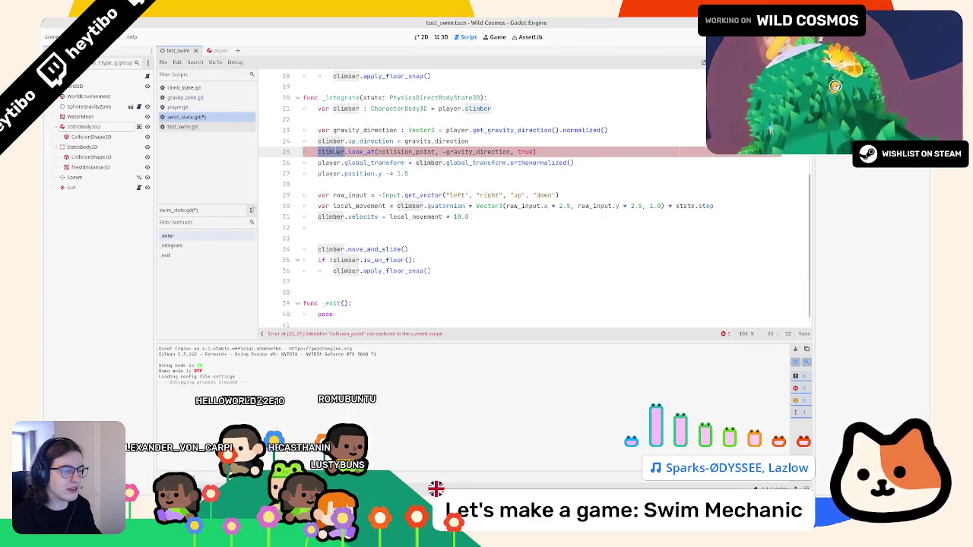
left_click(396, 152)
type("global")
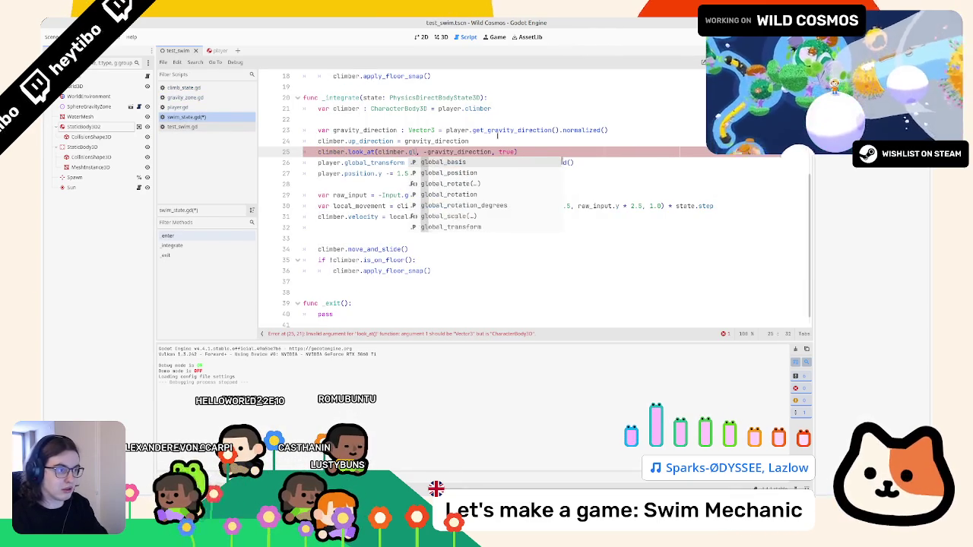
key("Down")
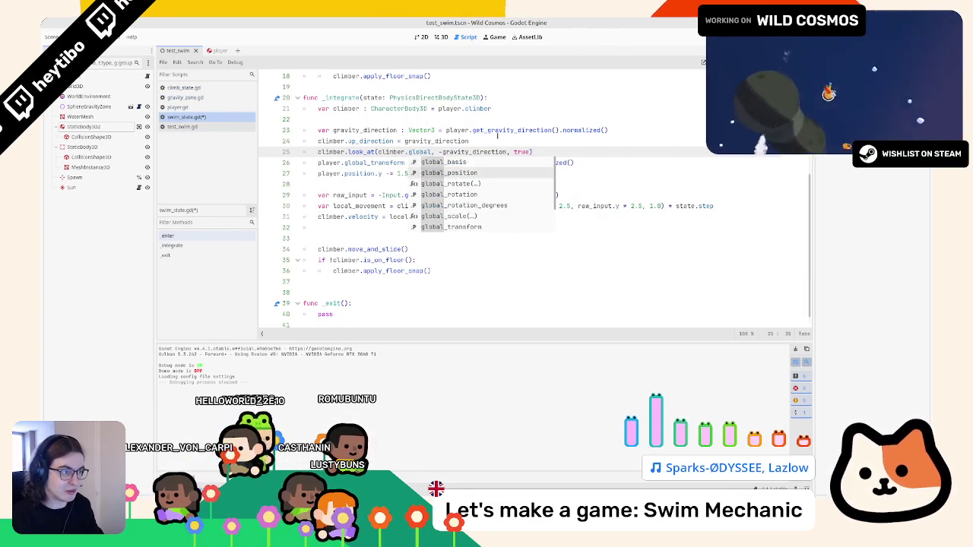
key("Return")
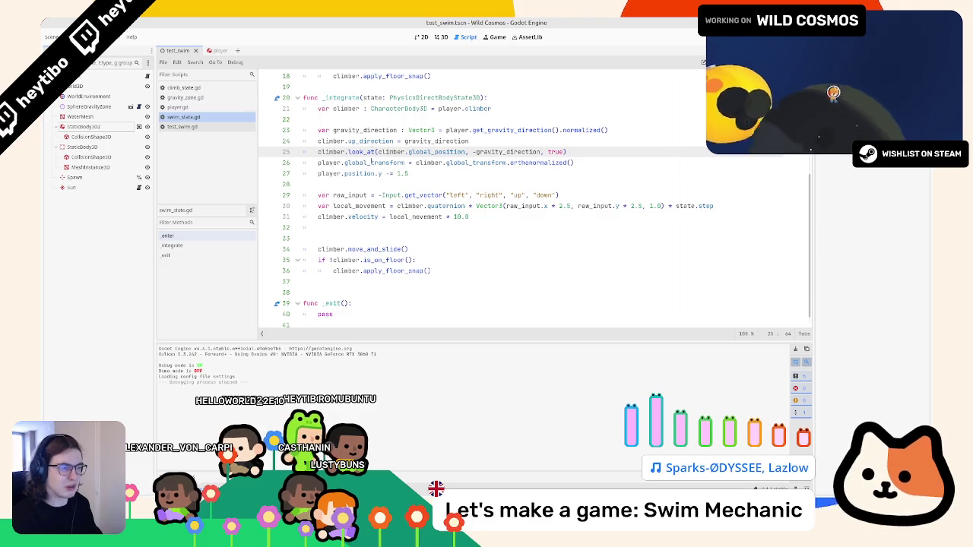
key("F6")
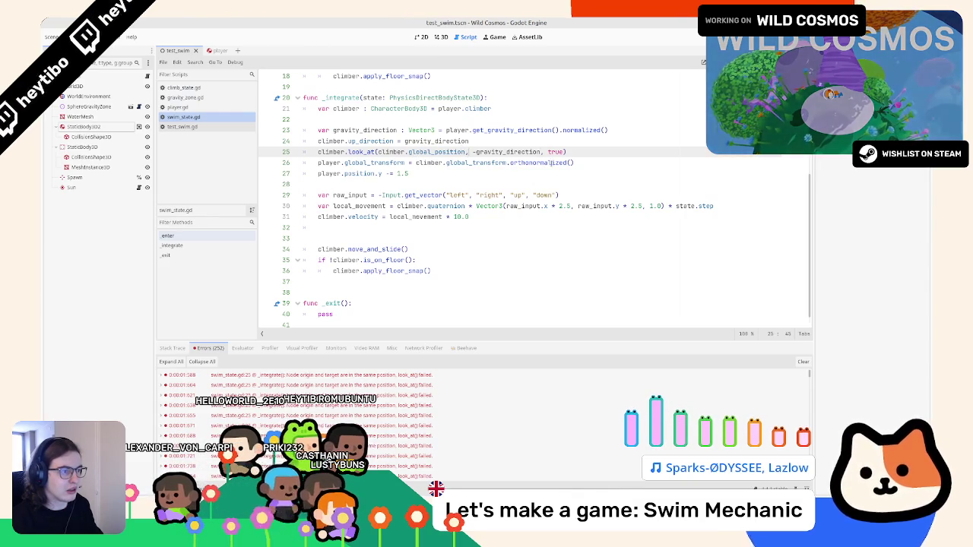
Change the look target to global_position + climber.global_basis.y and rerun the game
type(" + cl")
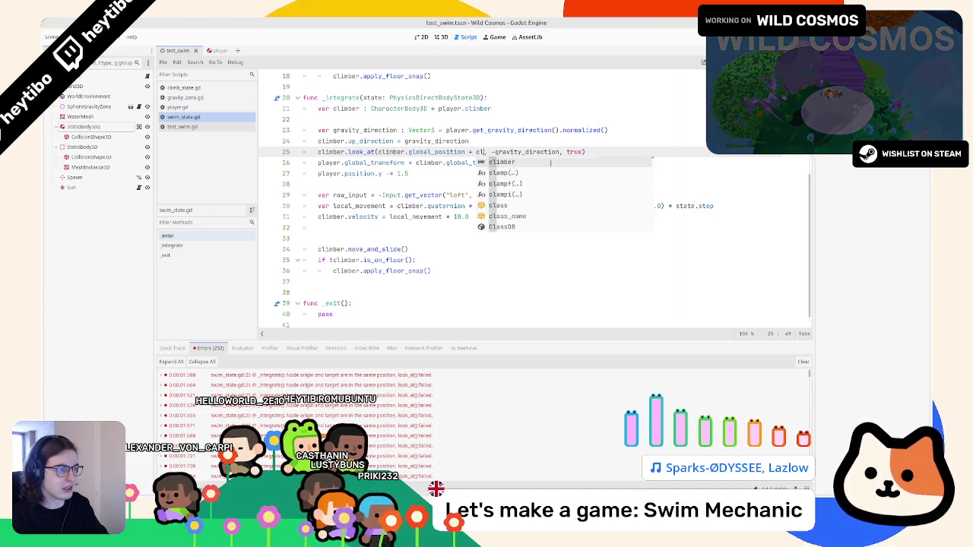
type("imber.global")
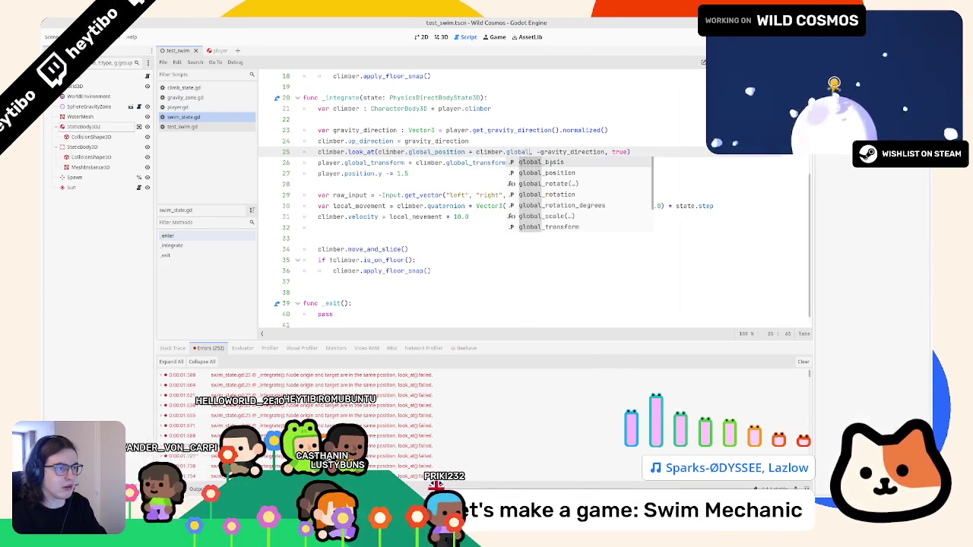
key("Return")
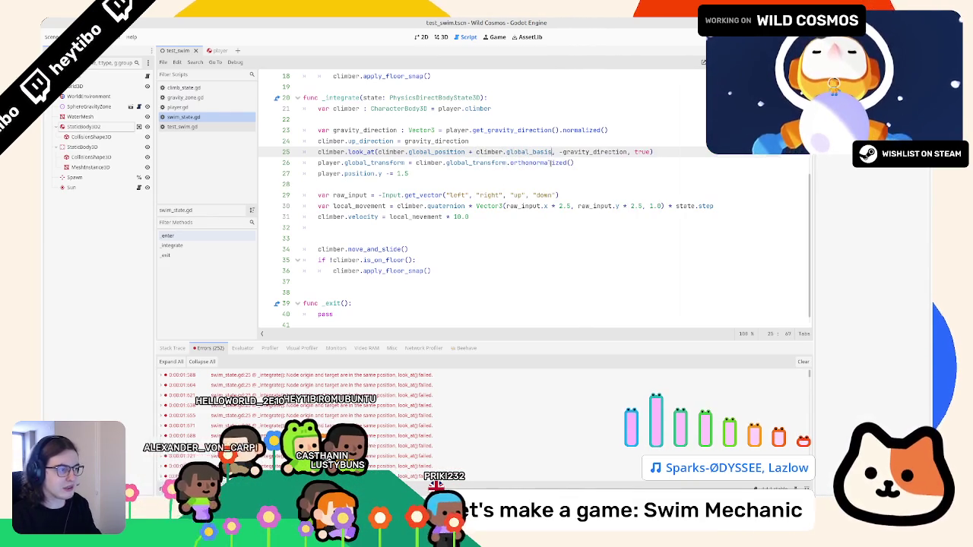
key("Return")
key("ctrl+z")
type(".y")
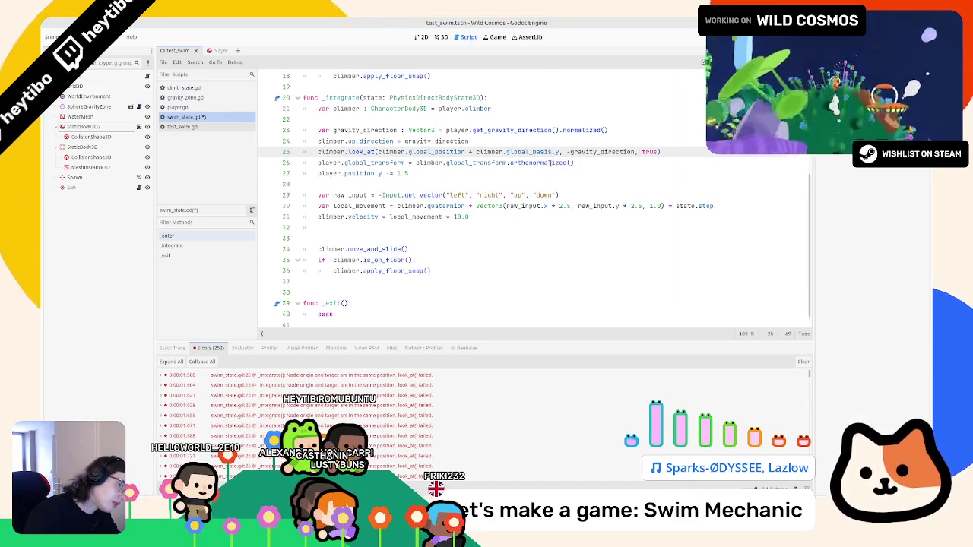
key("F6")
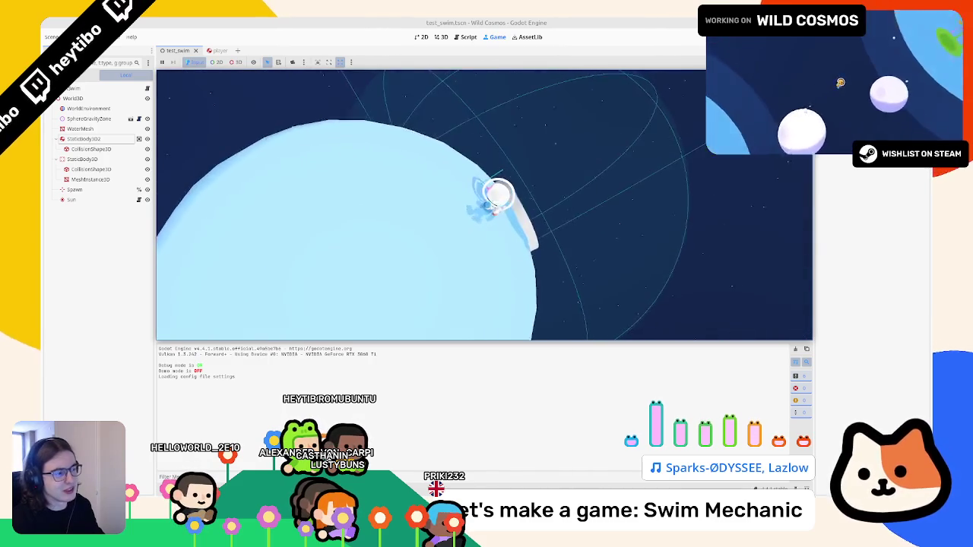
Stop the game and delete the look_at line, leaving line 25 blank
key("Escape")
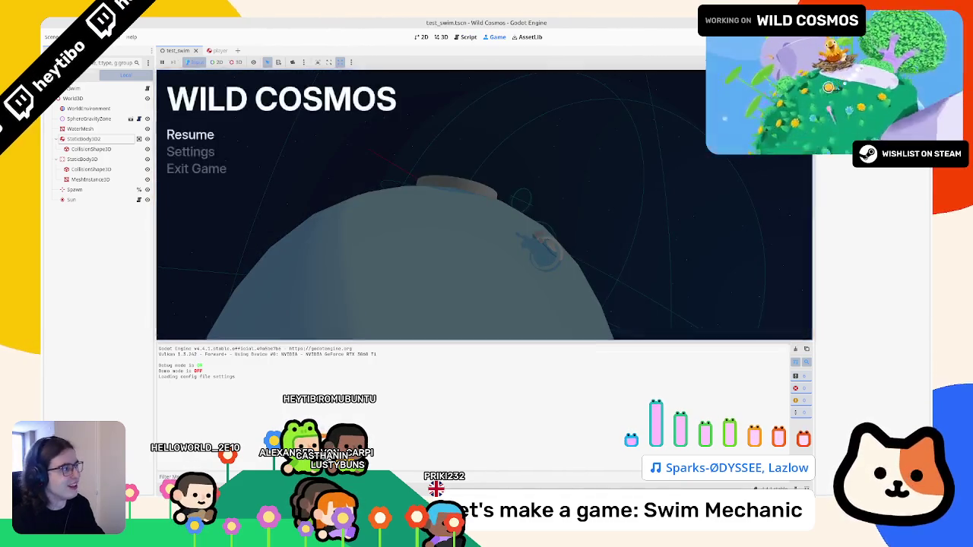
key("F8")
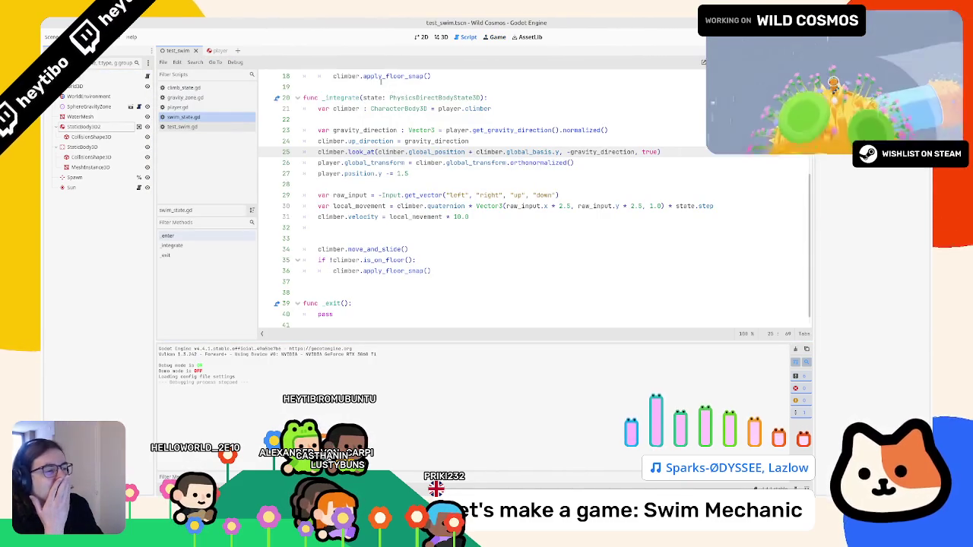
left_click_drag(318, 151, 661, 152)
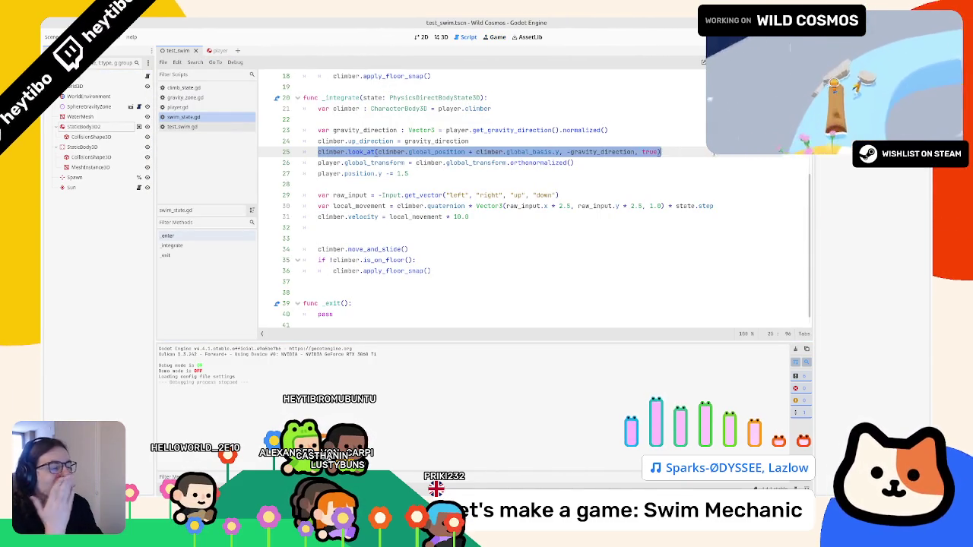
key("BackSpace")
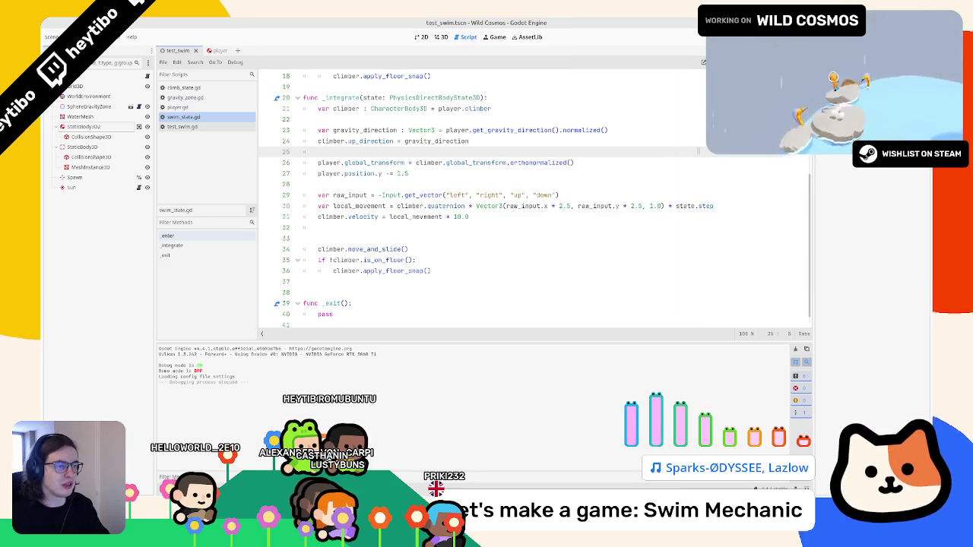
Write TransformUtil.align_with_y(climber.global_transform, gravity_direction) on line 25 and check its definition
type("TransformUtil.align_with_y(")
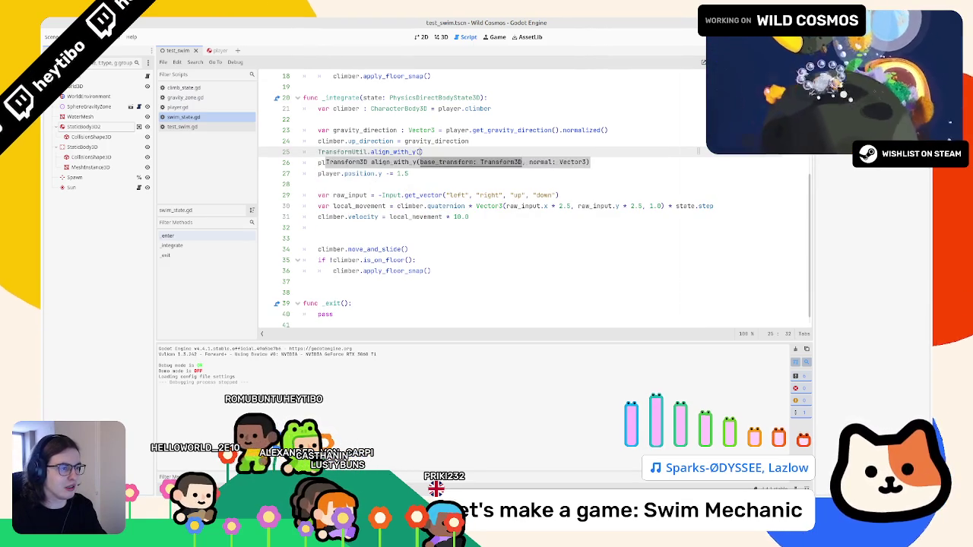
type("clim")
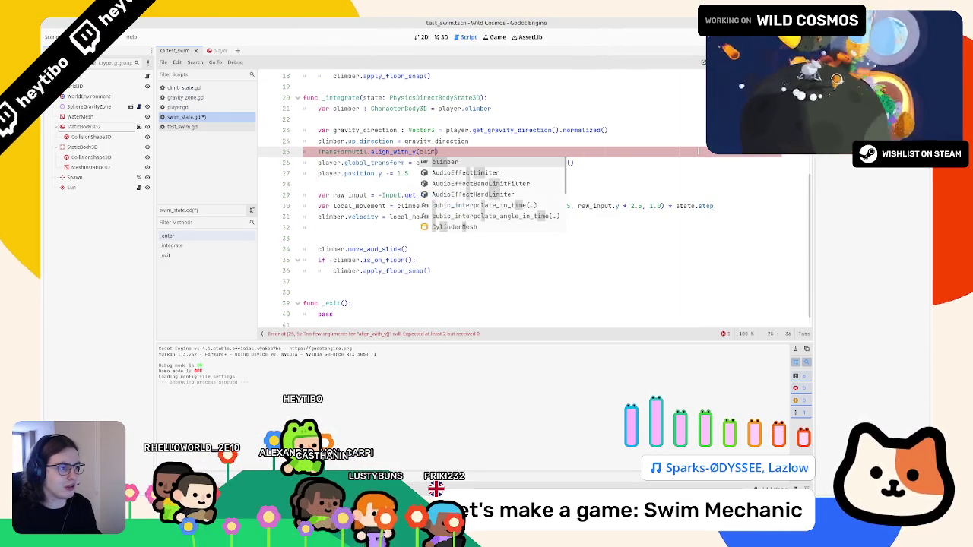
type("ber.globalt")
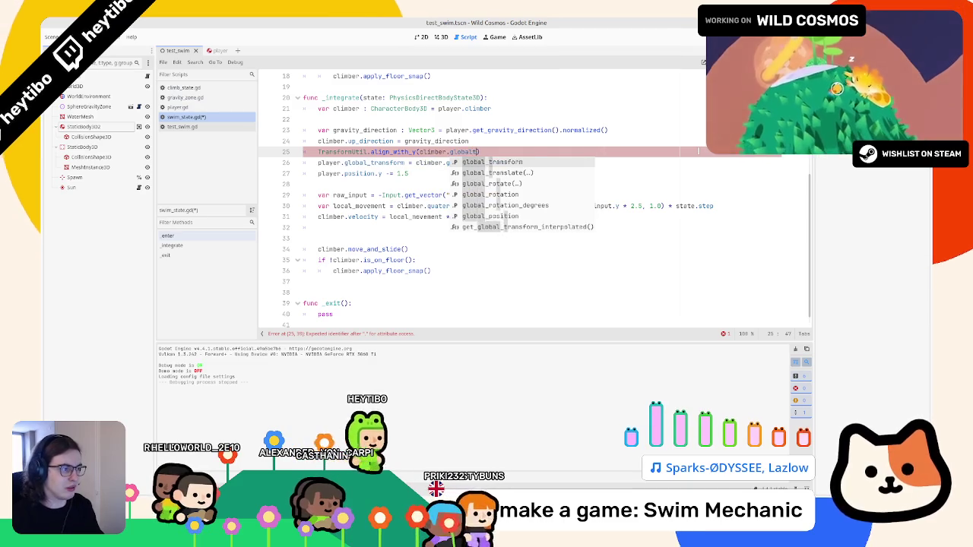
key("Return")
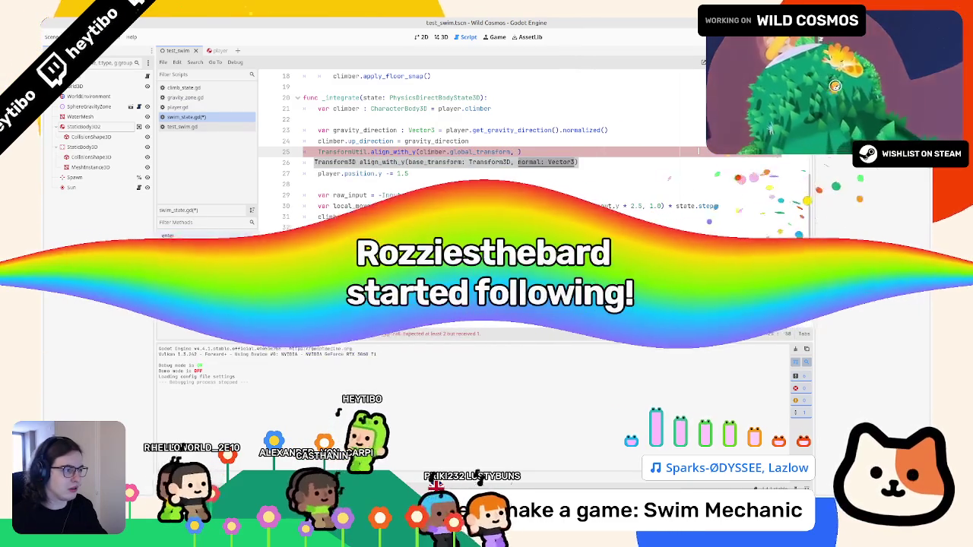
type("gravity_direction")
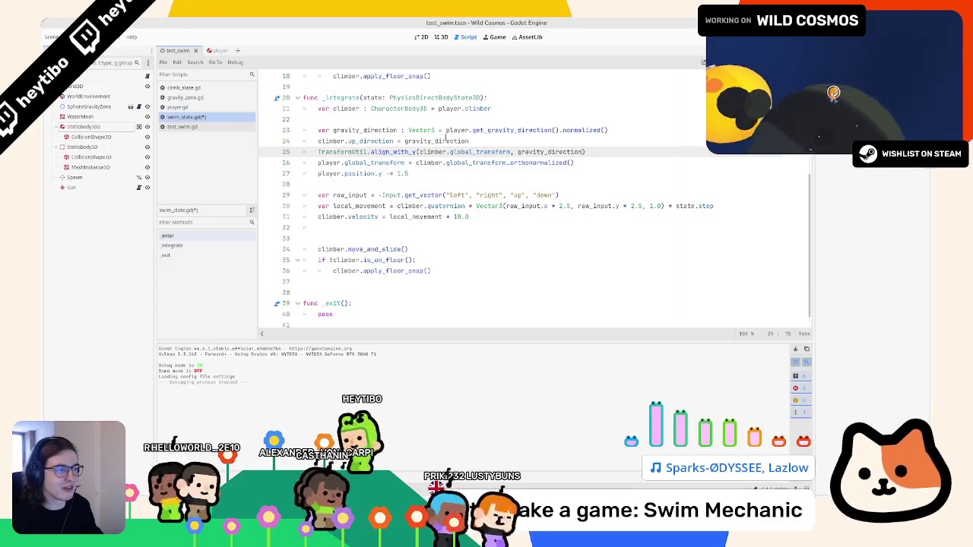
left_click(370, 152, "ctrl")
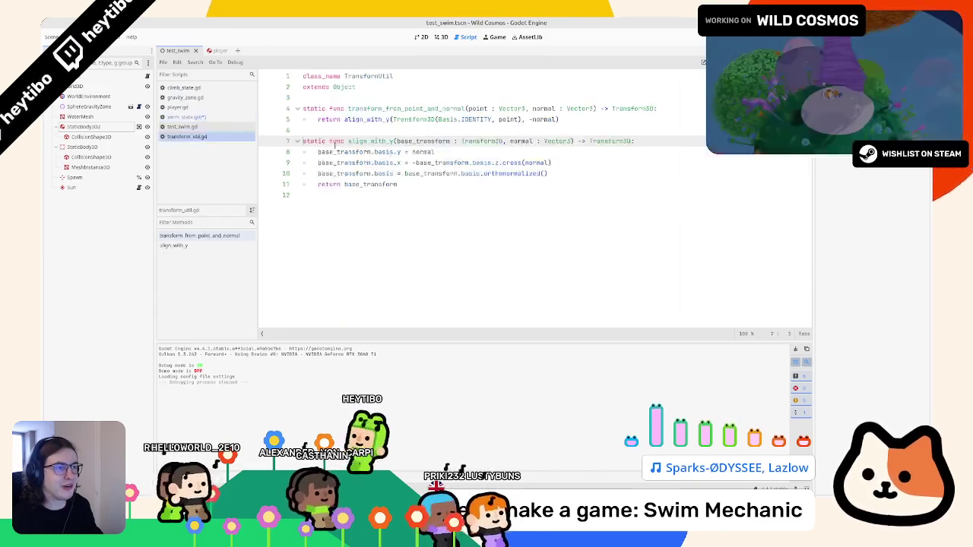
middle_click(203, 137)
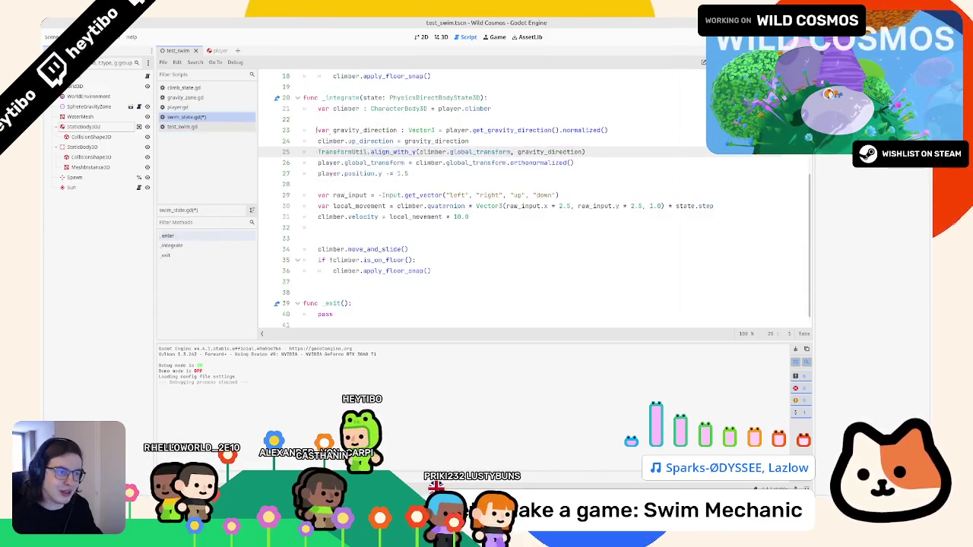
Assign that result to climber.global_transform and run the test scene
type(".global_transform = TransformUti")
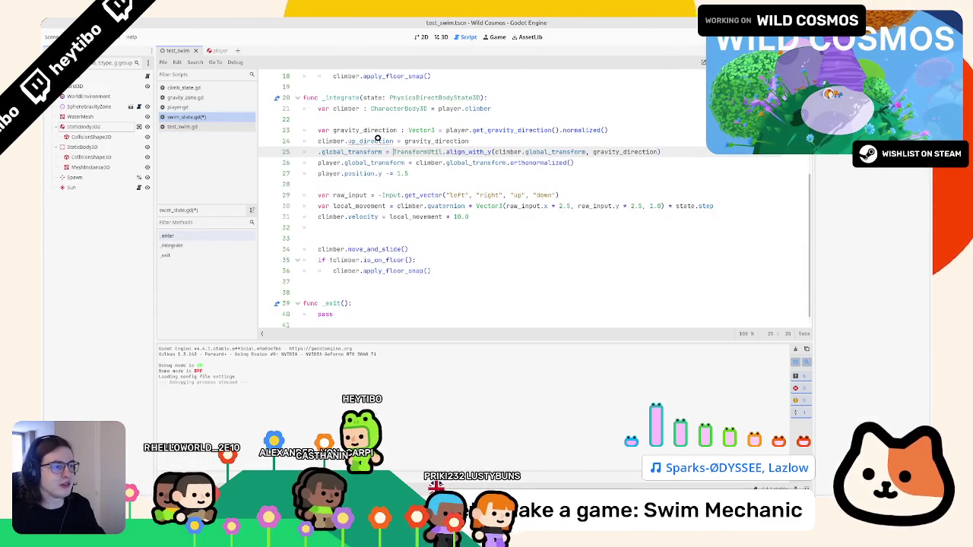
type("l")
key("Return")
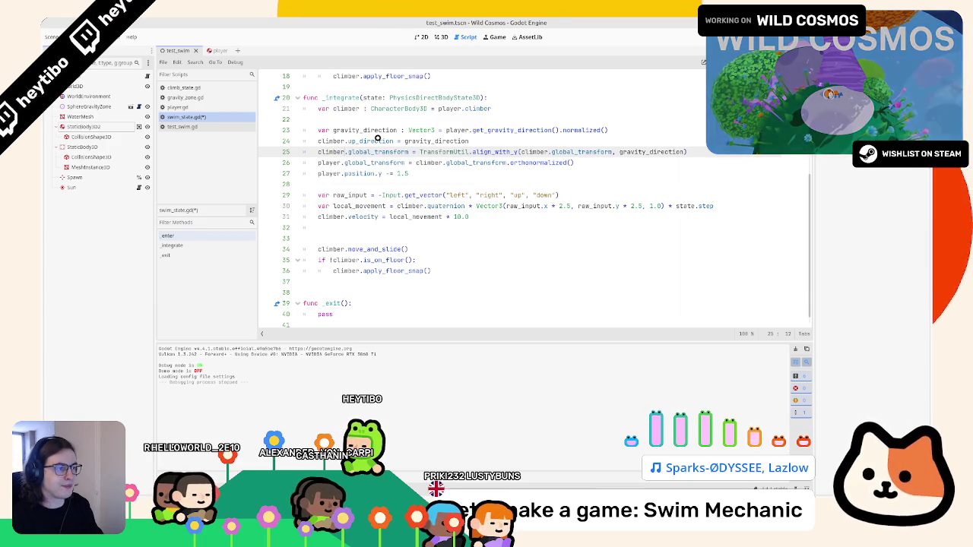
key("alt+Down")
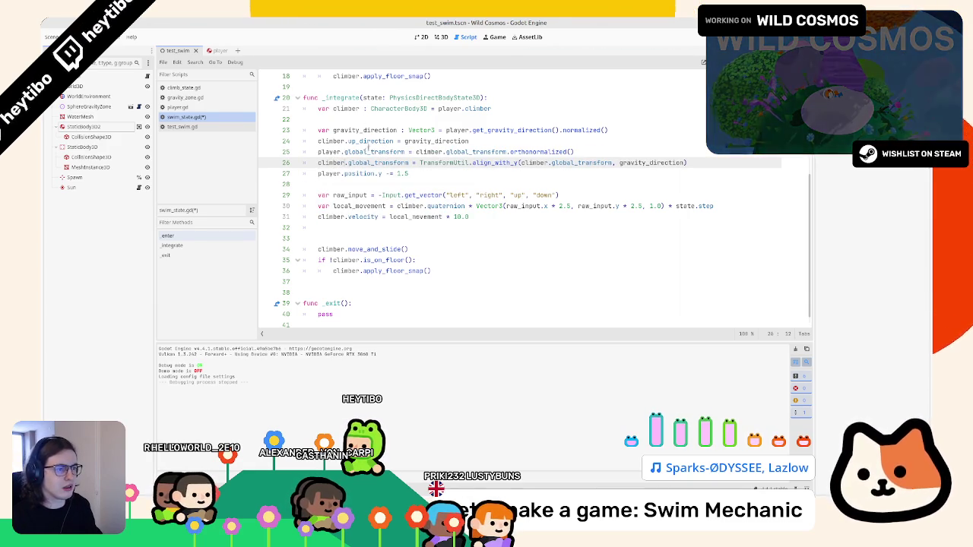
key("alt+Up")
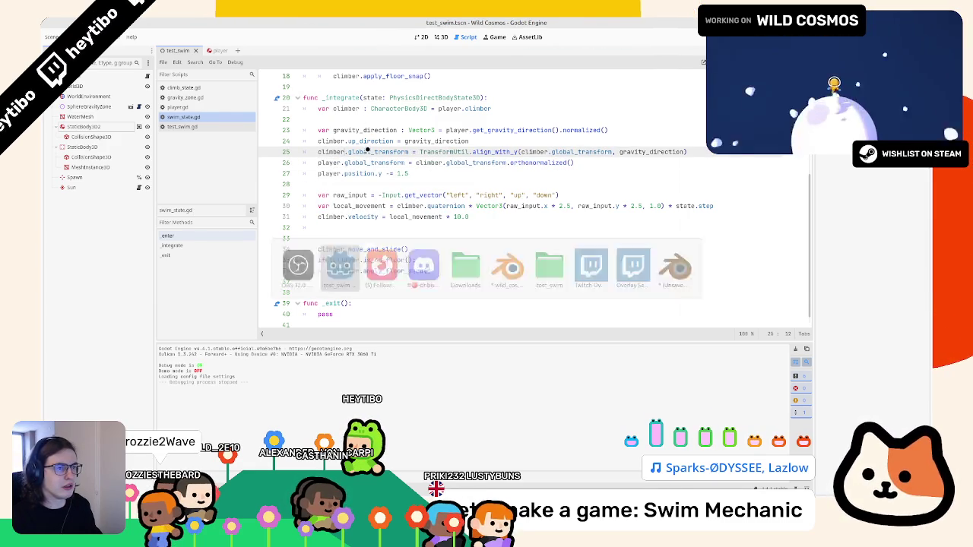
key("F6")
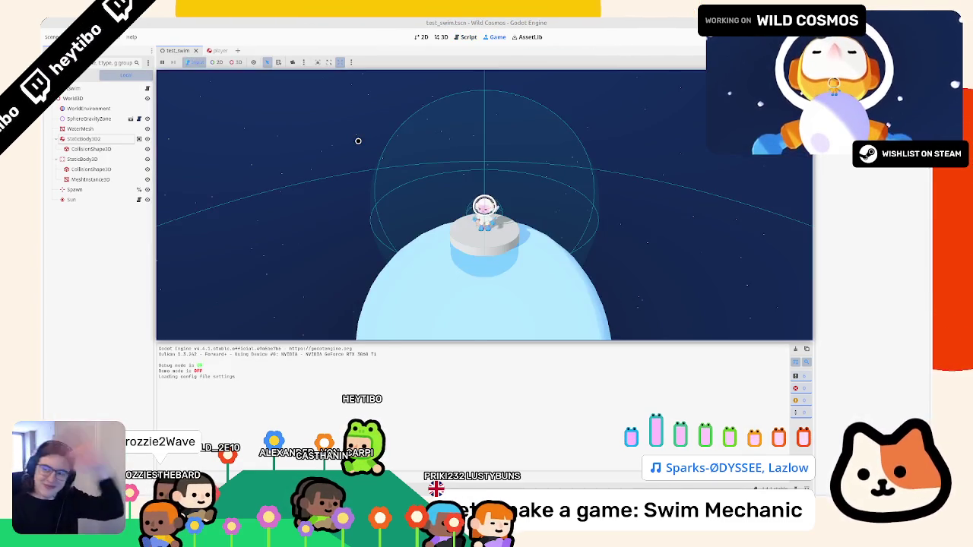
Test the swim movement, change the player position offset axis from y to z, and relaunch
key("w")
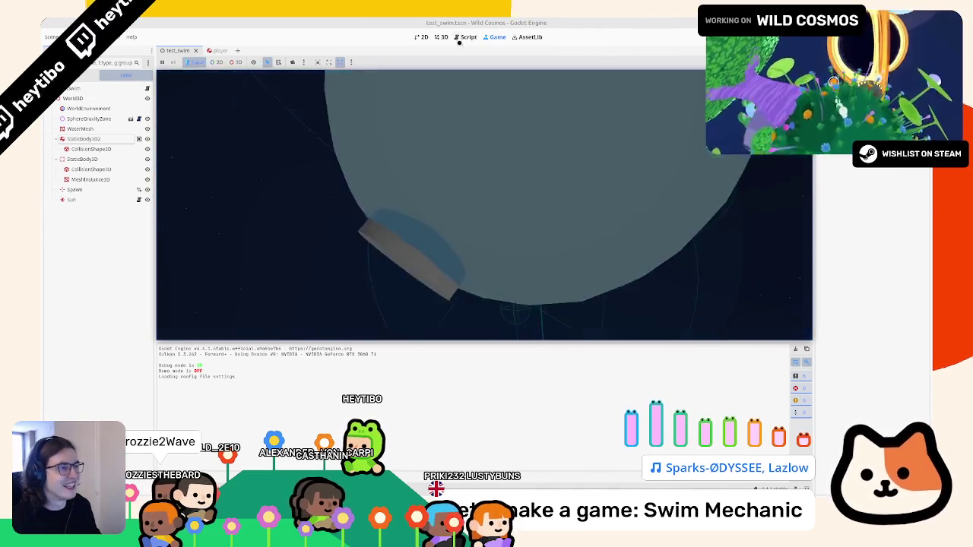
left_click(463, 38)
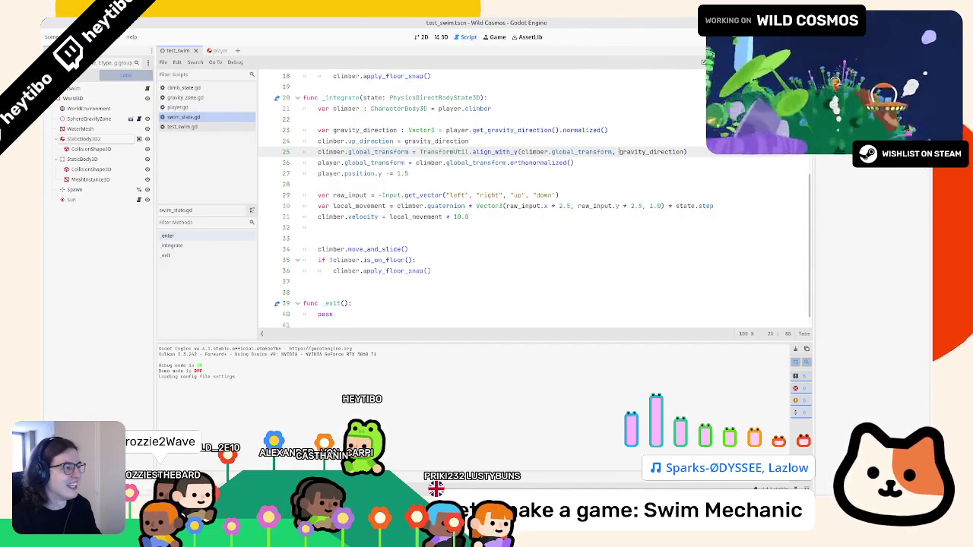
type("-")
left_click(573, 191)
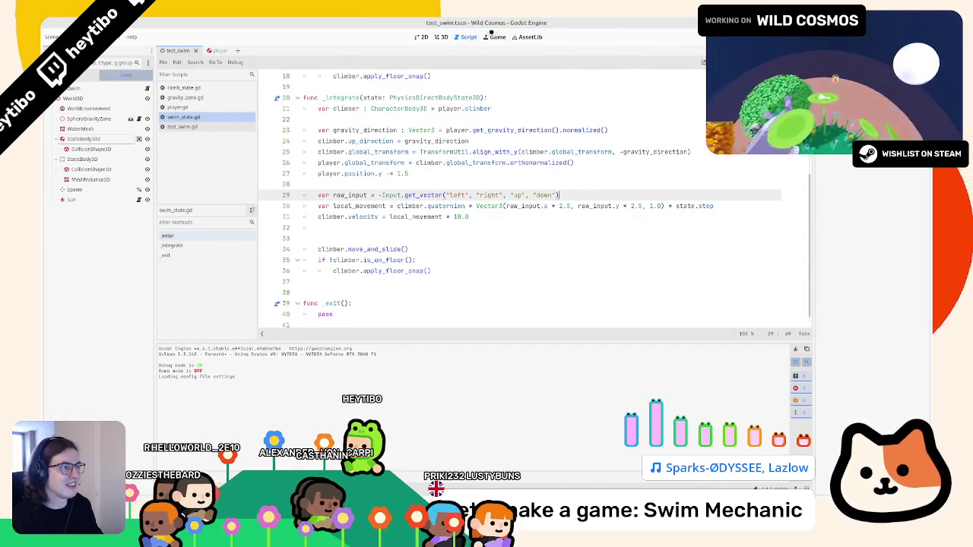
left_click(496, 37)
left_click(517, 148)
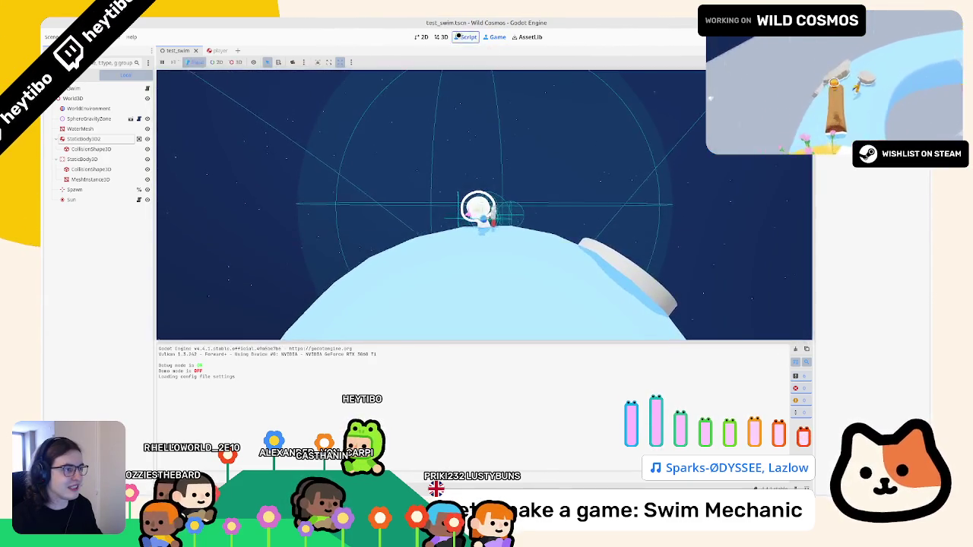
left_click(464, 36)
left_click(380, 173)
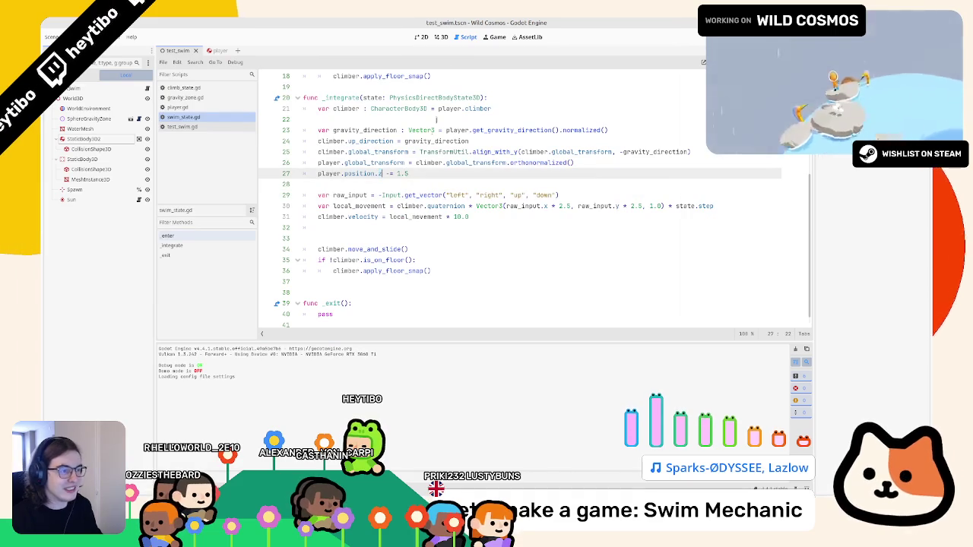
key("F5")
left_click(495, 38)
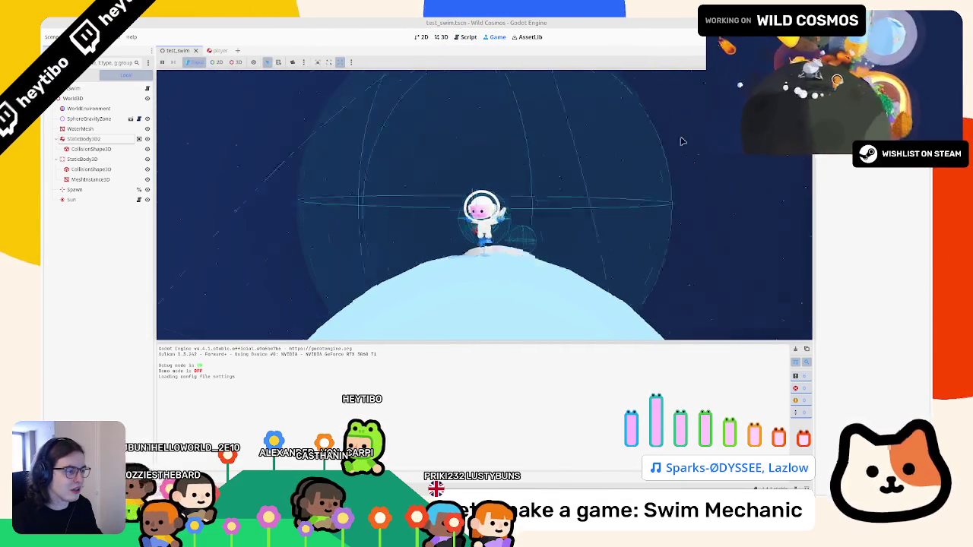
Comment out the player transform and position lines 26–27, retest, then open player.tscn
key("ctrl+F3")
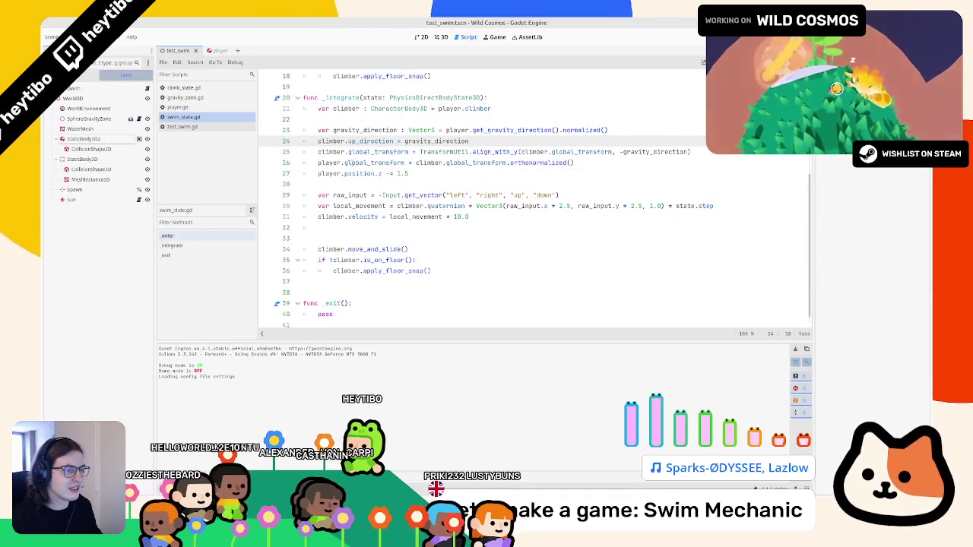
left_click(319, 162)
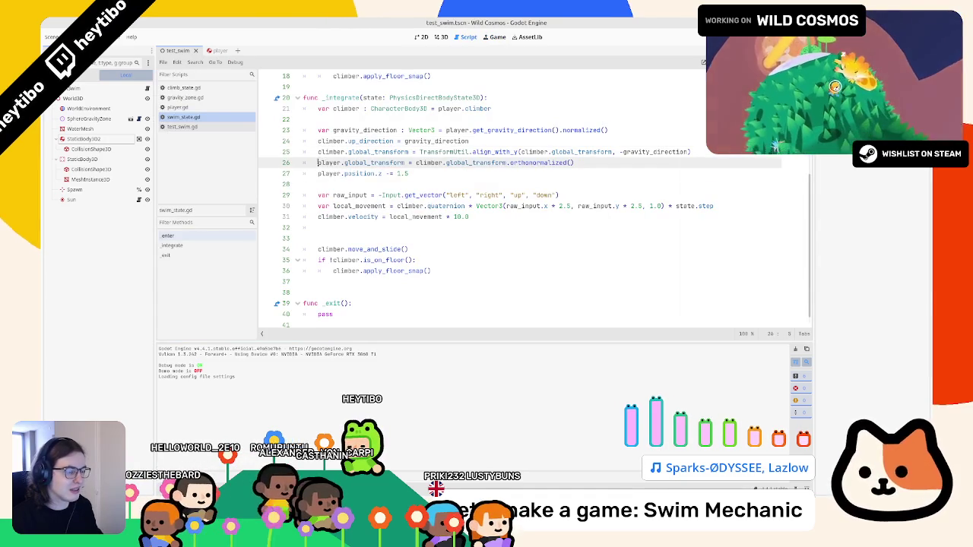
type("#")
left_click(319, 173)
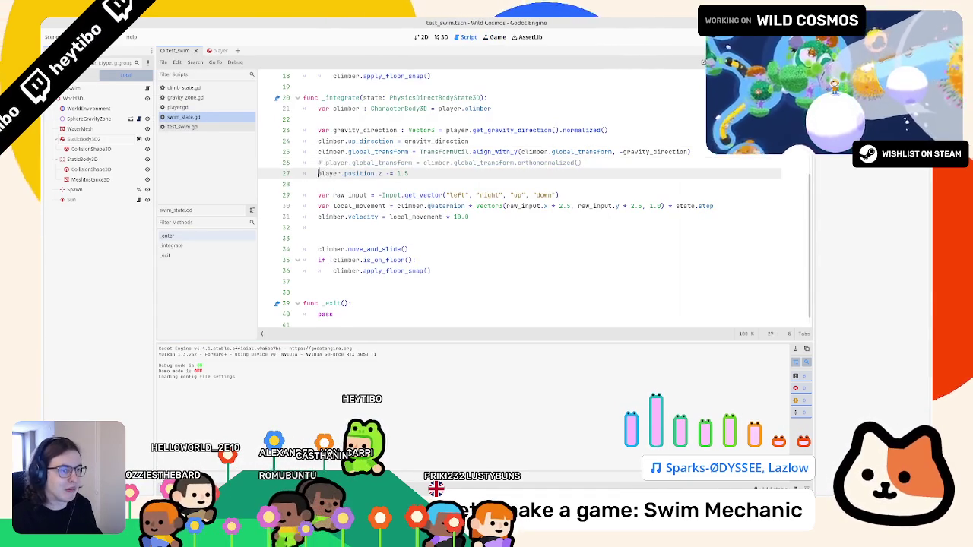
key("ctrl+F2")
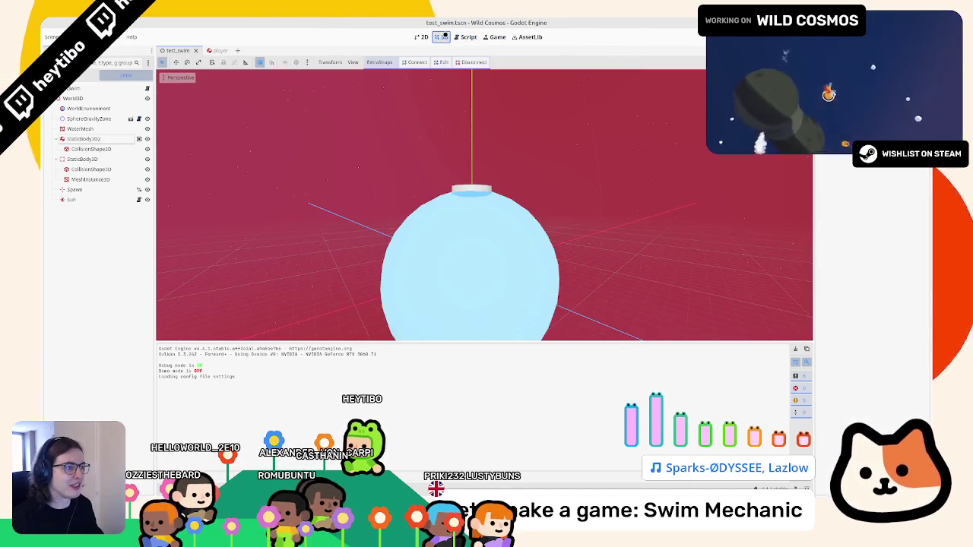
left_click(487, 39)
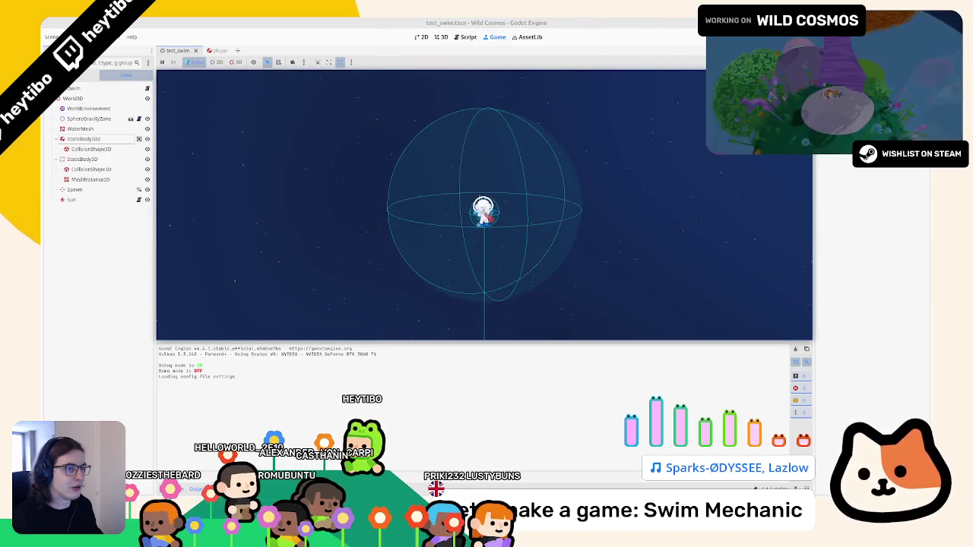
key("Escape")
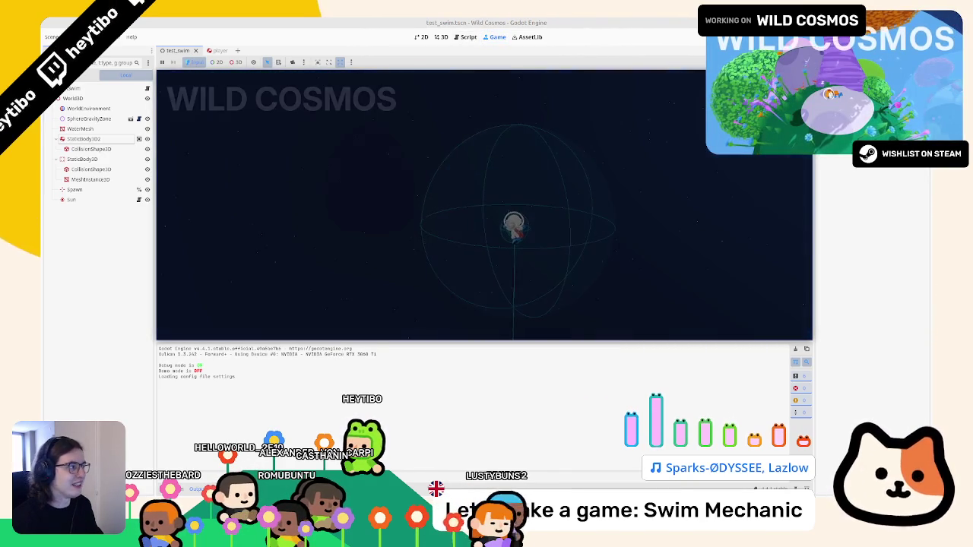
key("F6")
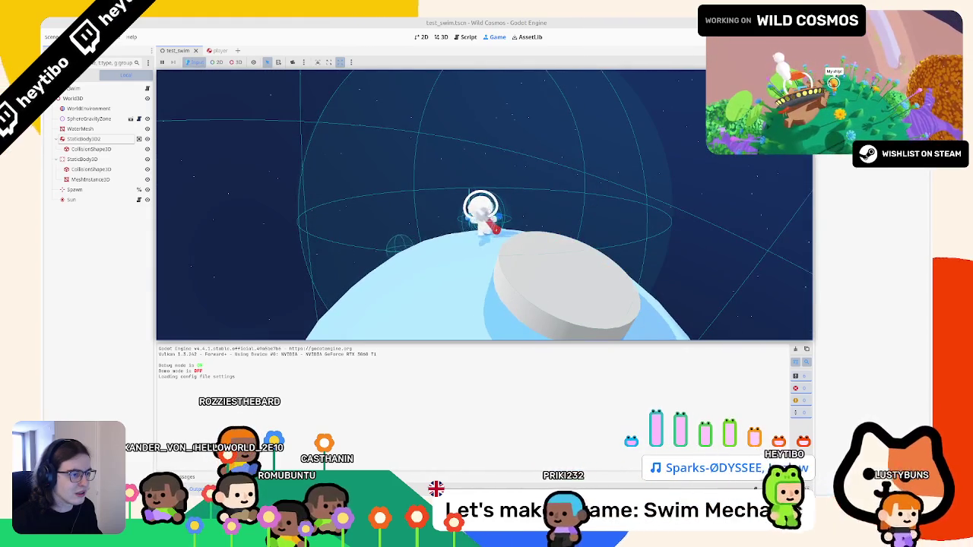
key("Escape")
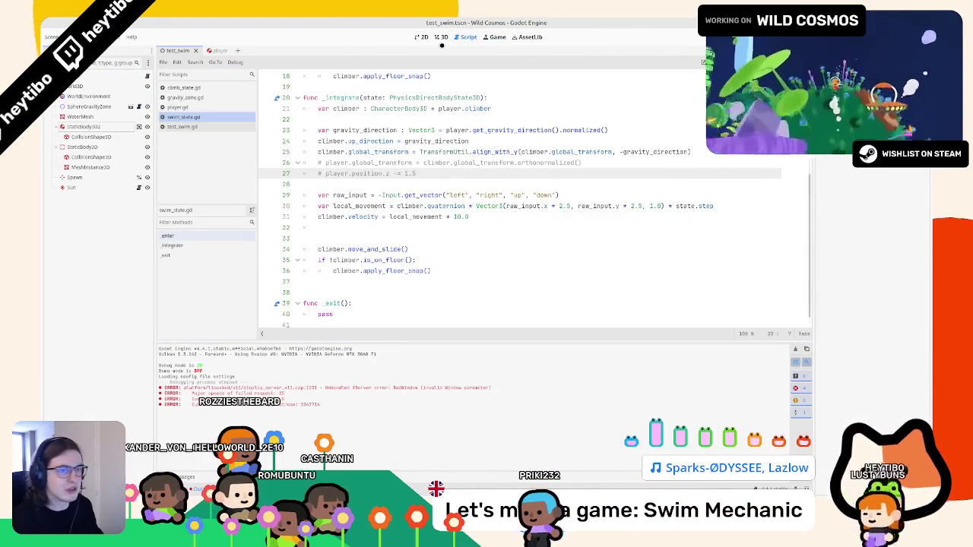
left_click(215, 50)
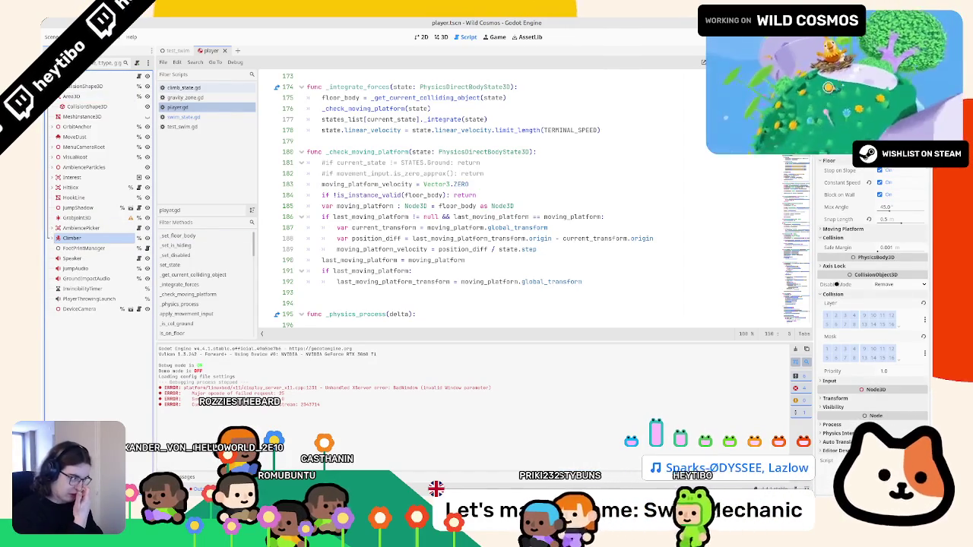
Set the Climber CollisionShape3D debug colour to pink and run test_swim
left_click(53, 238)
left_click(85, 247)
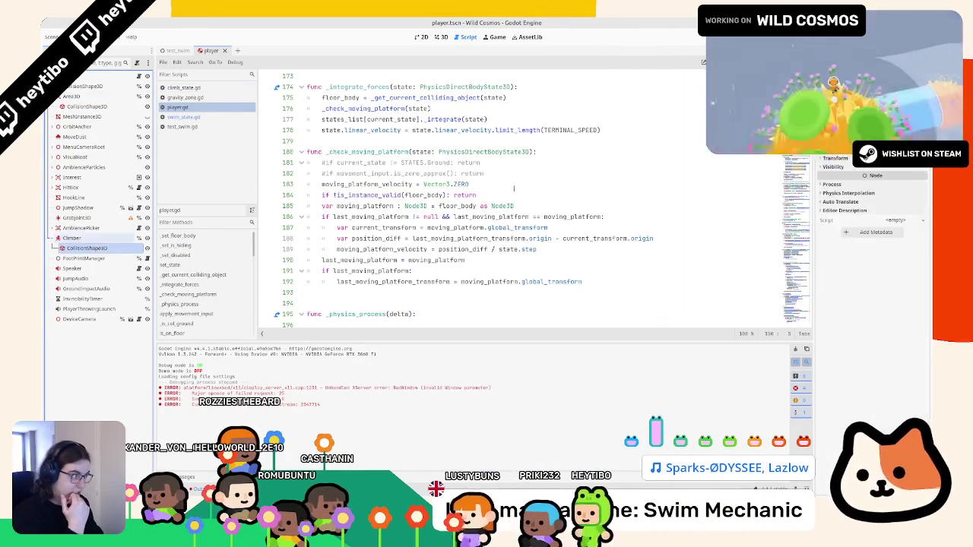
left_click(874, 156)
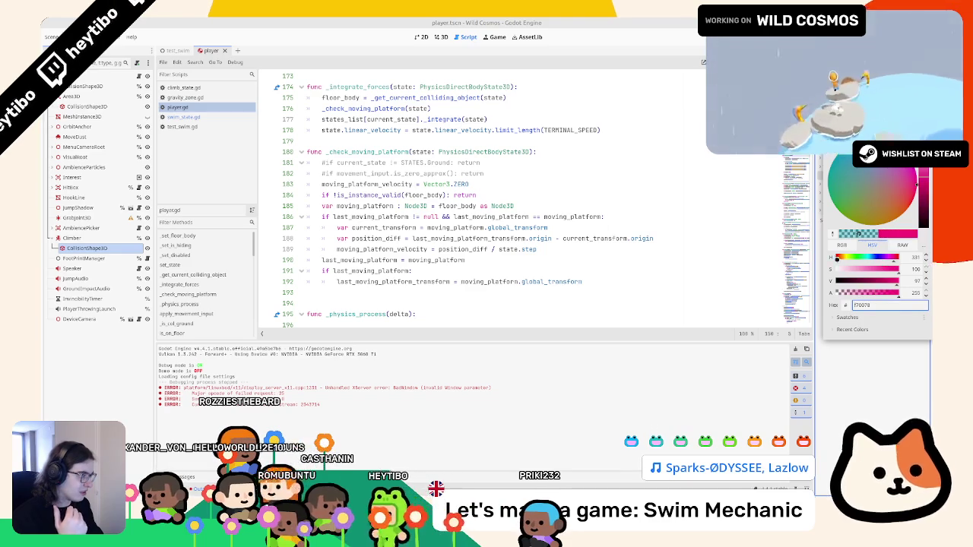
left_click(169, 51)
key("F6")
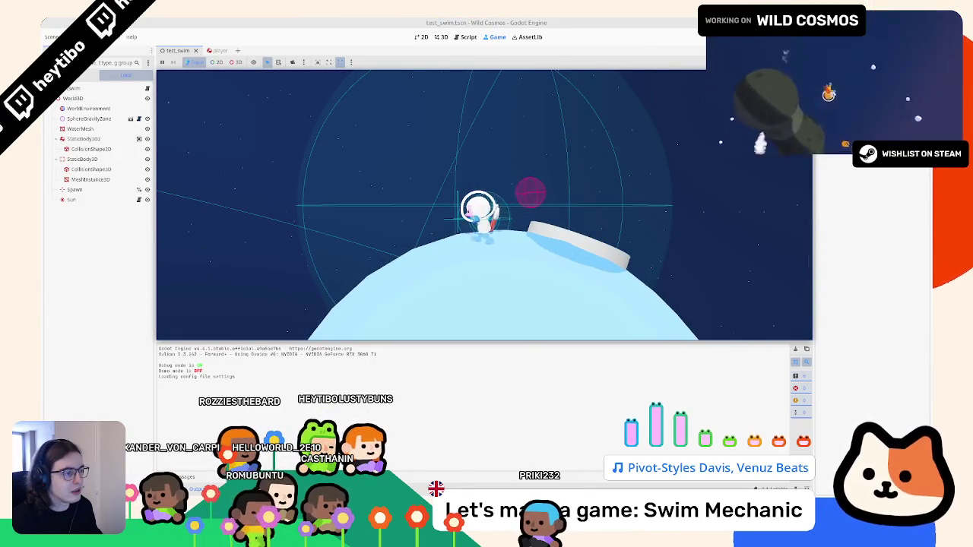
Restore the player transform line and change line 25 to climber.transform instead of global_transform
key("F8")
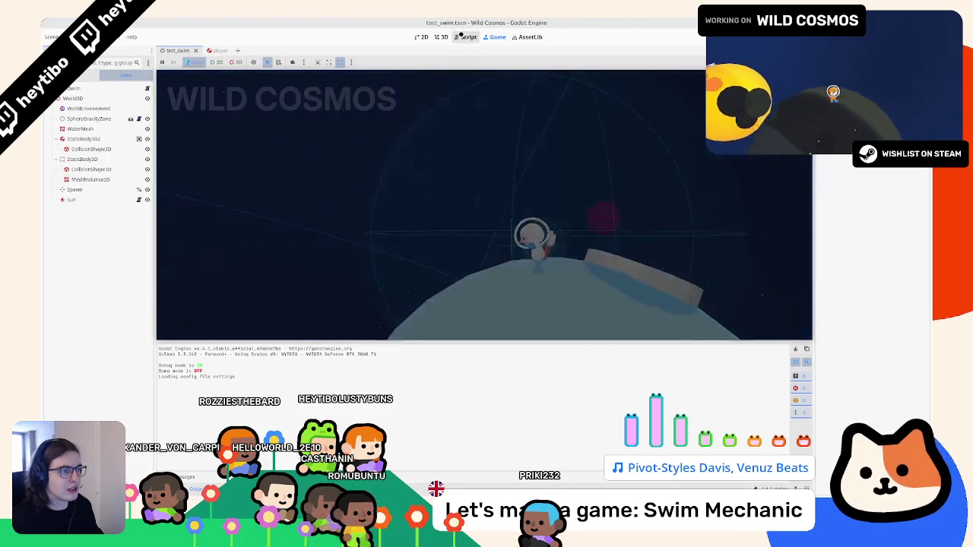
left_click(183, 118)
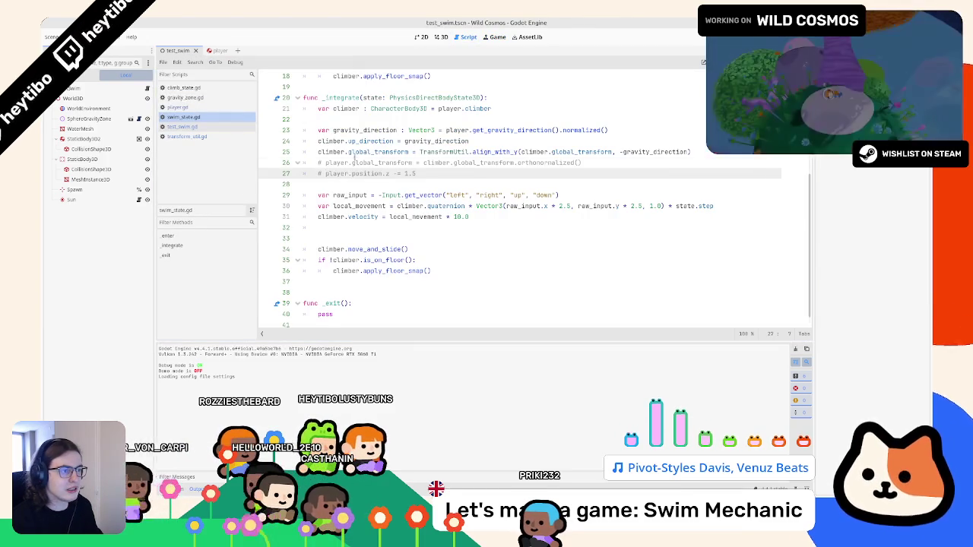
left_click(352, 163)
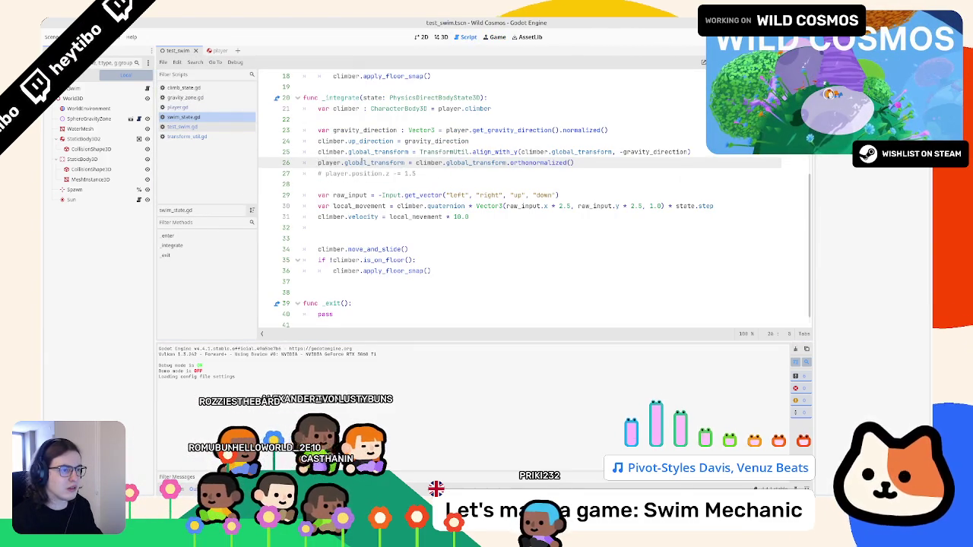
key("ctrl+k")
key("Down")
key("ctrl+k")
key("ctrl+k")
key("Up")
key("ctrl+k")
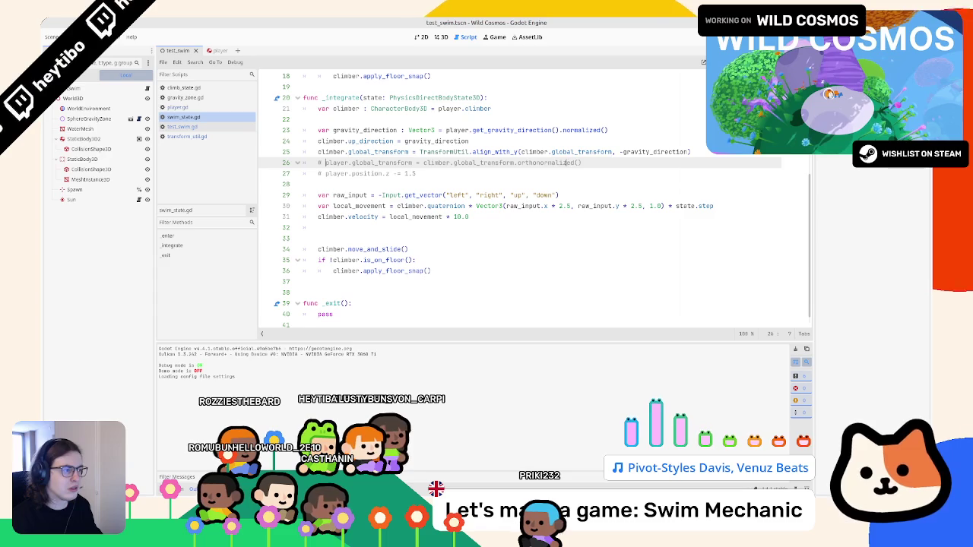
left_click(574, 151)
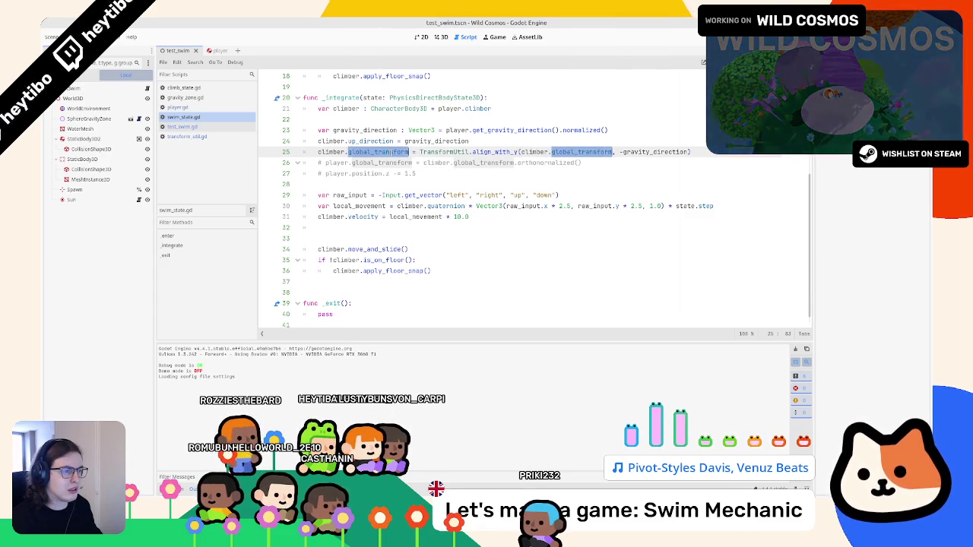
type("transform")
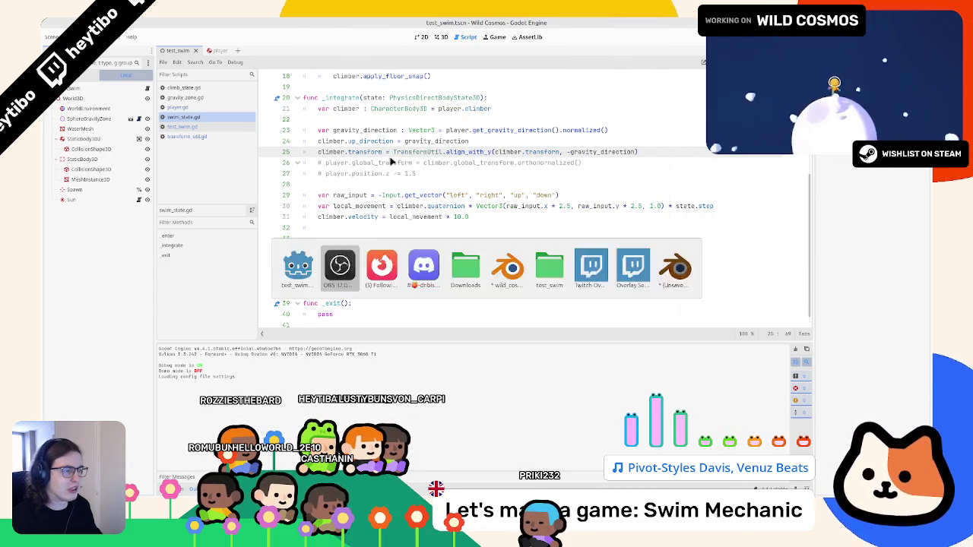
Resume the game and swim the astronaut across the planet toward the white platform
left_click(494, 37)
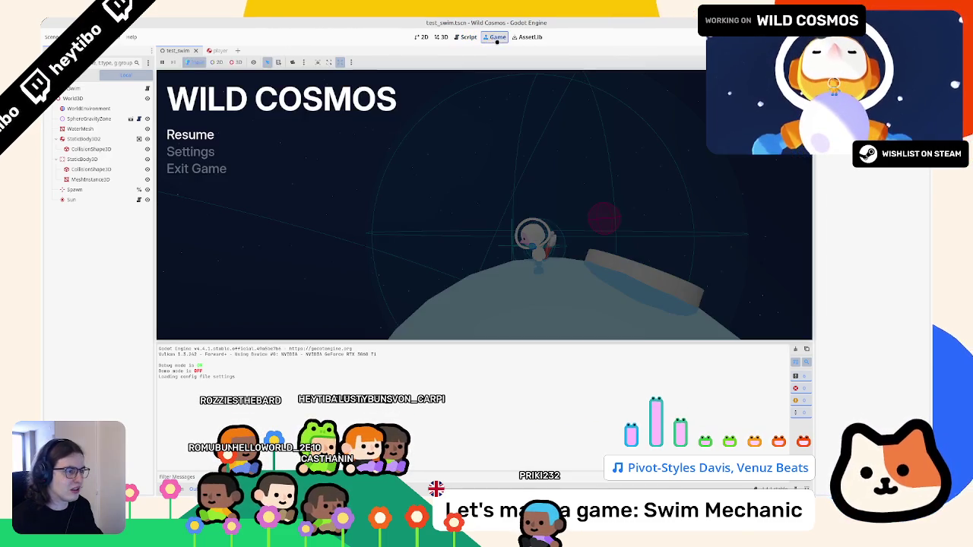
key("Escape")
key("w")
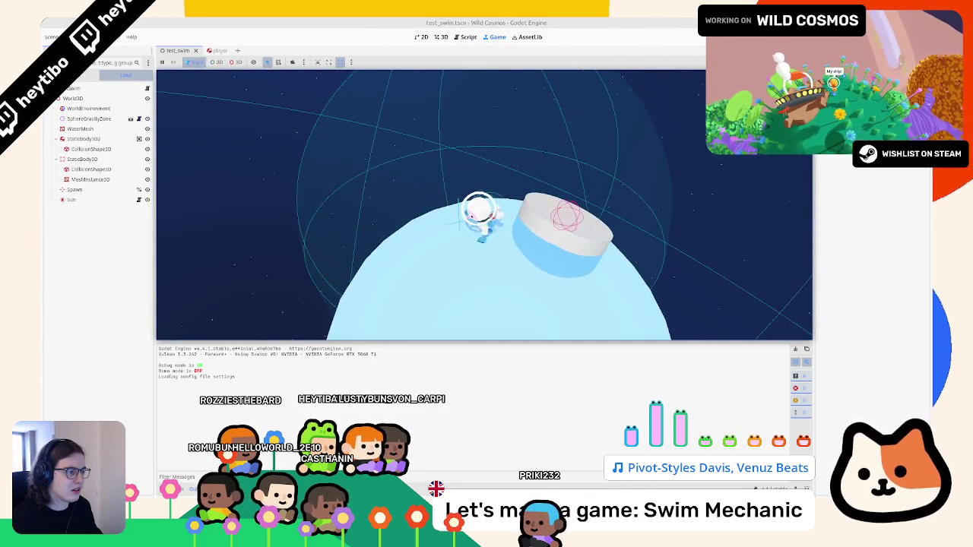
key("w")
key("Escape")
Revisit the 10.0 velocity multiplier line and rerun the test scene several times
left_click(468, 38)
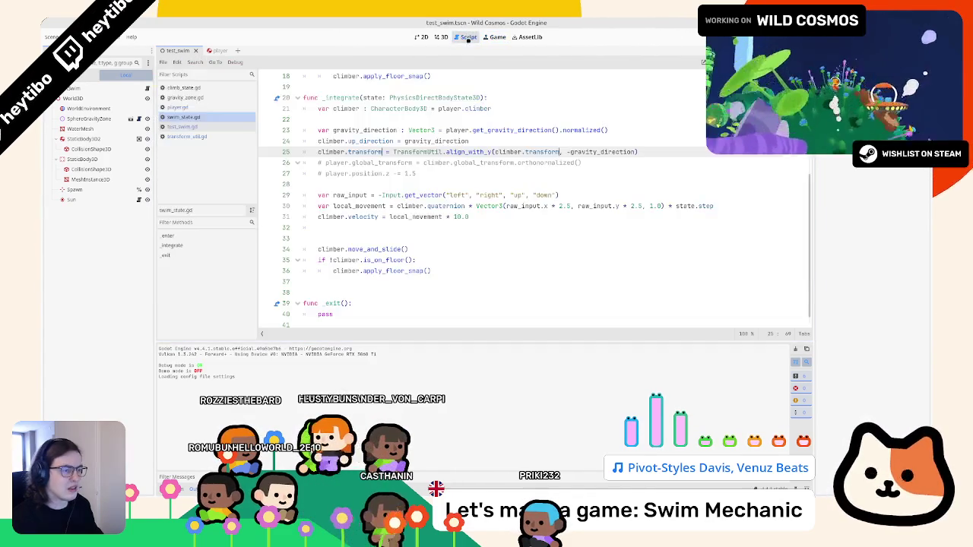
left_click(455, 217)
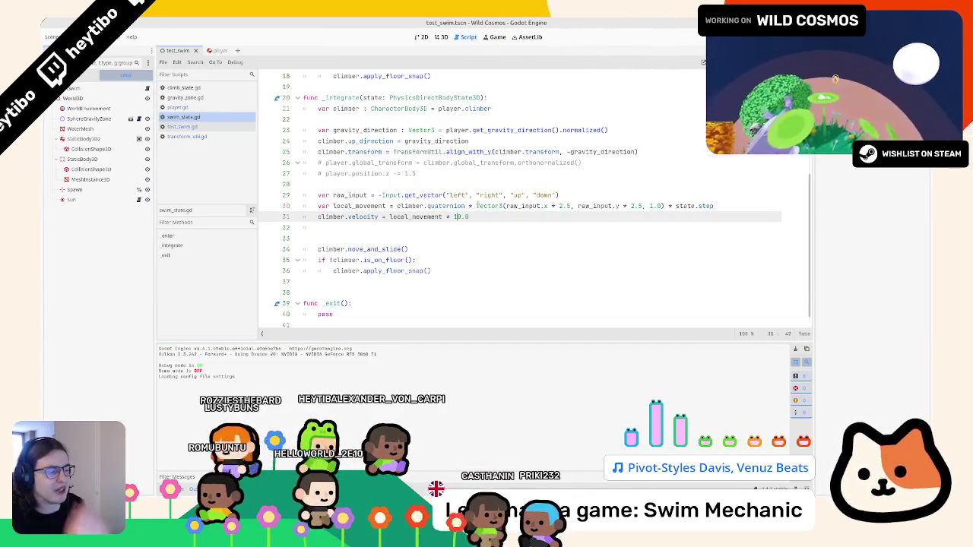
type("0")
key("F6")
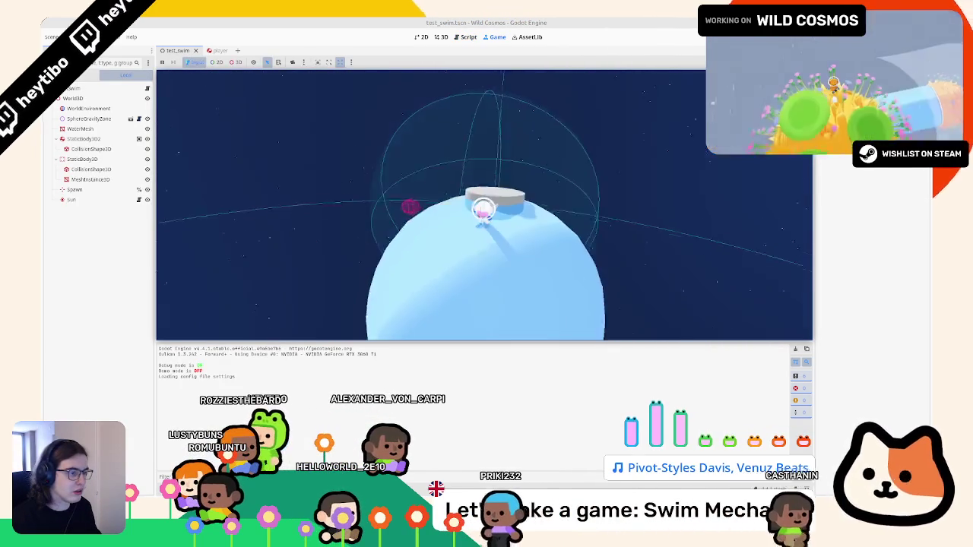
key("Escape")
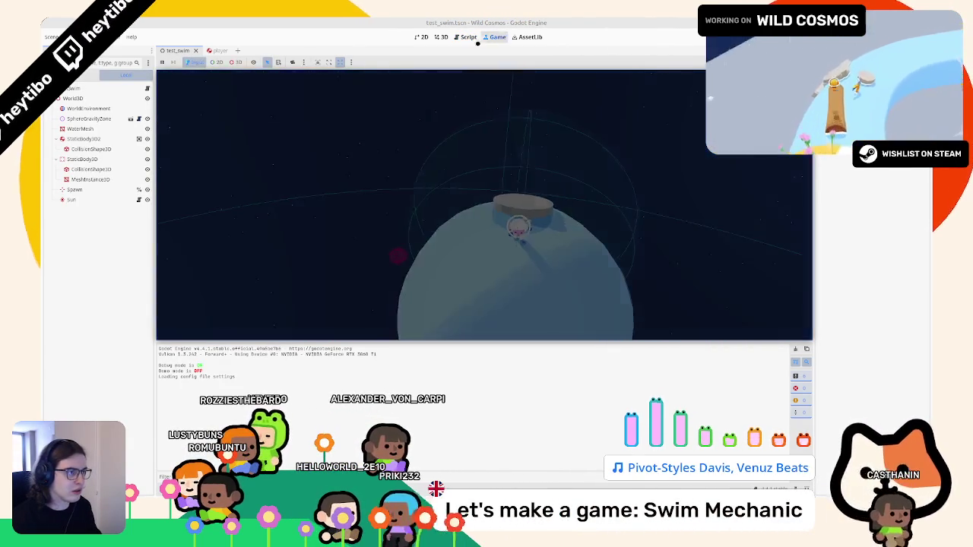
left_click(467, 36)
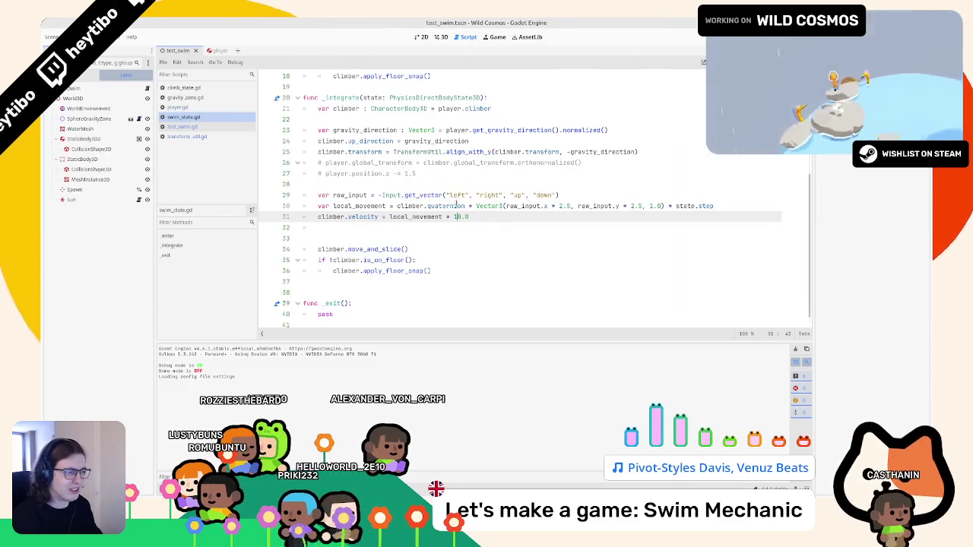
key("F6")
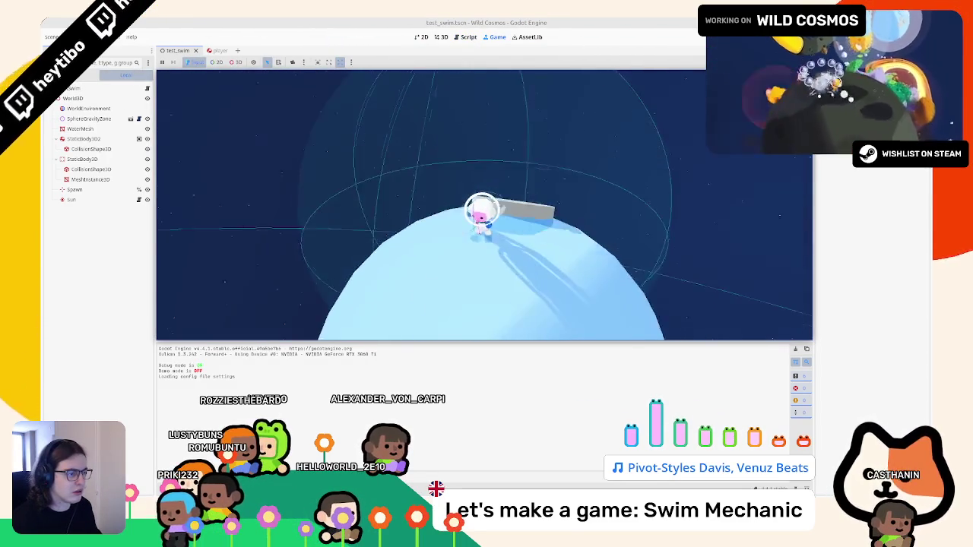
key("F8")
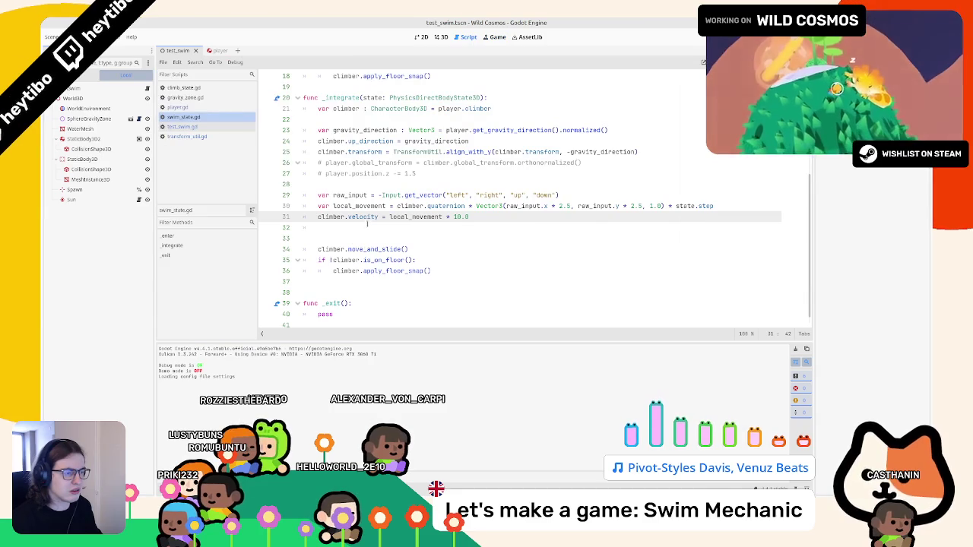
key("F6")
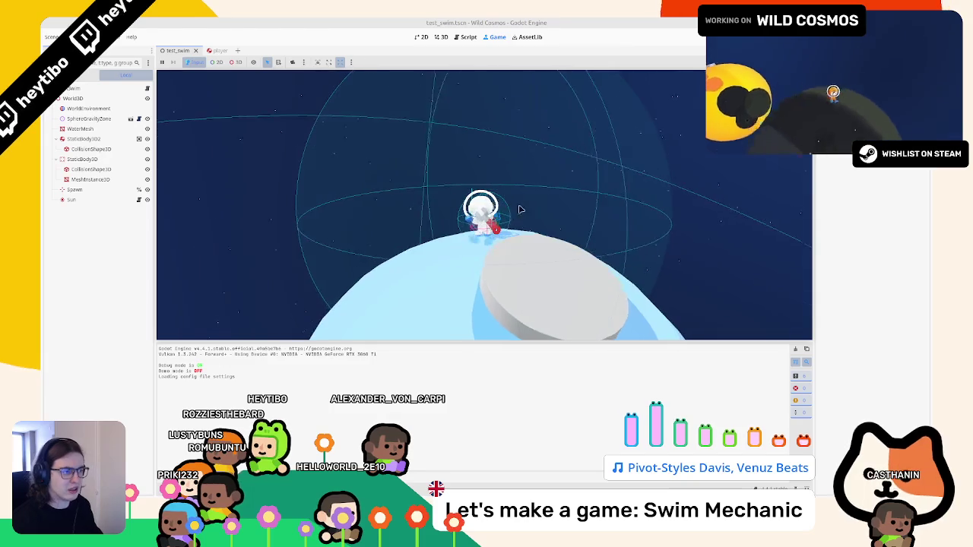
left_click(461, 39)
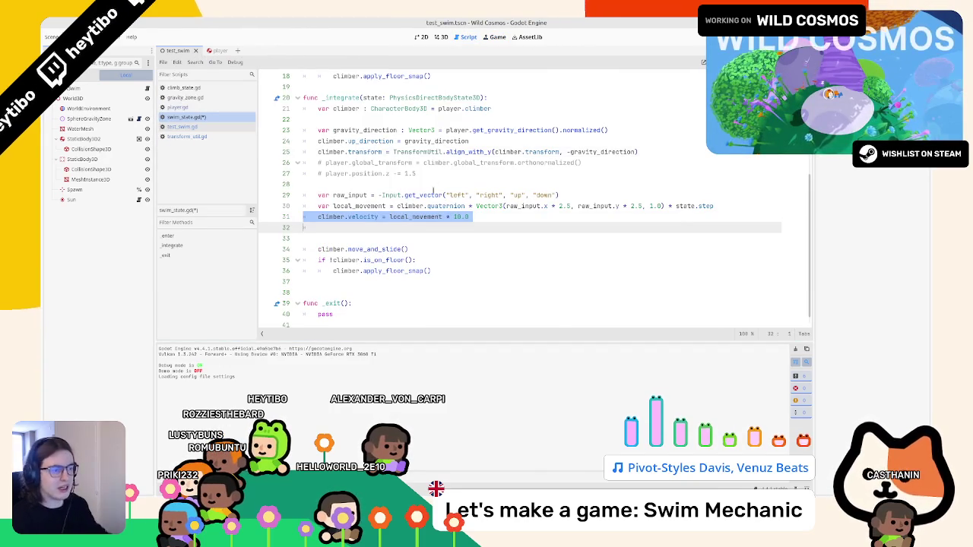
Add climber.floor_snap_length = 1.5 at the end of _enter and test it in-game
scroll(434, 191, "up", 5)
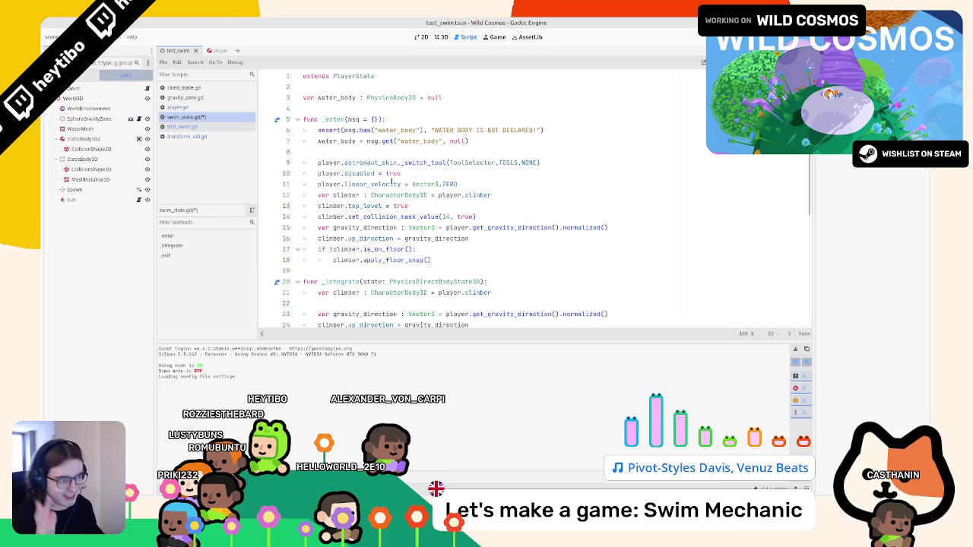
left_click(329, 248)
left_click(482, 259)
key("Return")
type(".snap")
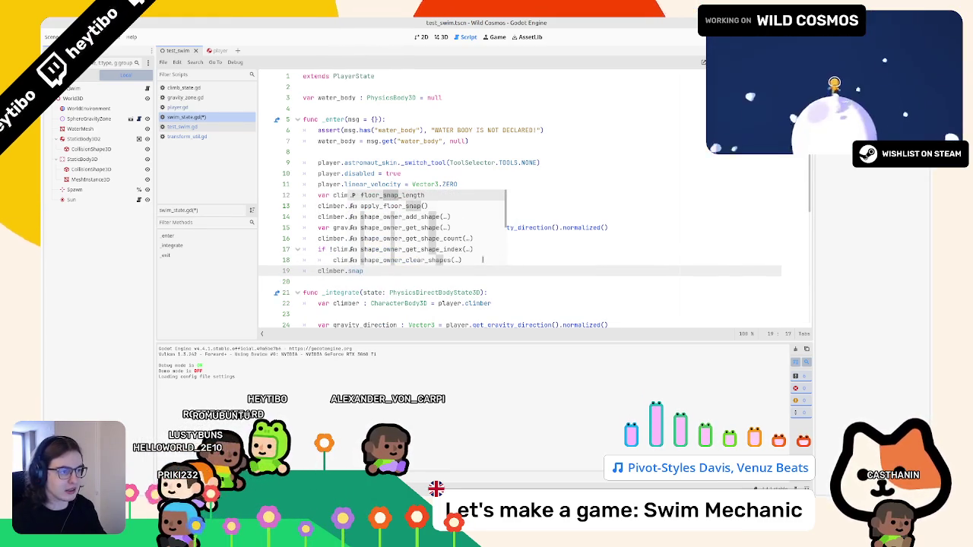
key("Return")
type("1.5")
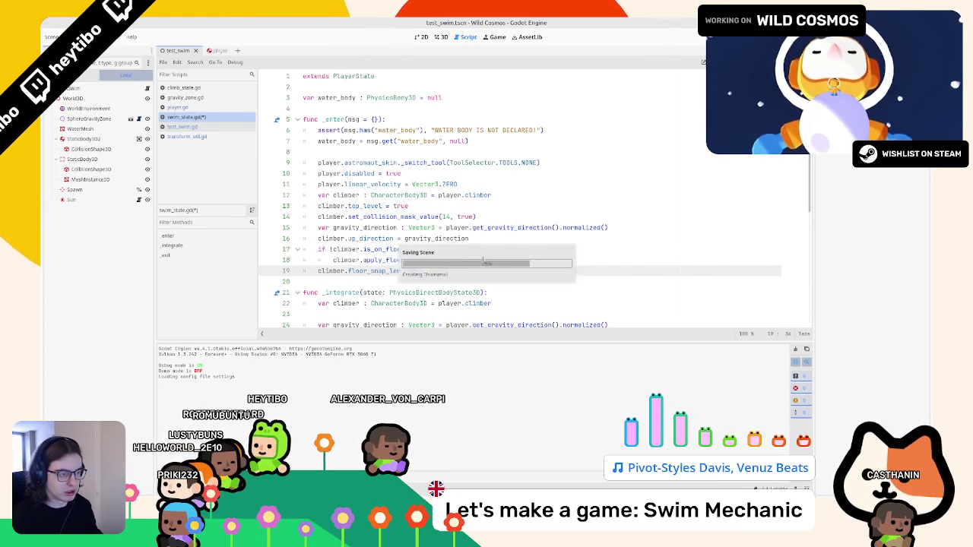
key("F6")
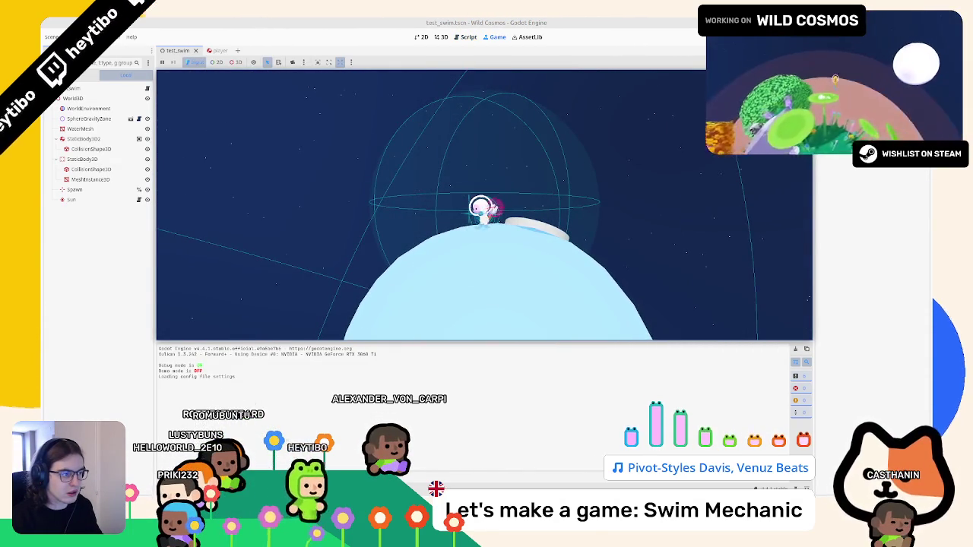
key("F8")
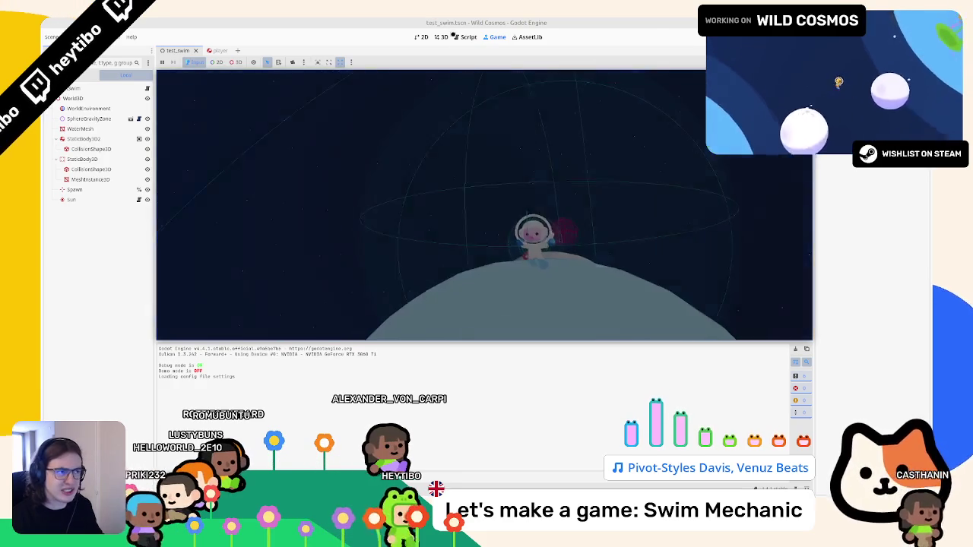
Move the if !climber.is_on_floor() snap block above move_and_slide and retest
scroll(358, 232, "down", 5)
left_click(357, 238)
double_click(358, 238)
left_click_drag(304, 249, 367, 271)
key("alt+Up")
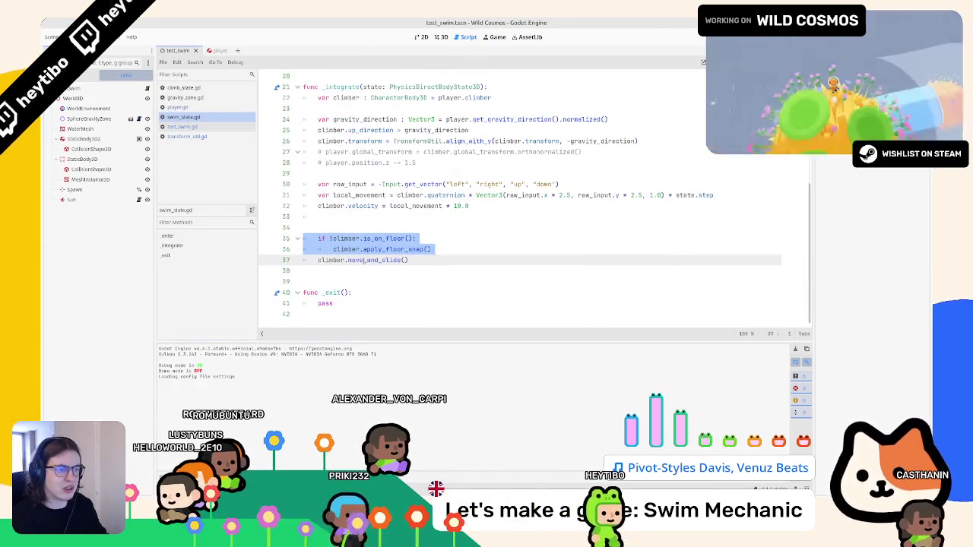
key("F6")
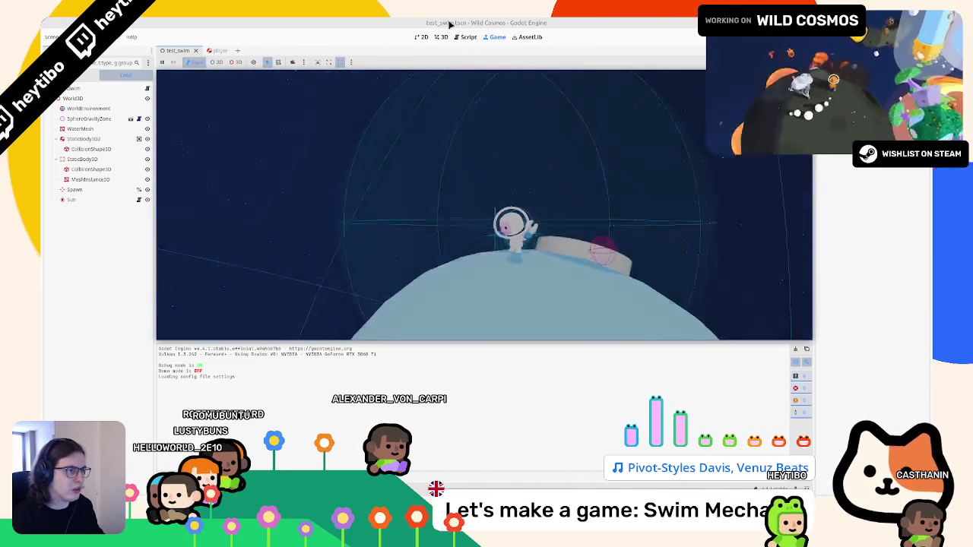
left_click(461, 38)
double_click(381, 235)
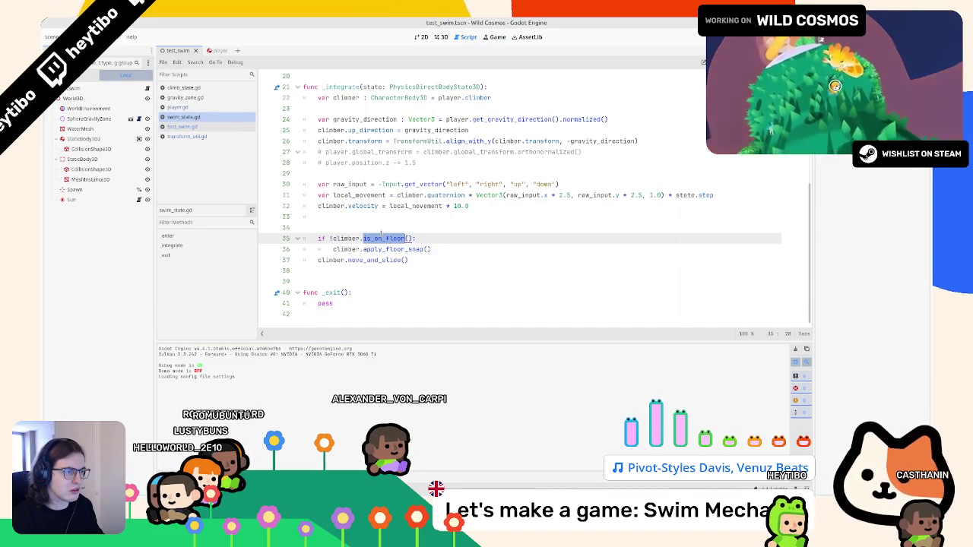
Change line 26 back to global_transform, review lines 24–27, and run test_swim
left_click(348, 142)
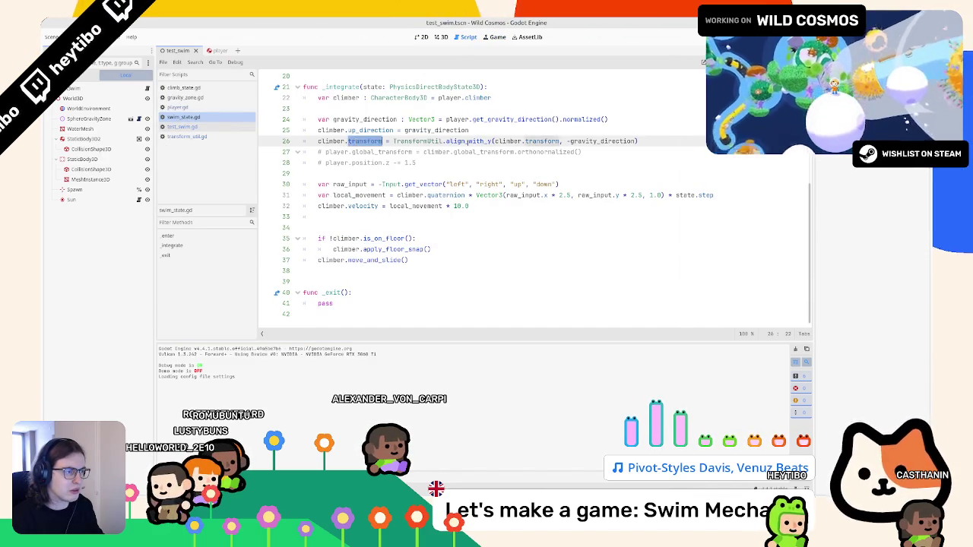
type("global")
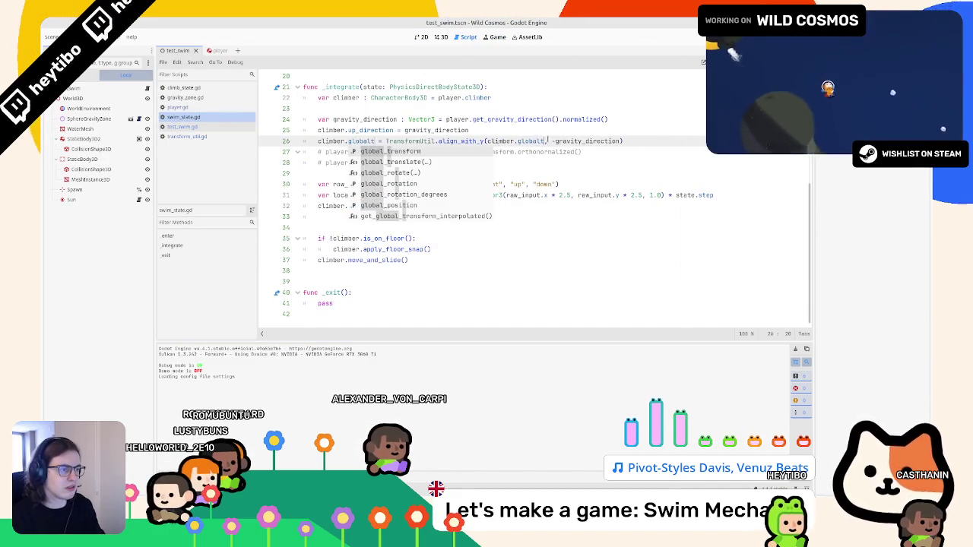
key("Return")
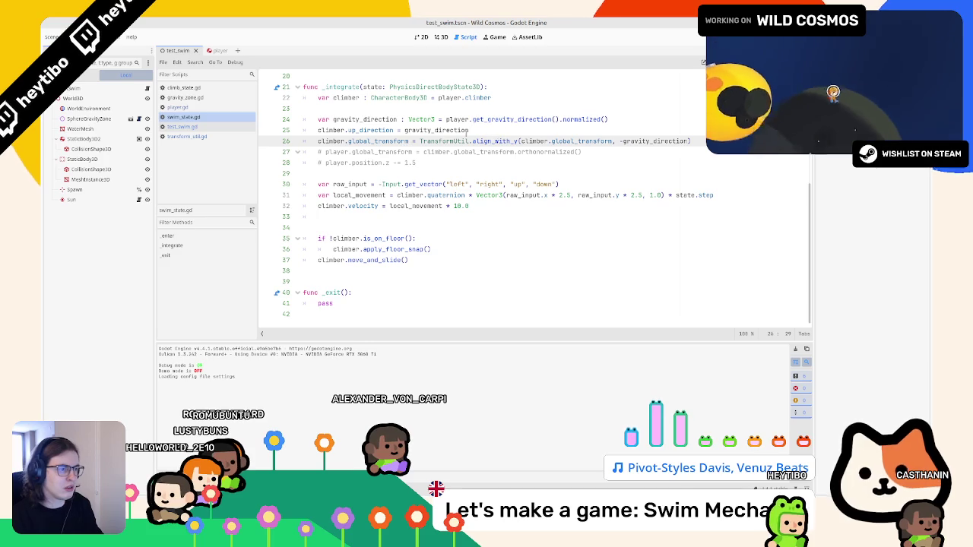
double_click(372, 130)
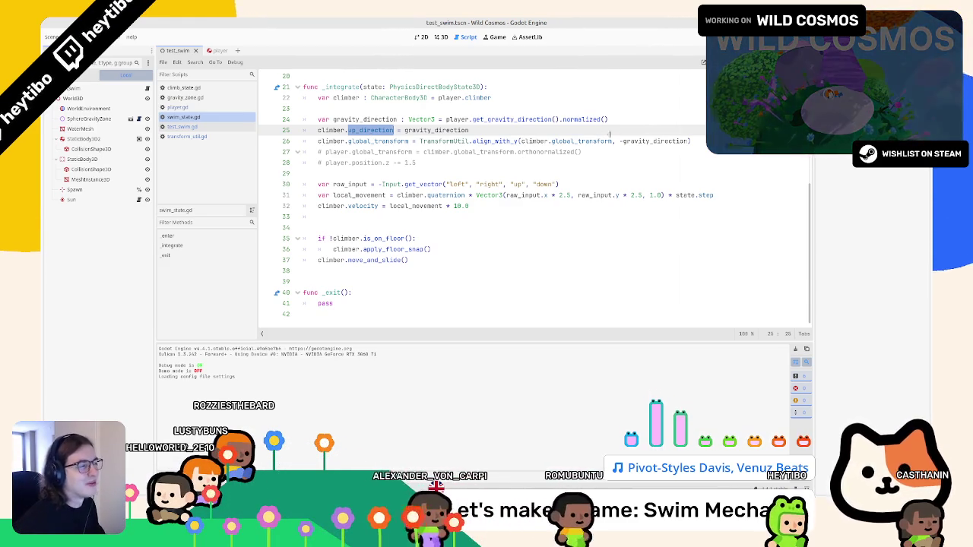
double_click(456, 120)
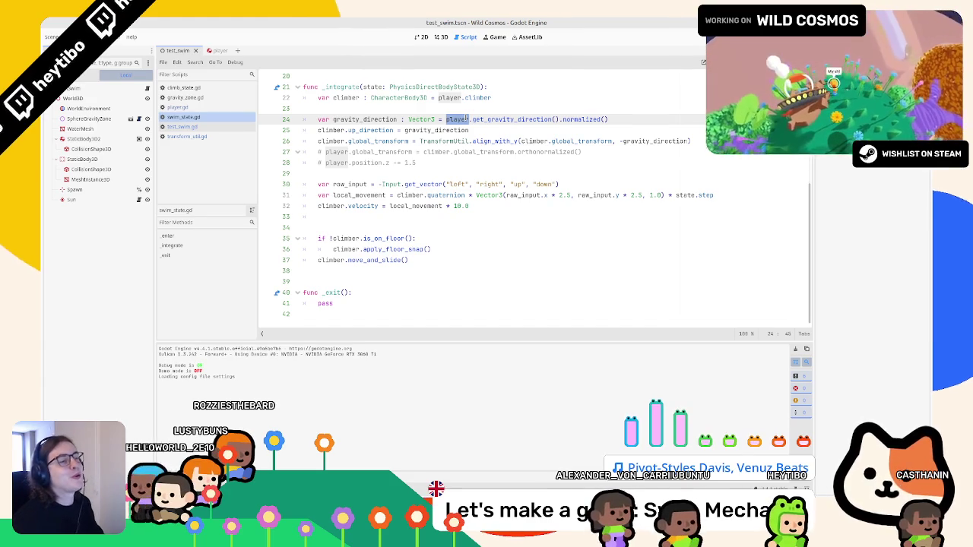
left_click(325, 152)
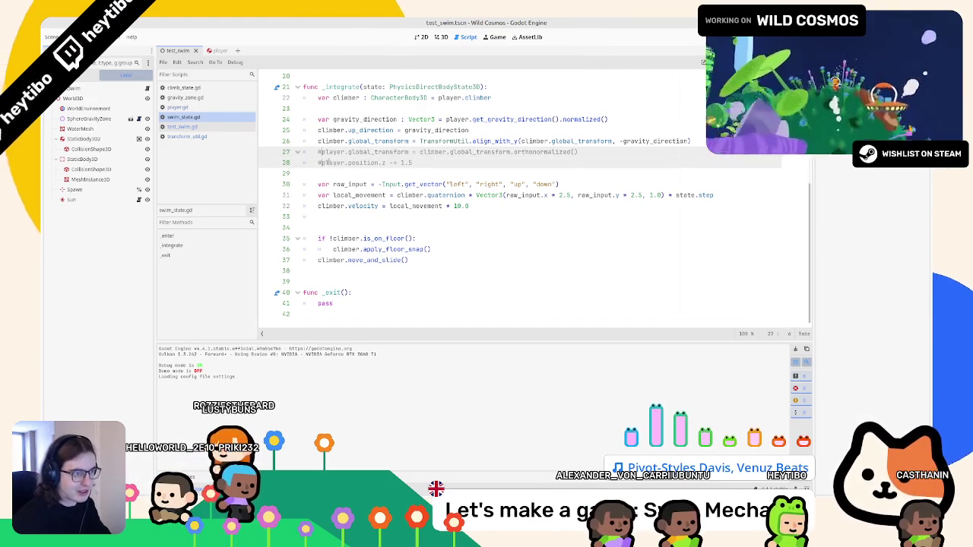
left_click(446, 152)
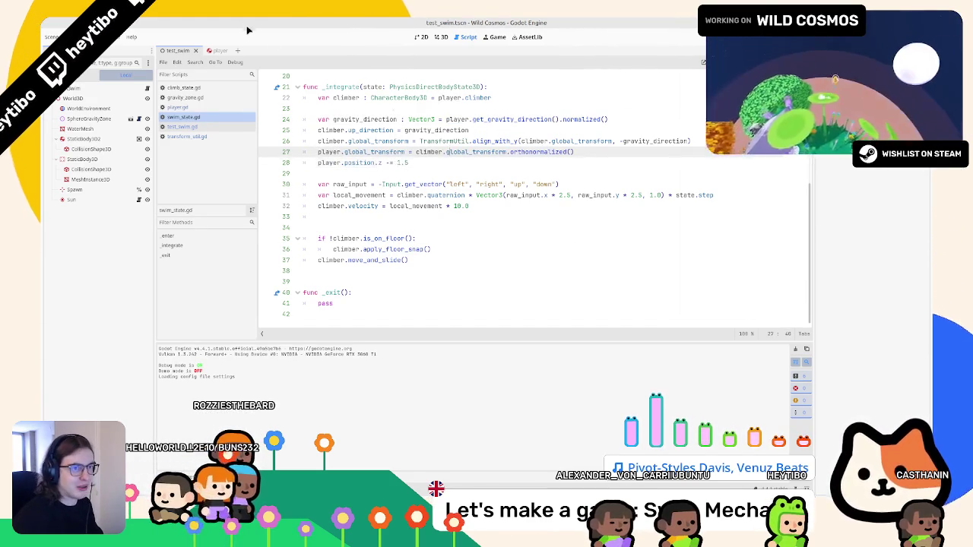
key("F6")
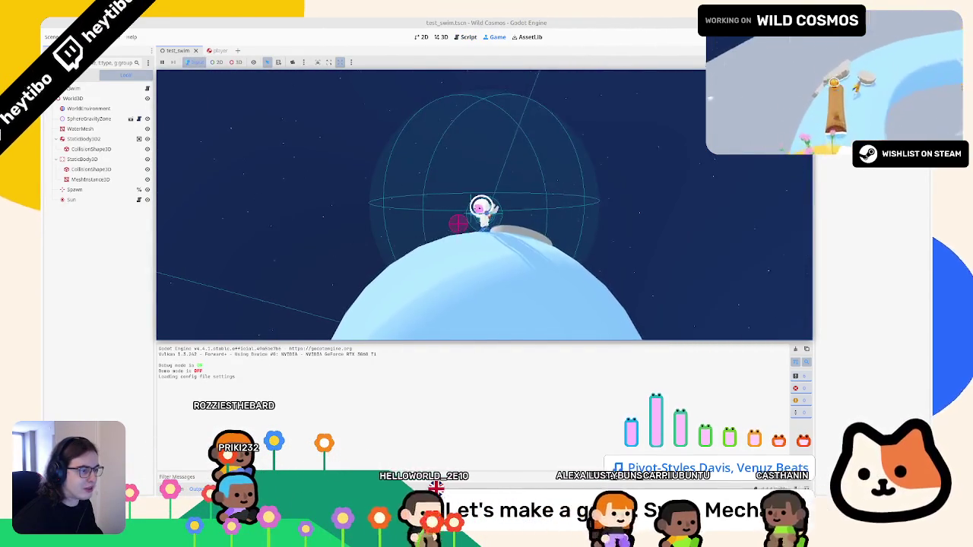
Check the script and 3D planet view, then watch the running game
key("alt+Tab")
left_click(466, 36)
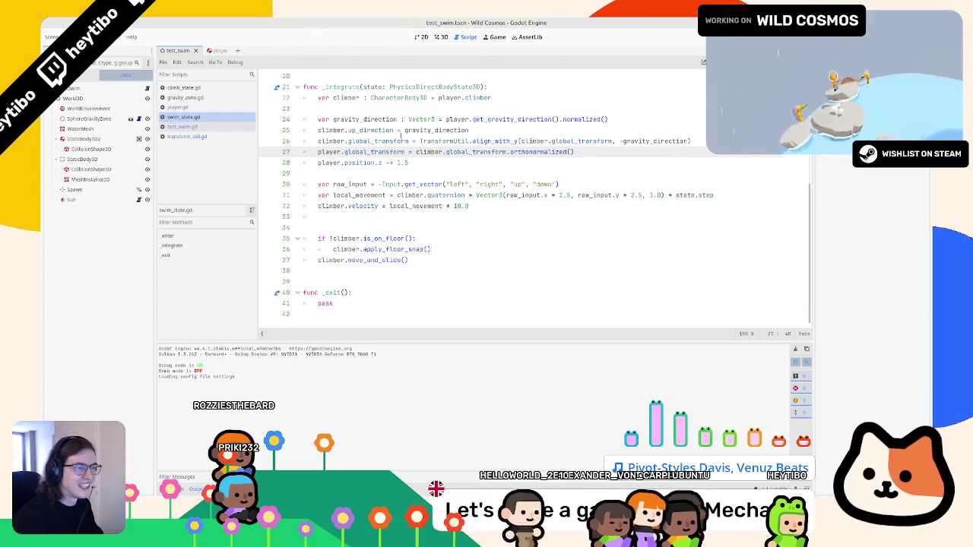
left_click(373, 158)
left_click(447, 37)
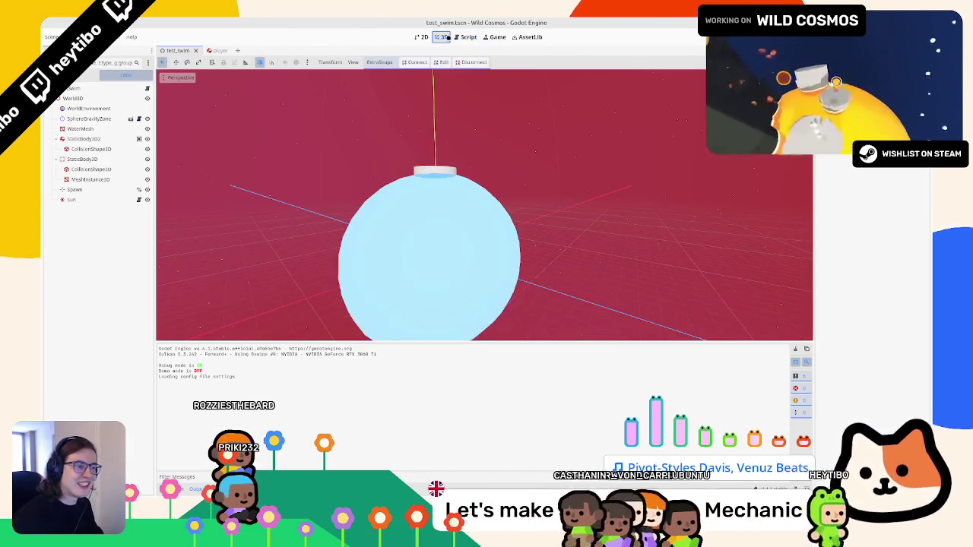
left_click(496, 35)
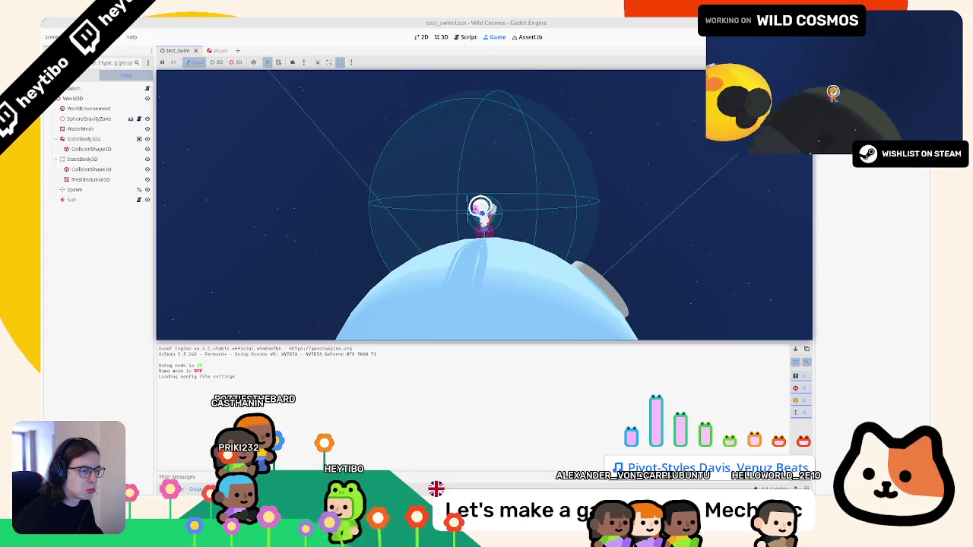
Edit line 30's scaled raw_input terms, reducing them to raw_input.y and raw_input.x
key("Escape")
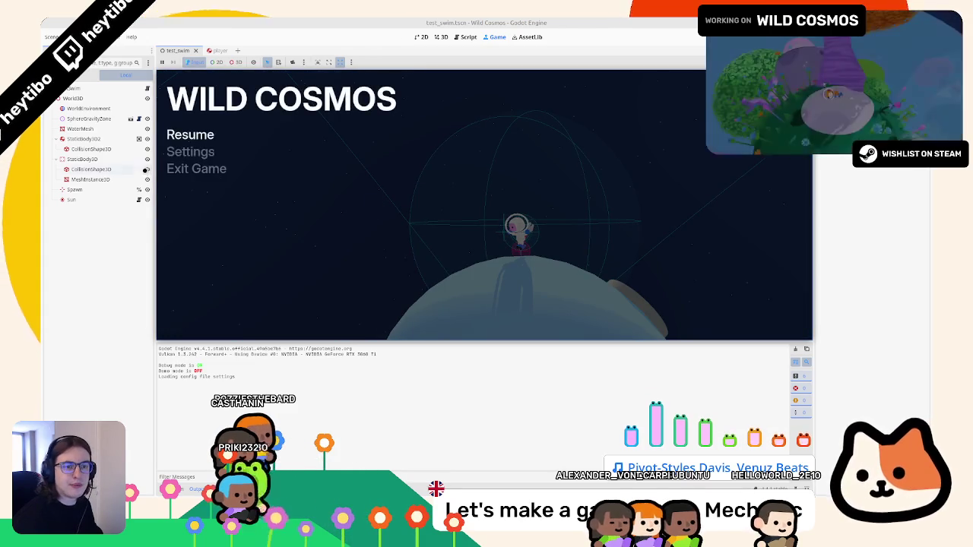
key("Escape")
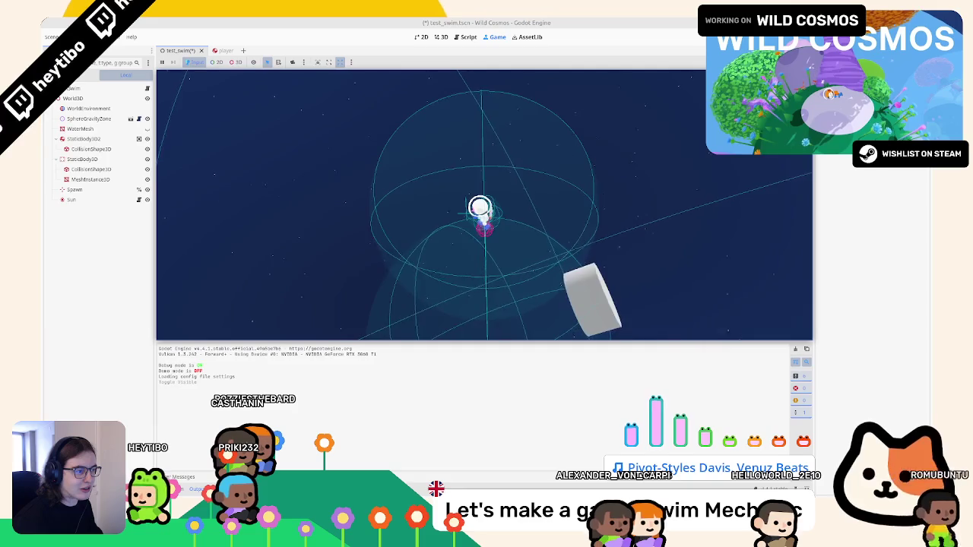
left_click(464, 36)
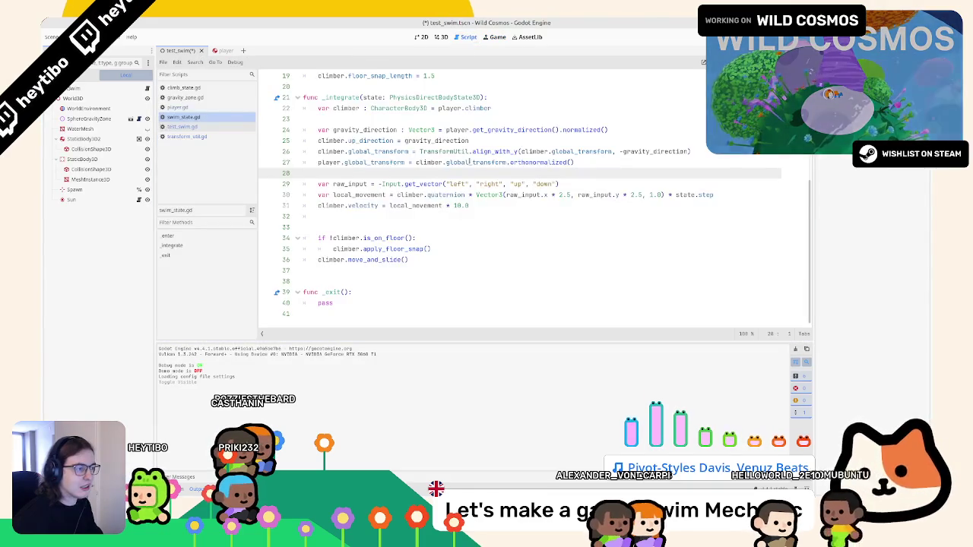
double_click(519, 195)
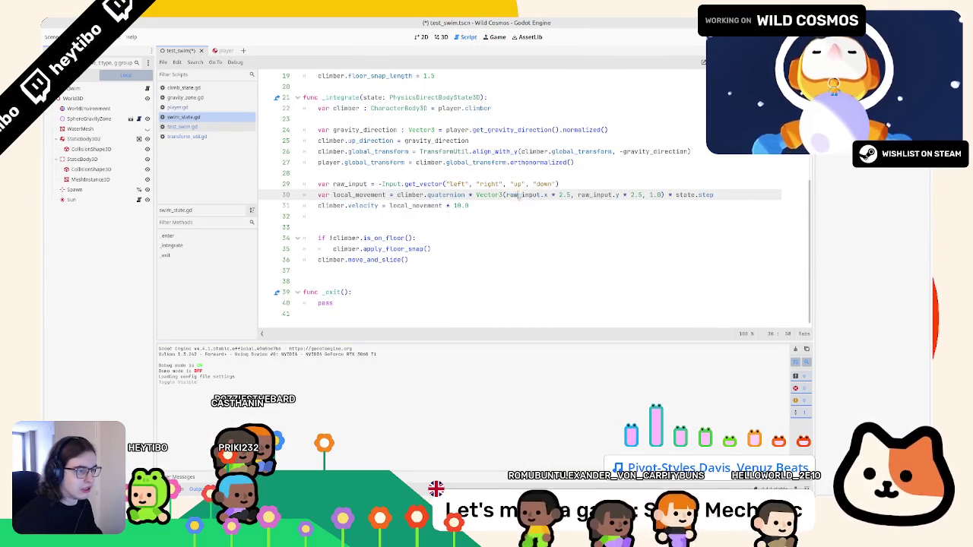
left_click_drag(519, 196, 612, 195)
double_click(595, 196)
left_click(636, 195, "shift")
mouse_move(578, 196)
left_mouse_down()
mouse_move(601, 184)
mouse_move(619, 196)
left_mouse_up()
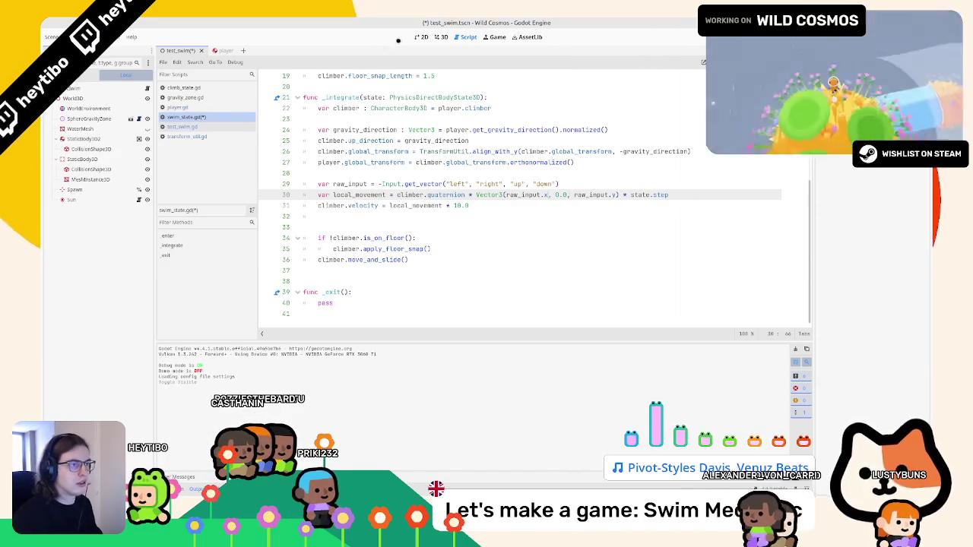
Test the swapped-axis swim movement in the running game, then return to the script
key("F6")
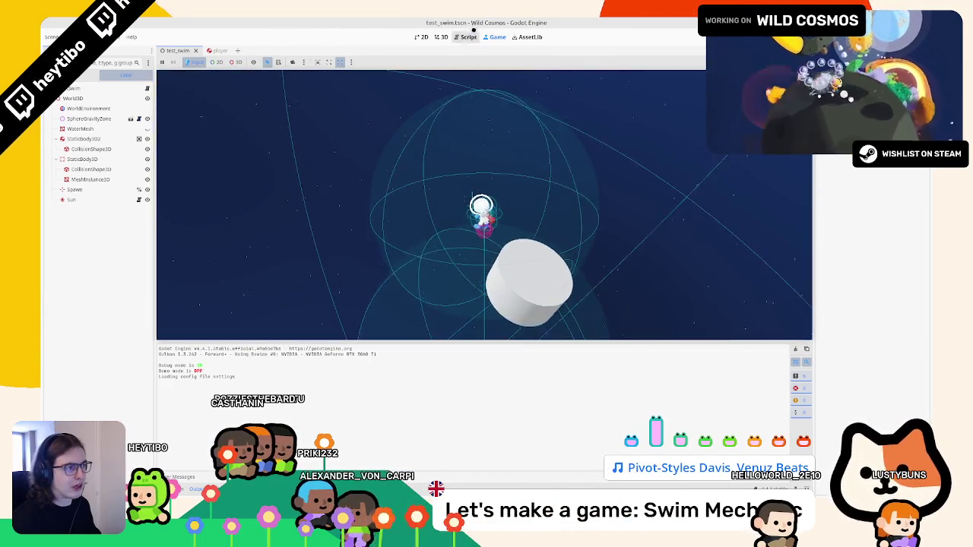
key("ctrl+F3")
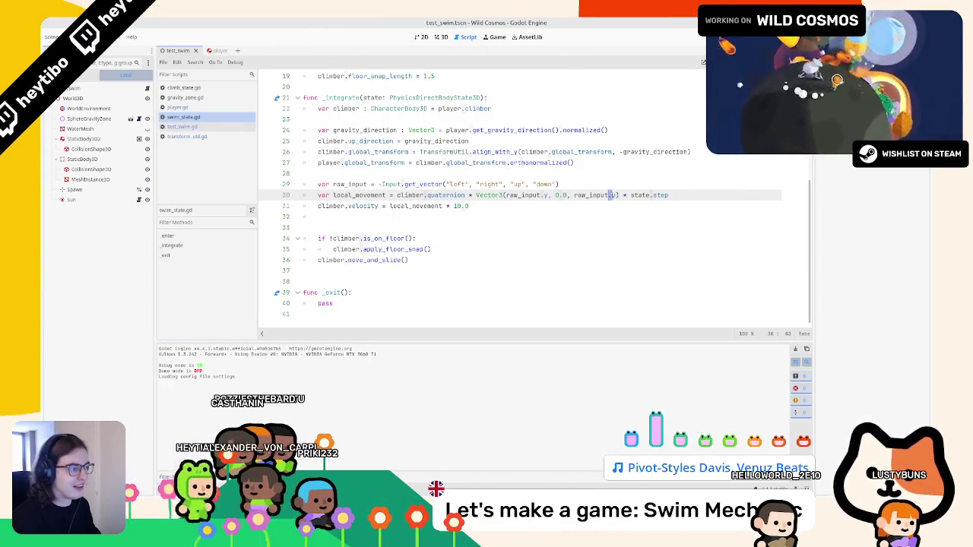
key("F5")
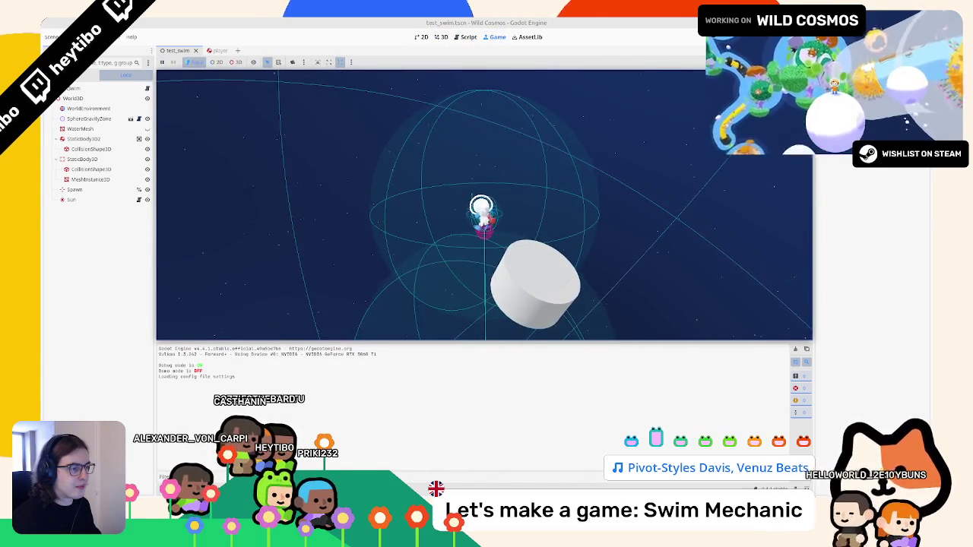
key("Escape")
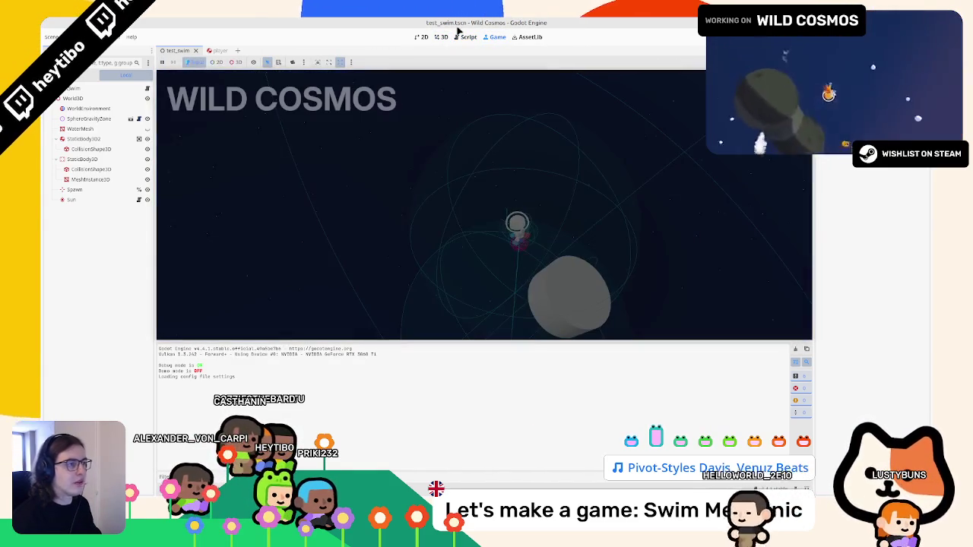
left_click(463, 35)
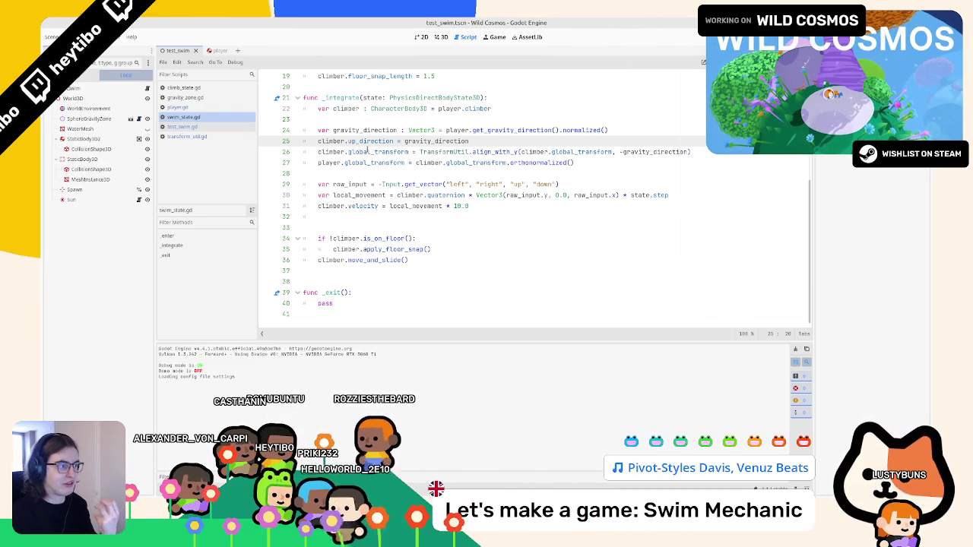
left_click(403, 174)
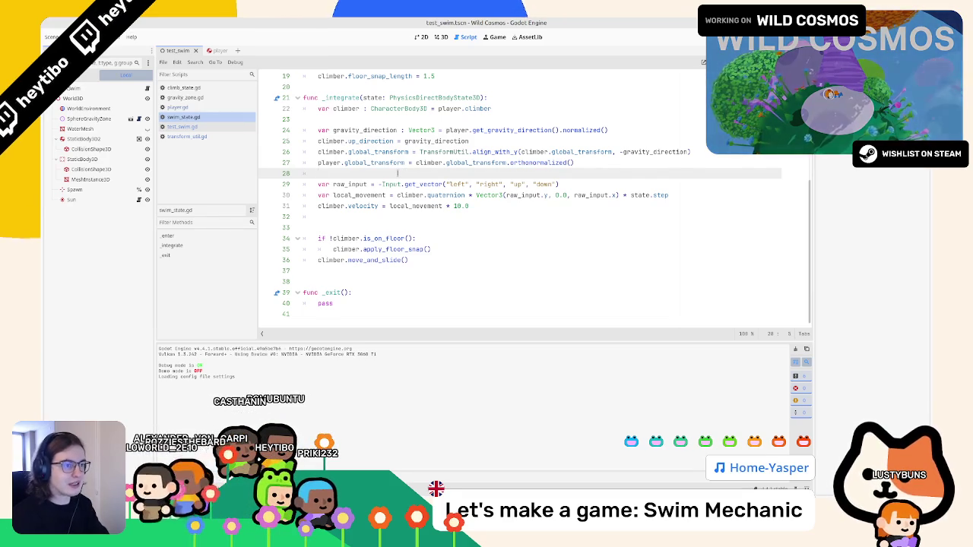
Print player.movement_input and run the scene, moving with A, W and D to log the values
type("player.movement_input)")
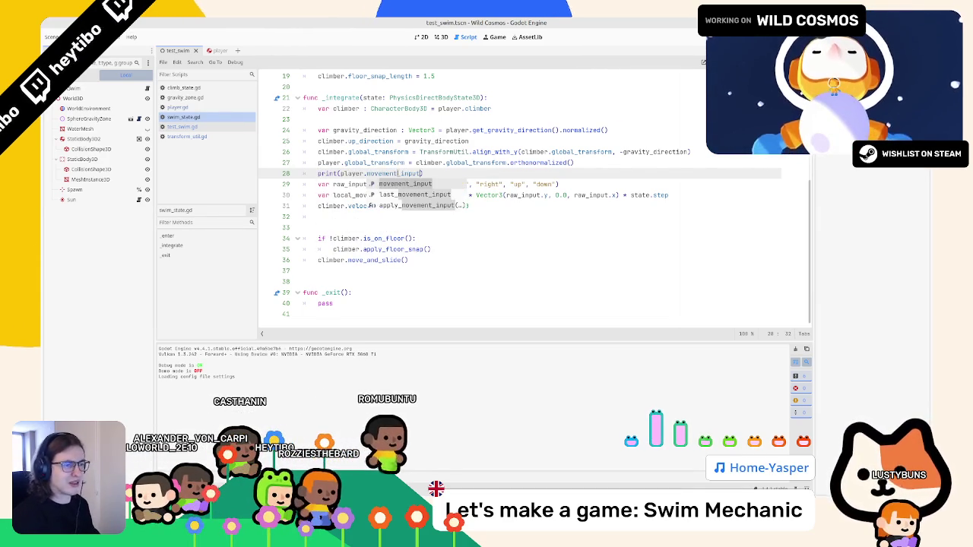
key("F6")
key("a")
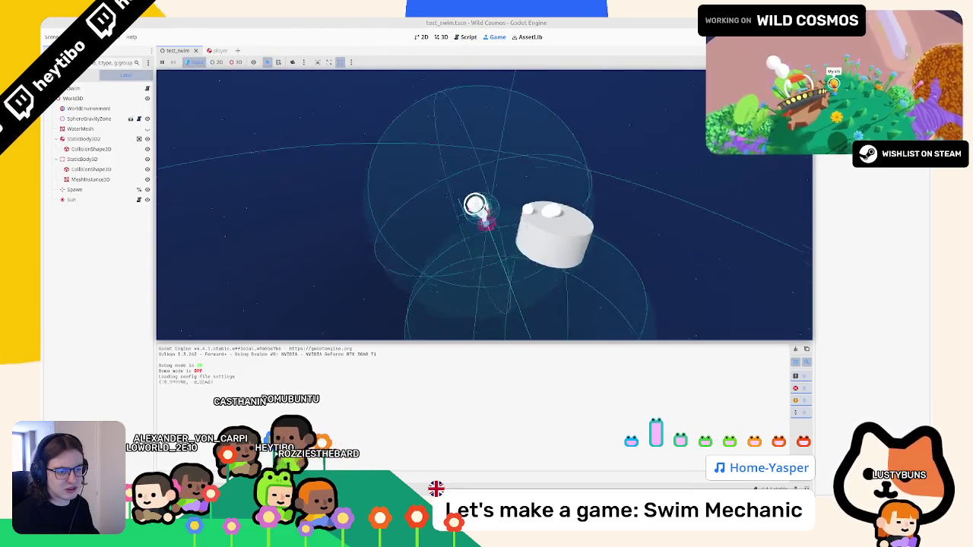
key("w")
key("w")
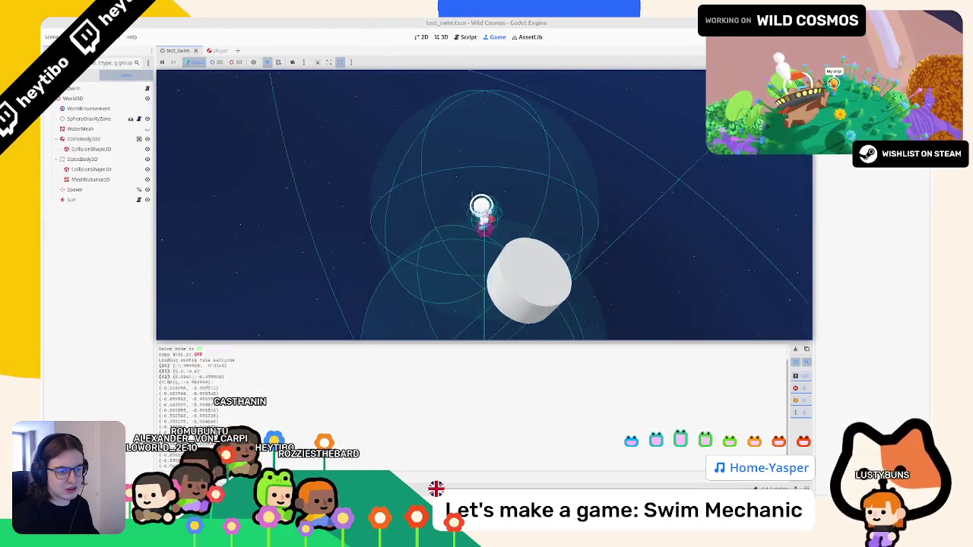
key("d")
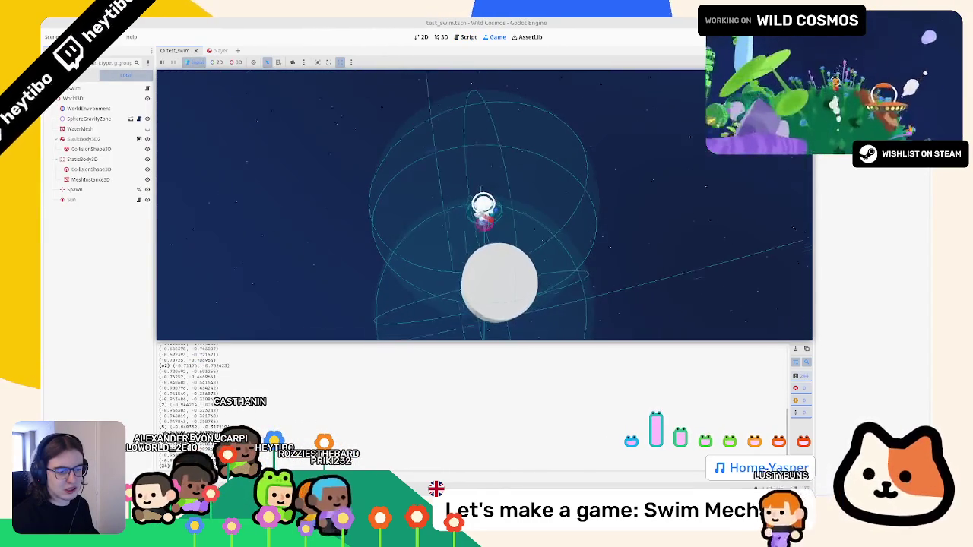
key("F8")
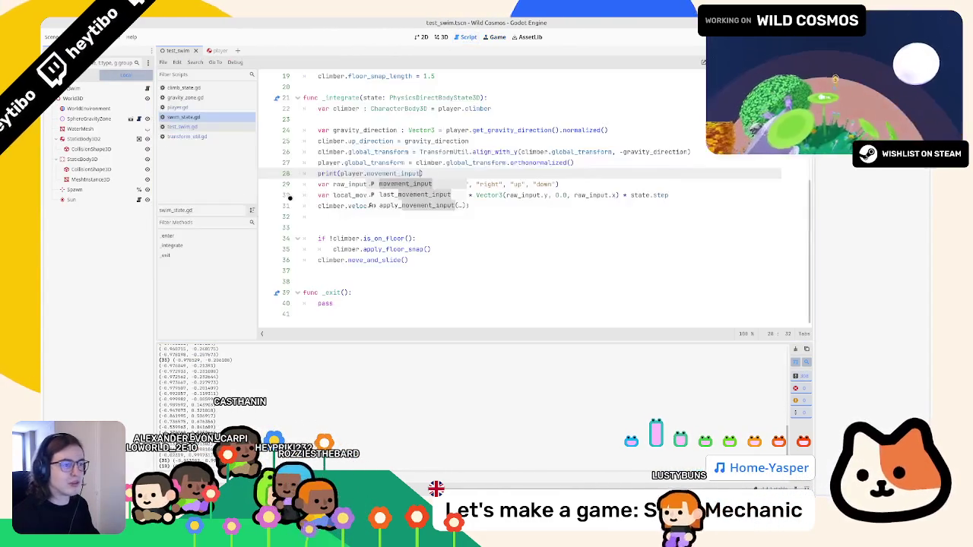
Replace raw_input with player.movement_input.x/.y in local_movement and delete the print and raw_input lines
left_click_drag(341, 173, 420, 173)
key("ctrl+c")
key("Home")
key("shift+End")
key("BackSpace")
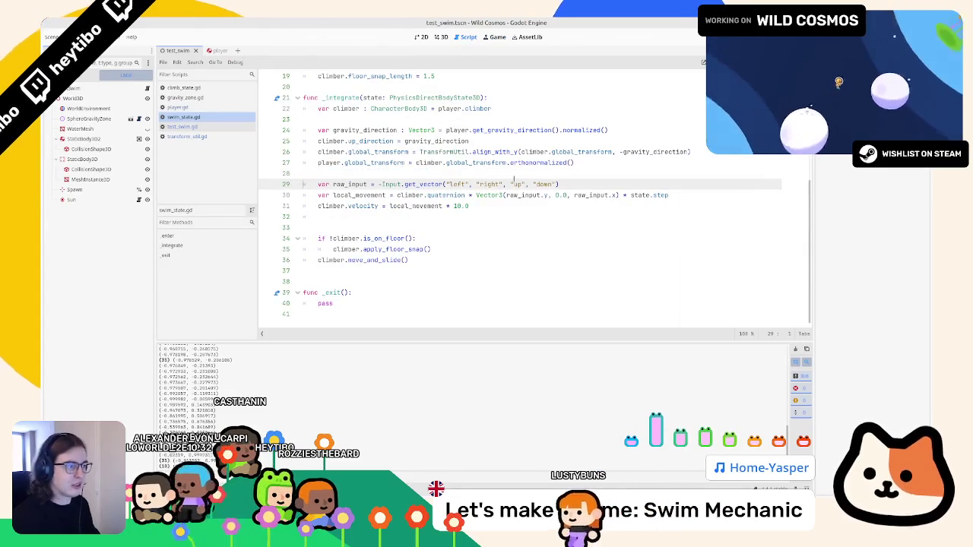
double_click(583, 195)
key("ctrl+v")
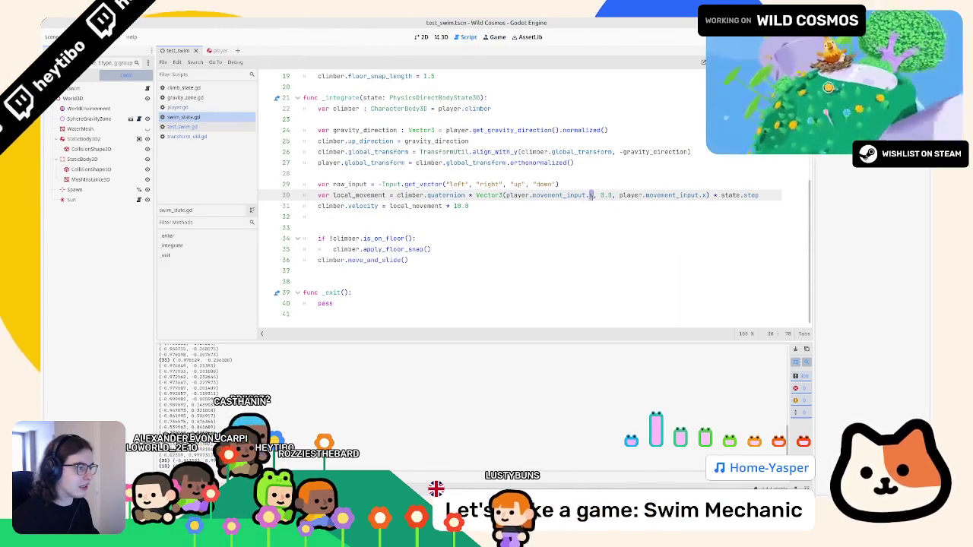
type("x")
double_click(705, 195)
type("y")
triple_click(656, 185)
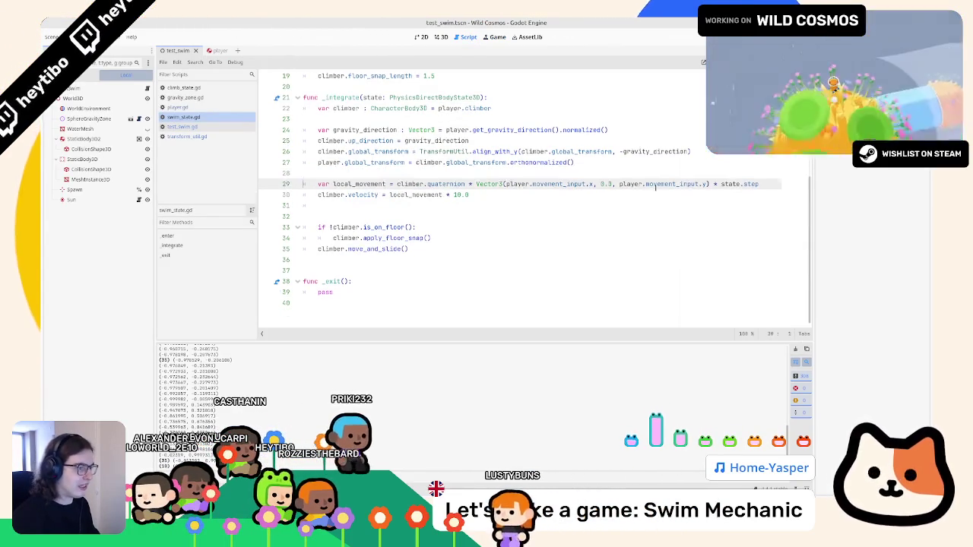
key("BackSpace")
Test the new input in-game, then rerun with the 100.0 velocity multiplier
key("F6")
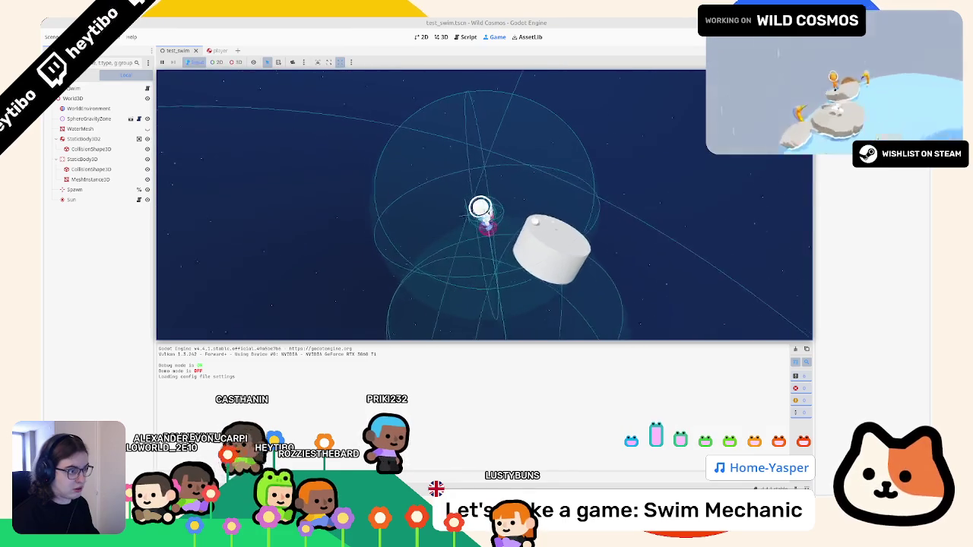
key("F8")
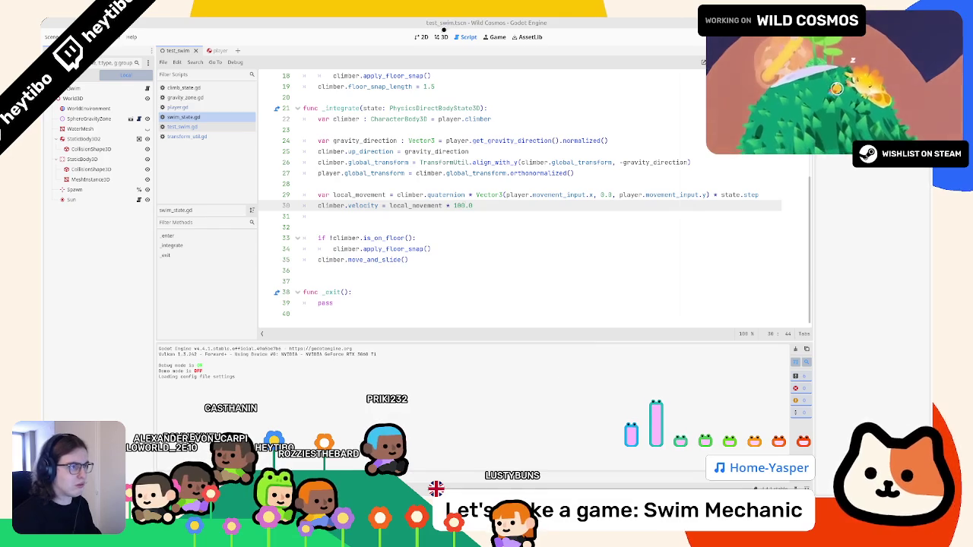
key("F6")
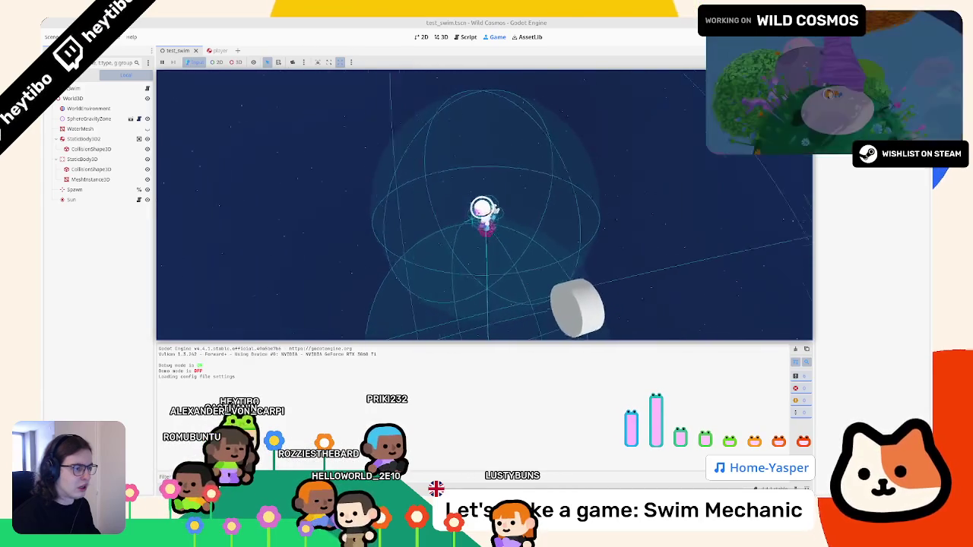
left_click(465, 37)
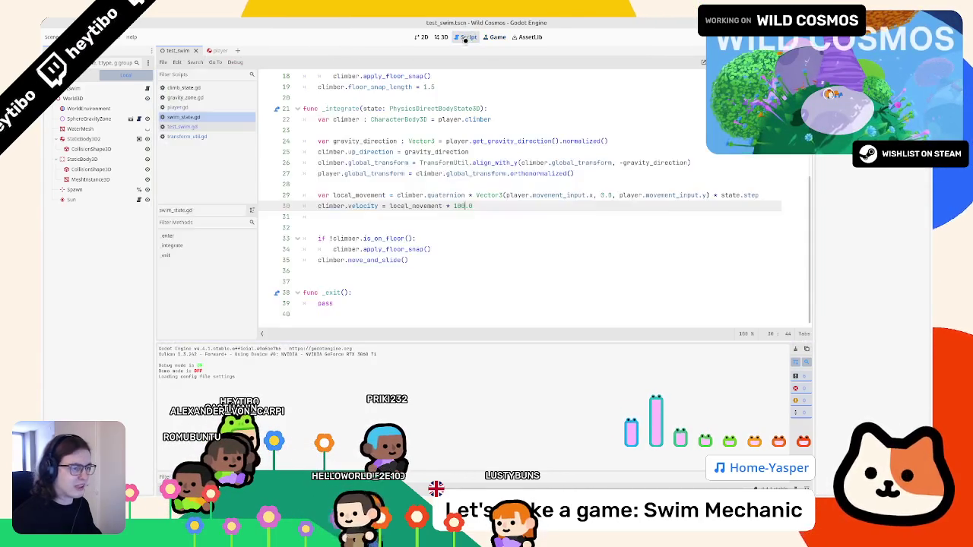
Check the move_and_slide help page and review the velocity line 30 in swim_state.gd
left_click(372, 239)
left_click(363, 260, "ctrl")
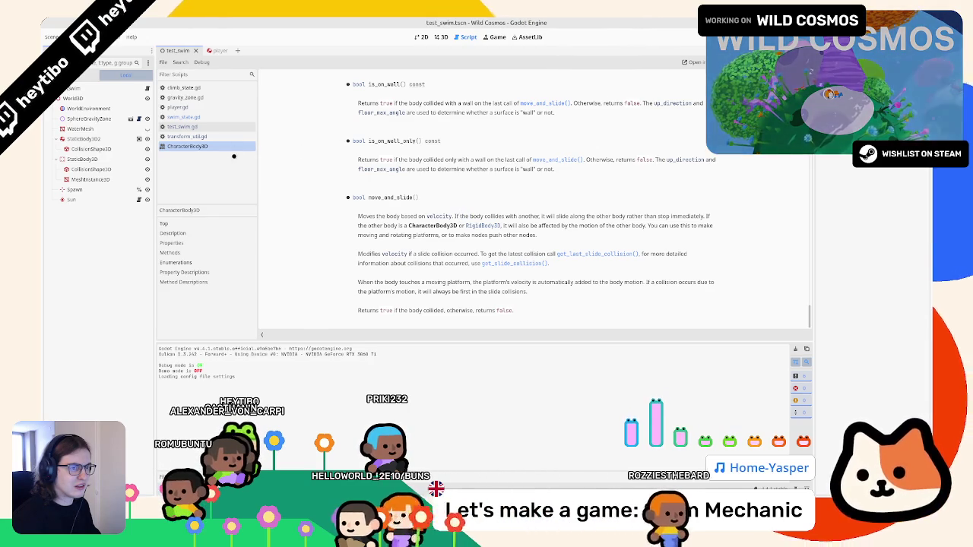
key("ctrl+w")
left_click(383, 205)
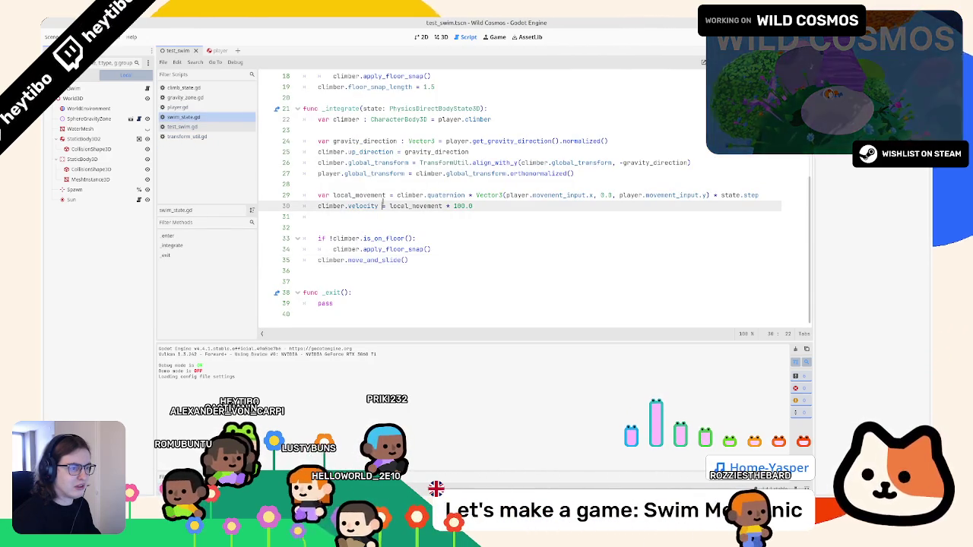
left_click(376, 109)
left_click(701, 196)
left_click(582, 205)
type("* state.step")
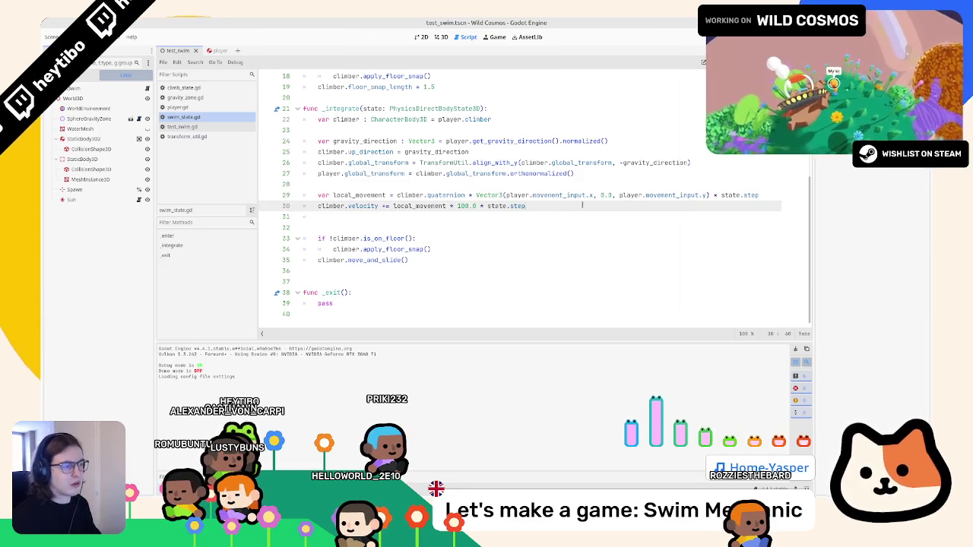
left_click(525, 173)
Test the direct velocity change in-game, consult the velocity docs, and run it again
key("F6")
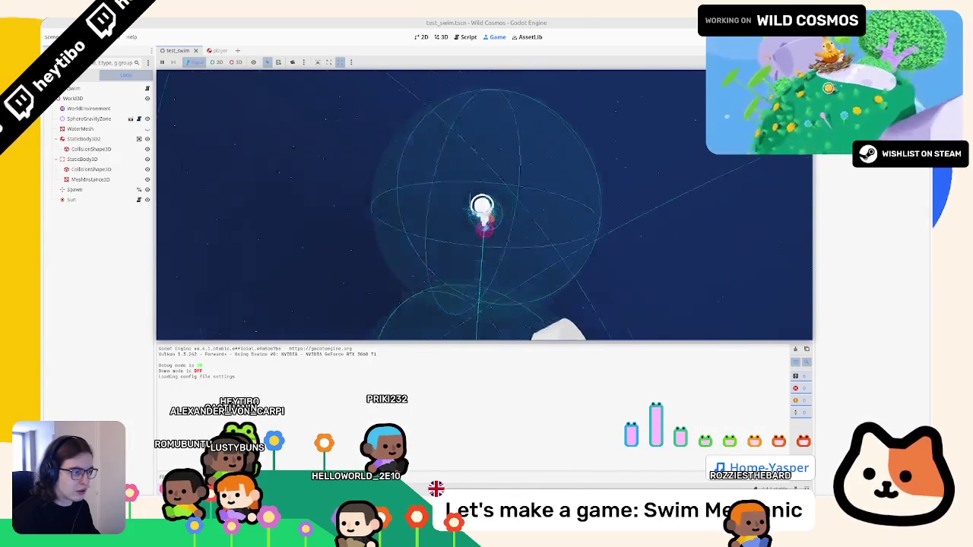
key("F8")
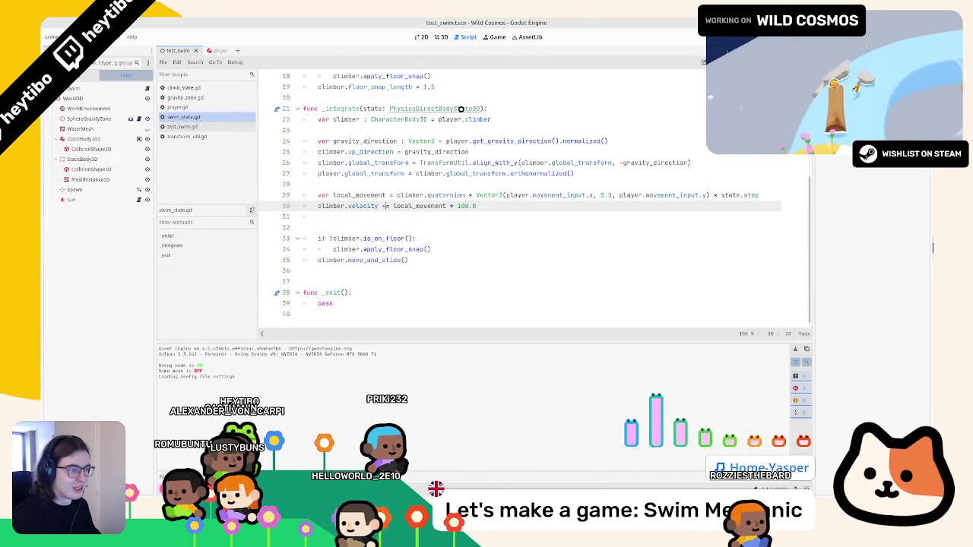
left_click(360, 208, "ctrl")
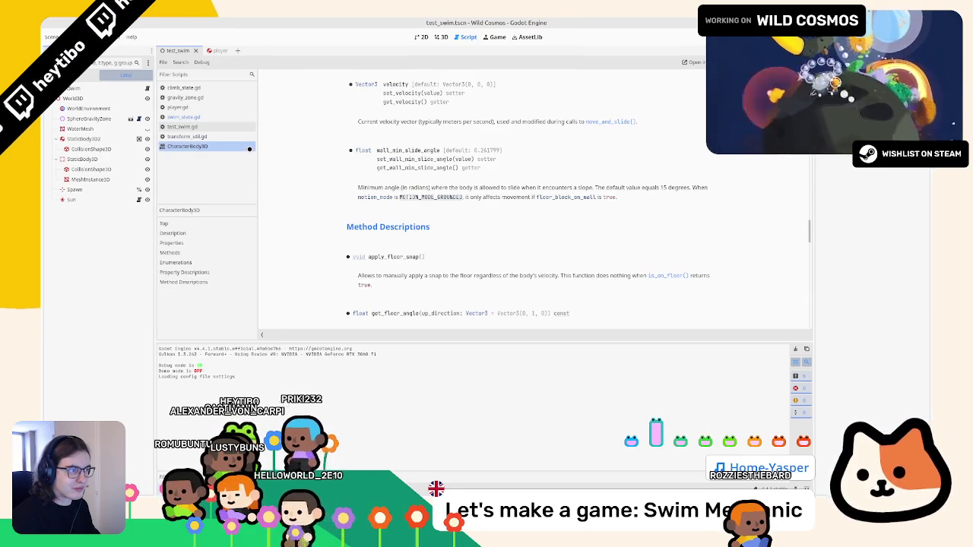
key("F5")
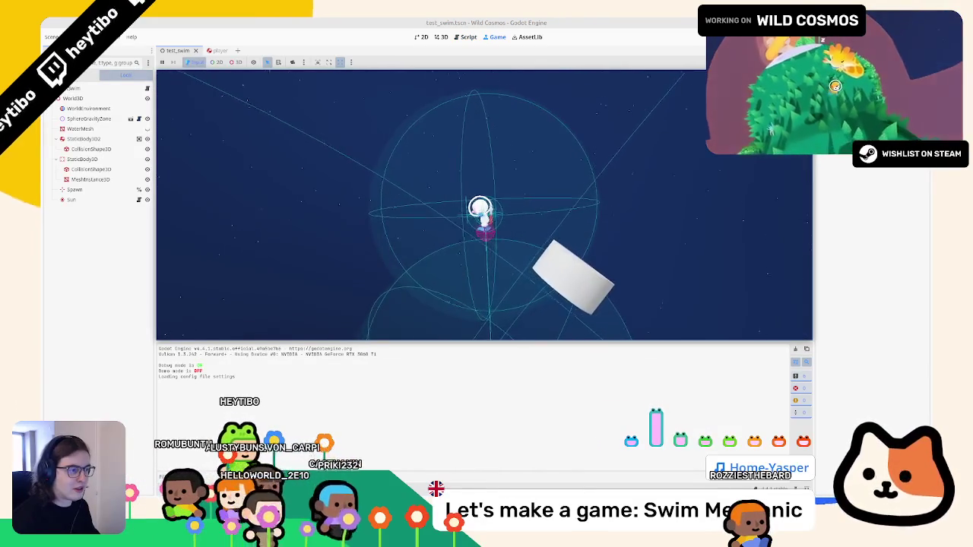
key("alt+Tab")
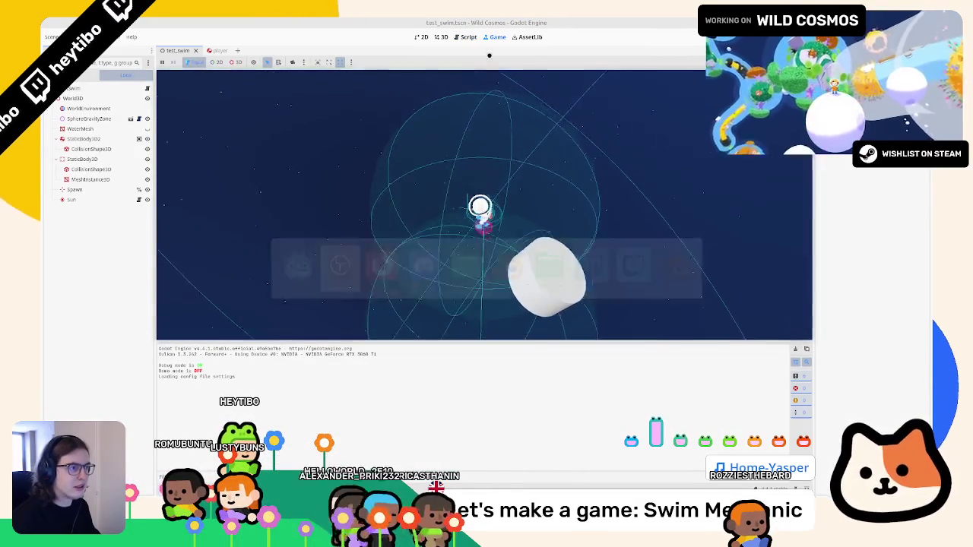
Go to the end of the climber line 19 in _enter
scroll(450, 97, "up", 3)
left_click(330, 184)
double_click(331, 184)
left_click(461, 184)
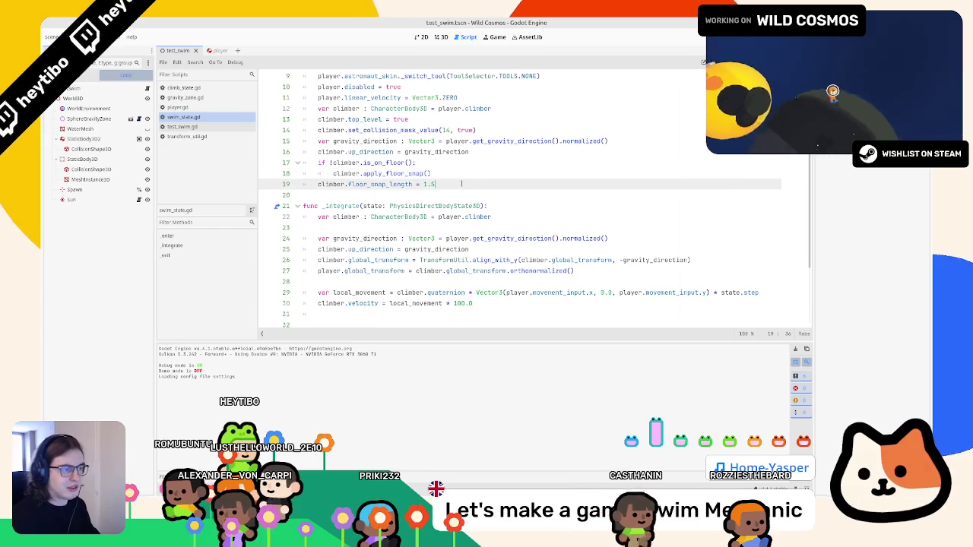
Add print("ARE YOU SNAPPING?") inside the !climber.is_on_floor() check
key("Return")
type(".floor")
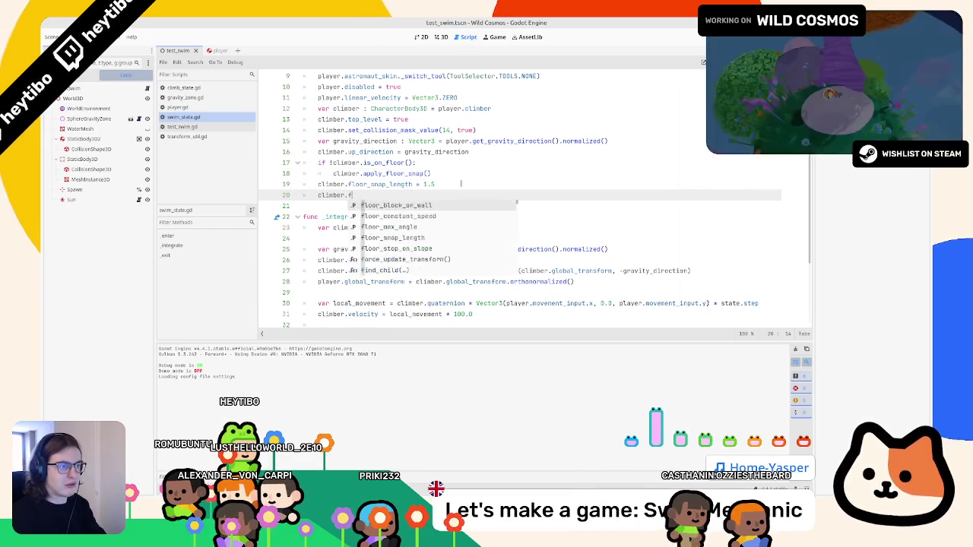
key("ctrl+z")
key("ctrl+z")
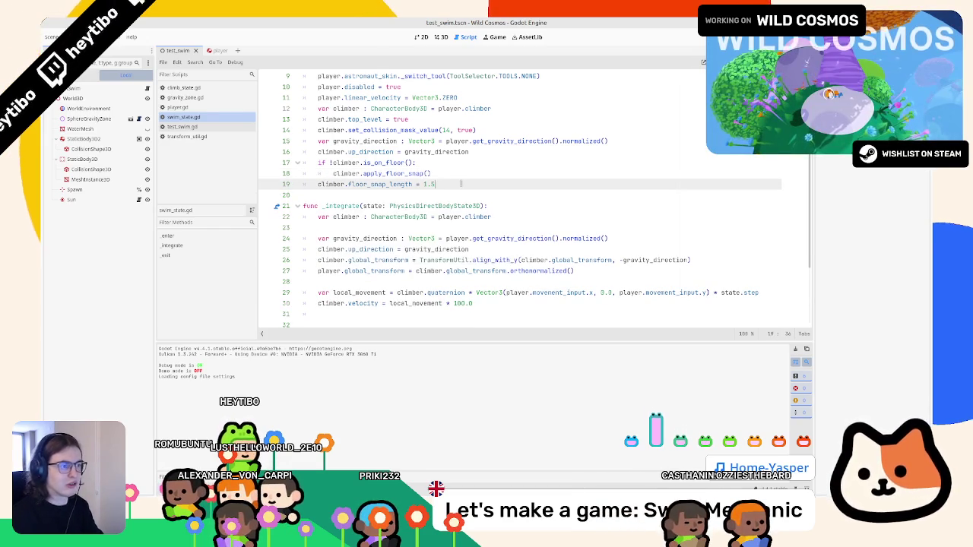
scroll(442, 183, "down", 2)
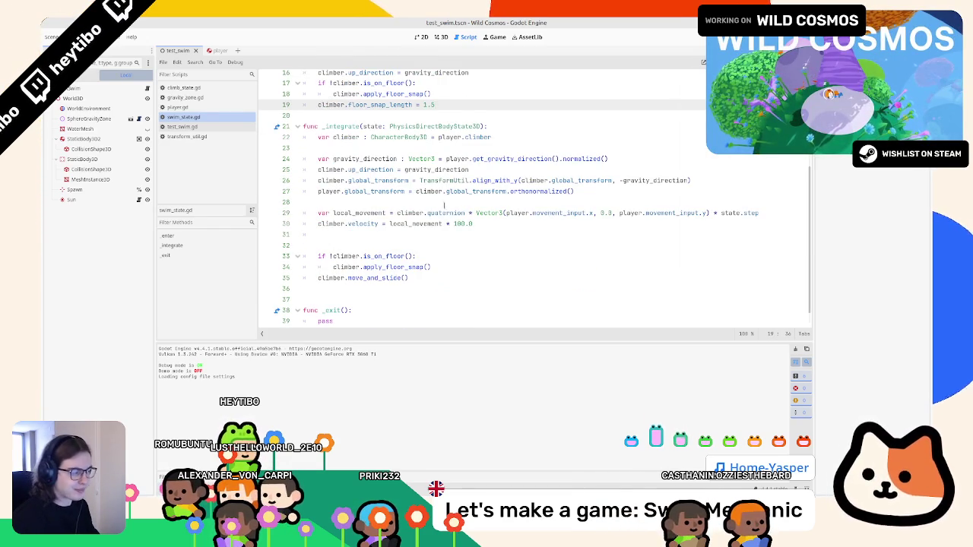
mouse_move(450, 213)
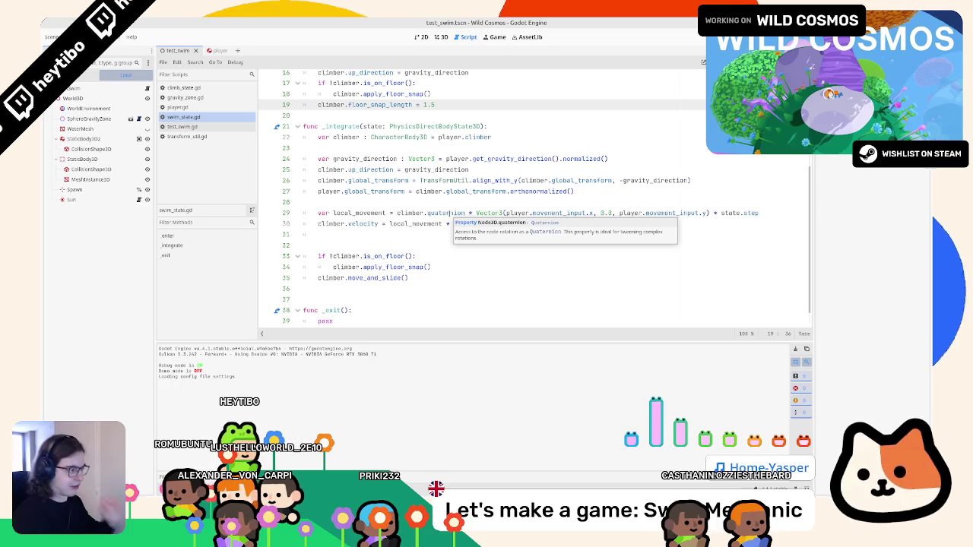
left_click(622, 258)
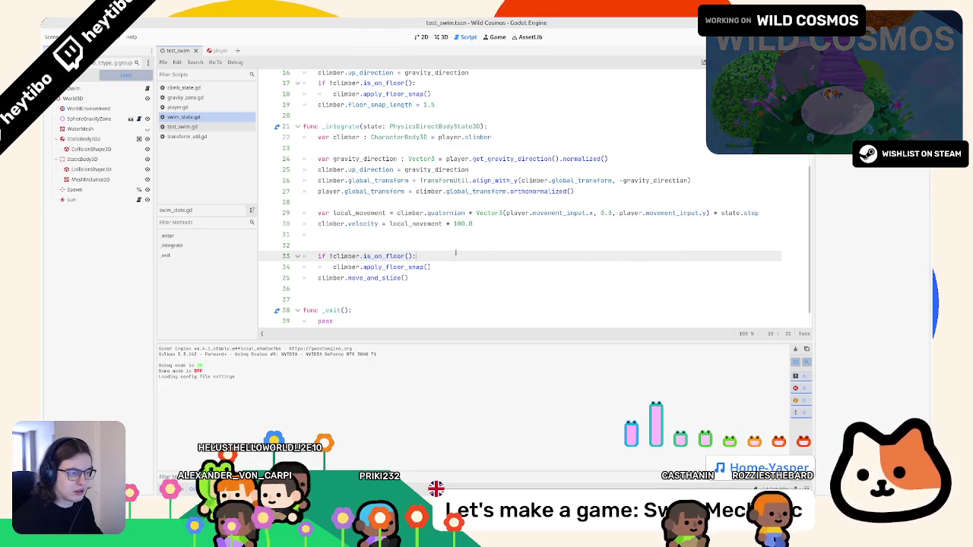
key("Return")
type("print(\"AR")
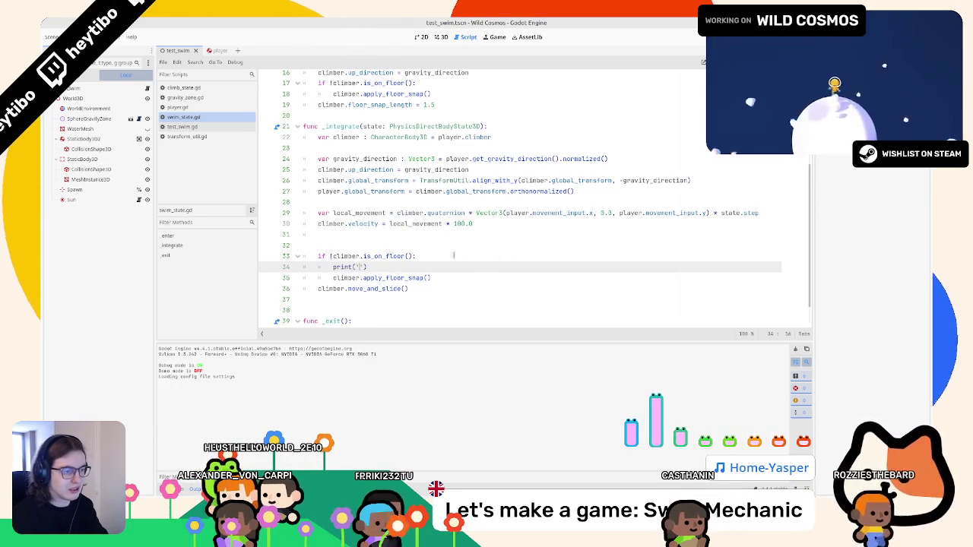
type("E YOU SNAPPING?")
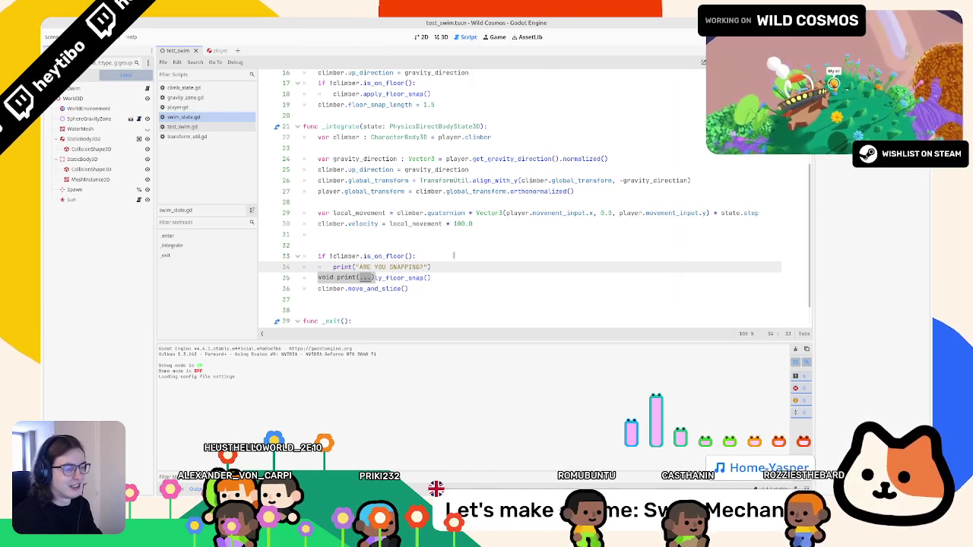
Test the debug print in-game, negate up_direction to -gravity_direction on line 25, and retest
key("F6")
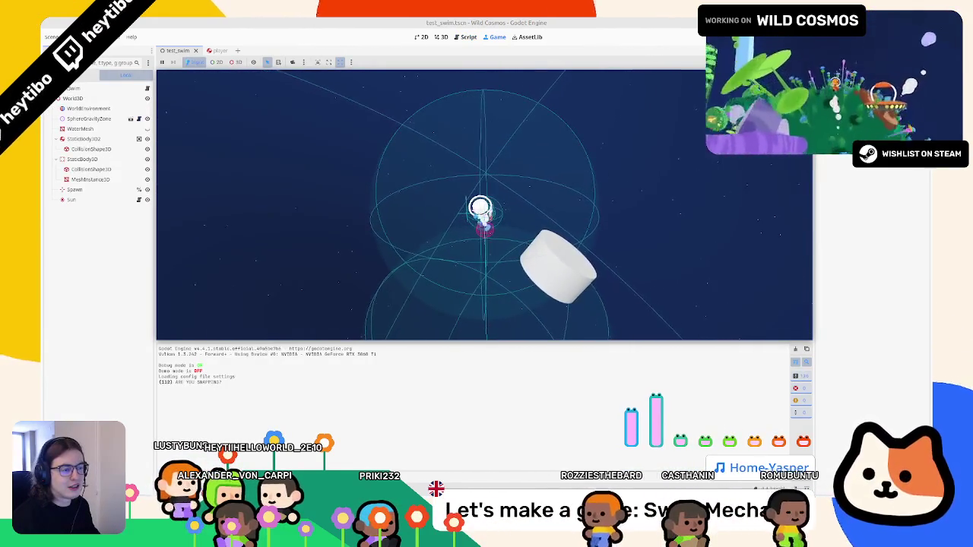
key("F8")
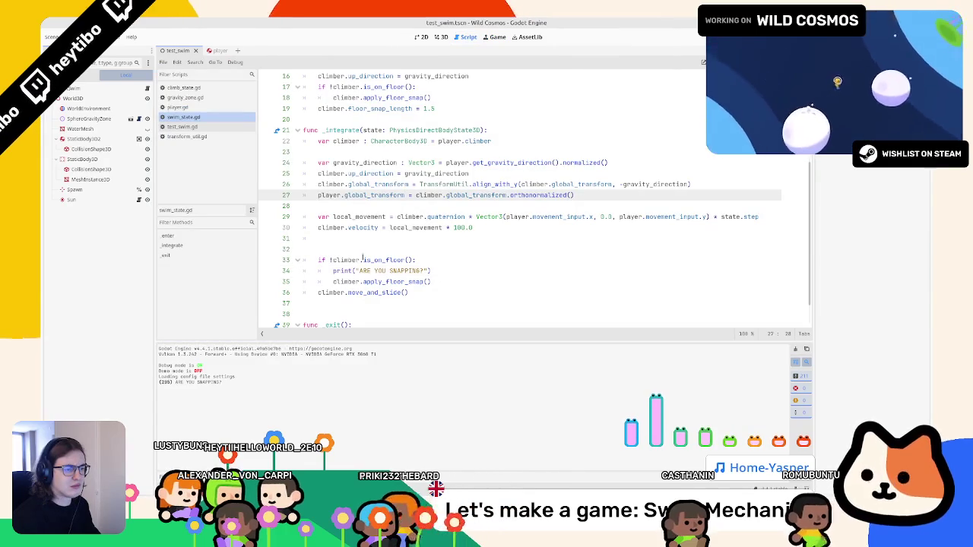
left_click(363, 260)
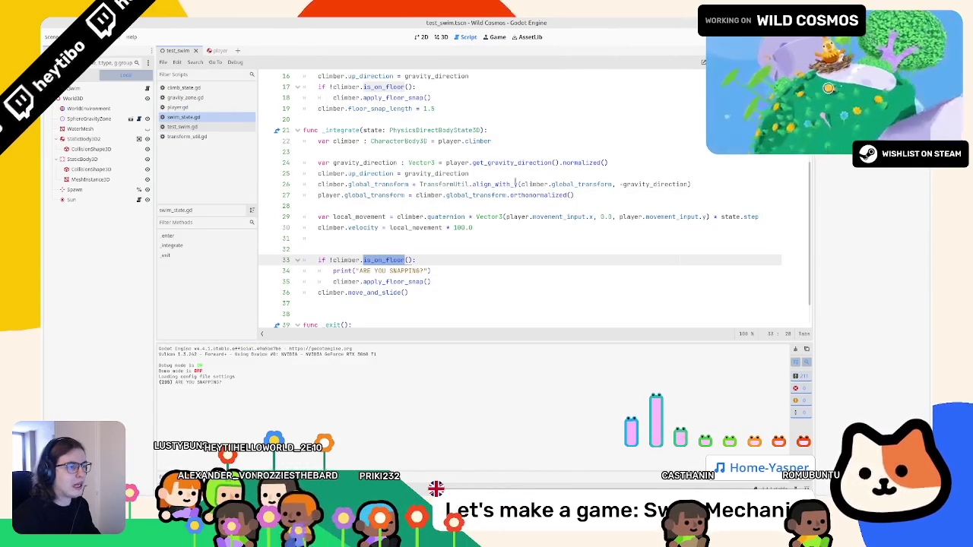
key("Up")
key("Up")
key("Up")
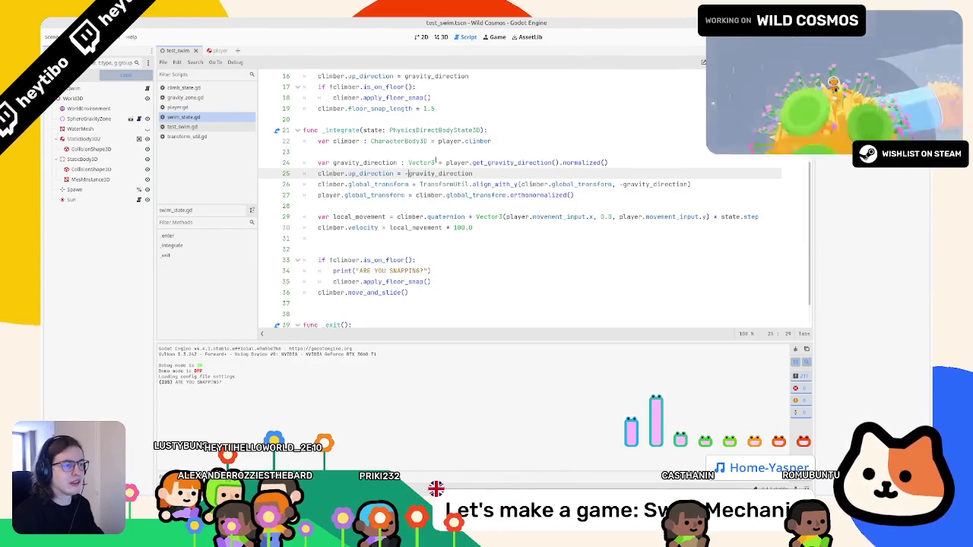
key("alt+Tab")
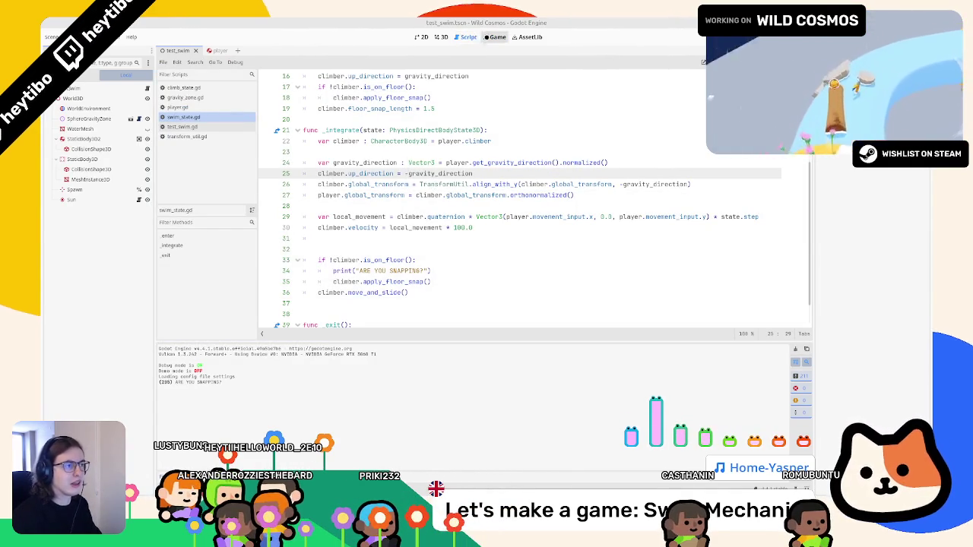
left_click(494, 36)
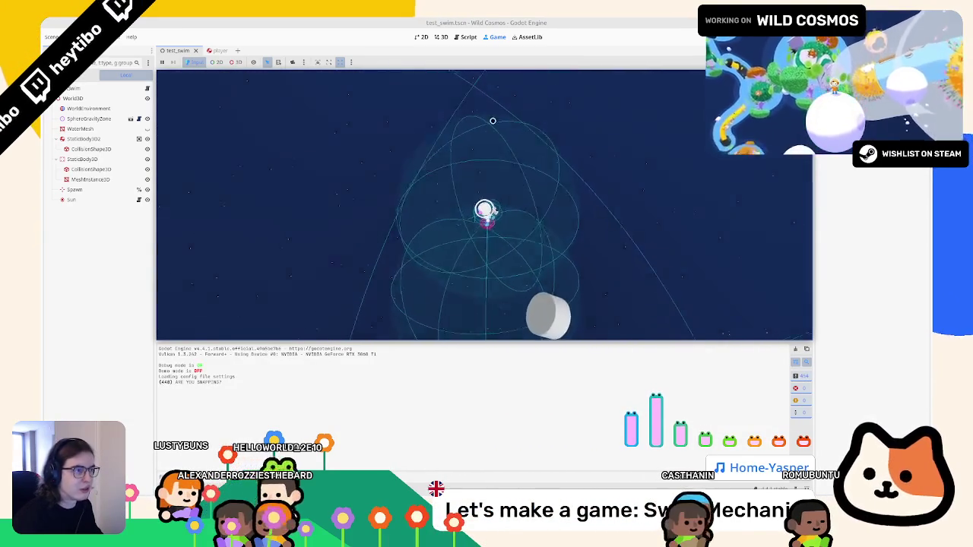
key("F8")
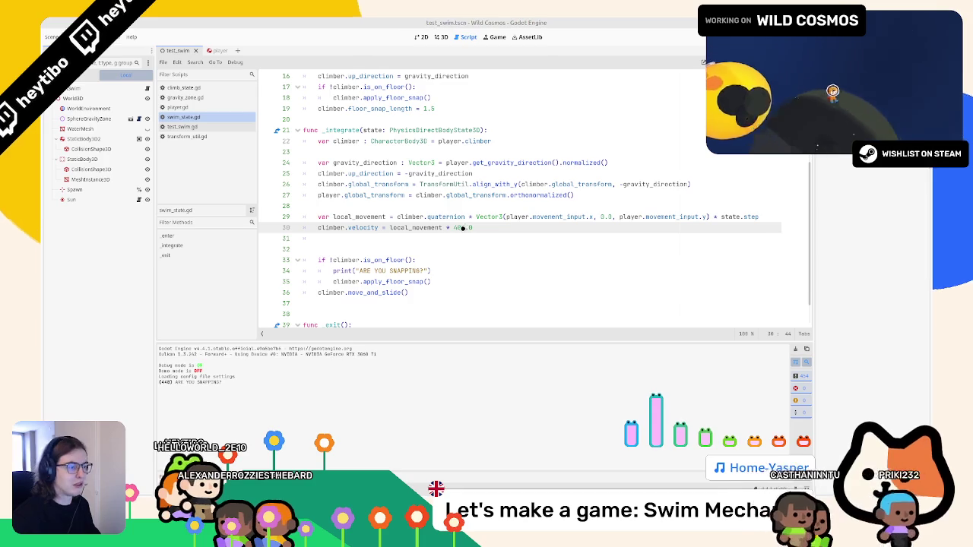
left_click(496, 36)
Play the scene, then change line 30's velocity multiplier from 400.0 to 200.0
key("Escape")
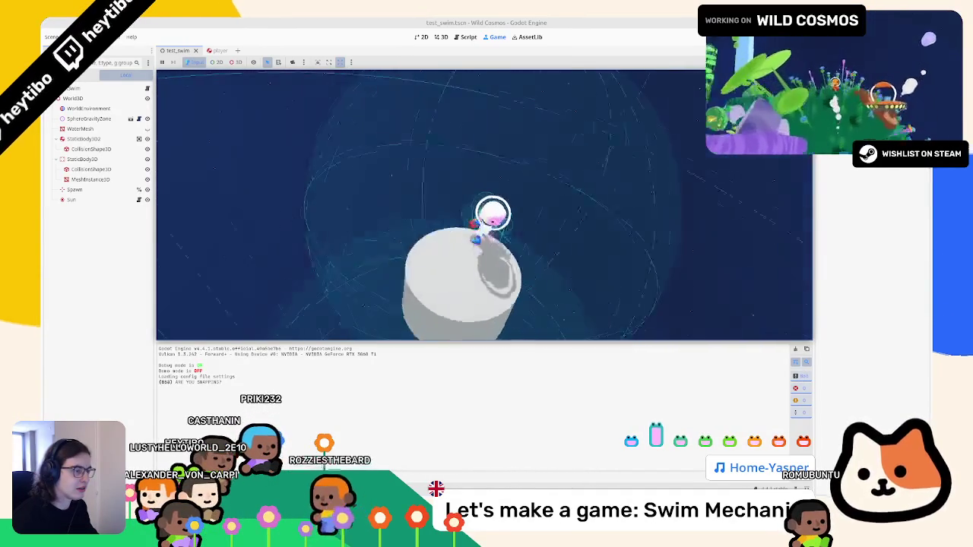
left_click(465, 36)
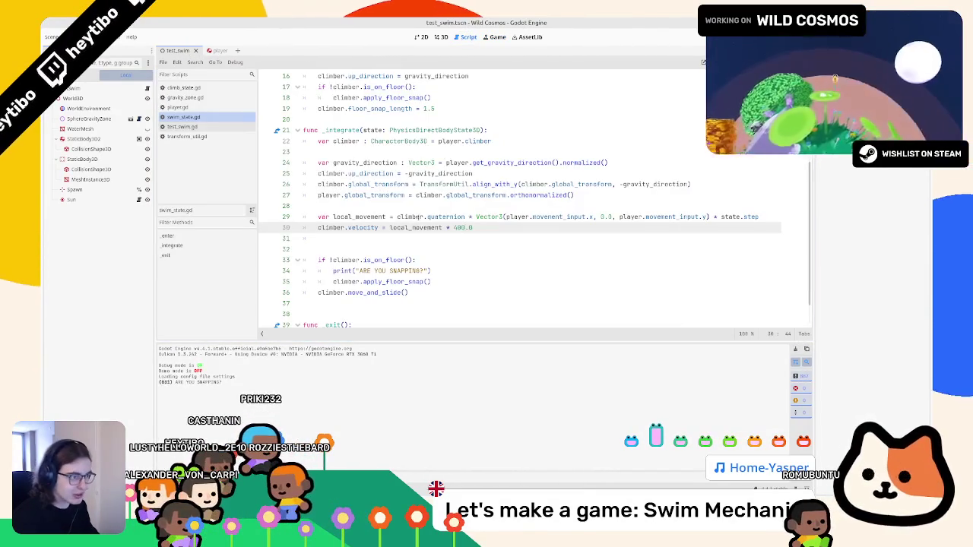
scroll(430, 209, "up", 2)
double_click(465, 281)
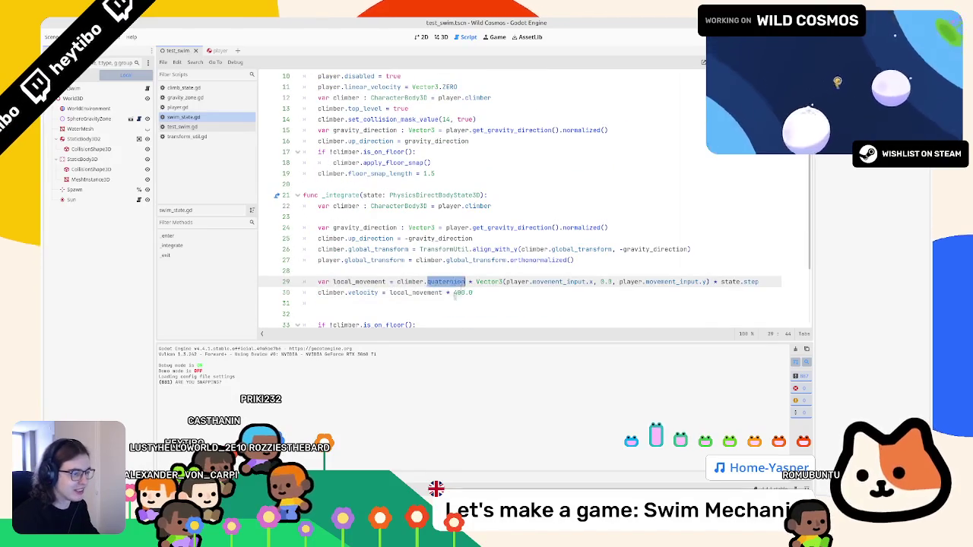
left_click(455, 292)
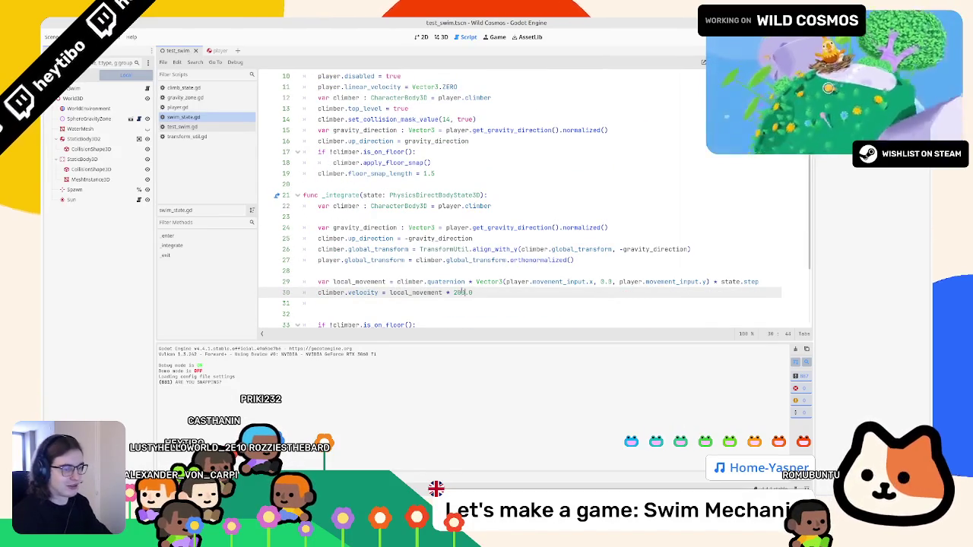
type("0")
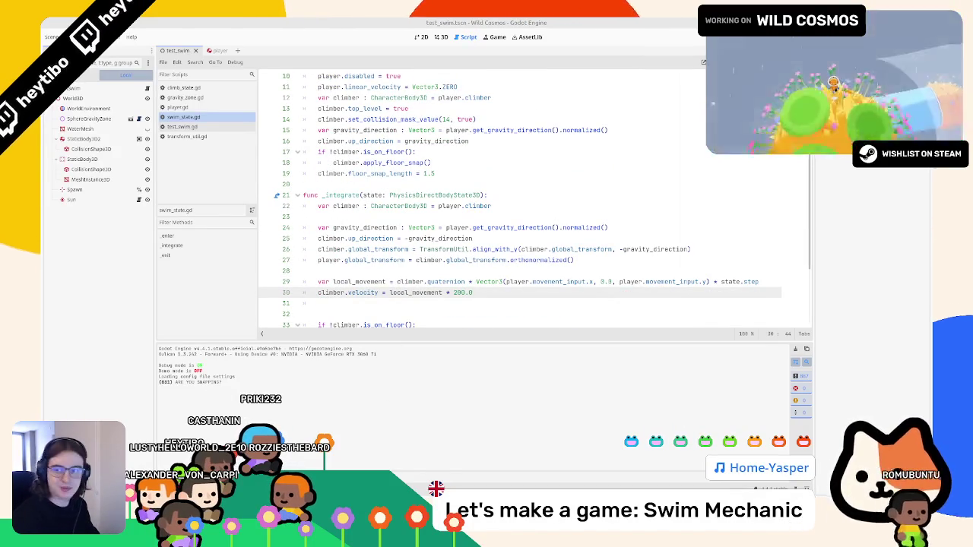
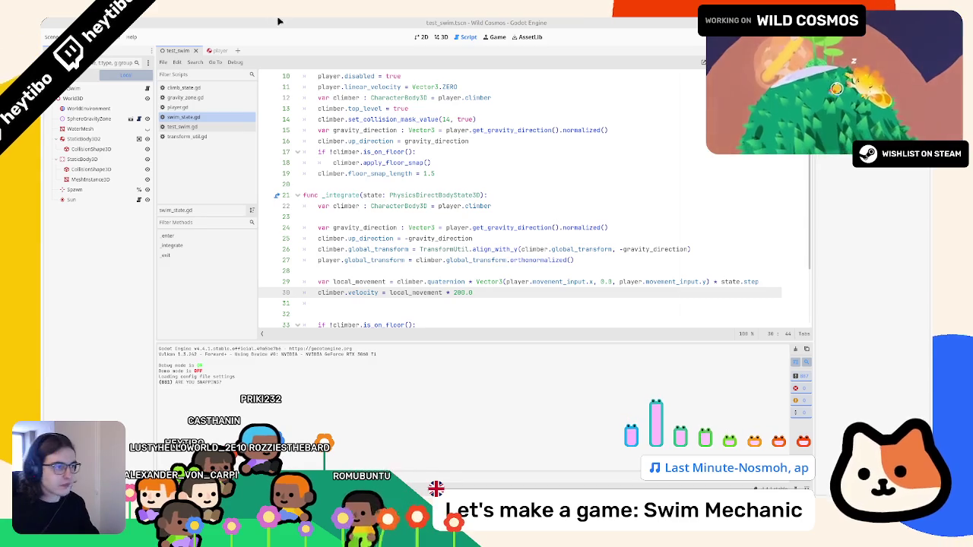
Delete the blank line and the ARE YOU SNAPPING? debug print, then save swim_state.gd
scroll(501, 182, "down", 3)
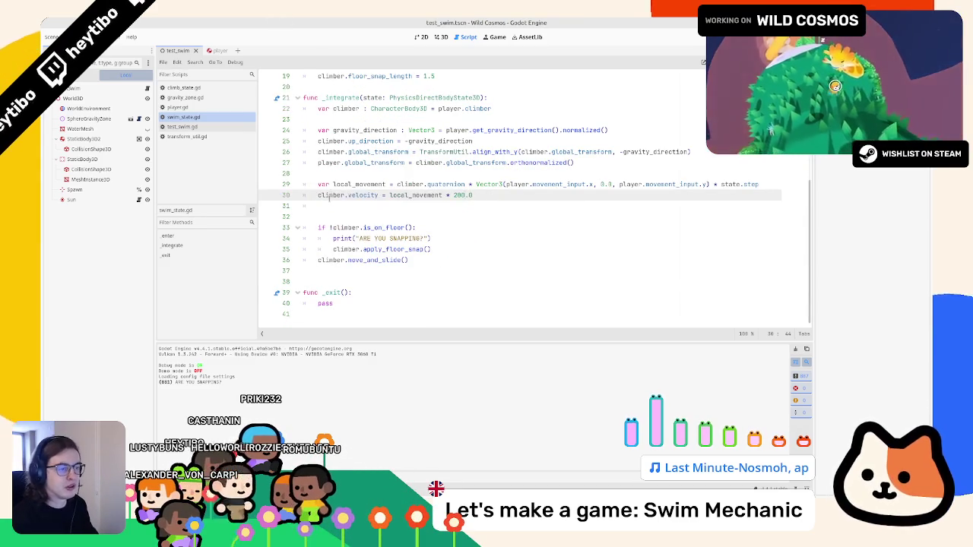
left_click(336, 206)
key("BackSpace")
key("BackSpace")
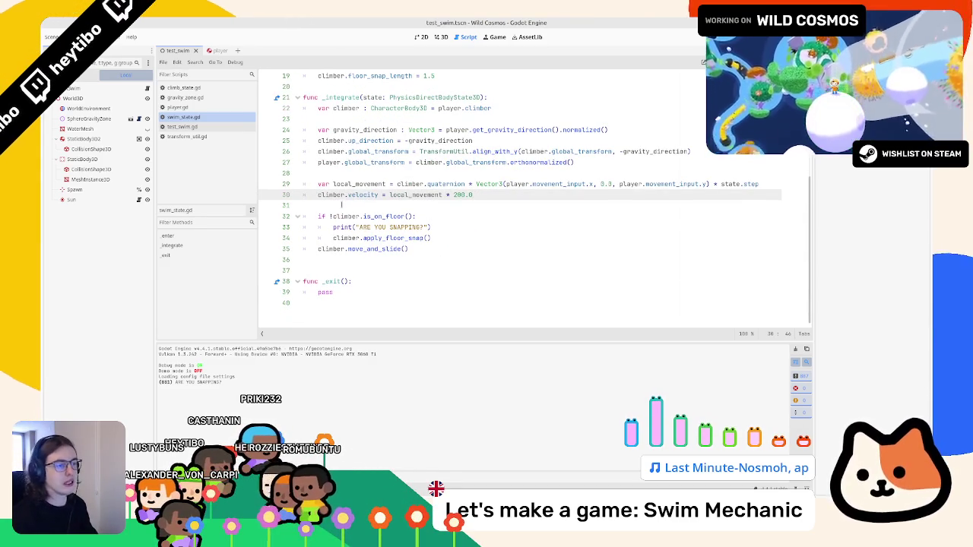
left_click(354, 228)
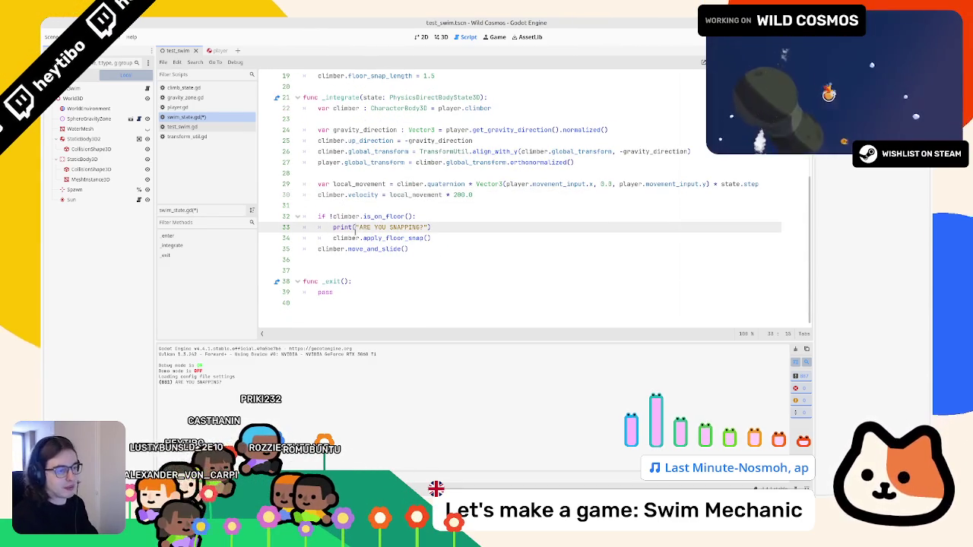
triple_click(354, 227)
key("BackSpace")
key("ctrl+s")
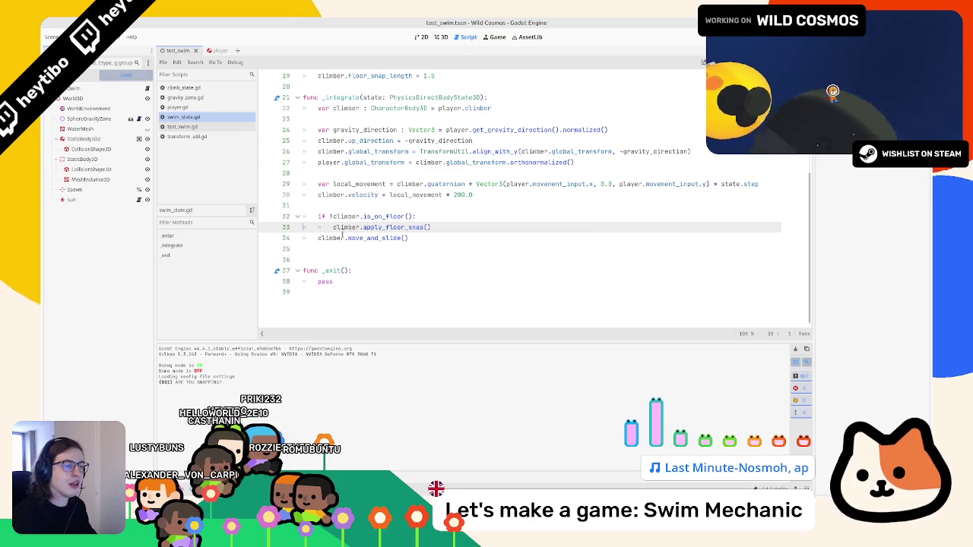
Test-run the test_swim scene with F6, then return to the swim_state.gd code
key("F6")
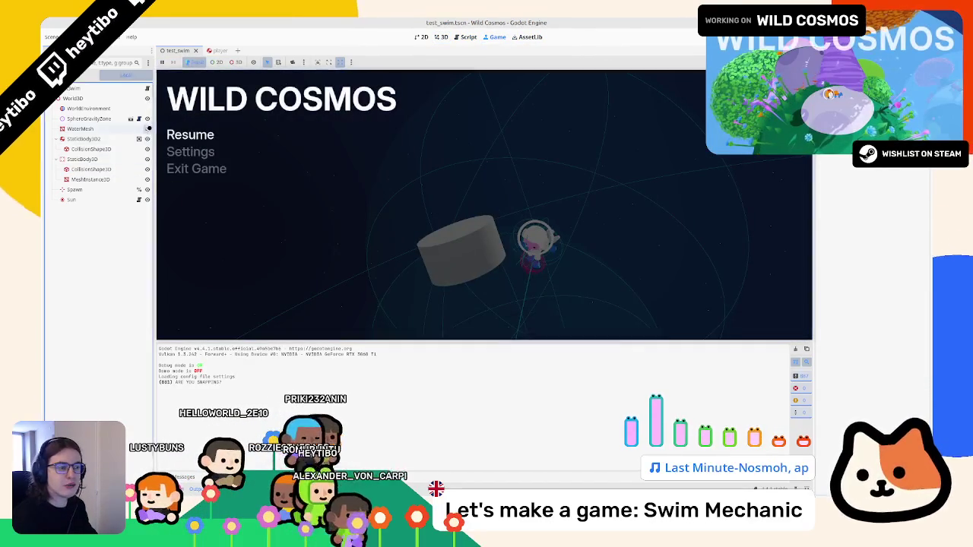
key("Escape")
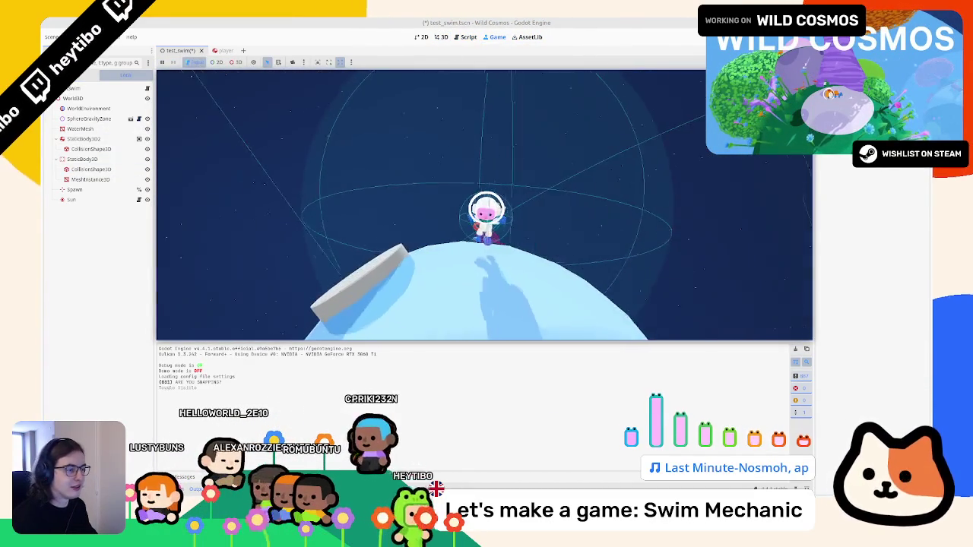
key("Escape")
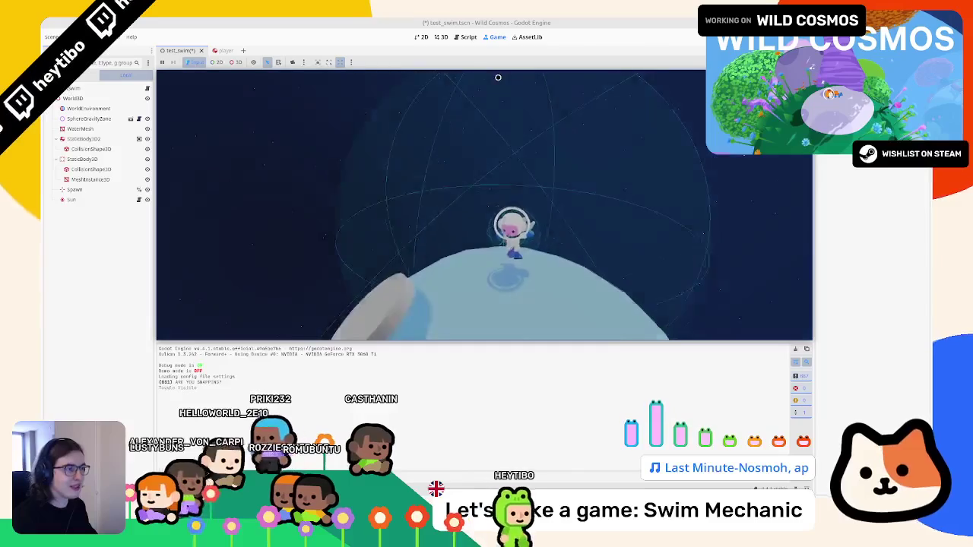
left_click(459, 37)
left_click(459, 227)
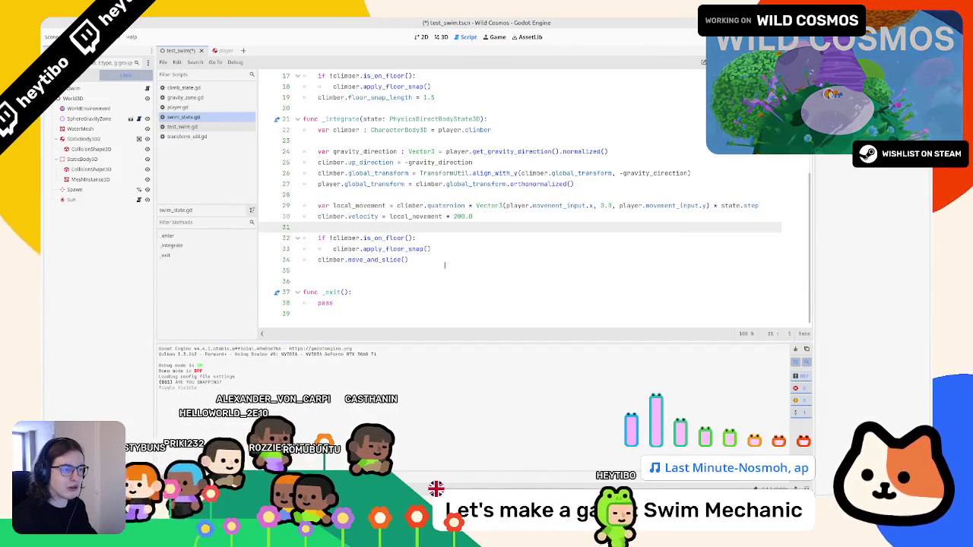
Add `player.ease_direction(state, 1.0)` on a new line after the velocity assignment
key("Return")
key("Return")
key("Up")
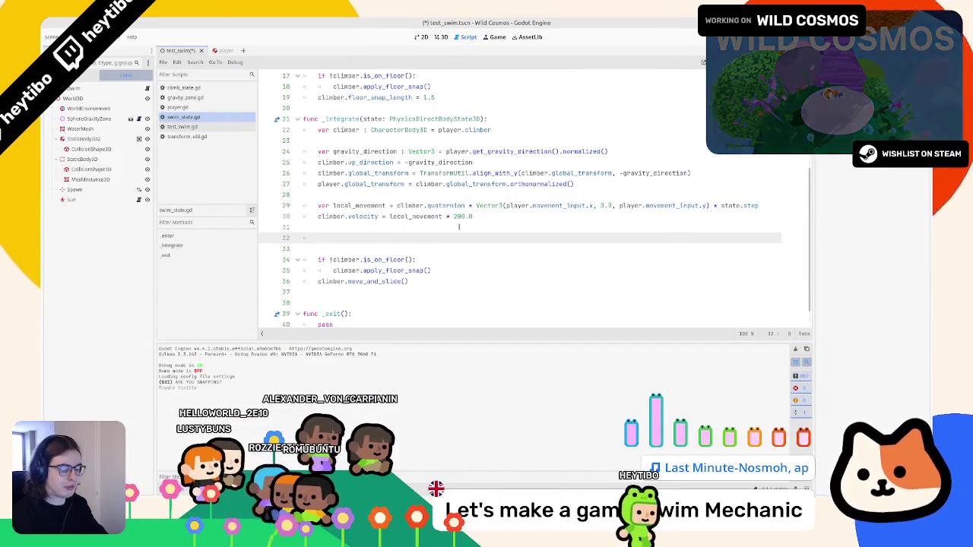
type("player.ease")
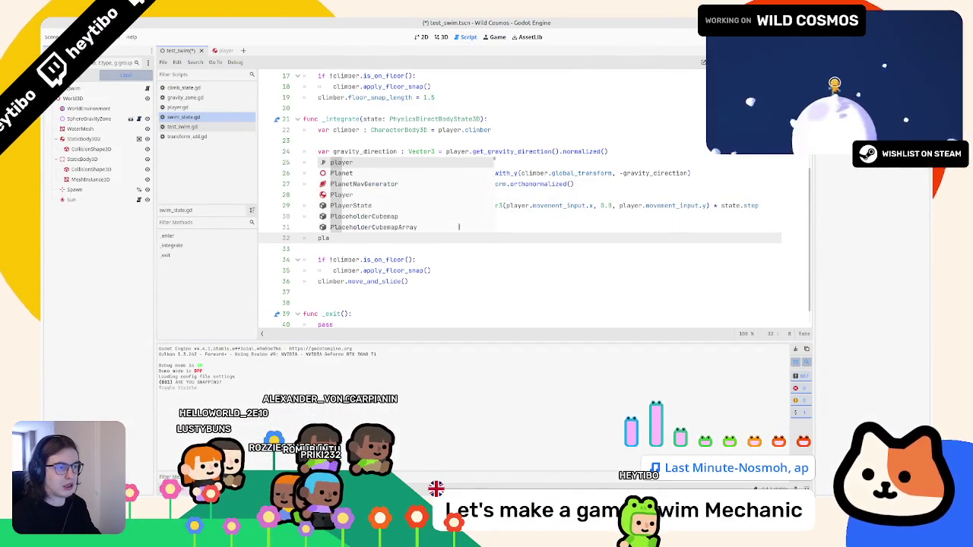
key("Return")
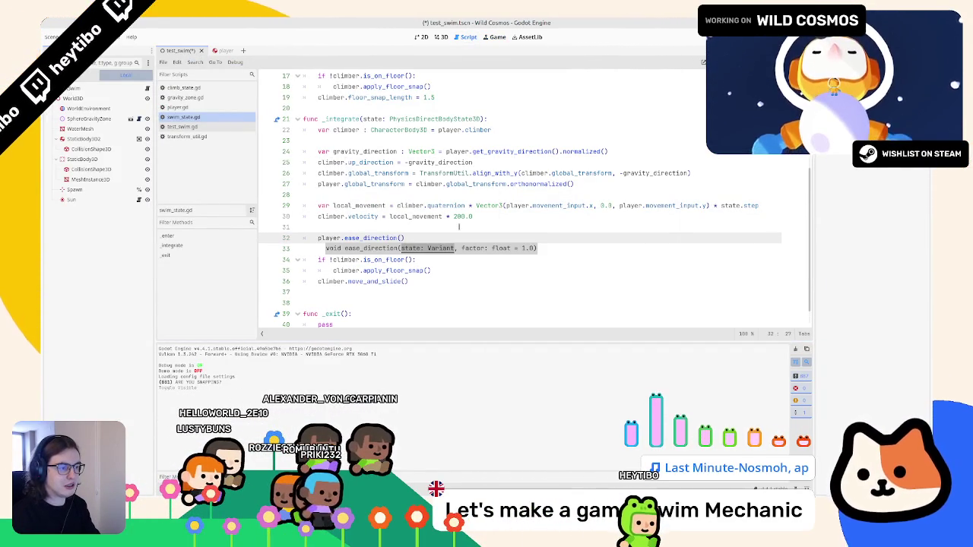
type("state, 1.0")
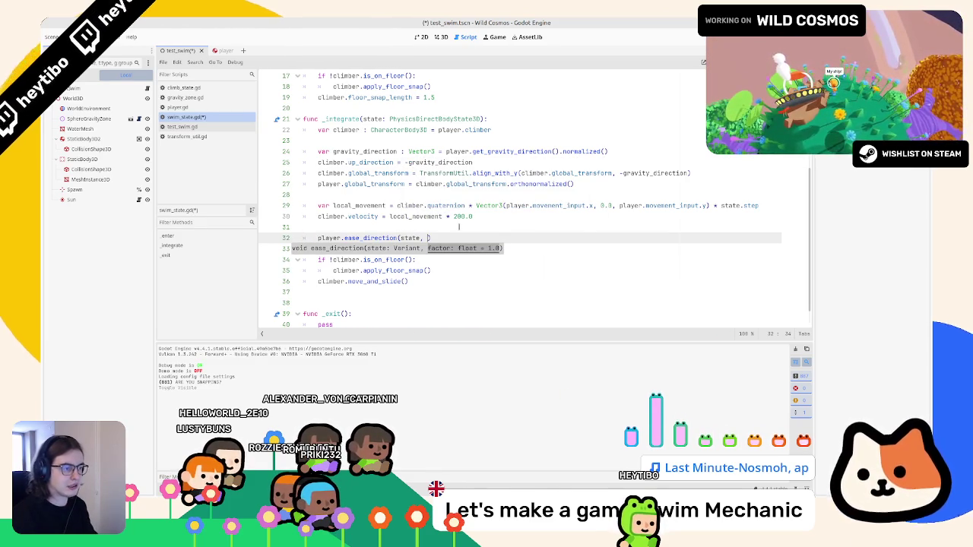
type(")")
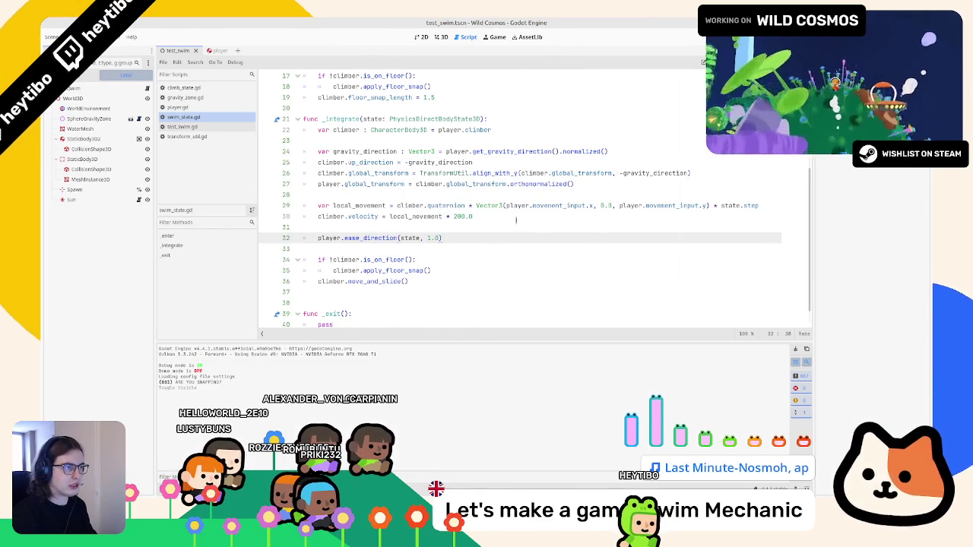
Try the change in the running game, then jump to the ease_direction definition
left_click(492, 37)
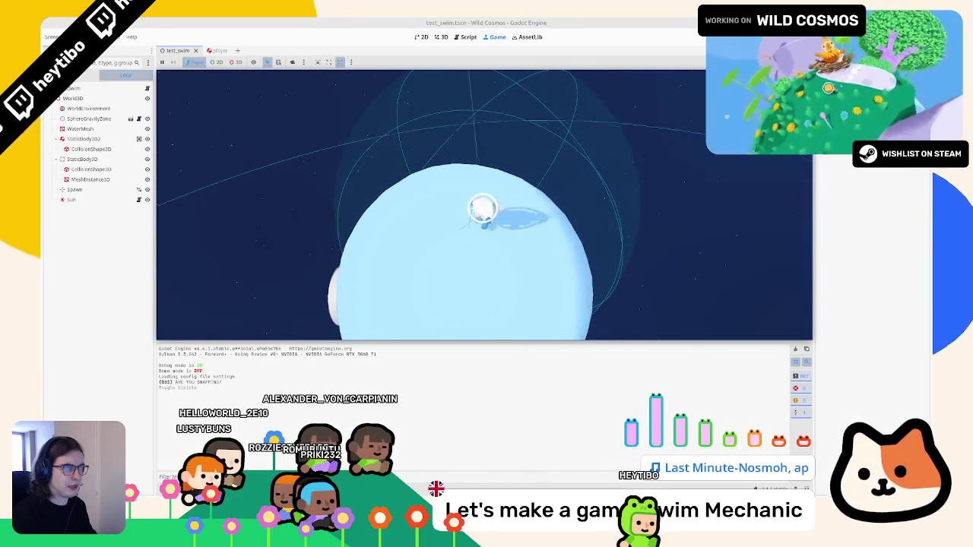
key("Escape")
left_click(474, 45)
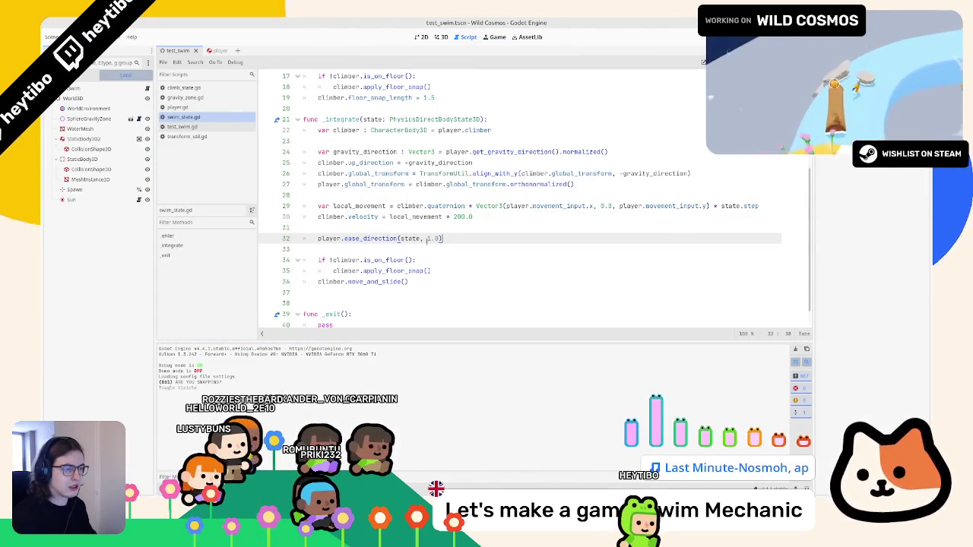
left_click(383, 238, "ctrl")
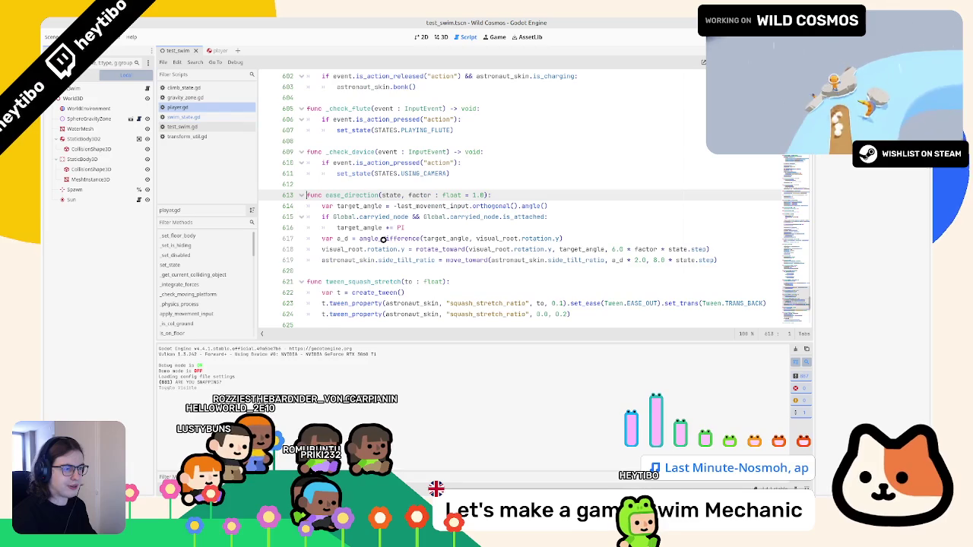
Inspect target_angle and last_movement_input in ease_direction, then browse the other open scripts
double_click(364, 205)
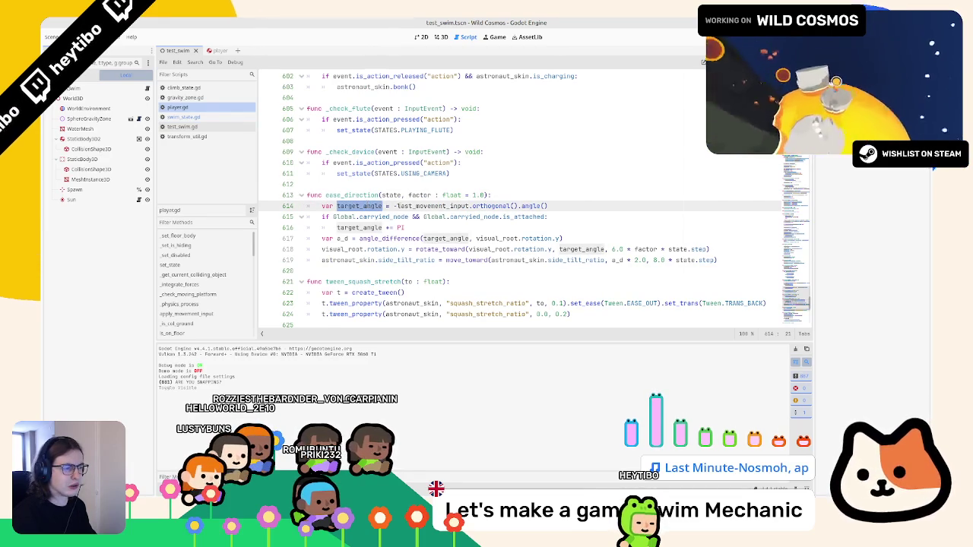
double_click(436, 205)
left_click(199, 126)
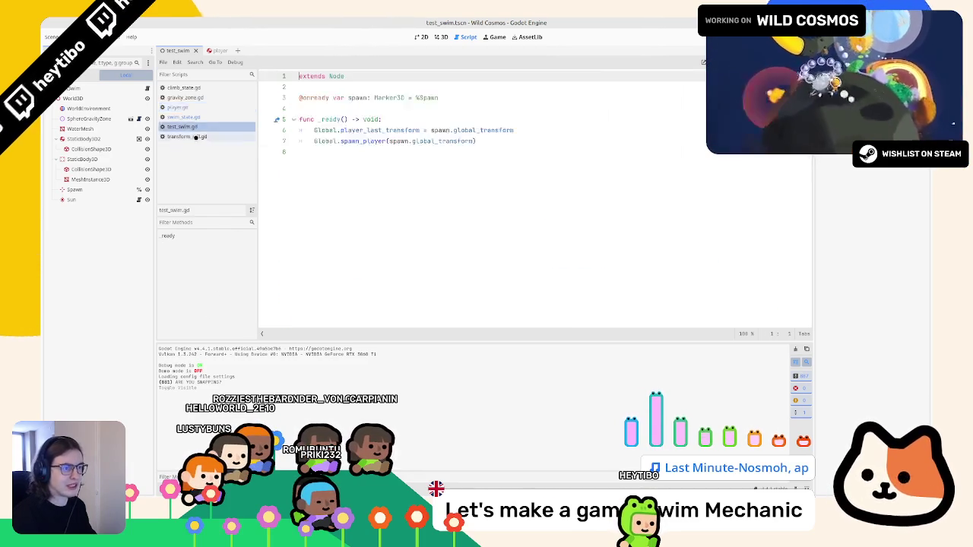
left_click(199, 136)
left_click(199, 107)
left_click(205, 116)
left_click(205, 97)
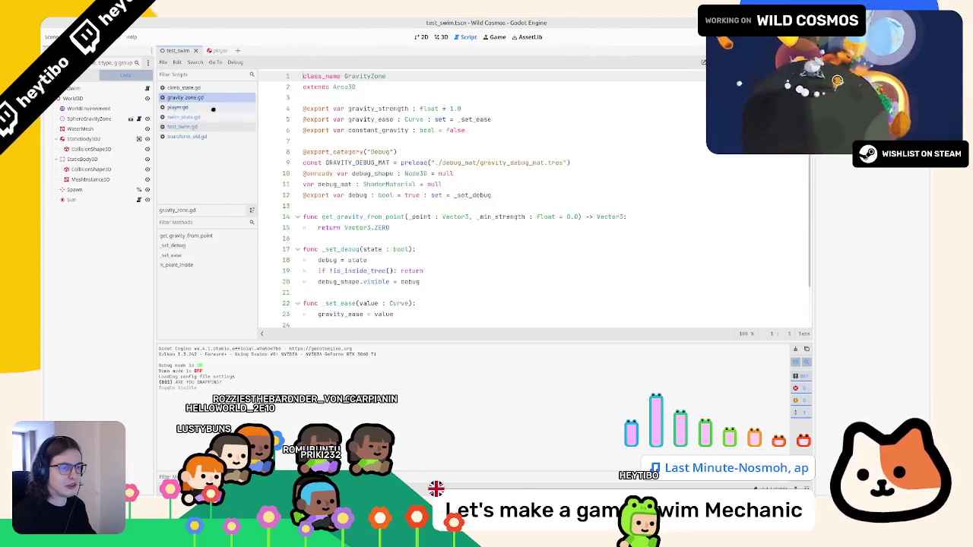
left_click(205, 108)
left_click(206, 118)
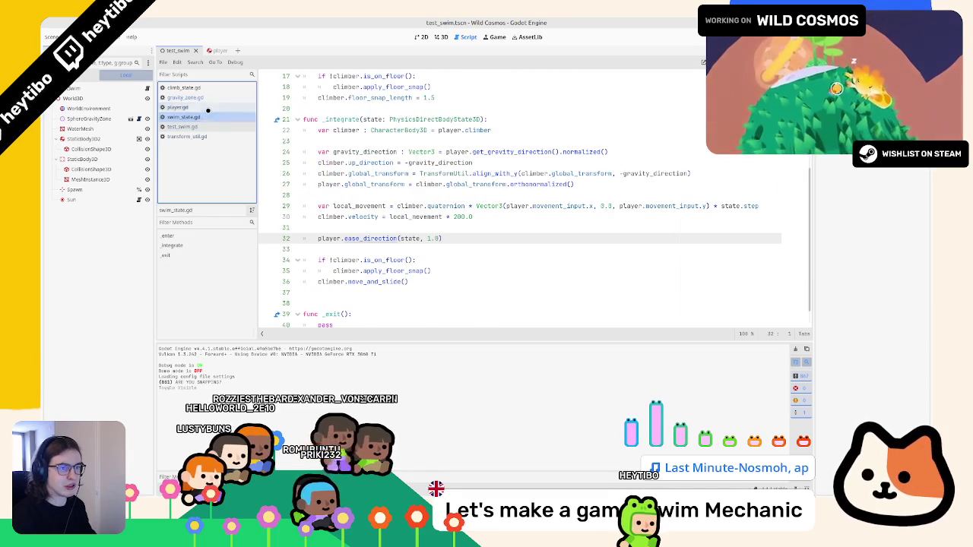
Move swim_state.gd up to sit right after climb_state.gd in the open scripts list
left_click(205, 118)
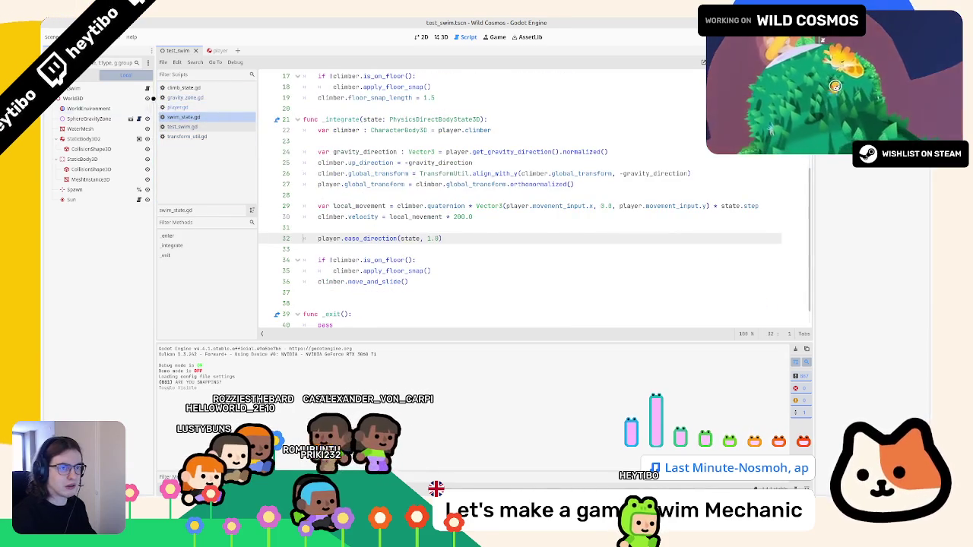
left_click(182, 108)
left_click(197, 88)
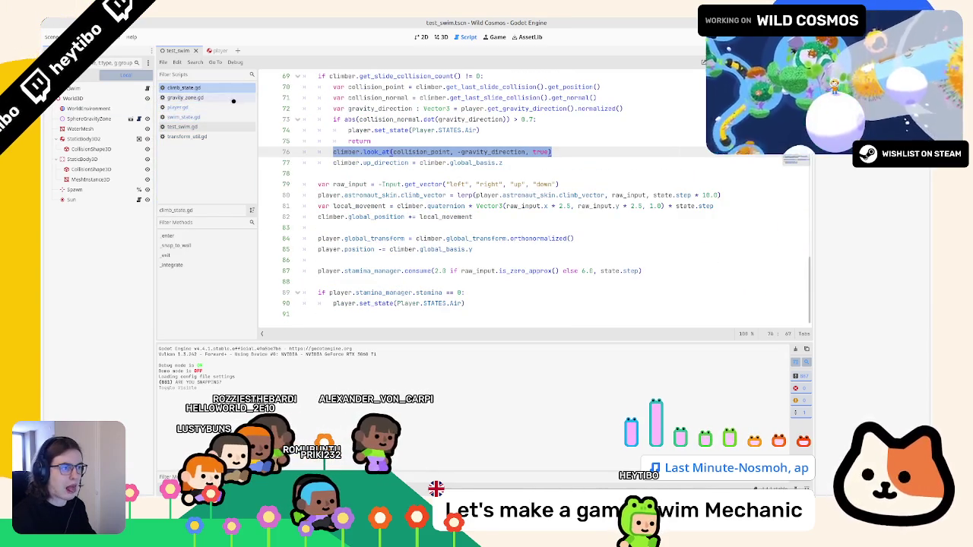
left_click(200, 97)
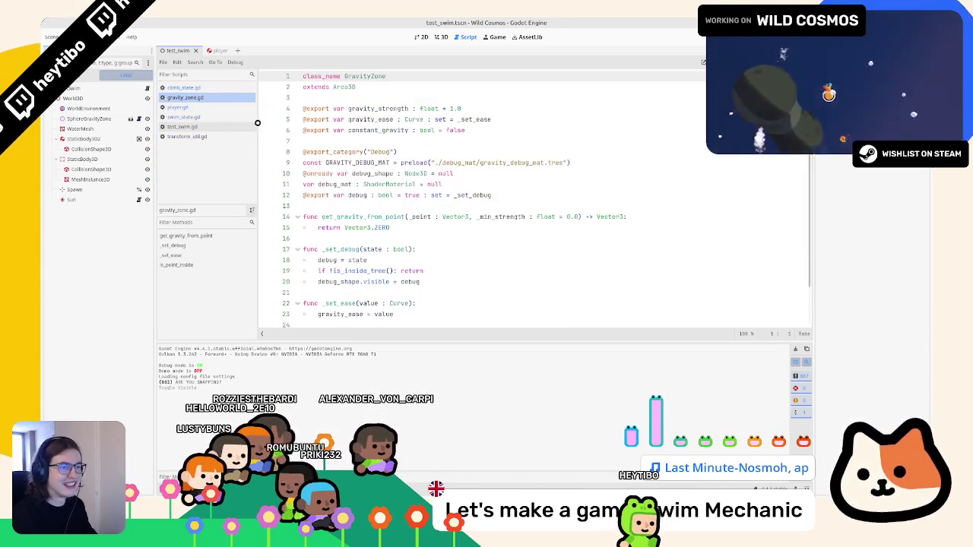
left_click(195, 126)
left_click_drag(202, 117, 210, 86)
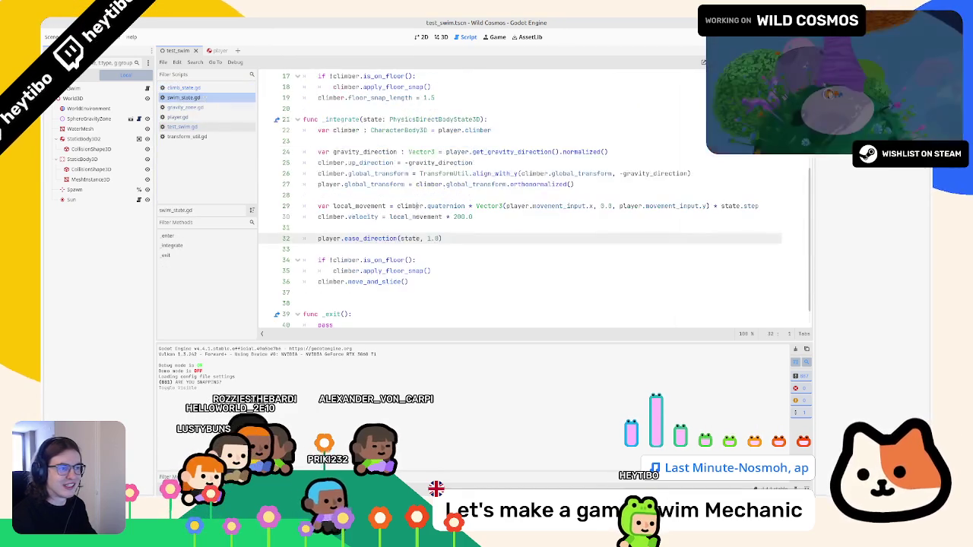
Add blank lines above the local_movement line, then trim one back out
left_click(396, 186)
left_click(394, 193)
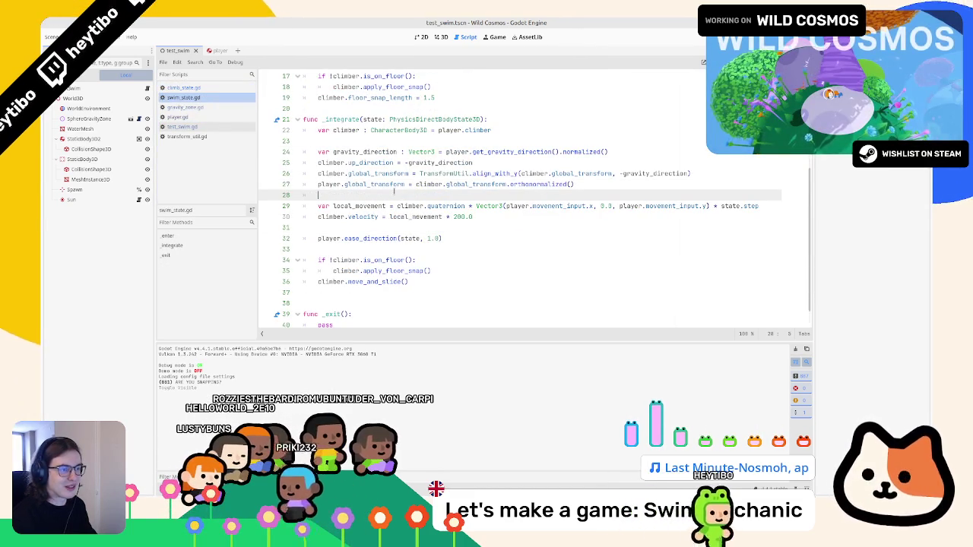
double_click(359, 206)
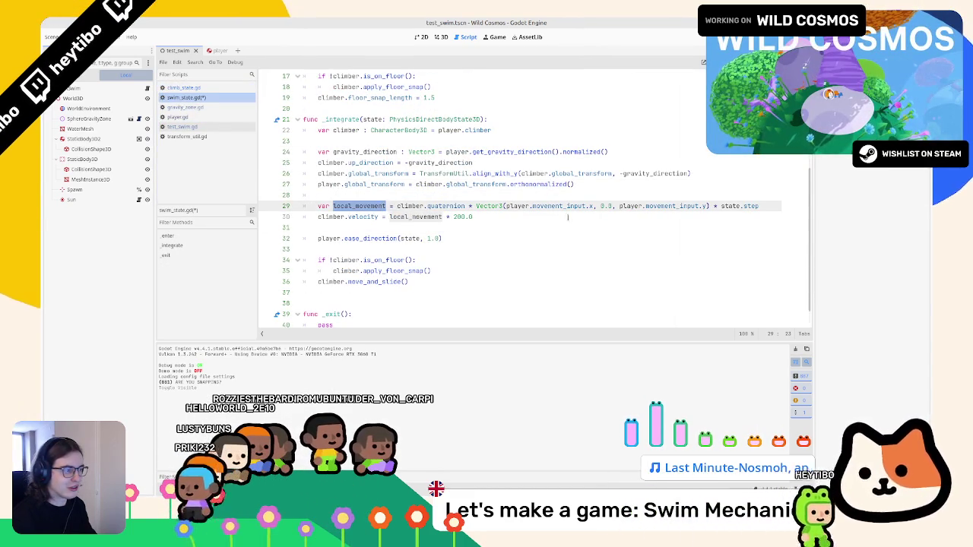
left_click(619, 184)
left_click(620, 191)
key("Return")
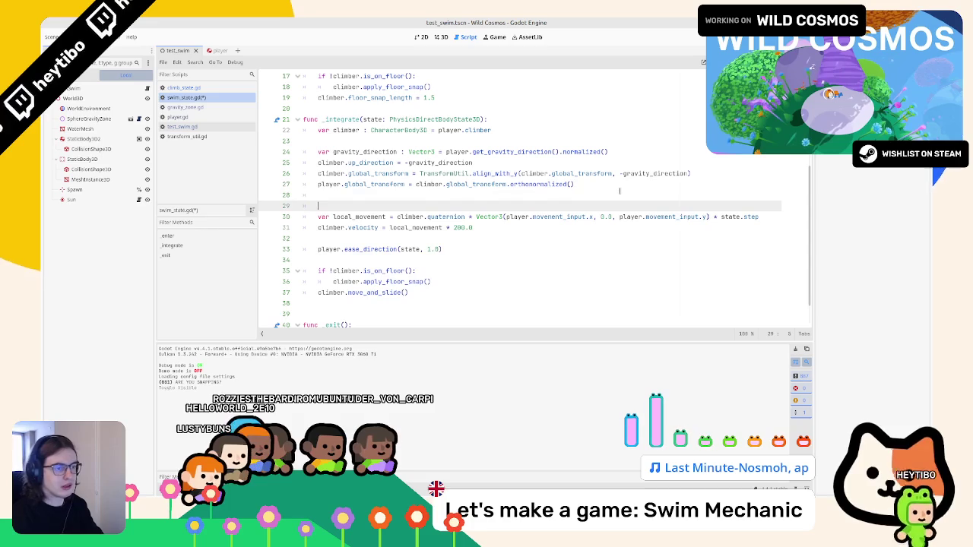
key("Return")
key("Up")
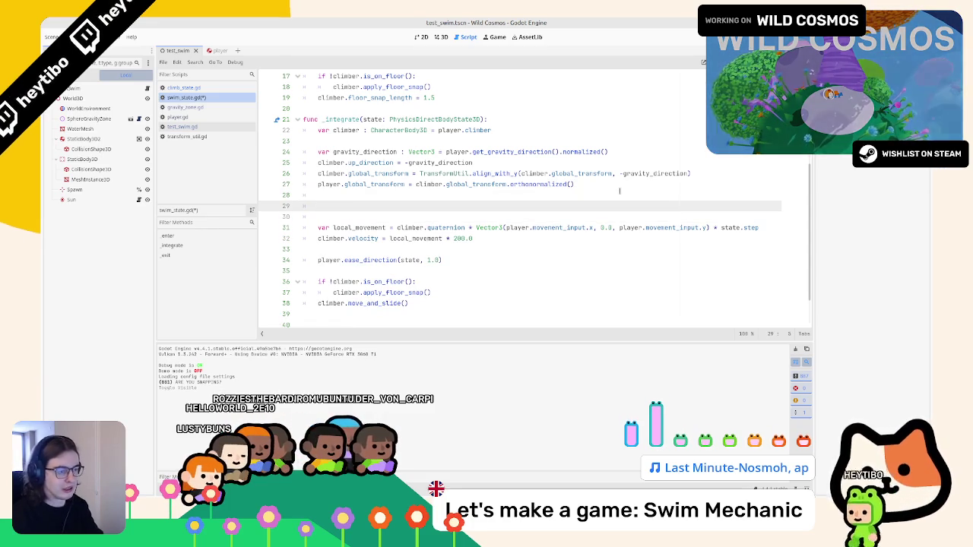
key("BackSpace")
key("BackSpace")
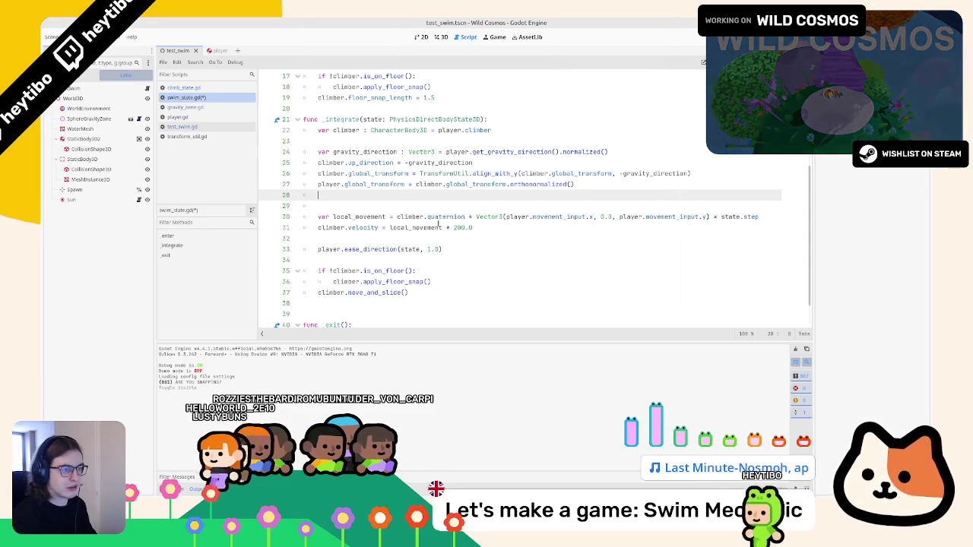
Insert an empty line 31 between local_movement and the climber.velocity assignment
left_click(773, 219)
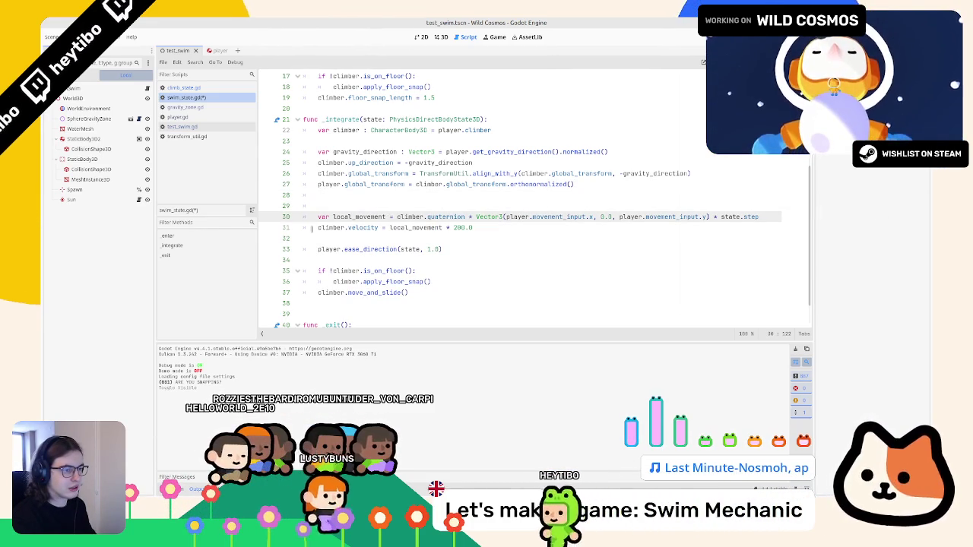
key("Return")
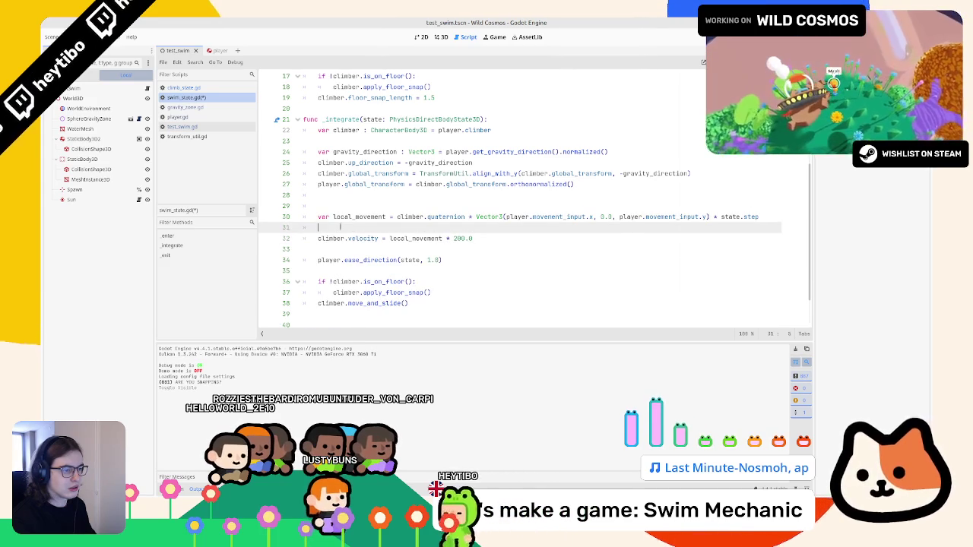
mouse_move(472, 238)
left_mouse_down()
mouse_move(396, 238)
mouse_move(334, 220)
mouse_move(329, 239)
left_mouse_up()
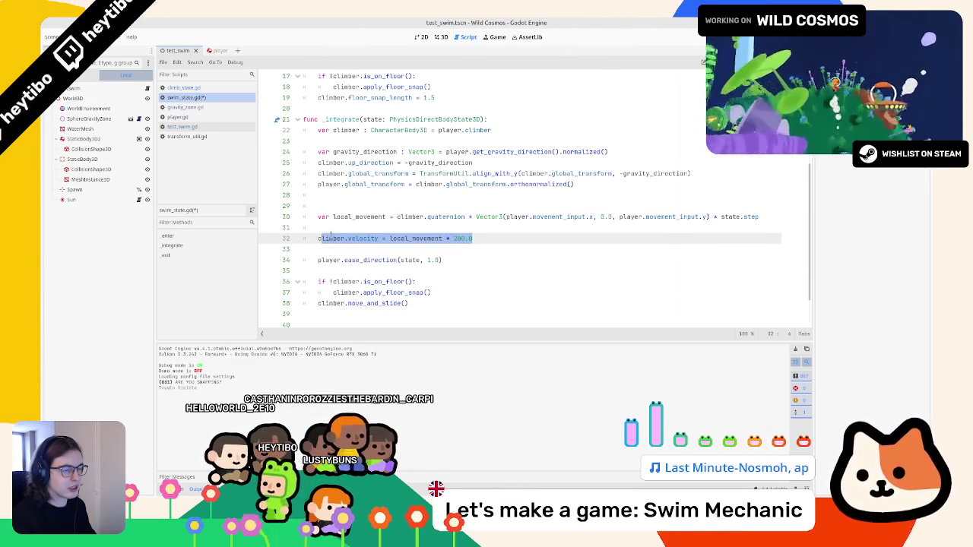
left_click(381, 198)
left_click(380, 227)
type("if p")
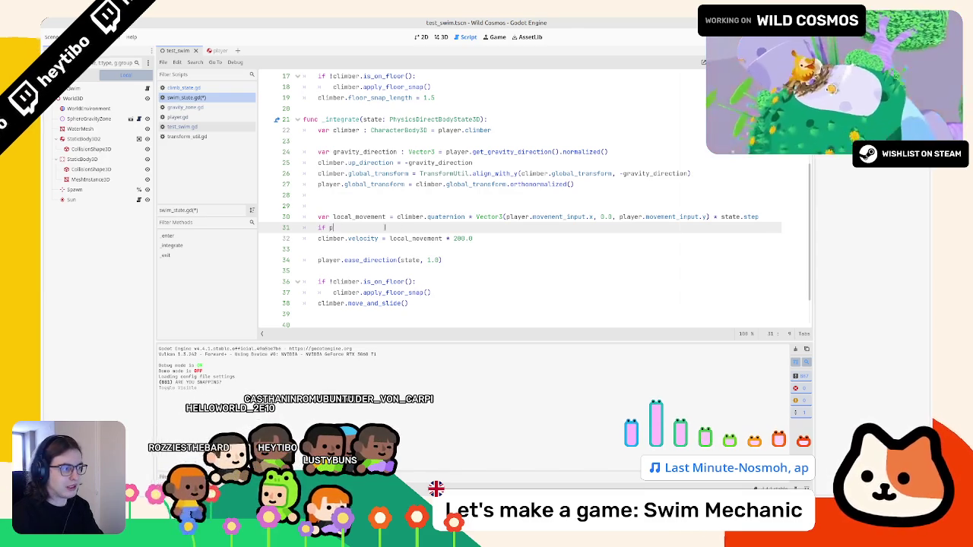
Write `if !player.movement_input.is_zero_approx():` on line 31
type("la")
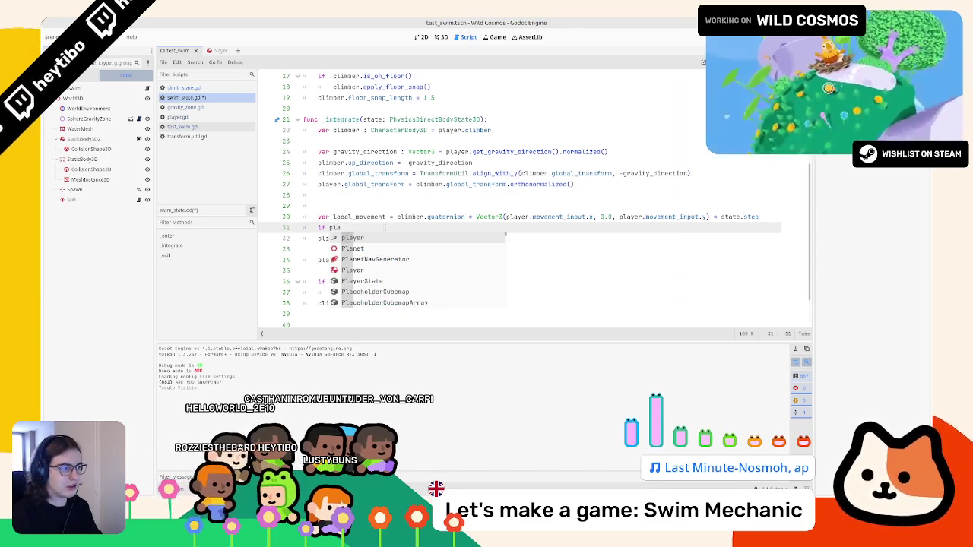
type("yer.")
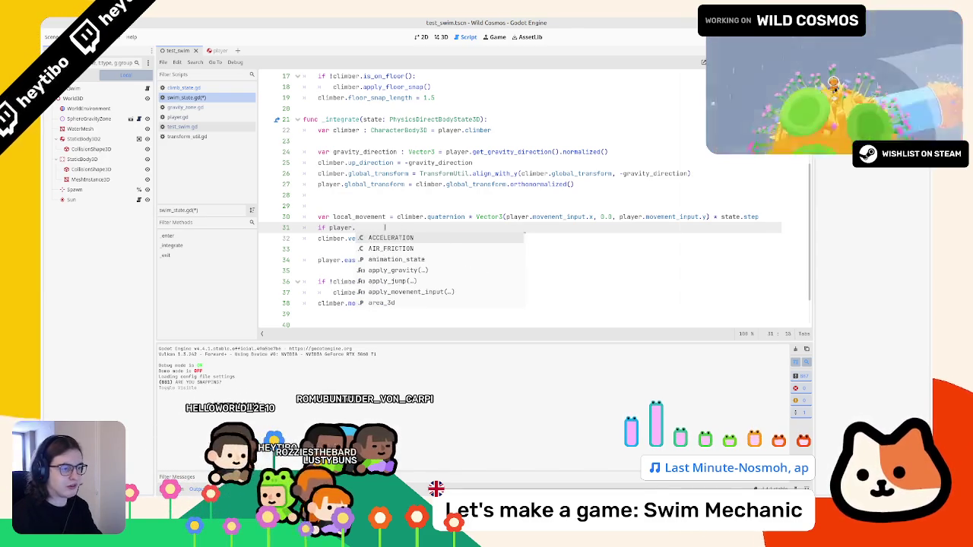
type("movement_input.")
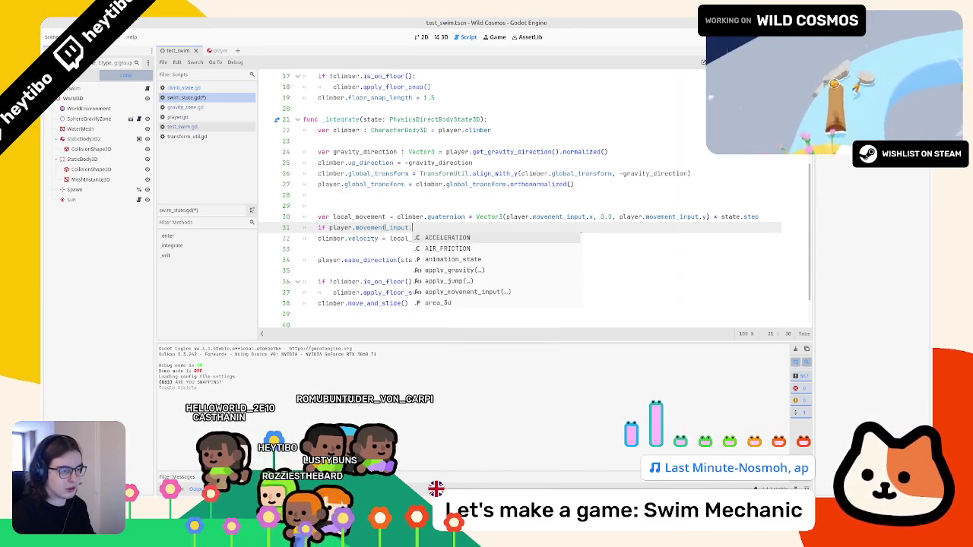
type("is")
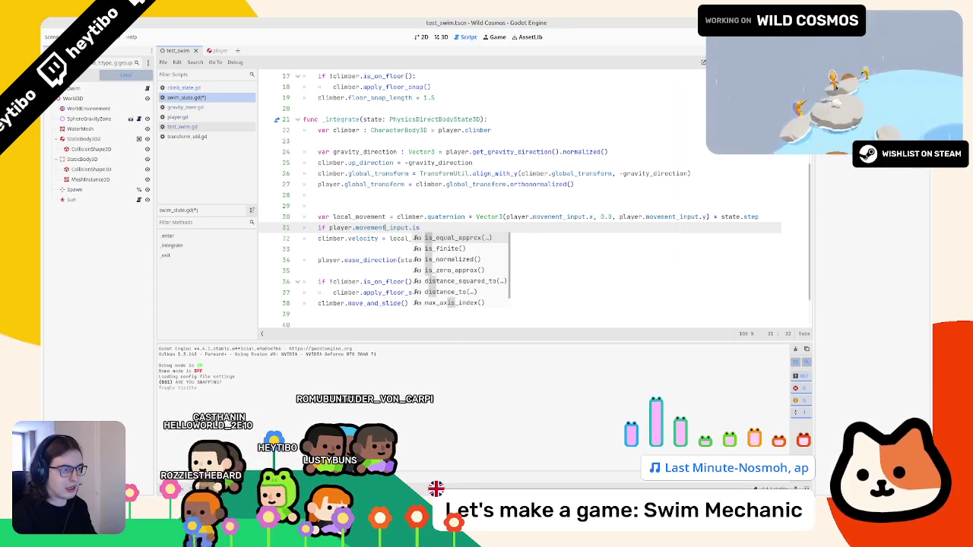
type("_z")
key("Return")
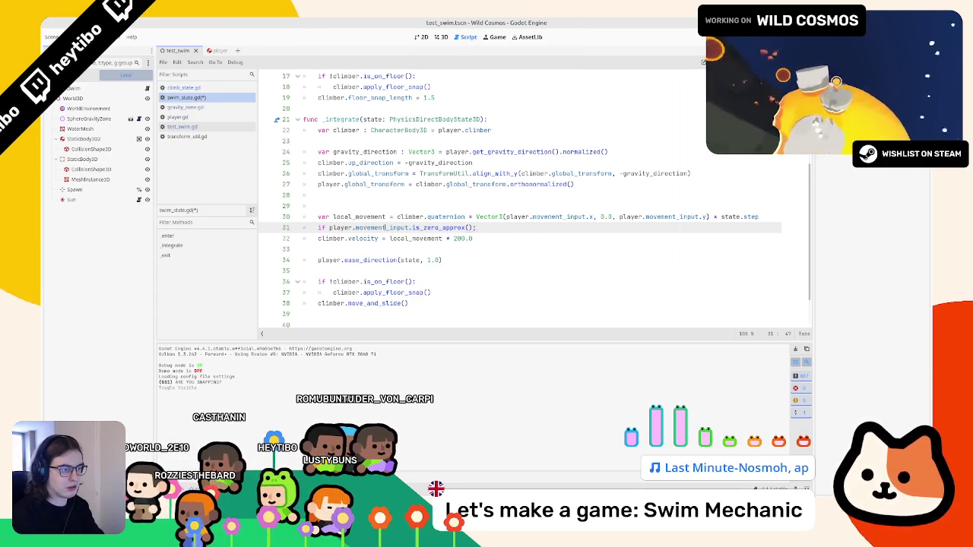
key("Return")
scroll(386, 227, "up", 1)
key("Up")
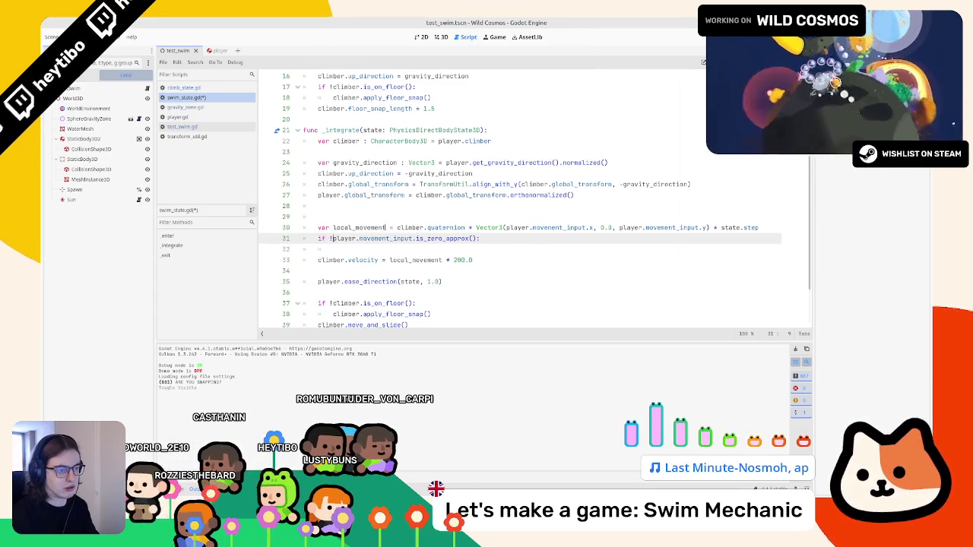
left_click(333, 248)
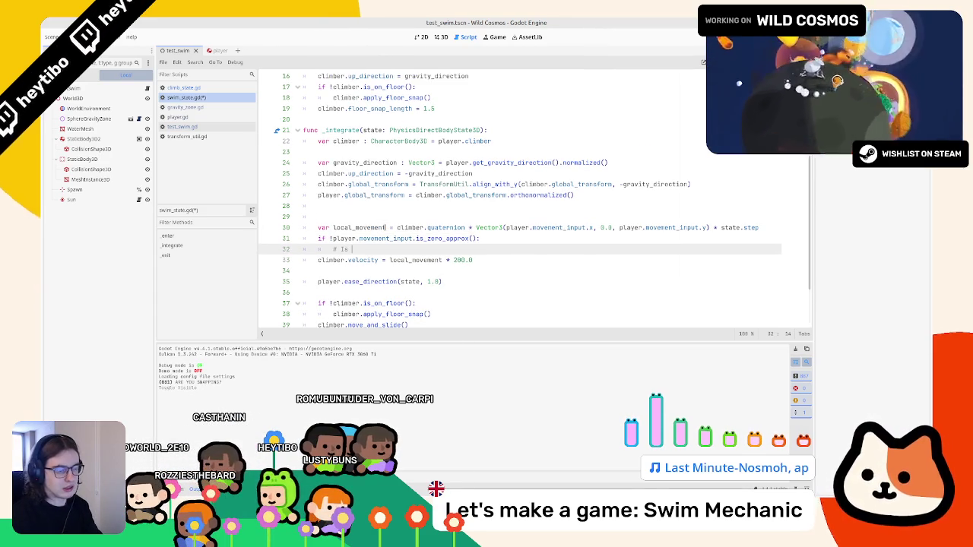
type("# Is Mov")
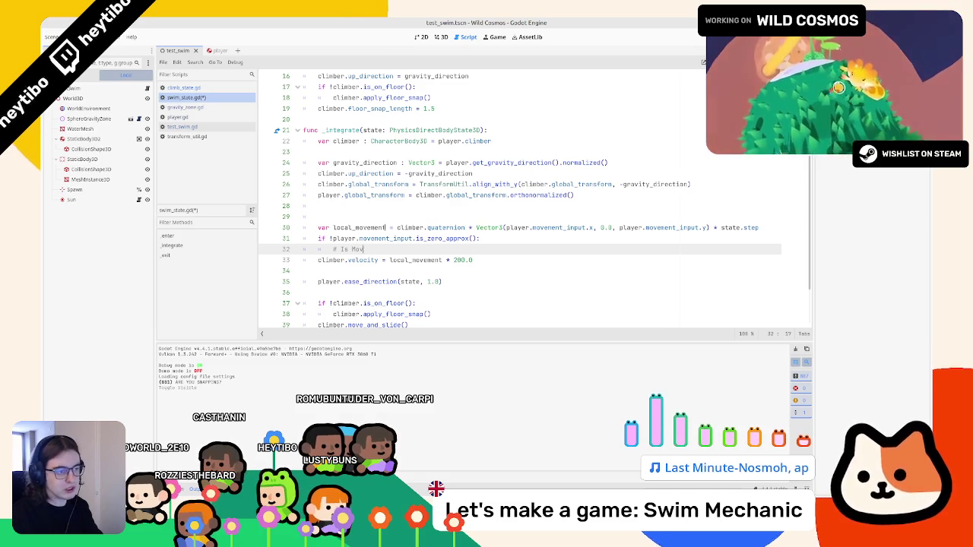
Add an '# Is Moving' comment and an 'else: pass' branch under the if
type("ing")
key("Return")
type("se:")
key("Return")
type("pass")
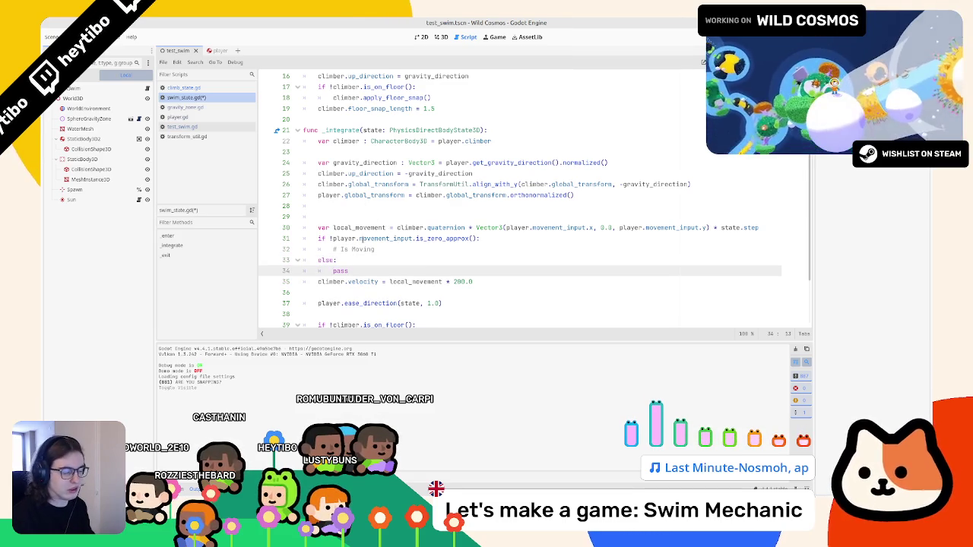
left_click(399, 249)
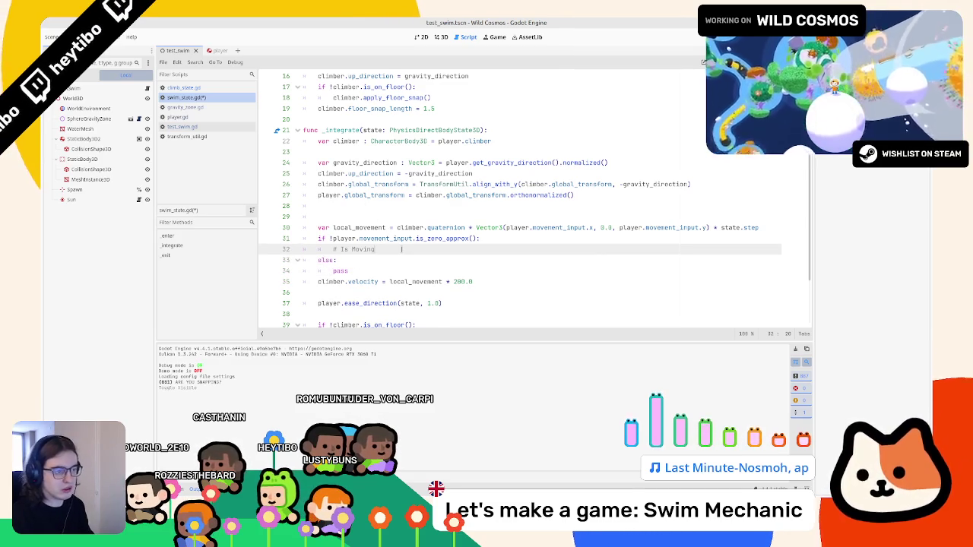
Move the local_movement and climber.velocity lines into the if block and indent them
key("Up")
key("Up")
key("alt+Down")
key("alt+Down")
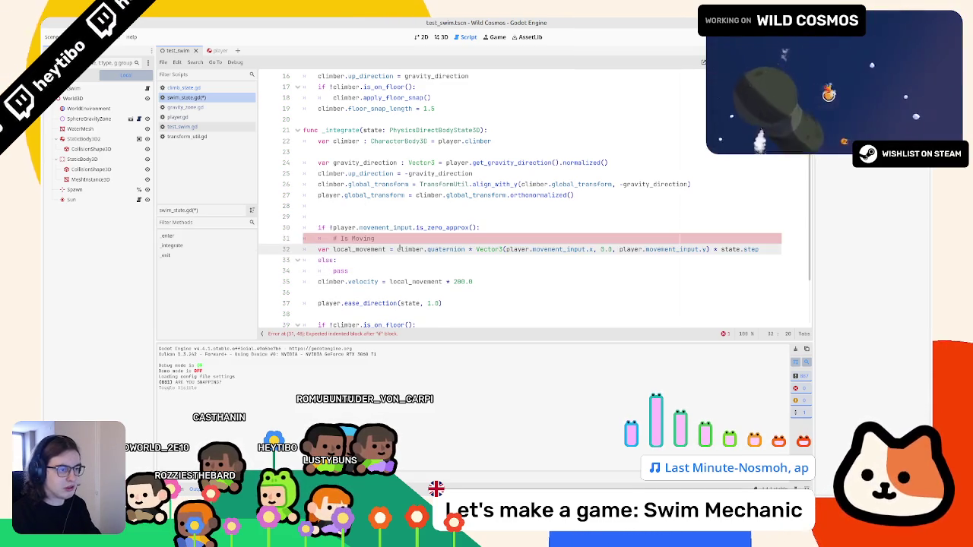
key("Tab")
left_click(367, 281)
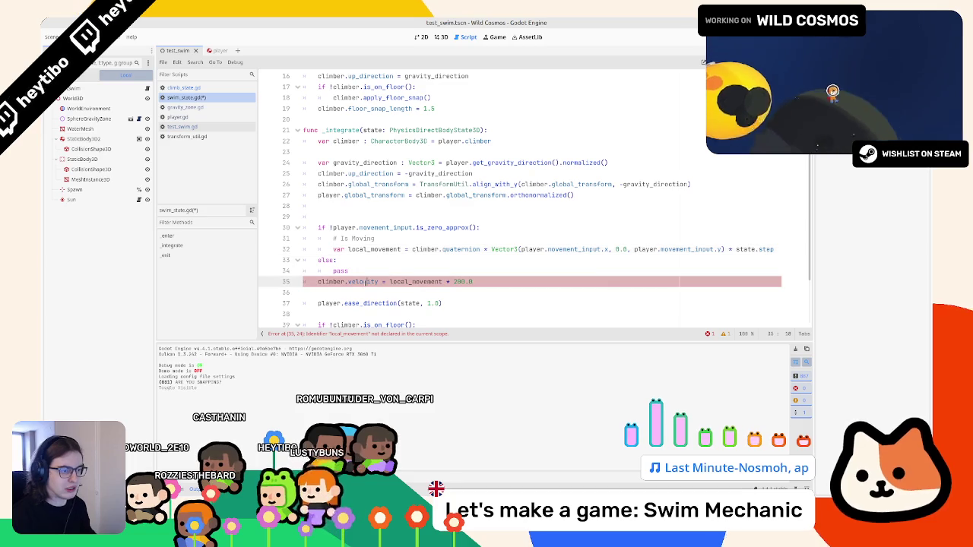
key("Home")
key("alt+Up")
key("alt+Up")
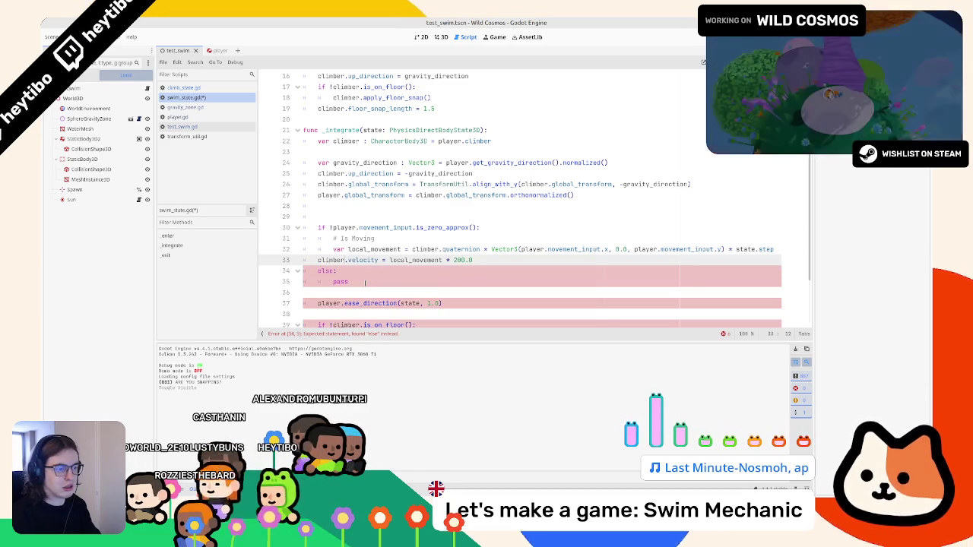
left_click(365, 283)
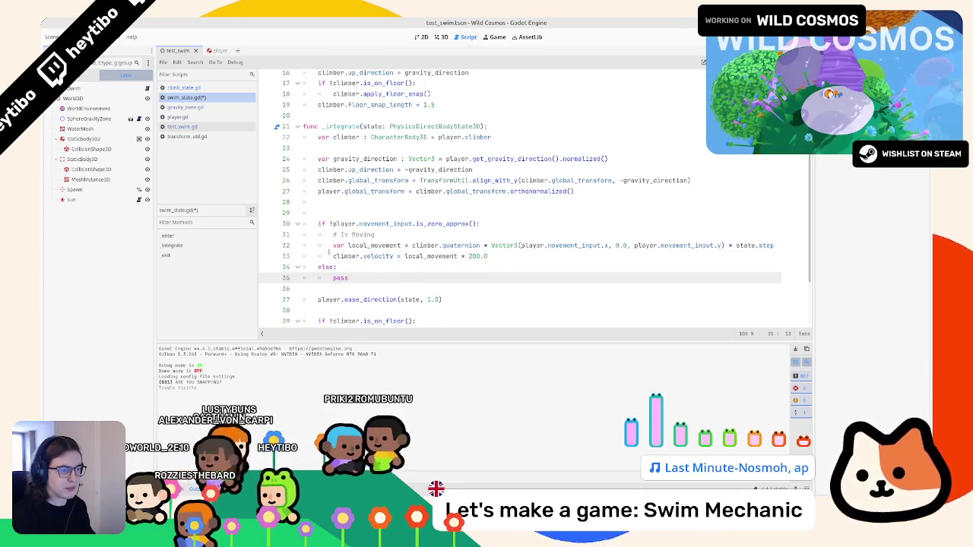
Add `player.last_movement_input = local_movement` under the velocity line
scroll(415, 216, "down", 2)
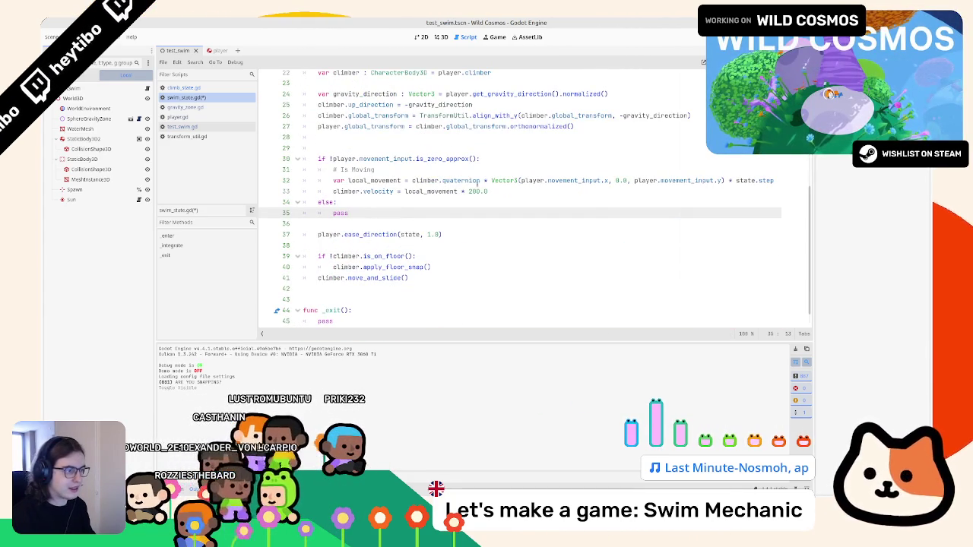
left_click(528, 191)
key("Return")
type("last_movement_input ")
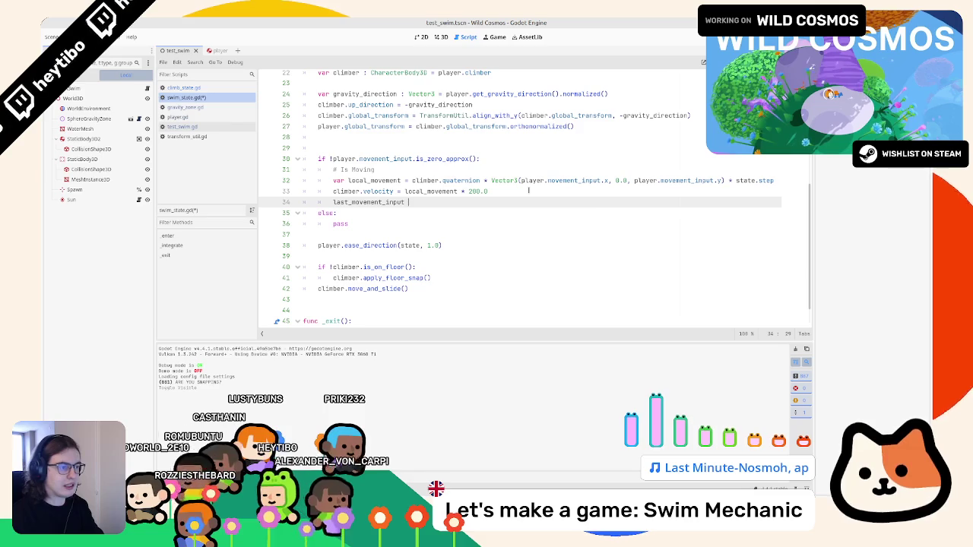
type("= local_movement")
Test-run the swim scene with F6, checking movement_input on line 30 between runs
key("F6")
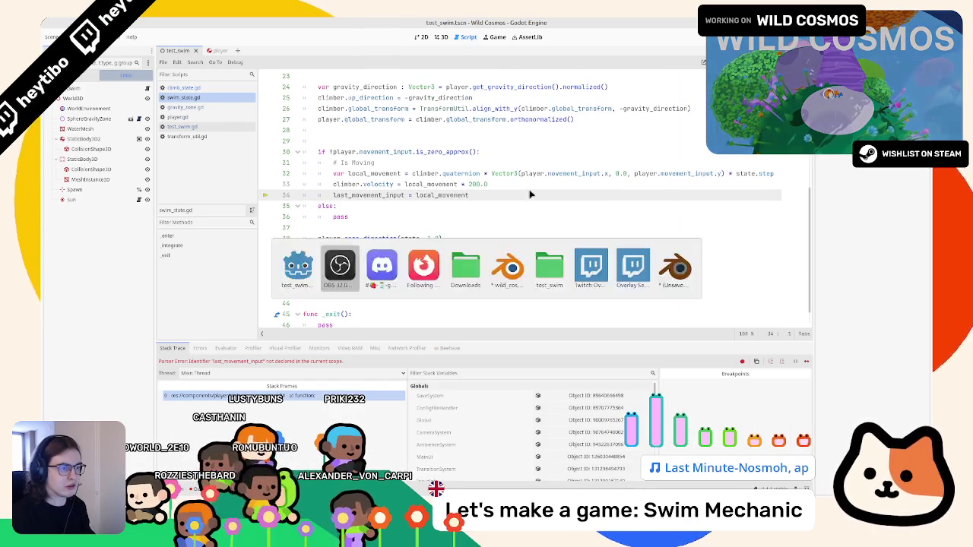
key("alt+Tab")
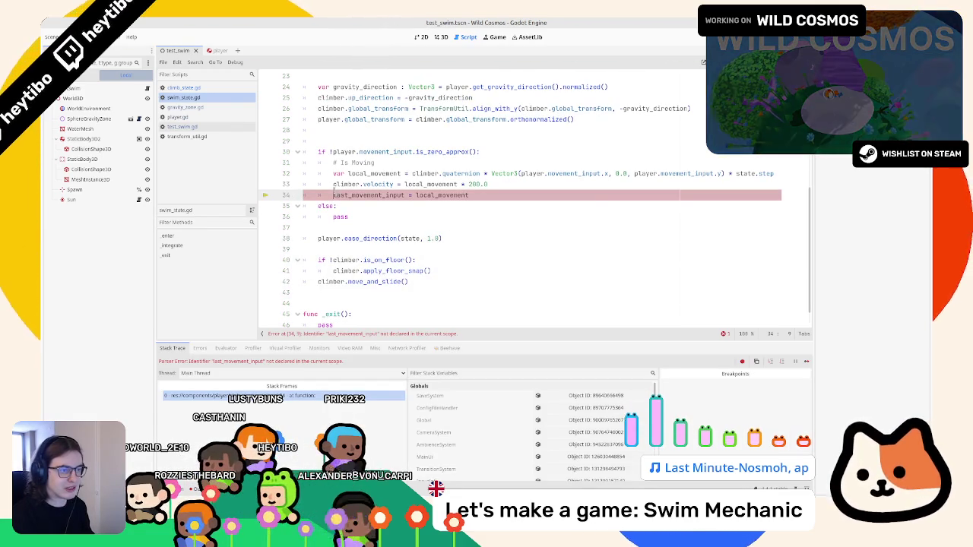
type("player.")
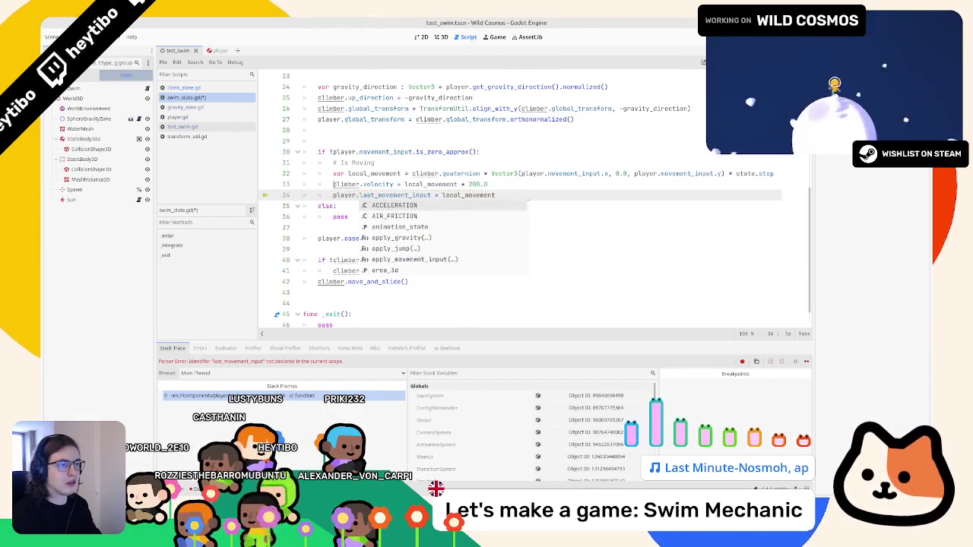
double_click(374, 153)
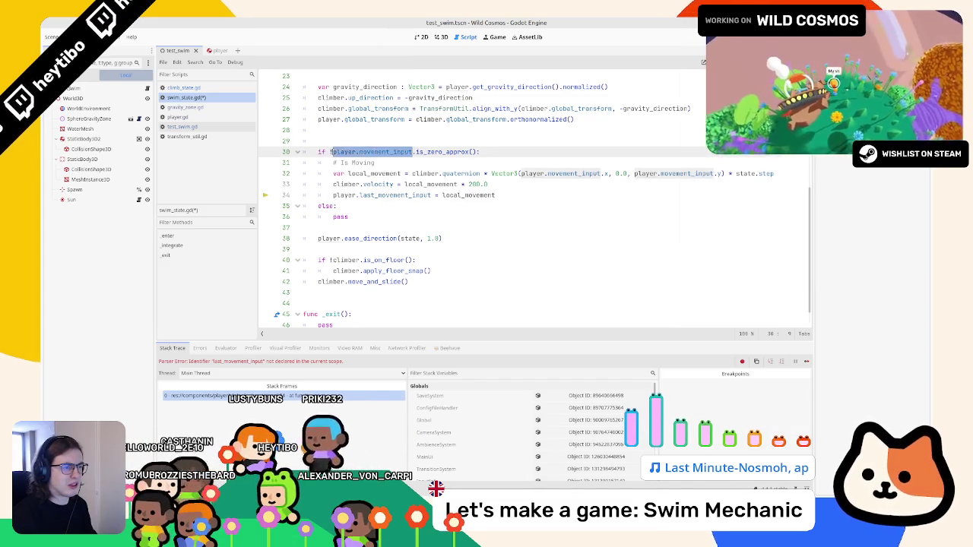
key("F6")
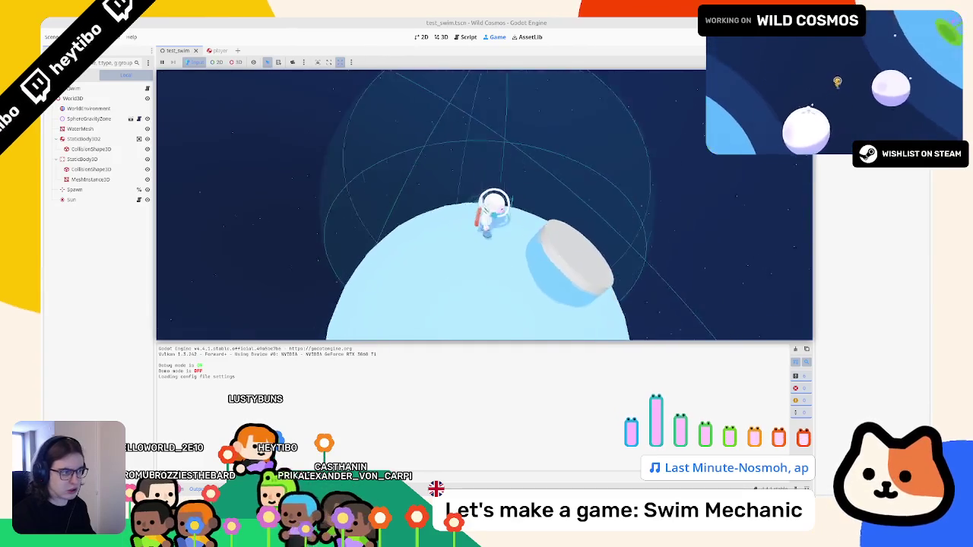
Lower the player with `player.position.y -= 1.5` on line 28 and test-run the scene
key("Escape")
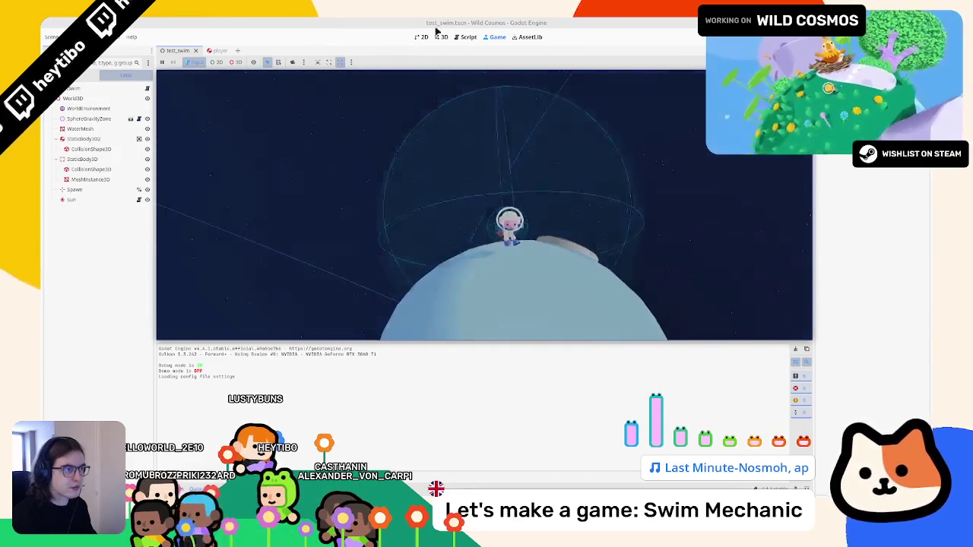
left_click(463, 37)
scroll(333, 221, "up", 4)
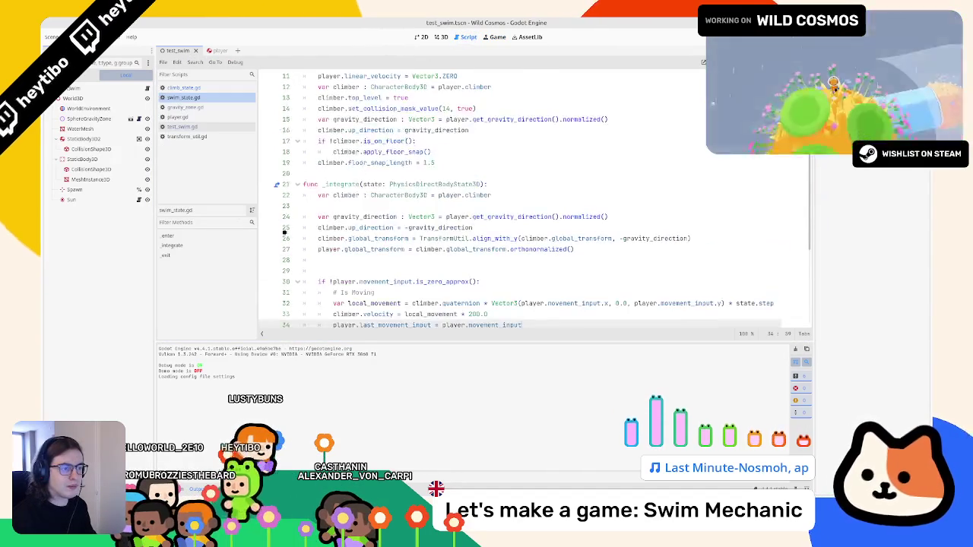
left_click(365, 259)
type("player.")
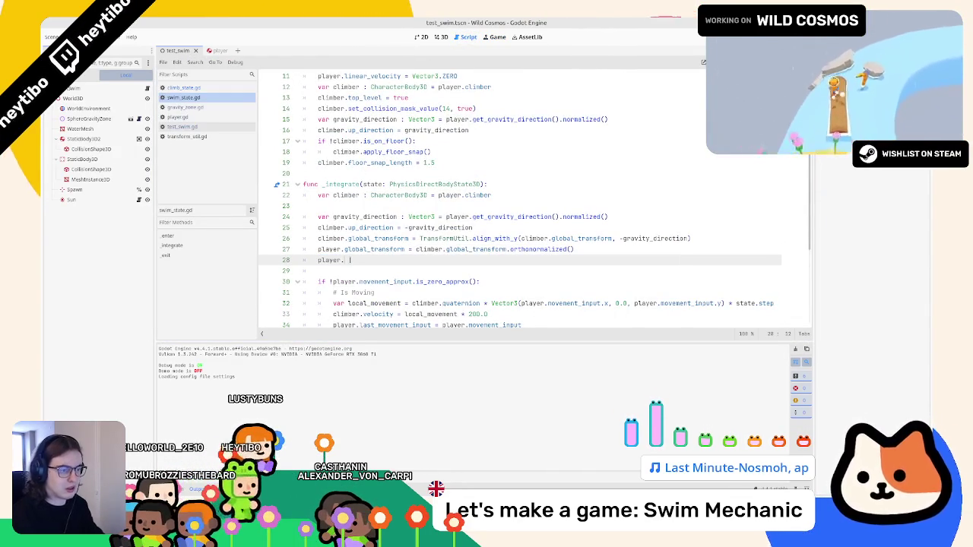
type("position.y = -")
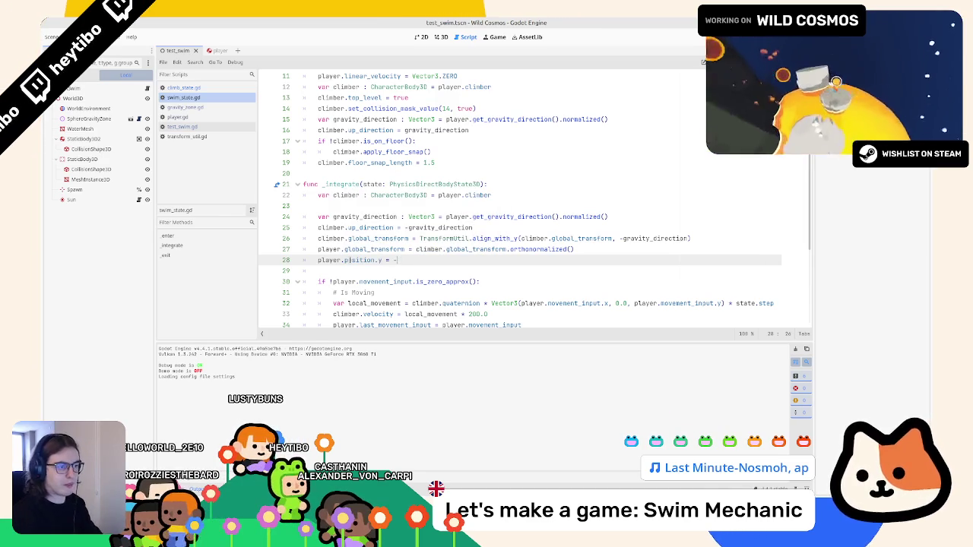
key("Left")
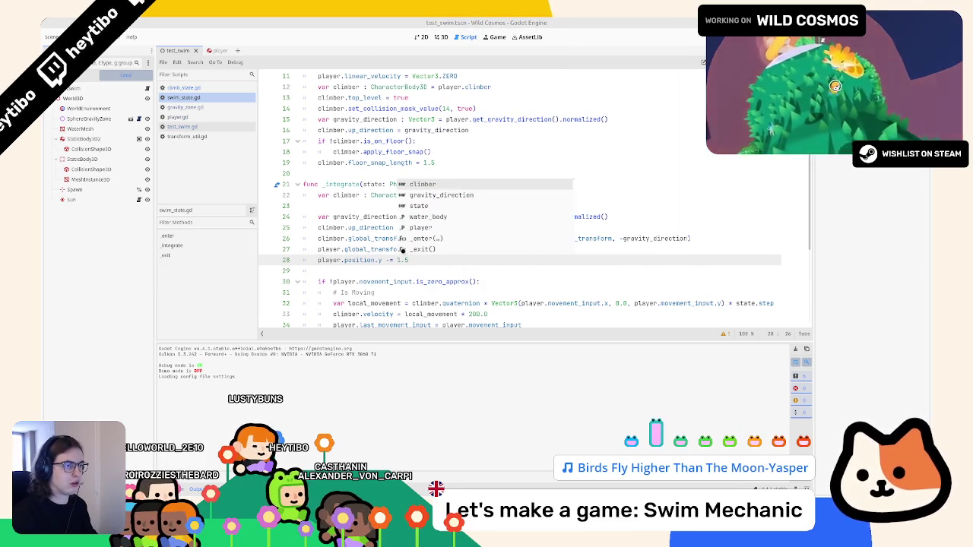
key("F6")
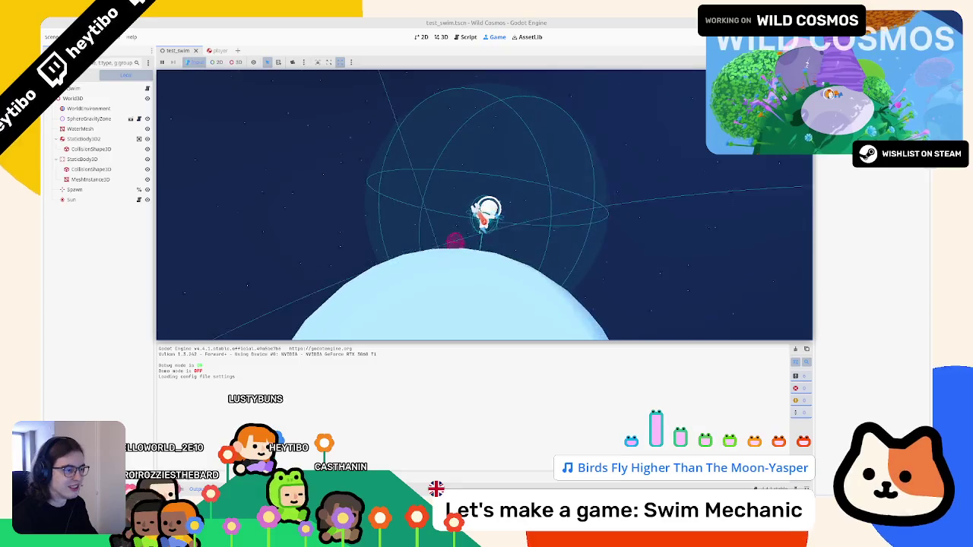
key("F8")
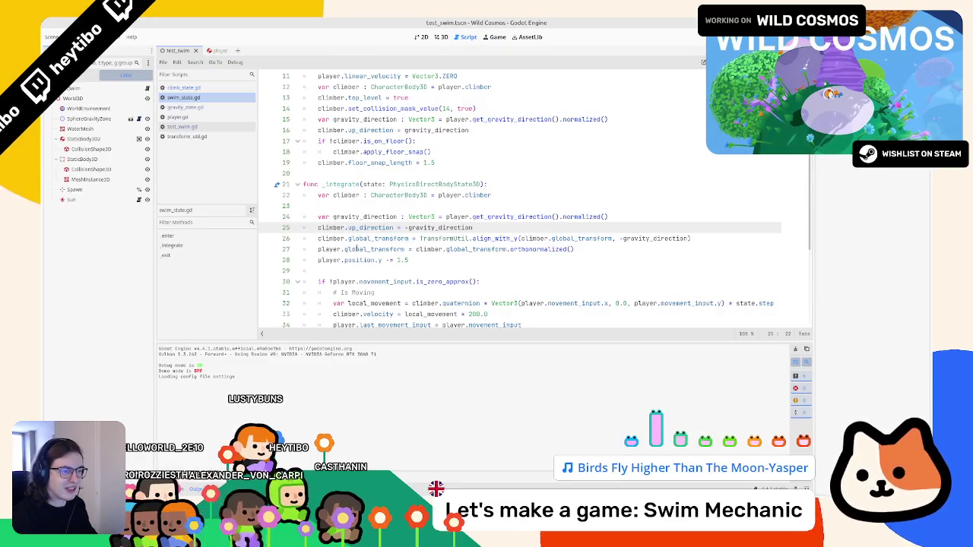
Delete the `player.position.y -= 1.5` line with Ctrl+Shift+K
left_click(363, 250)
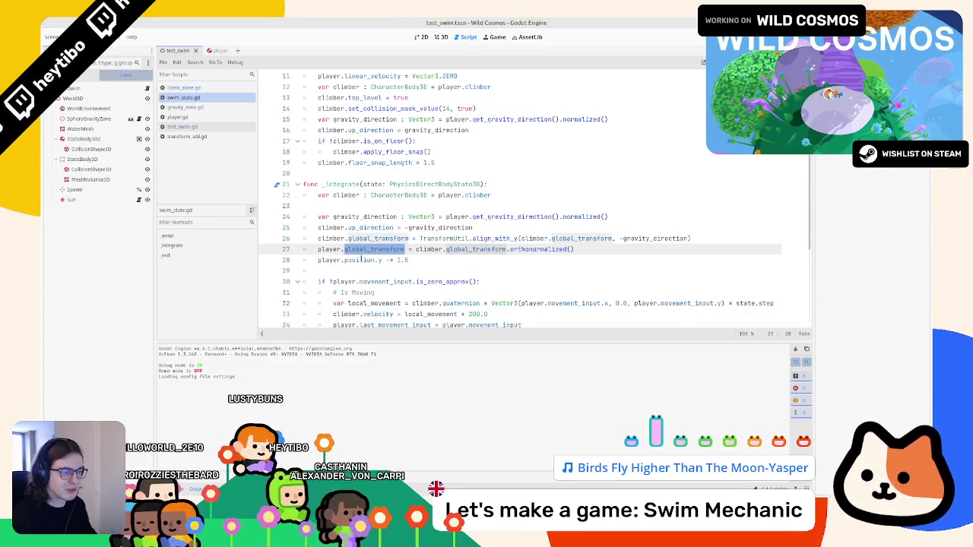
double_click(360, 260)
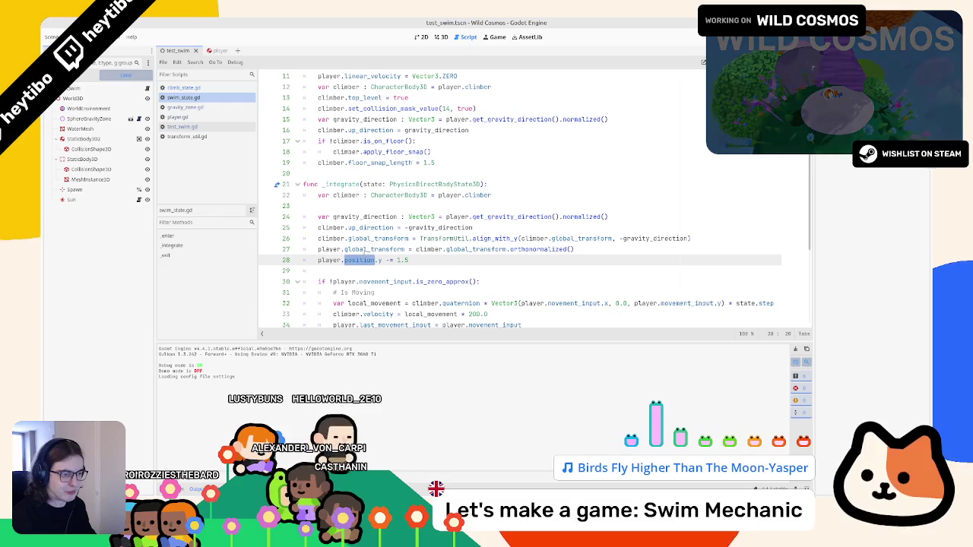
double_click(376, 249)
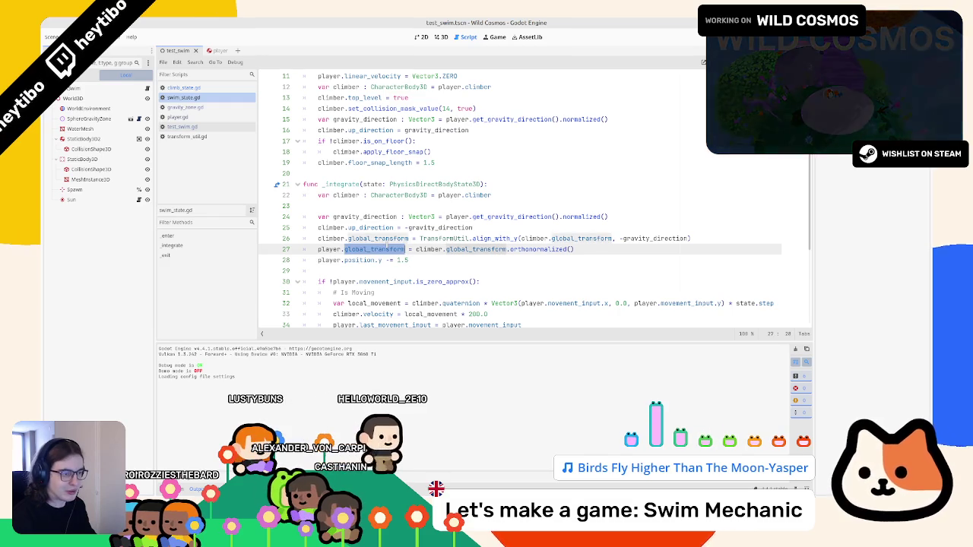
left_click(523, 260)
key("ctrl+shift+k")
left_click(612, 238)
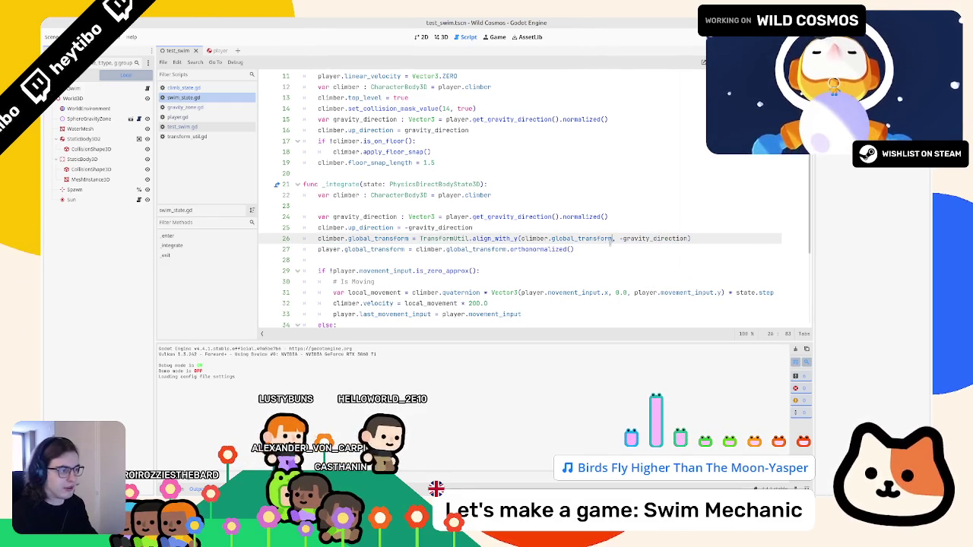
Append `.translated_local(Vector3(0.0, -1.5, 0.0))` to the global transform line and test-run
key("Down")
type(".tr")
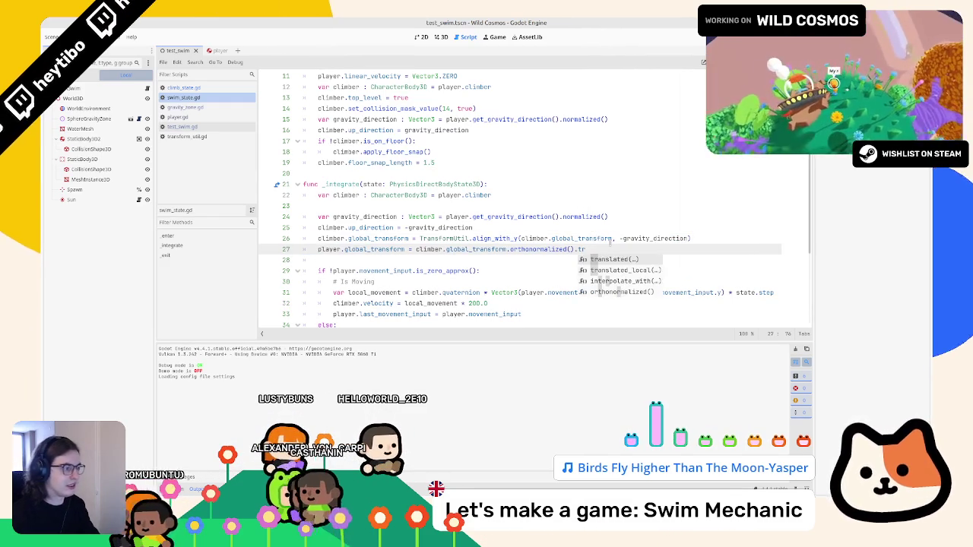
key("Down")
key("Return")
type("Vector3(")
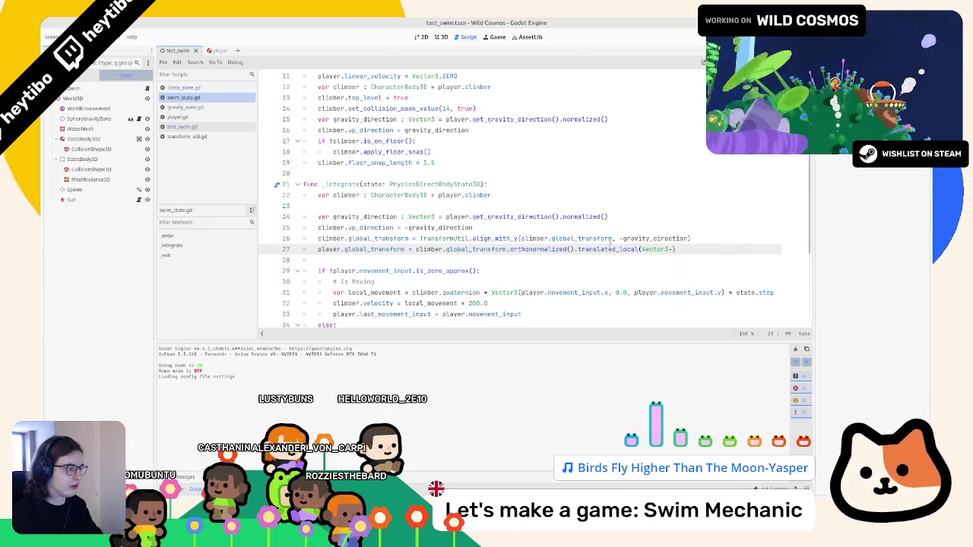
type("0.0, -1.5, 0.0")
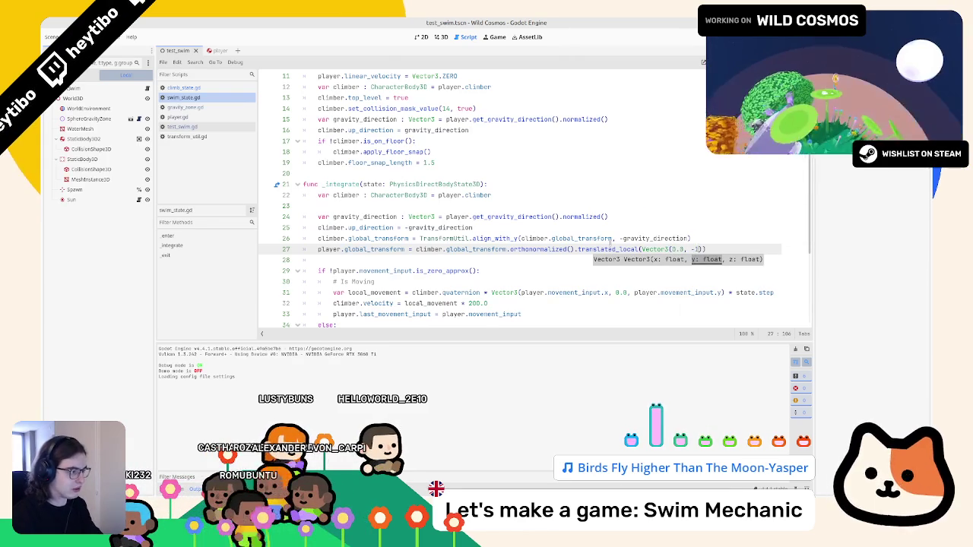
left_click(498, 39)
key("Escape")
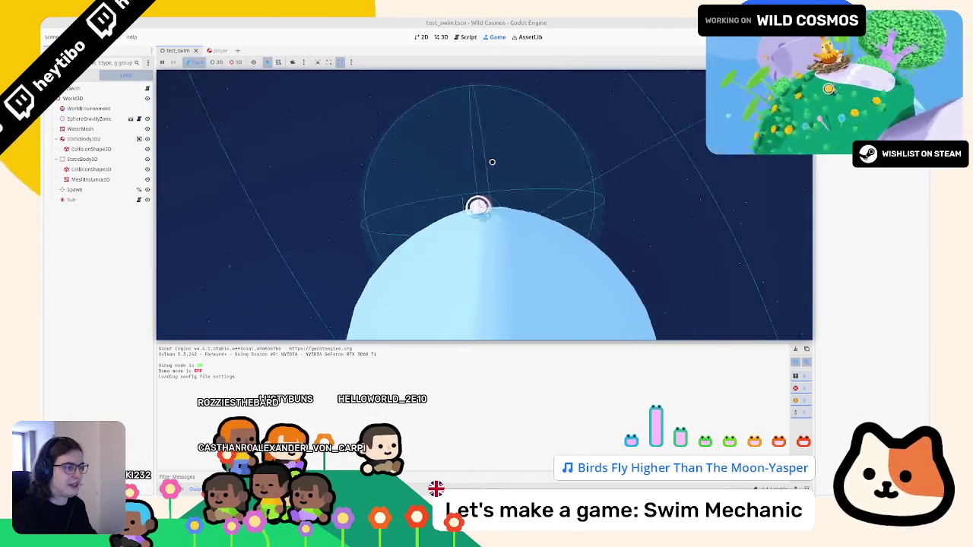
key("F8")
Reduce the offset to -1.0 and test-swim the astronaut onto the grey platform and across the planet
left_click(705, 249)
key("BackSpace")
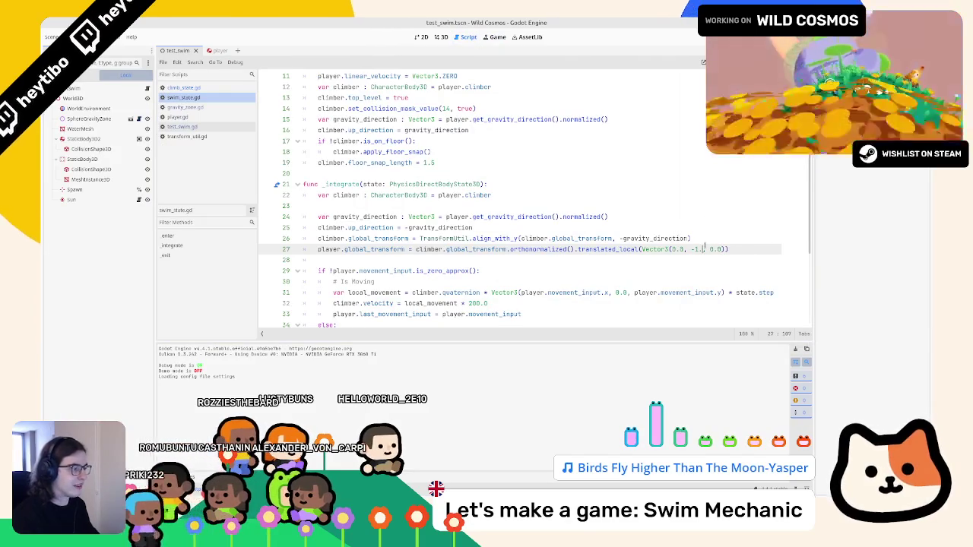
key("F6")
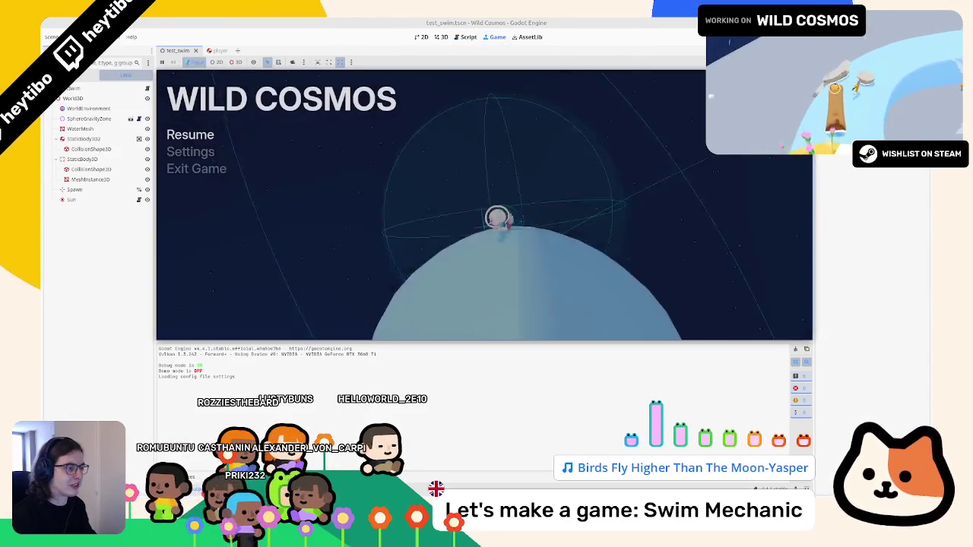
key("Escape")
key("w")
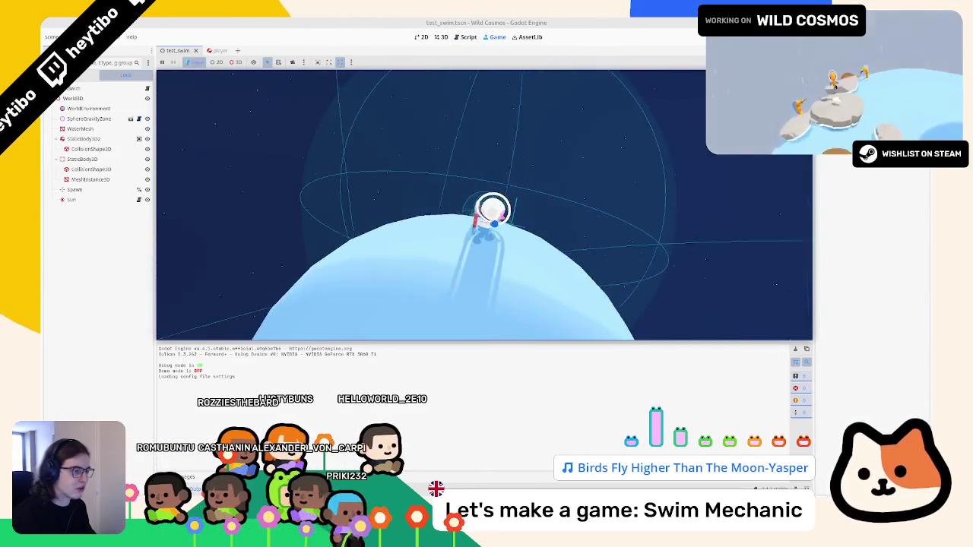
key("w")
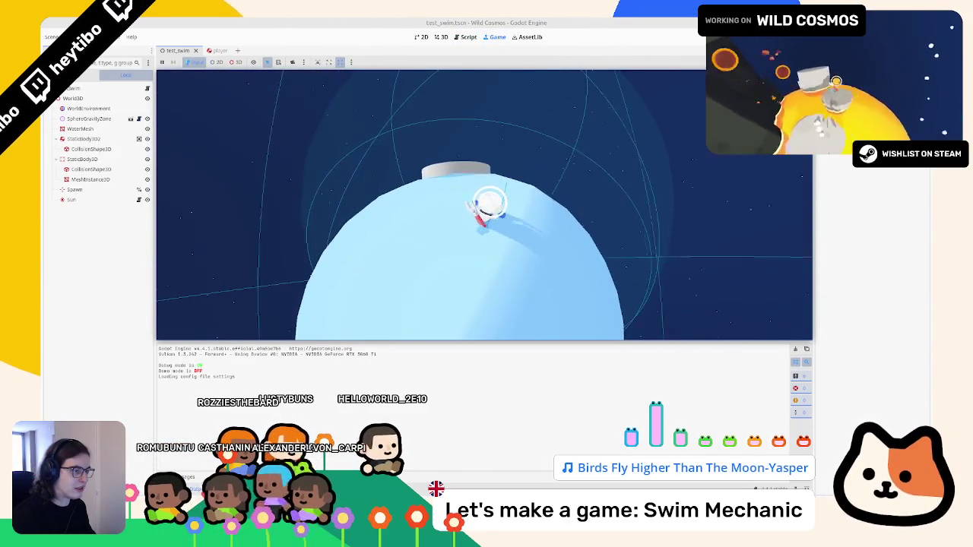
key("w")
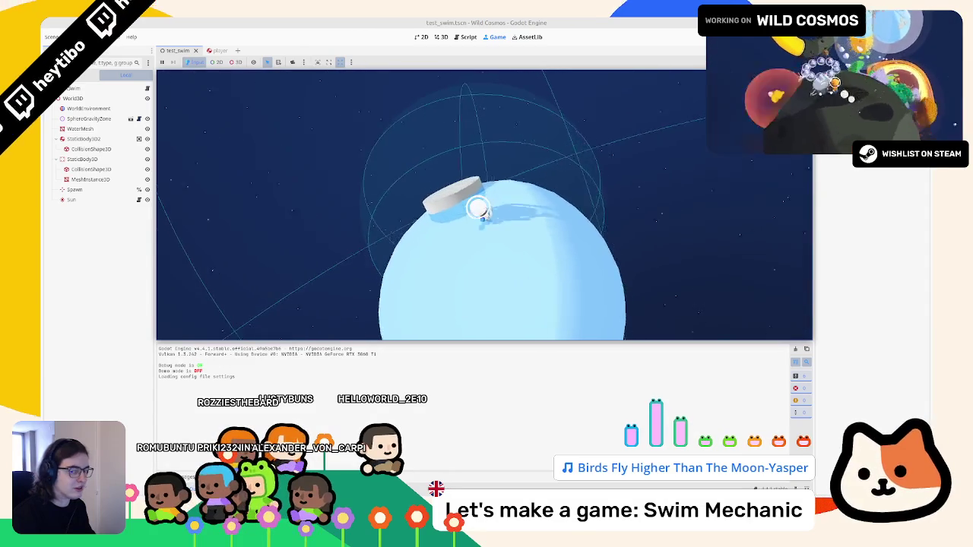
key("w")
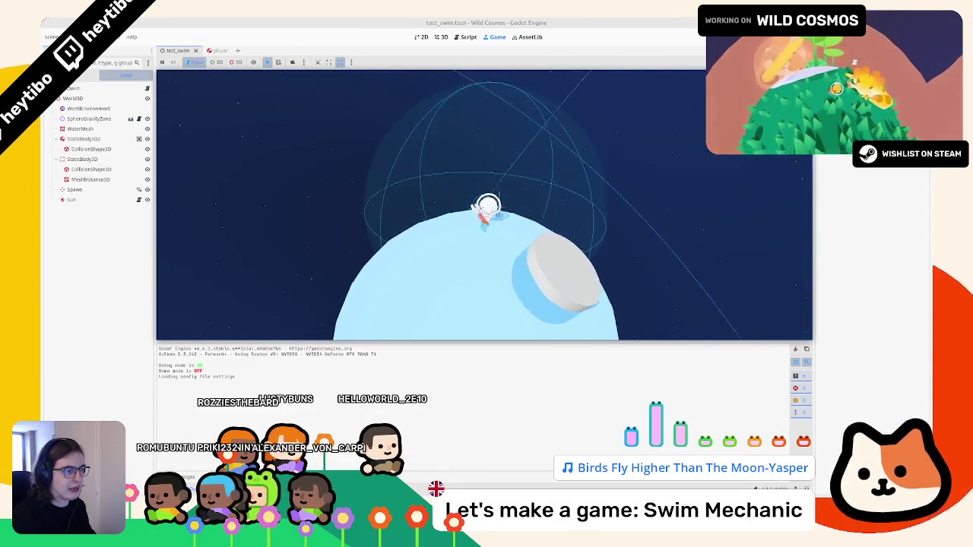
key("w")
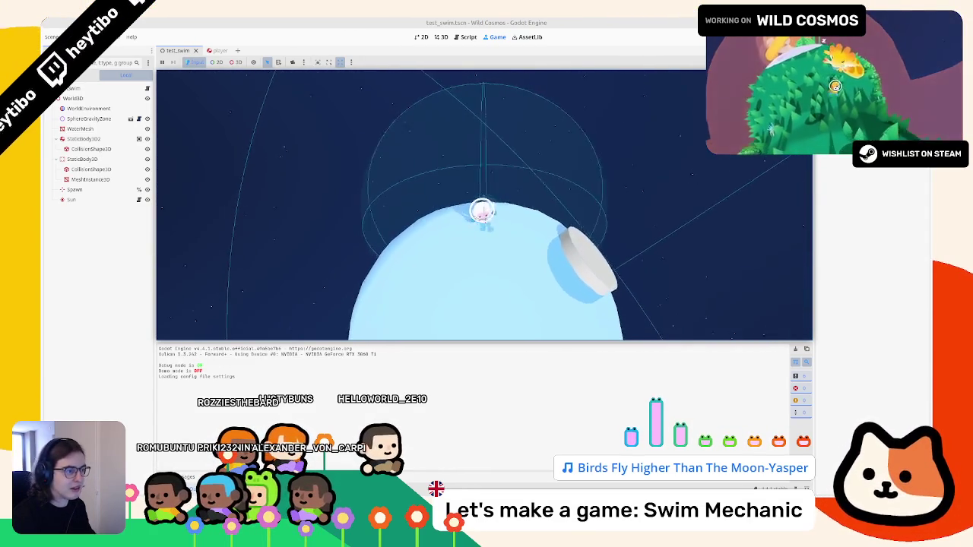
key("w")
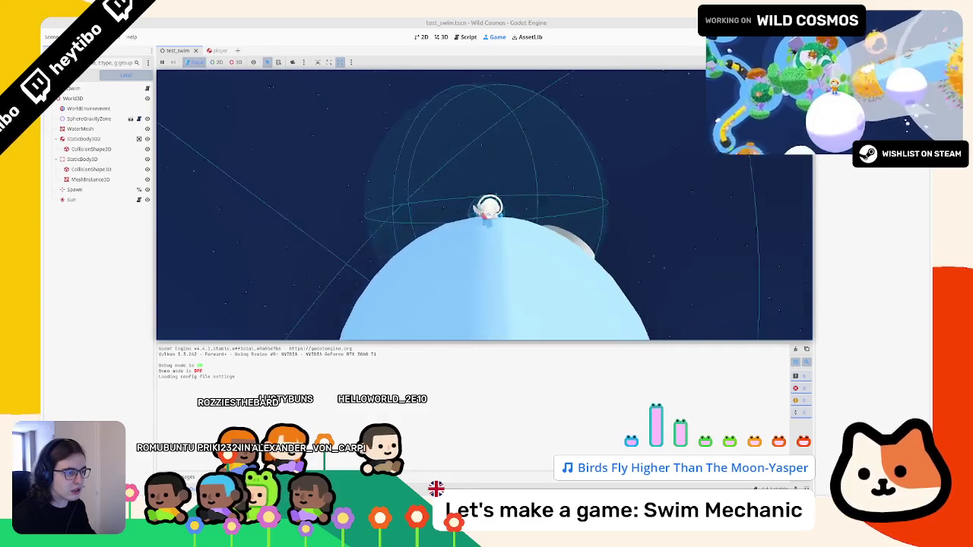
key("Escape")
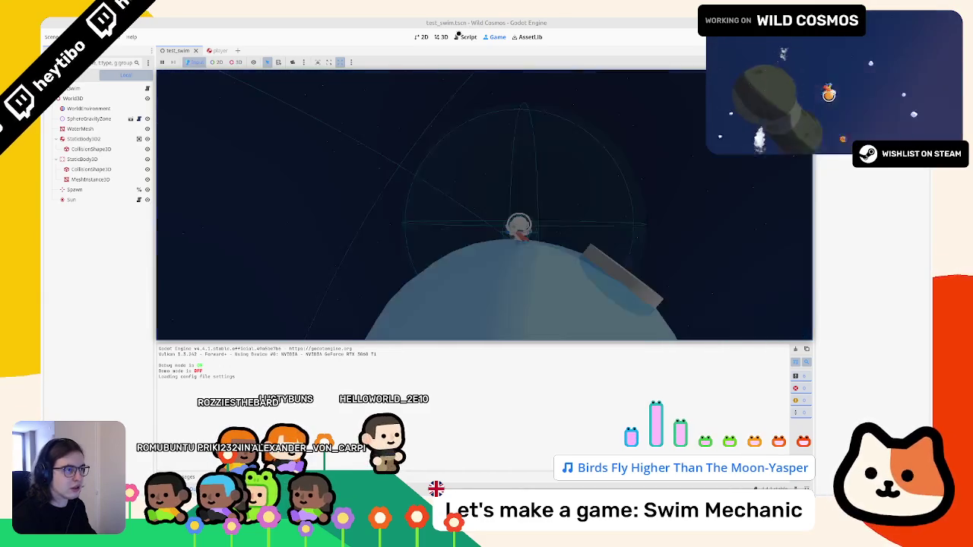
Change the translated_local offset to -1.2
left_click(465, 36)
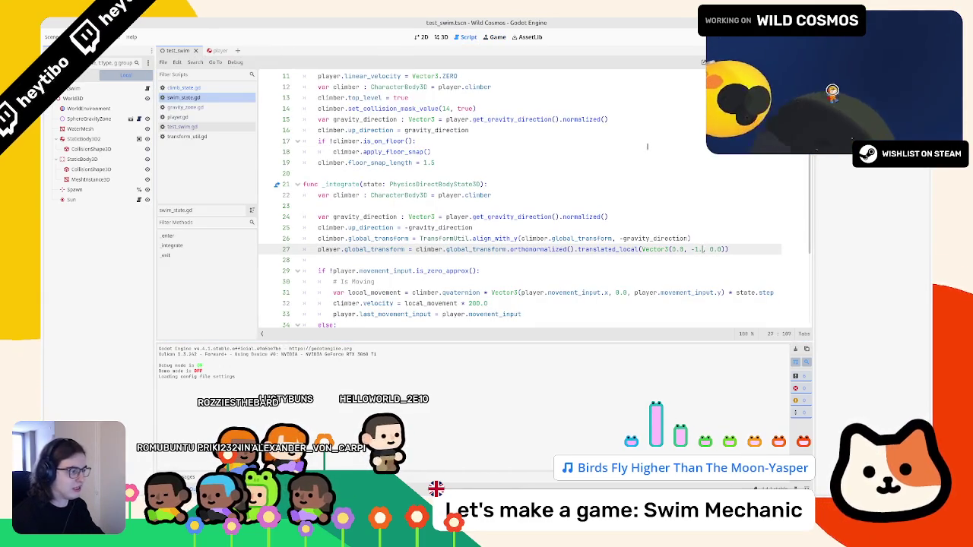
type("2")
left_click(439, 36)
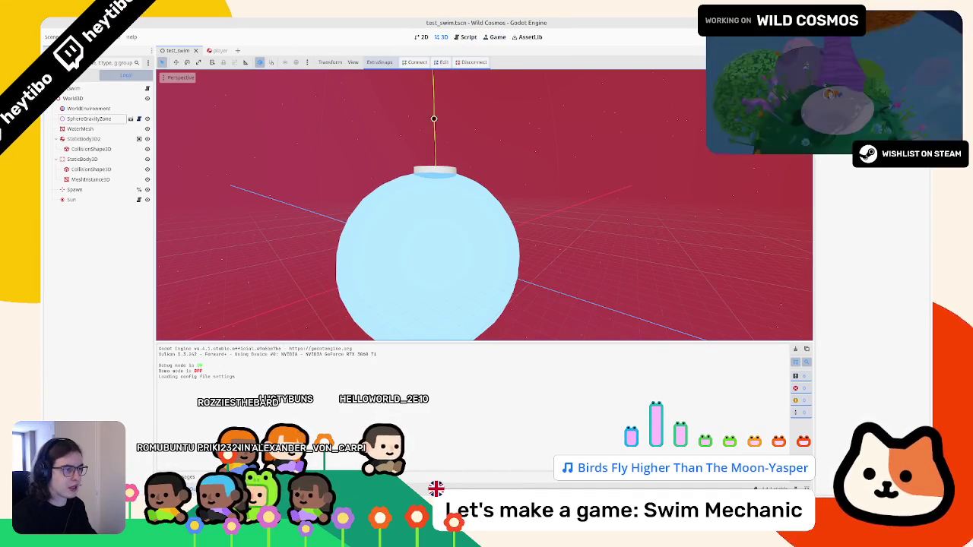
Resume the running game and swim with the -1.2 offset, then return to swim_state.gd
left_click(488, 37)
key("Escape")
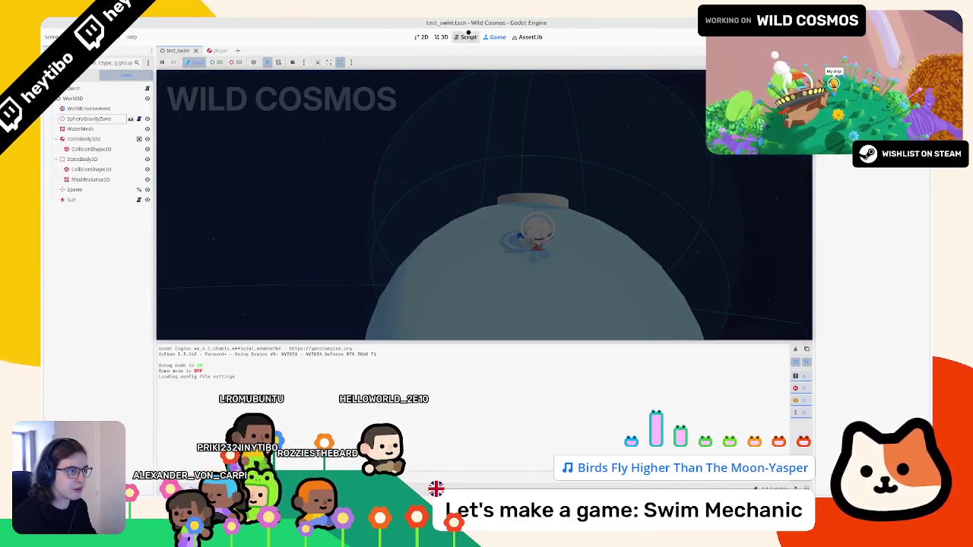
left_click(467, 36)
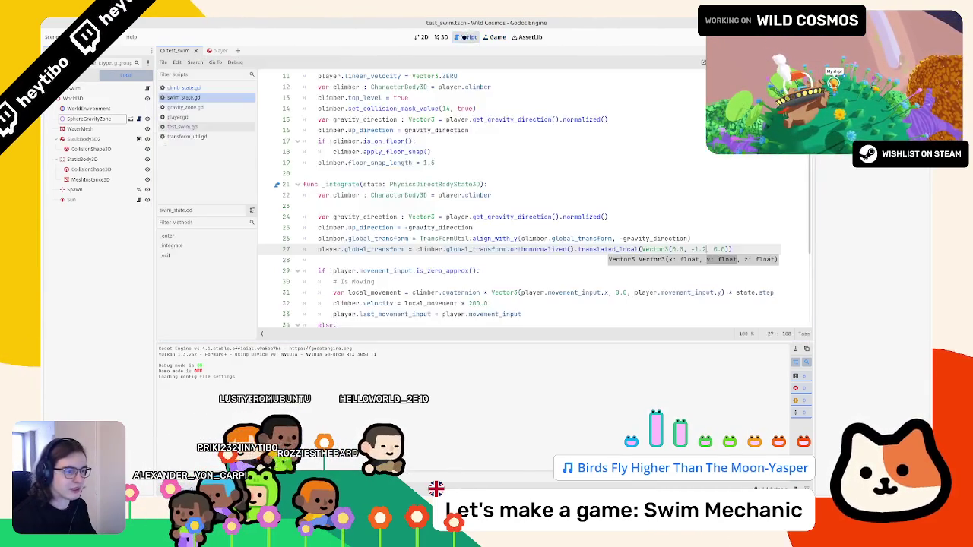
Replace the else branch's pass with `climber.velocity.x = climber.velocity.x.move_toward(0.0, 1 ...)`
scroll(375, 213, "down", 3)
left_click_drag(333, 206, 393, 206)
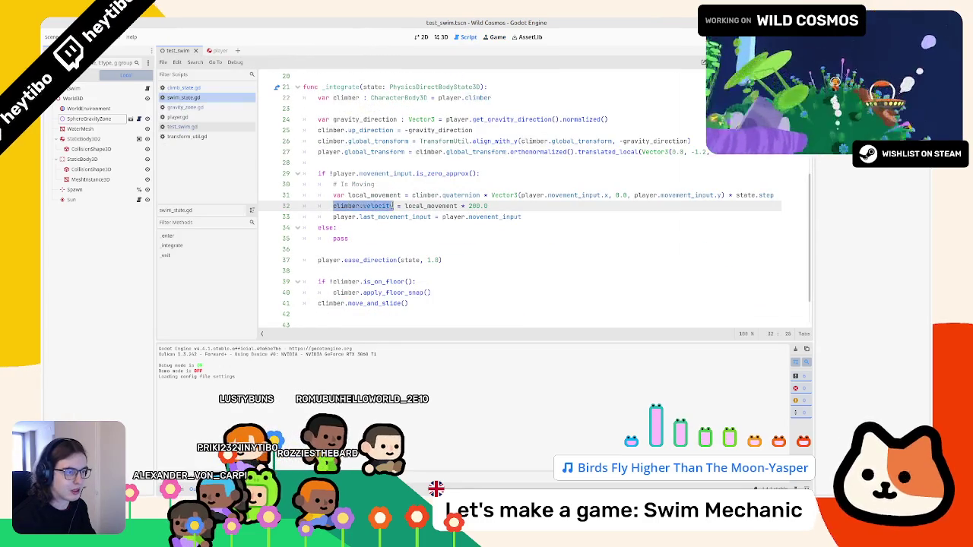
left_click_drag(333, 238, 366, 238)
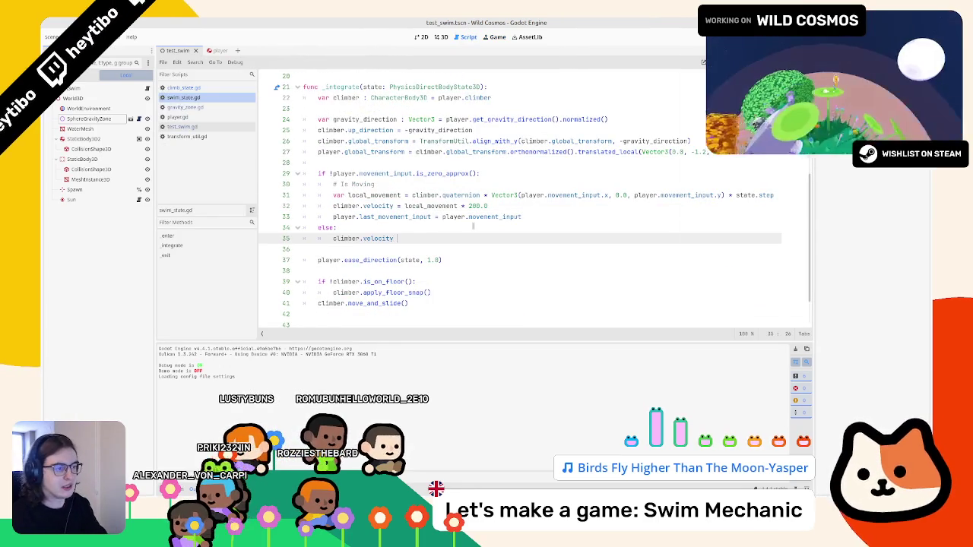
type("=")
key("BackSpace")
key("BackSpace")
key("BackSpace")
type(".x")
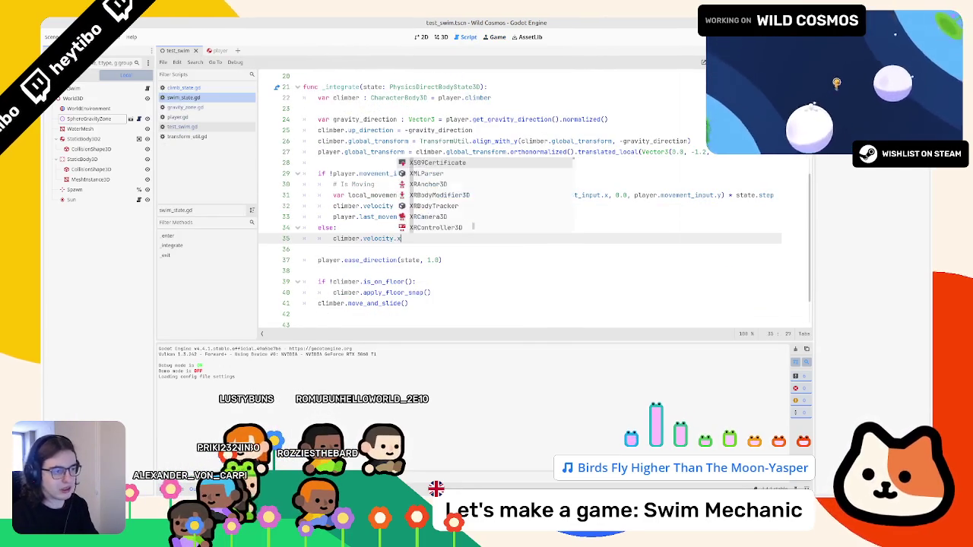
key("BackSpace")
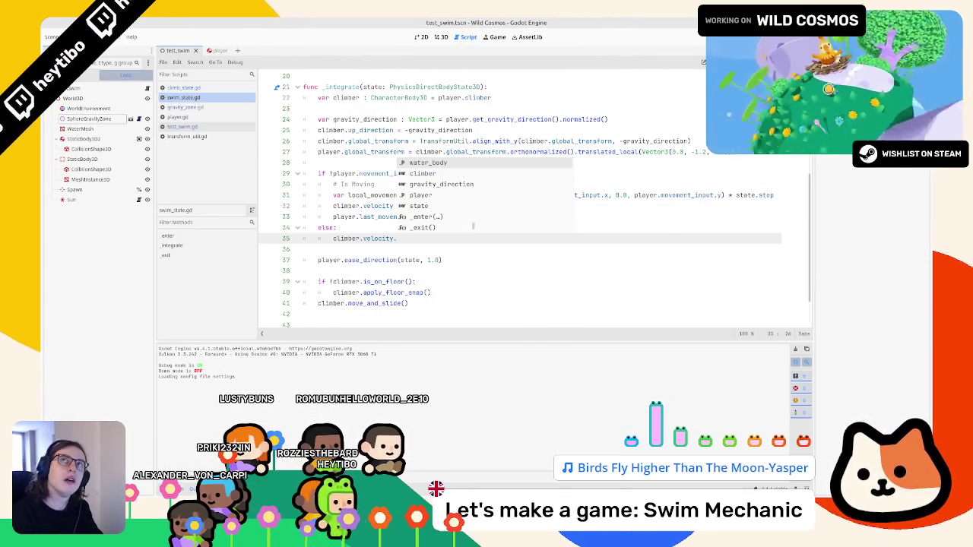
type("x ")
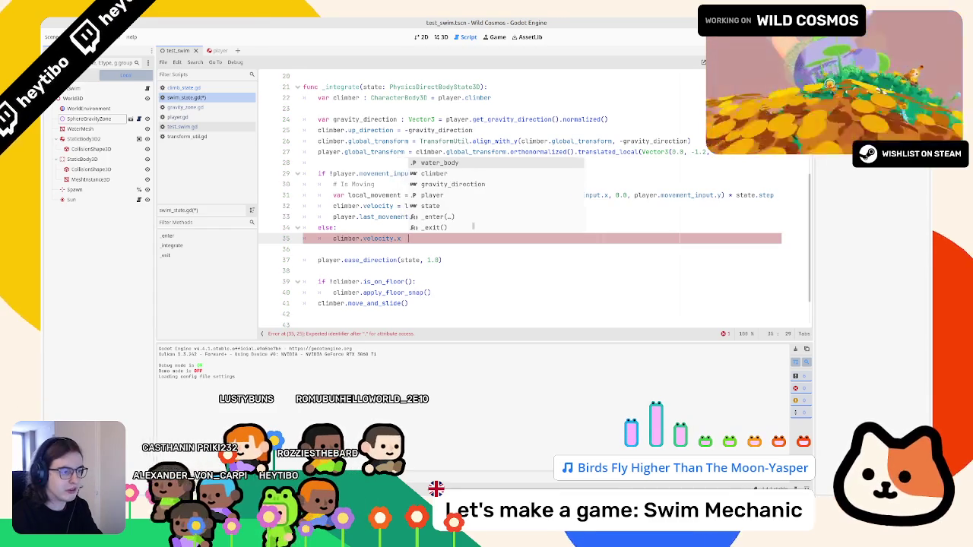
type("= ")
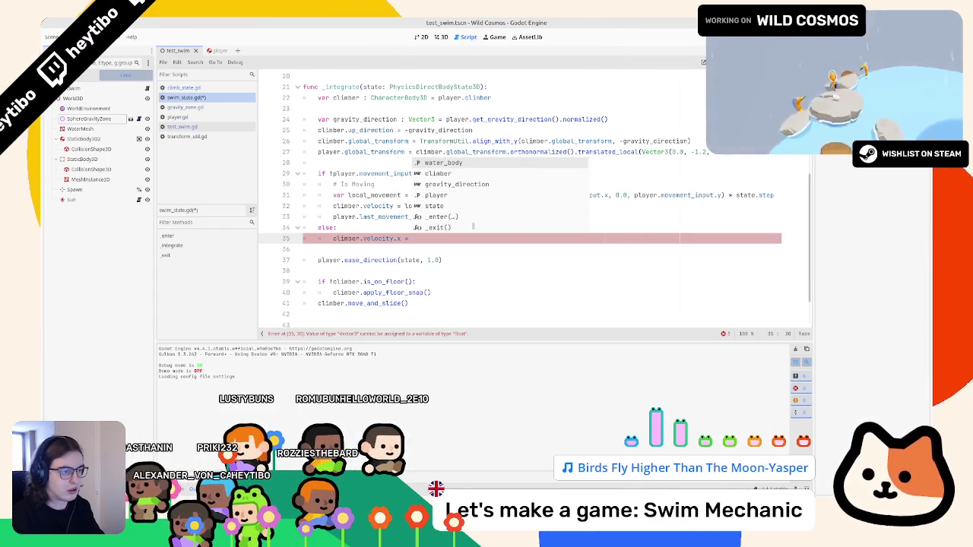
type("climber.velocity.")
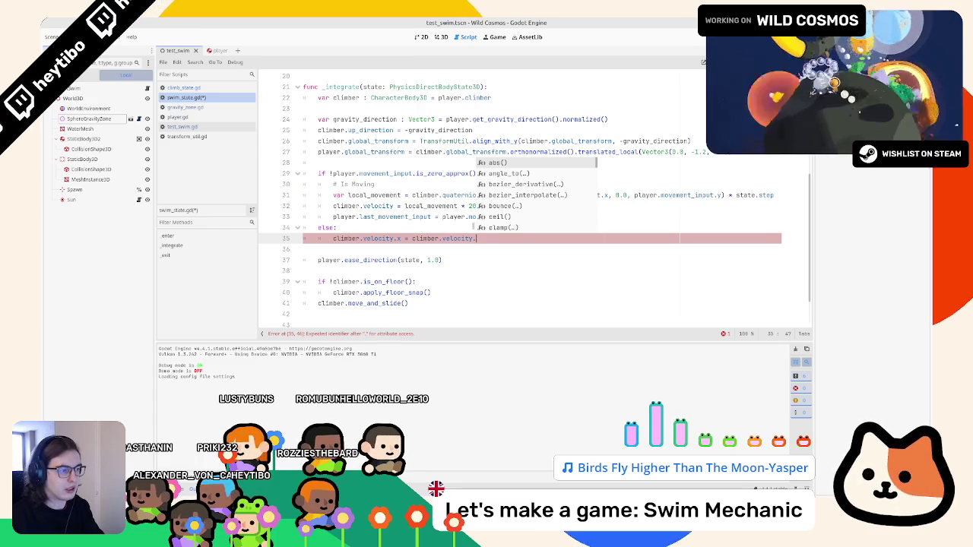
type("x.mov")
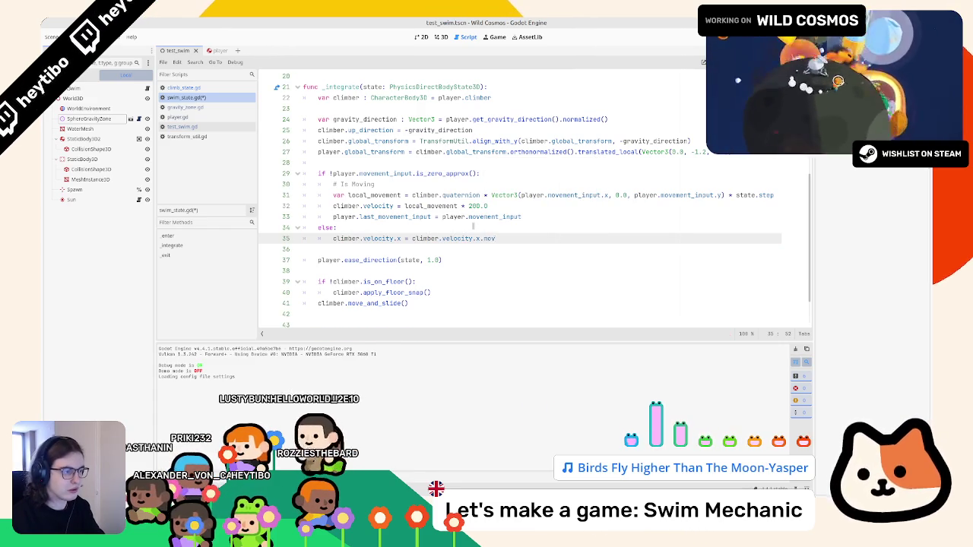
type("ove_t")
key("Return")
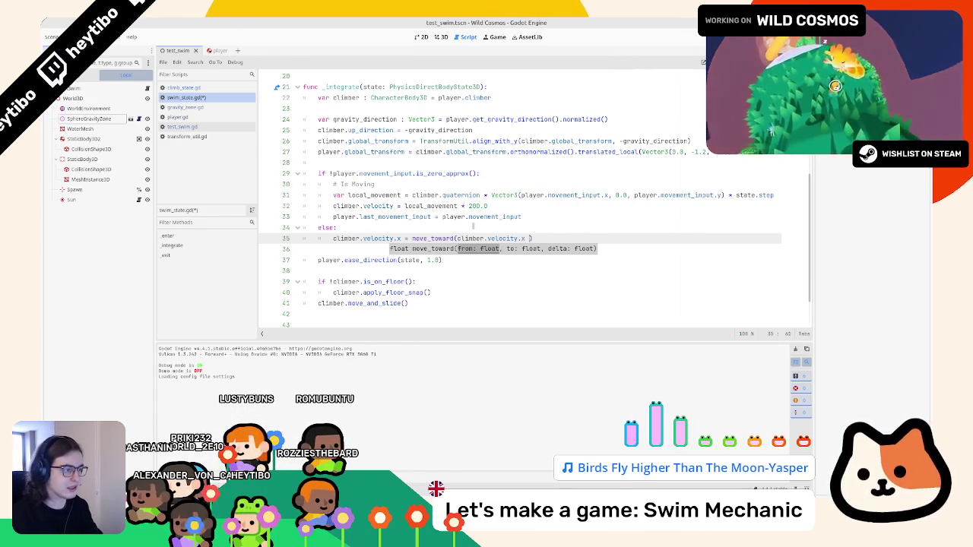
key("BackSpace")
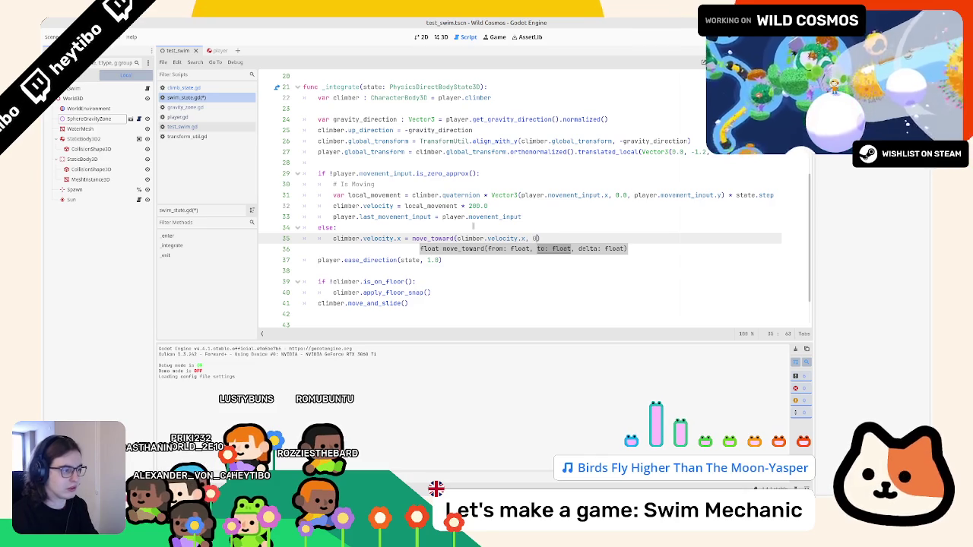
type(".0, 1.0 *")
key("Escape")
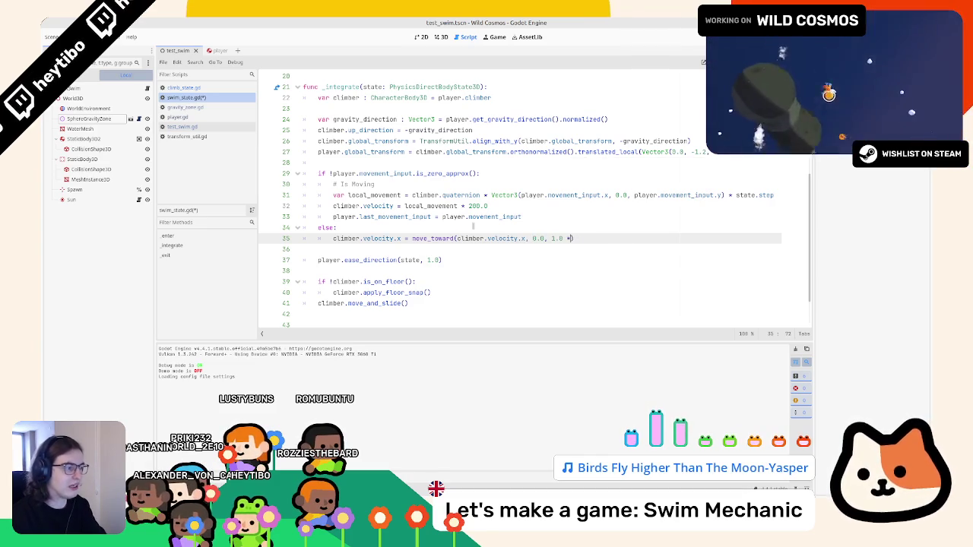
type("delta")
Duplicate that line for velocity.y and replace delta with state.step on both lines
key("ctrl+shift+d")
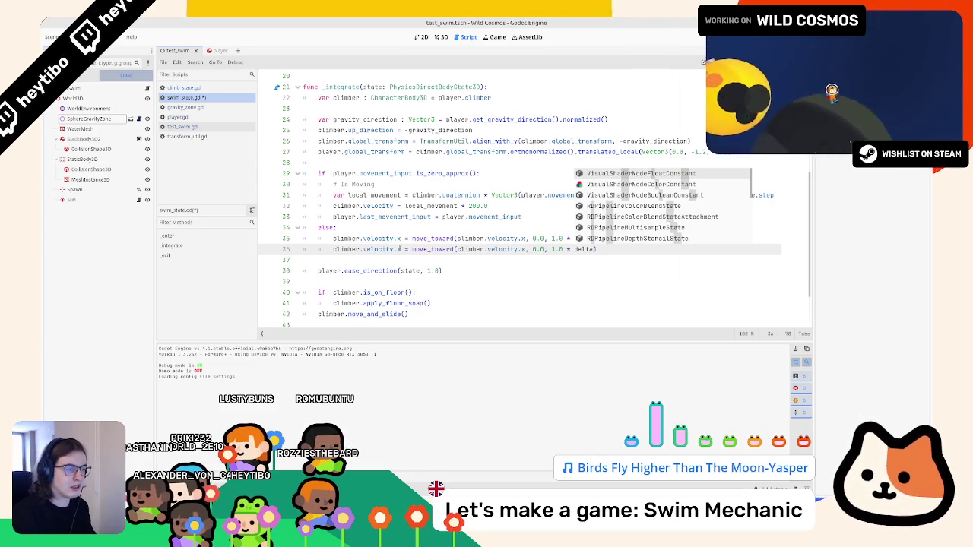
double_click(397, 248)
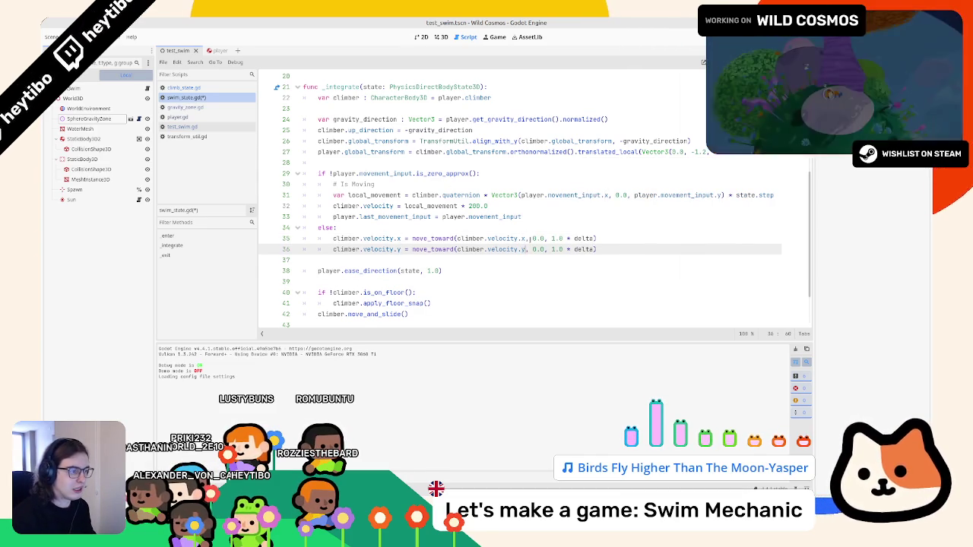
left_click_drag(372, 234, 346, 251)
double_click(346, 238)
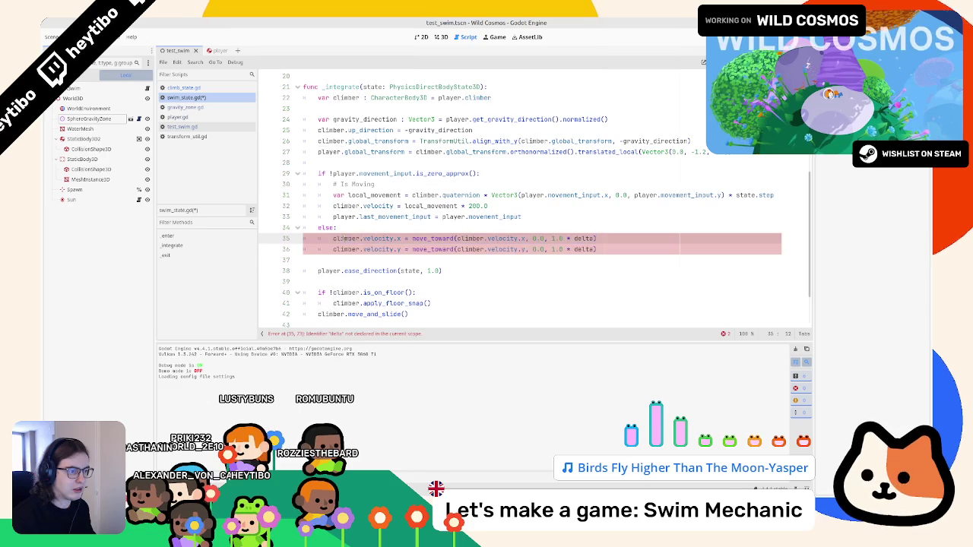
left_click(359, 226)
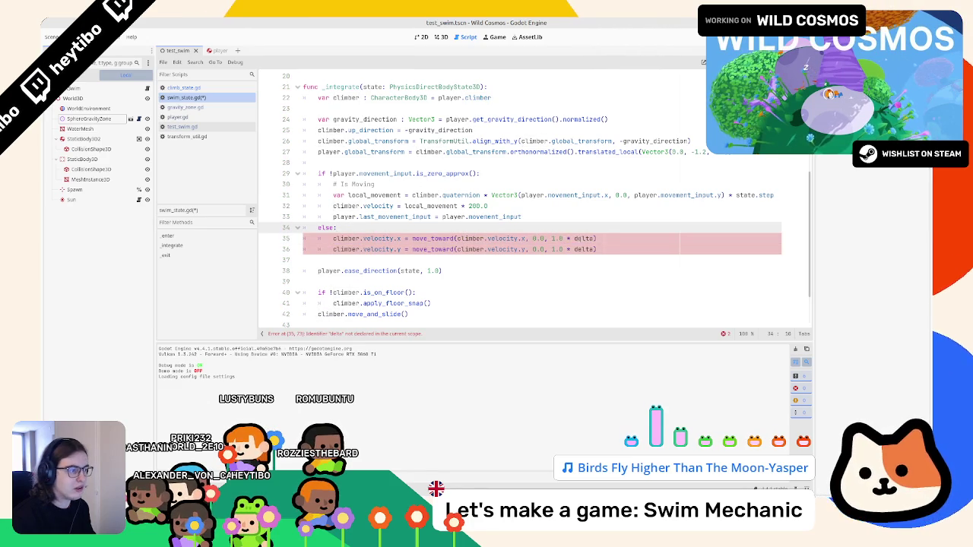
double_click(584, 238)
type("tate.step")
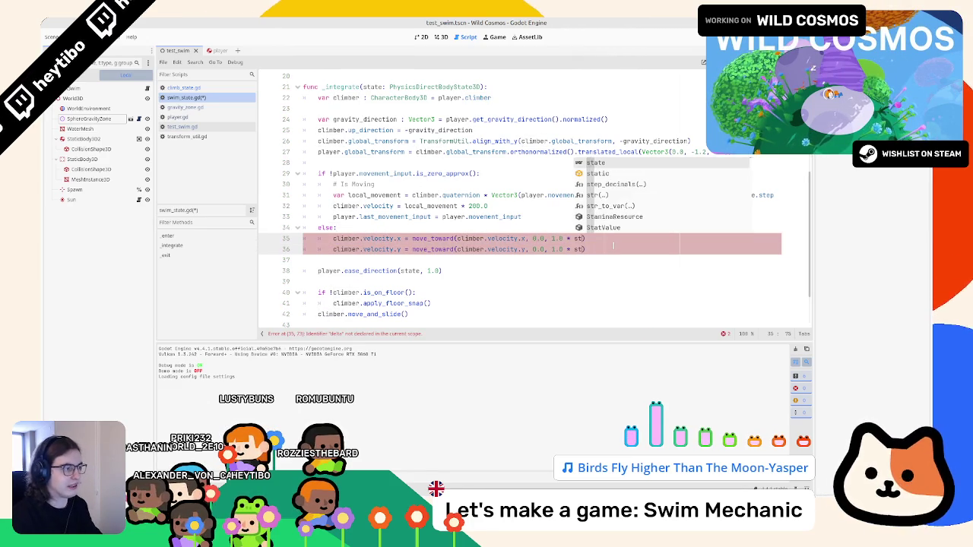
type(")")
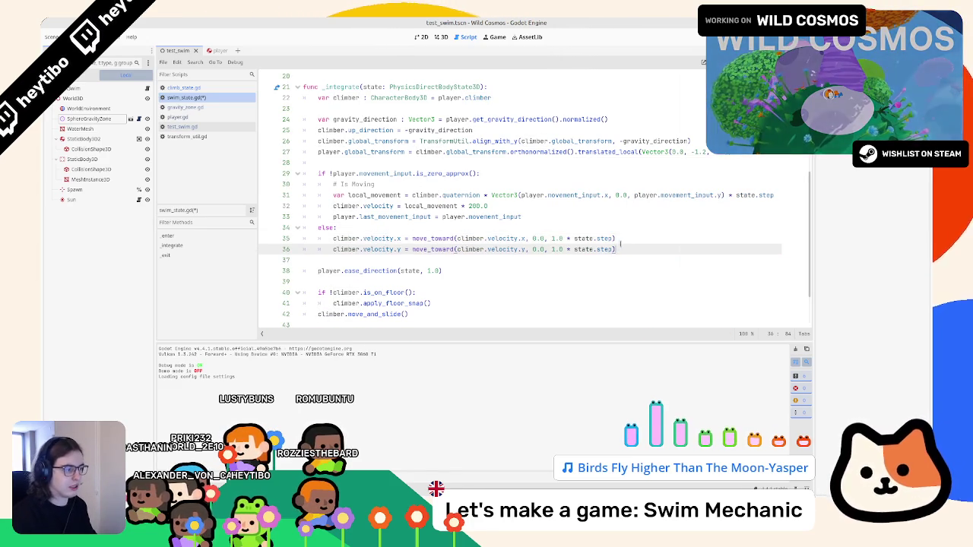
triple_click(571, 238)
left_click(561, 217)
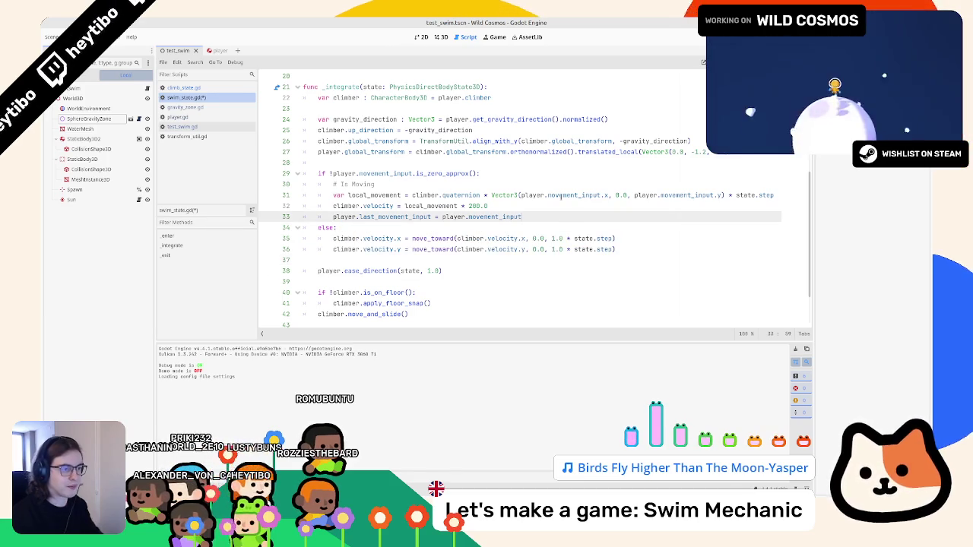
Paste the two move_toward lines into the moving branch and cut out the local_movement * 200.0 assignment
key("Return")
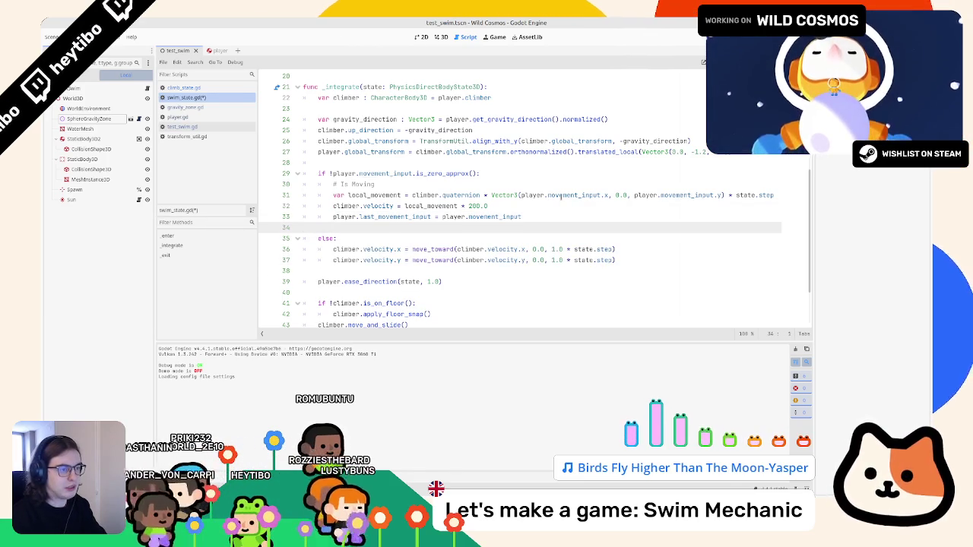
type("climber.velocity.x = move_toward(climber.velocity.x, 0.0, 1.0 * state.step) \t\tclimber.velocity.y = move_toward(climber.velocity.y, 0.0, 1.0 * state.step)")
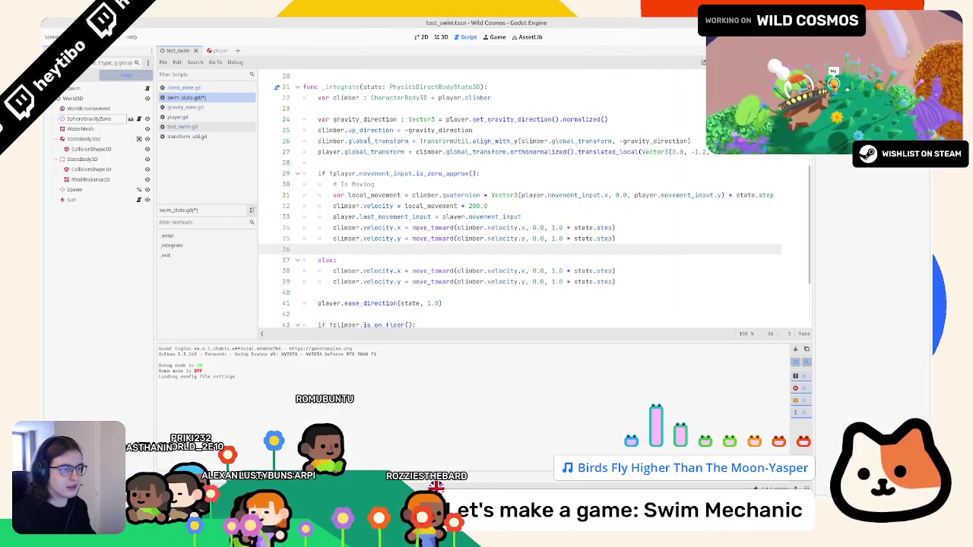
double_click(431, 206)
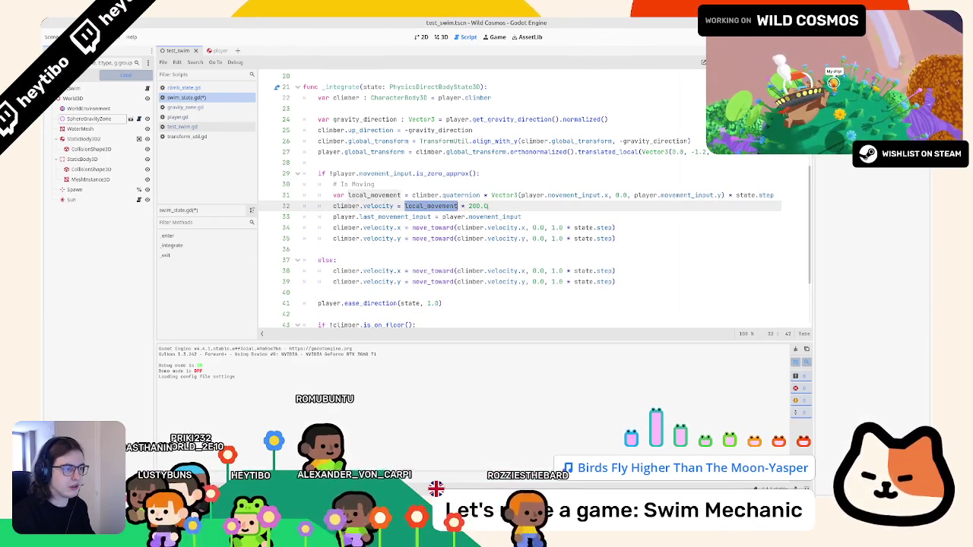
left_click(503, 206, "shift")
key("ctrl+x")
key("Return")
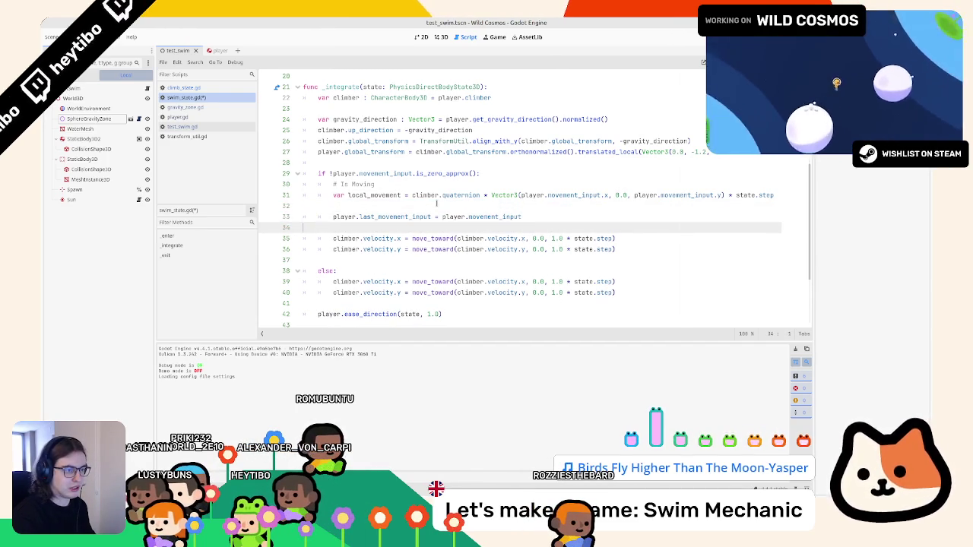
left_click(436, 204)
key("BackSpace")
Replace both 0.0 move_toward targets with the cut local_movement expression, using its .x and .y components
double_click(538, 228)
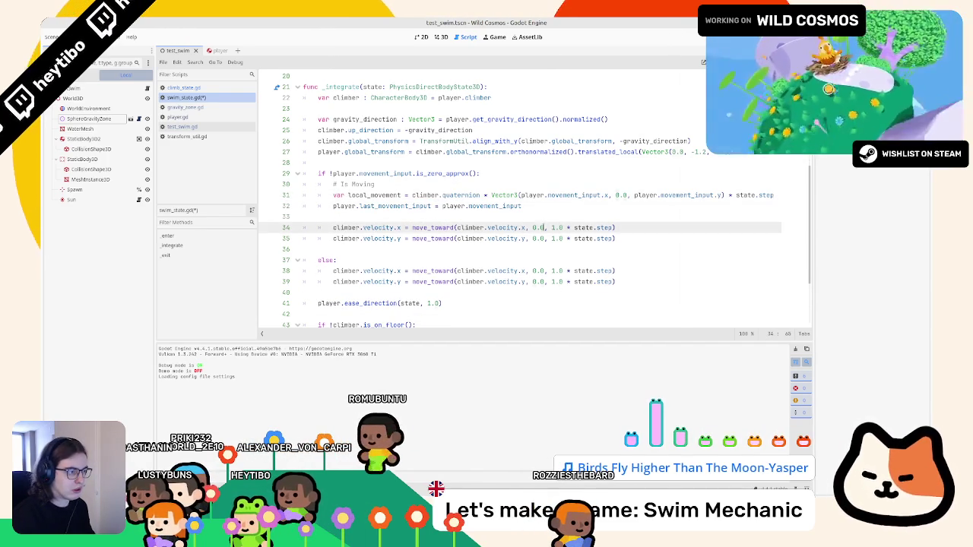
key("ctrl+v")
double_click(538, 238)
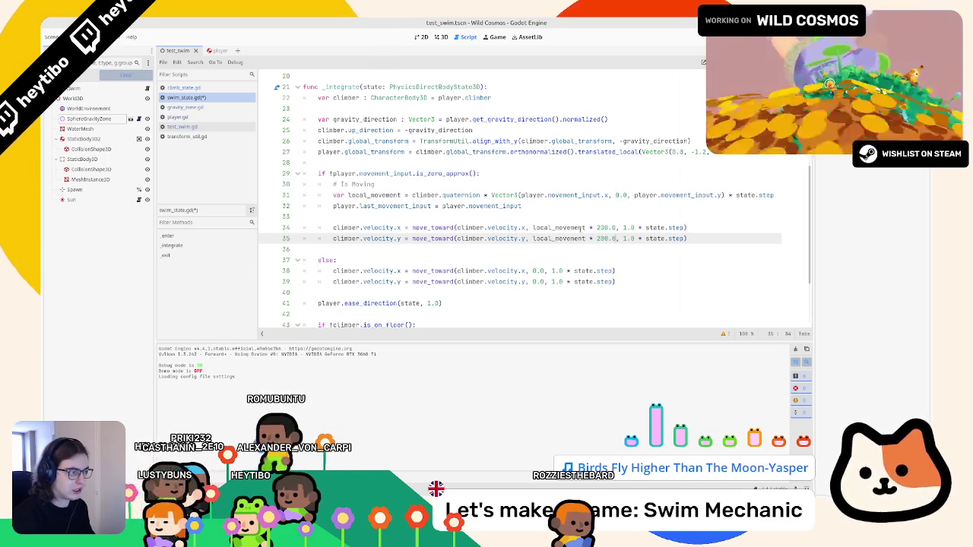
key("ctrl+v")
left_click(587, 228)
type(".")
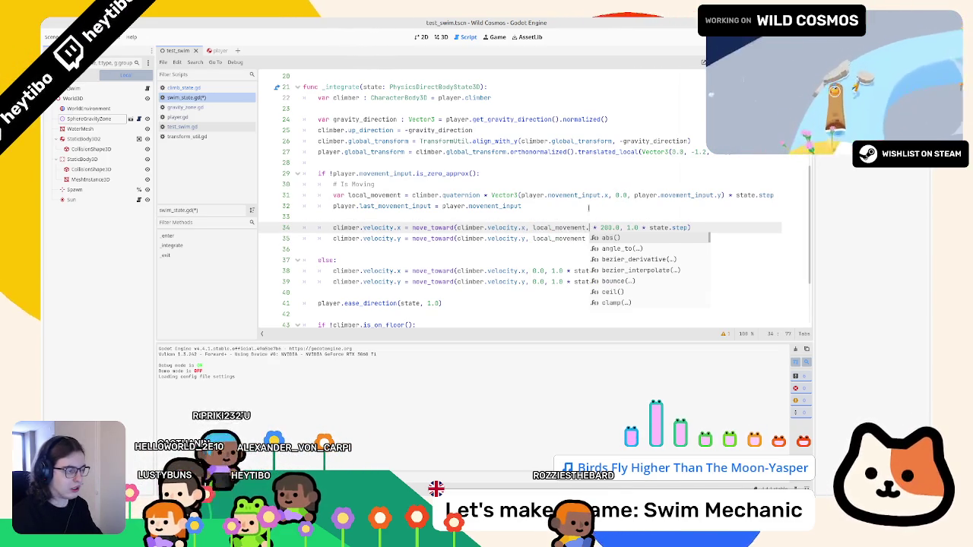
type("x")
key("Down")
key("Return")
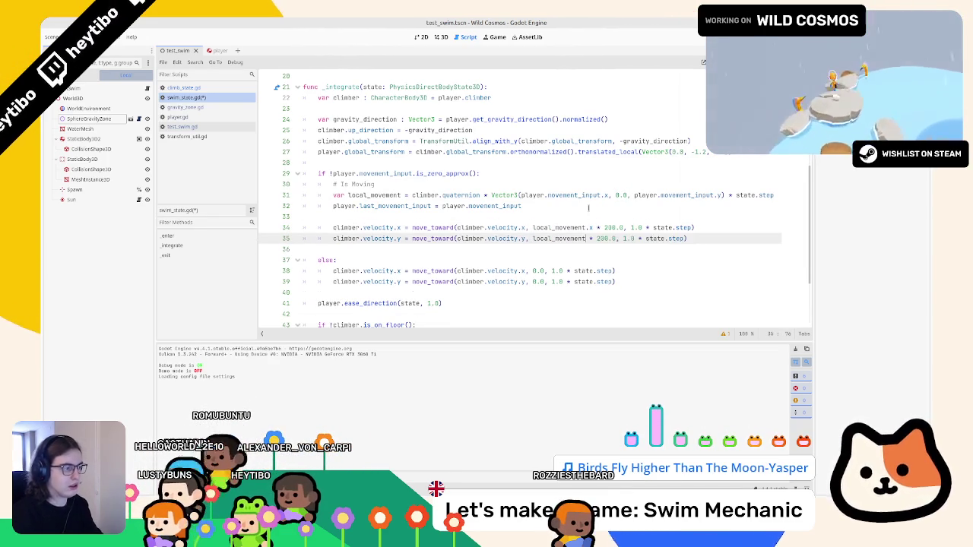
key("ctrl+z")
type(".y")
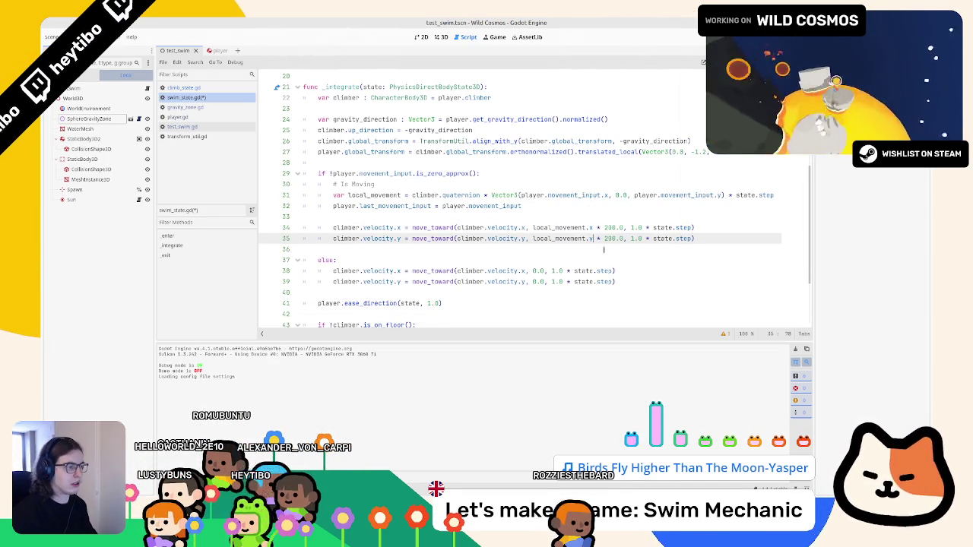
Begin declaring a target_velocity variable on the empty line 33
left_click(555, 215)
key("Tab")
type("va")
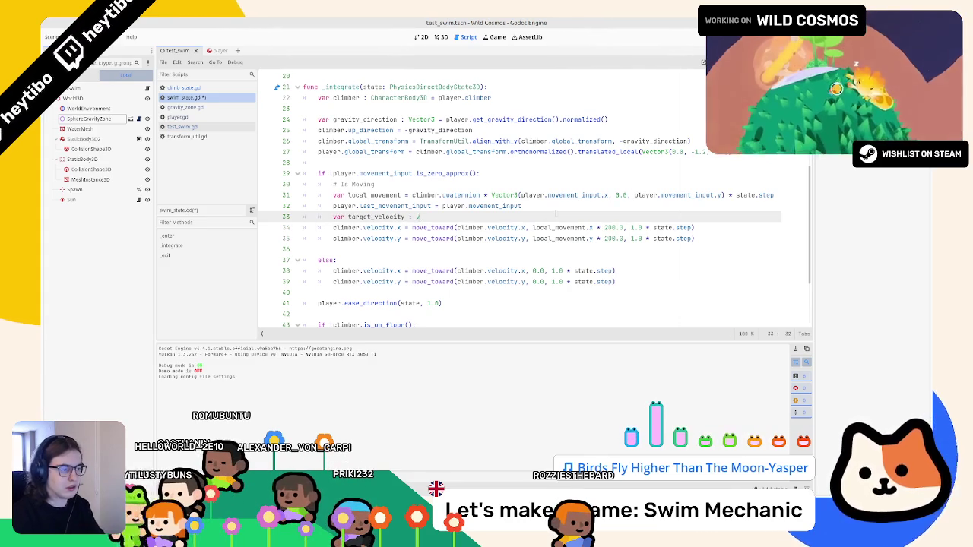
Declare target_velocity as Vector3 equal to local_movement * 200.0
key("Down")
key("Down")
key("Return")
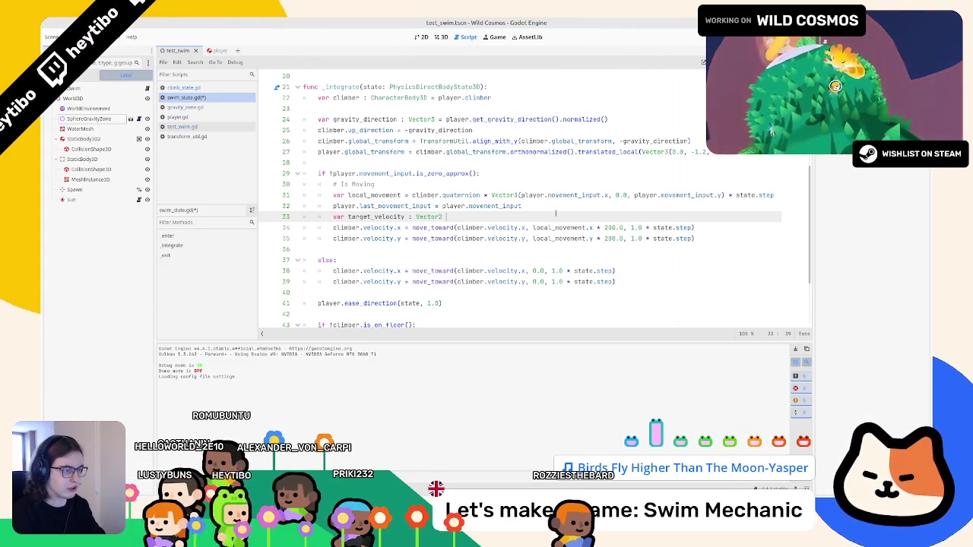
type("= local_movement")
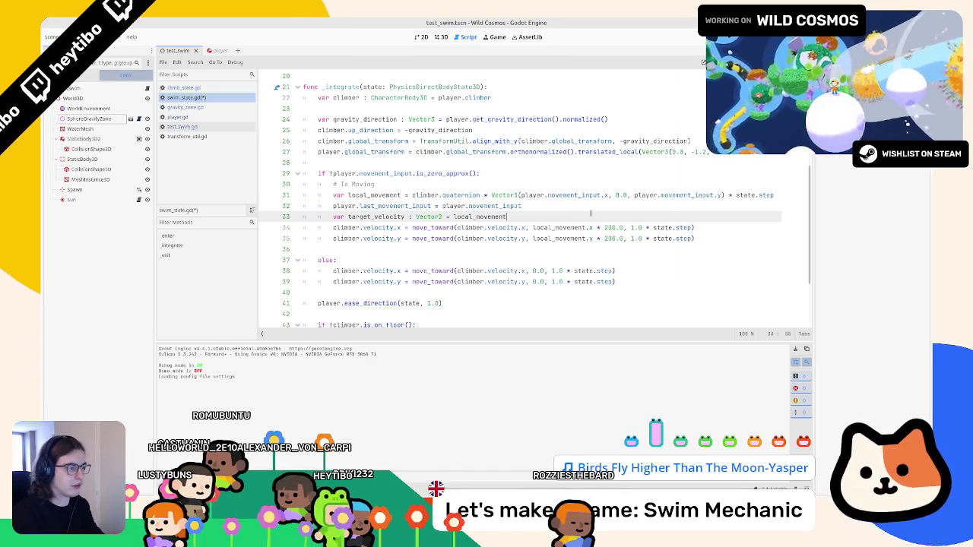
type(" * 200.0")
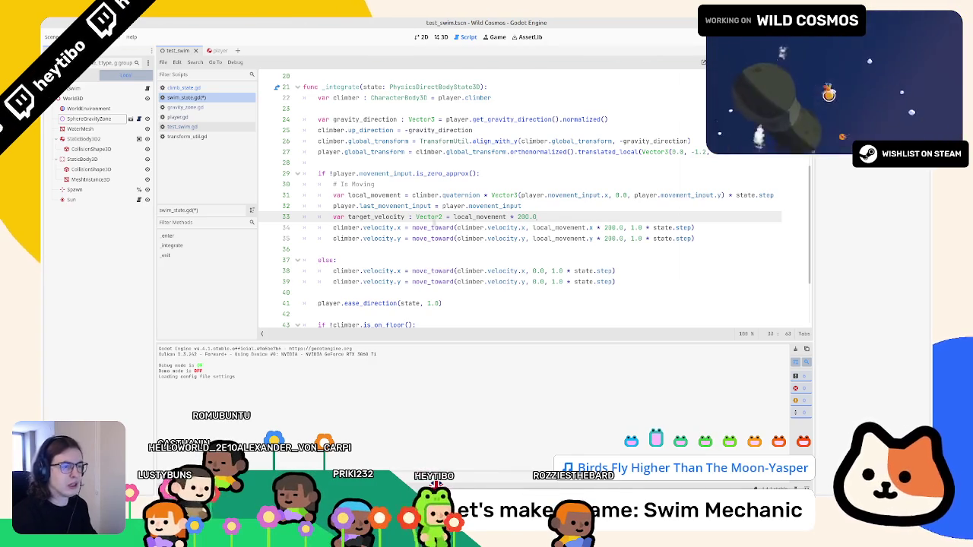
double_click(374, 195)
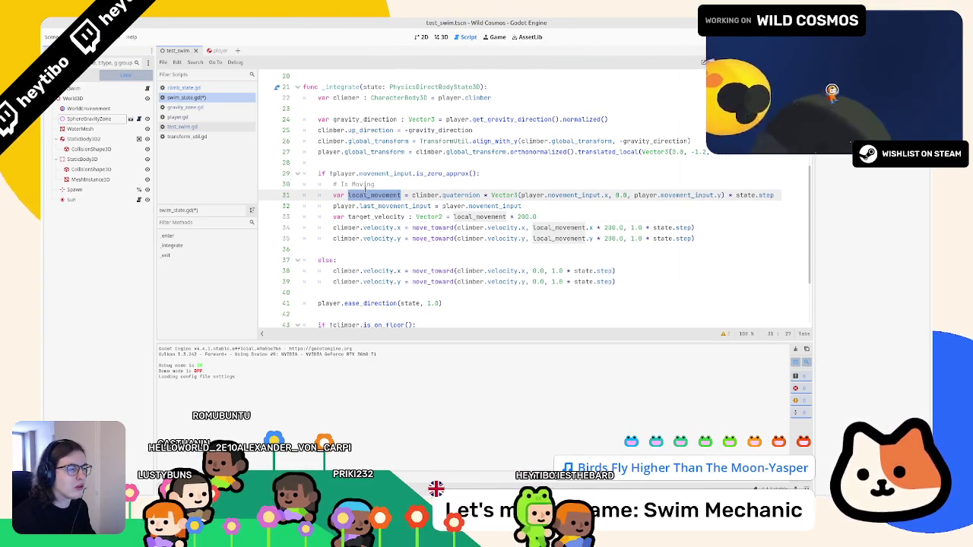
left_click(439, 217)
type("3")
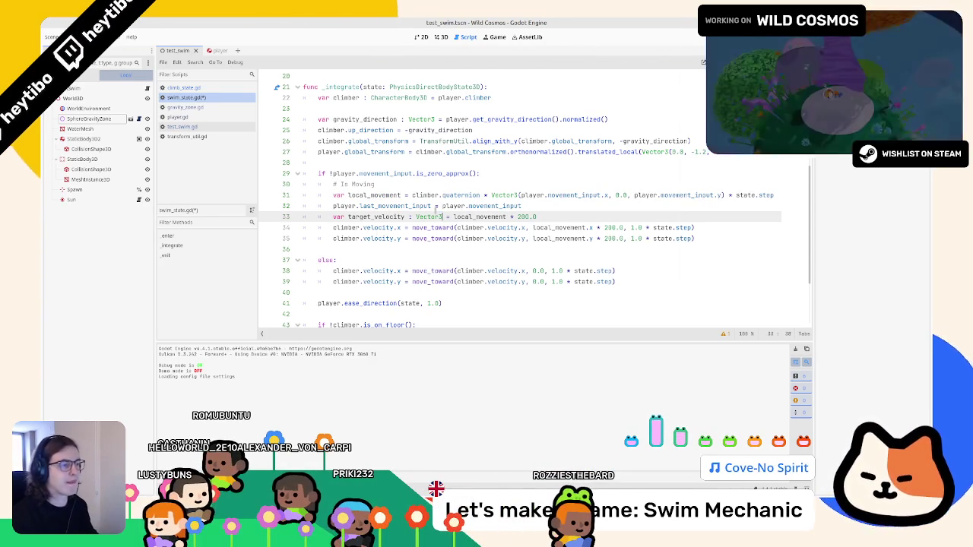
Give local_movement on line 31 an explicit Vector3 type
double_click(374, 194)
key("Right")
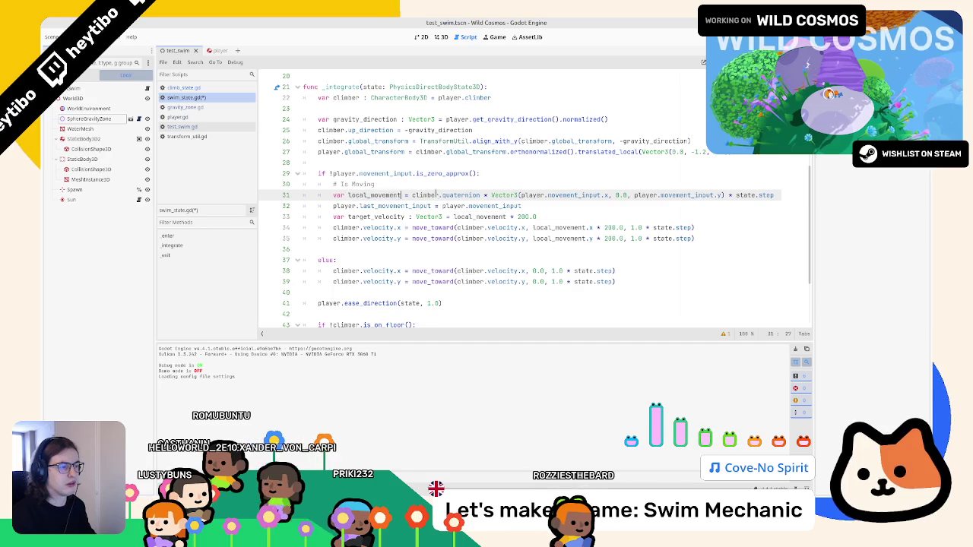
type("Vec")
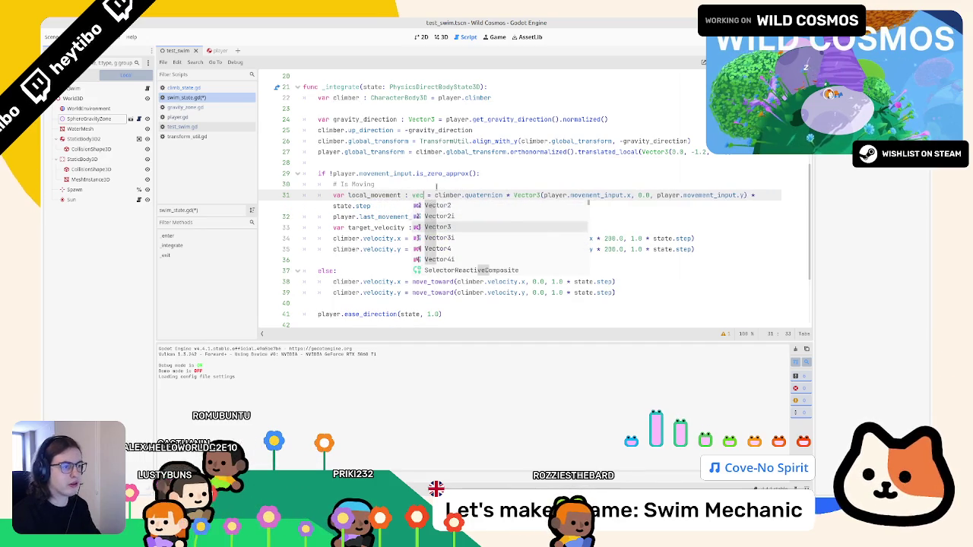
key("Return")
double_click(380, 195)
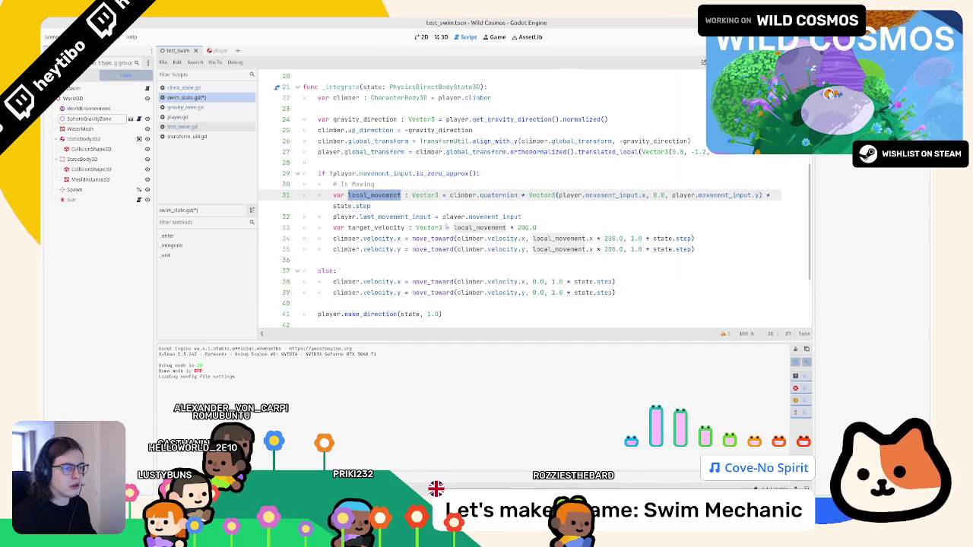
Remove the speed multiplier from both move_toward targets with multiple carets
double_click(559, 238)
key("ctrl+d")
key("ctrl+Right")
key("ctrl+Right")
key("ctrl+Right")
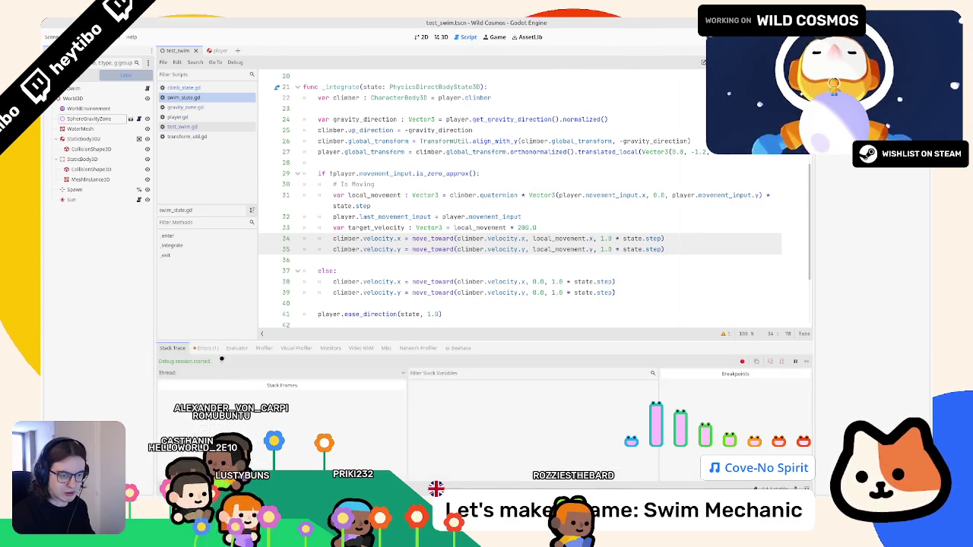
Replace local_movement with target_velocity in both move_toward velocity lines
left_click(409, 375)
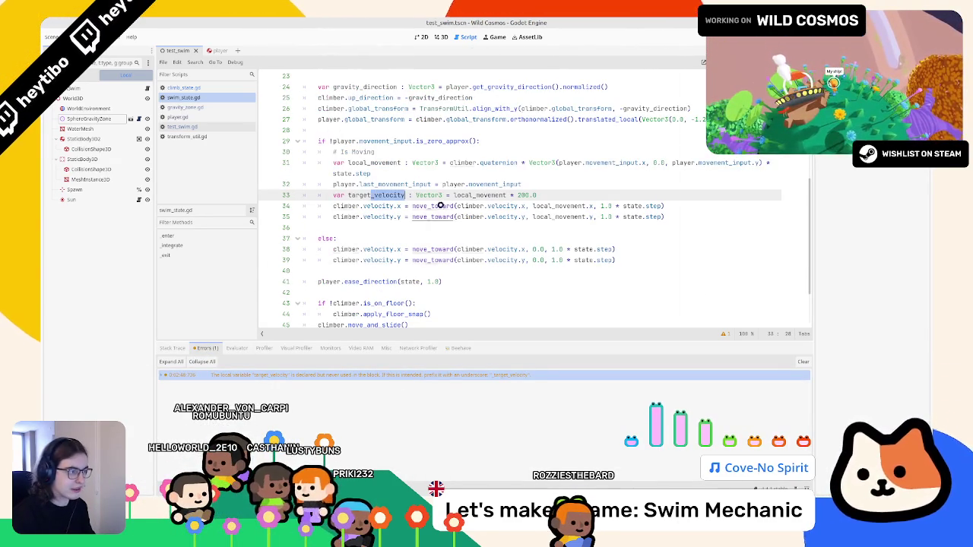
key("ctrl+c")
double_click(552, 216)
key("ctrl+v")
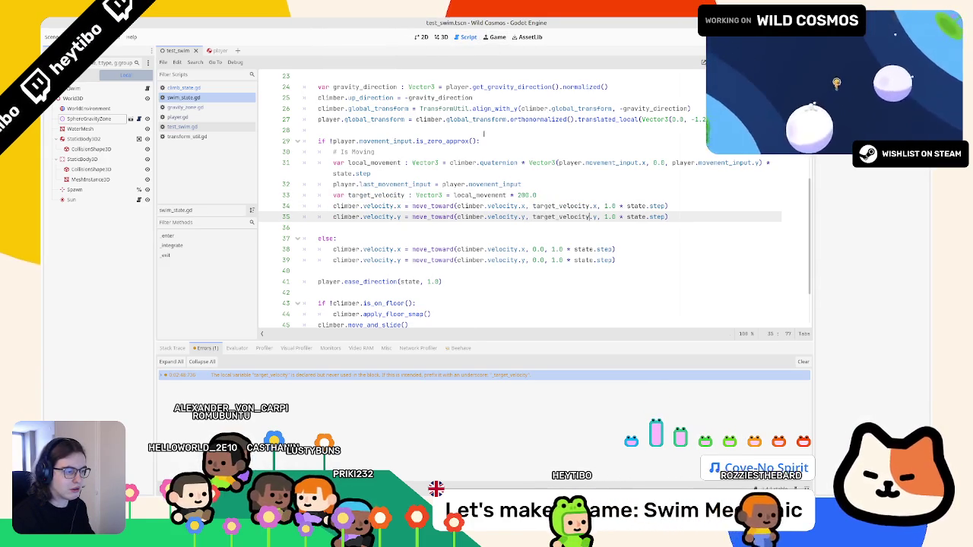
Make line 35 target target_velocity.z instead of .y, then run the test swim scene
left_click(485, 376)
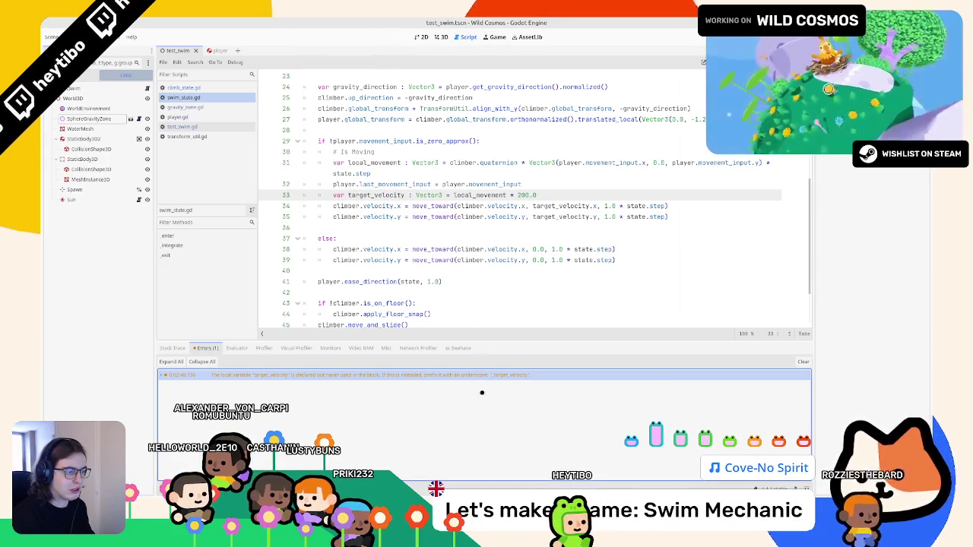
double_click(560, 206)
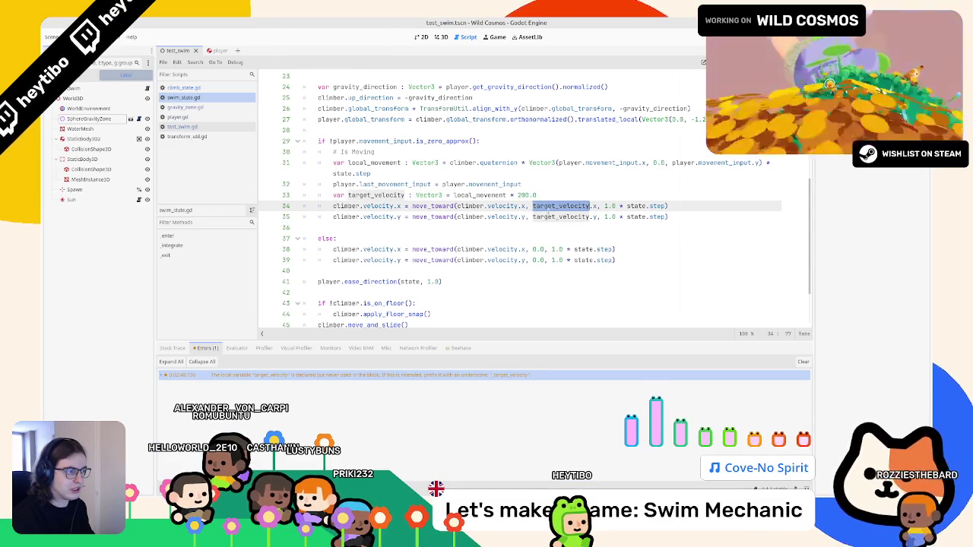
double_click(560, 216)
left_click(597, 216)
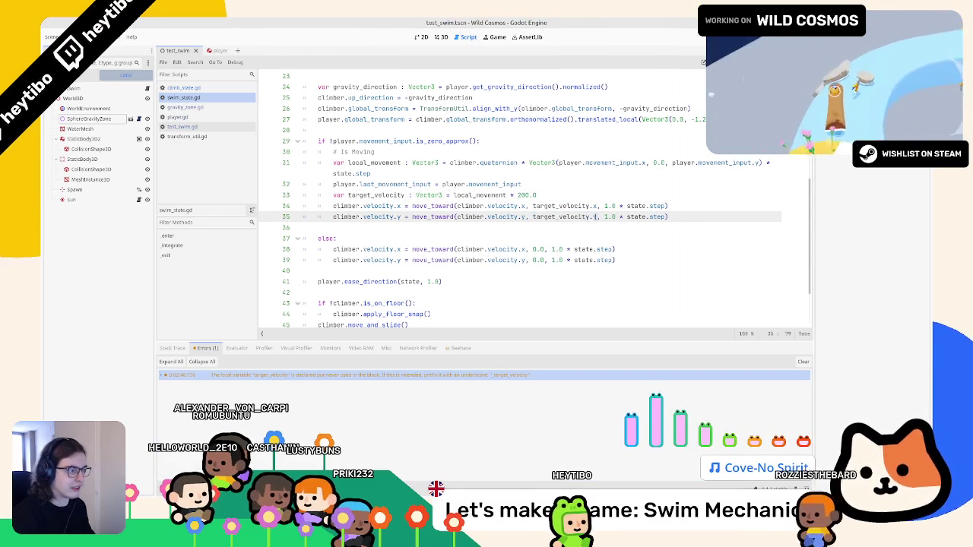
key("BackSpace")
type("z")
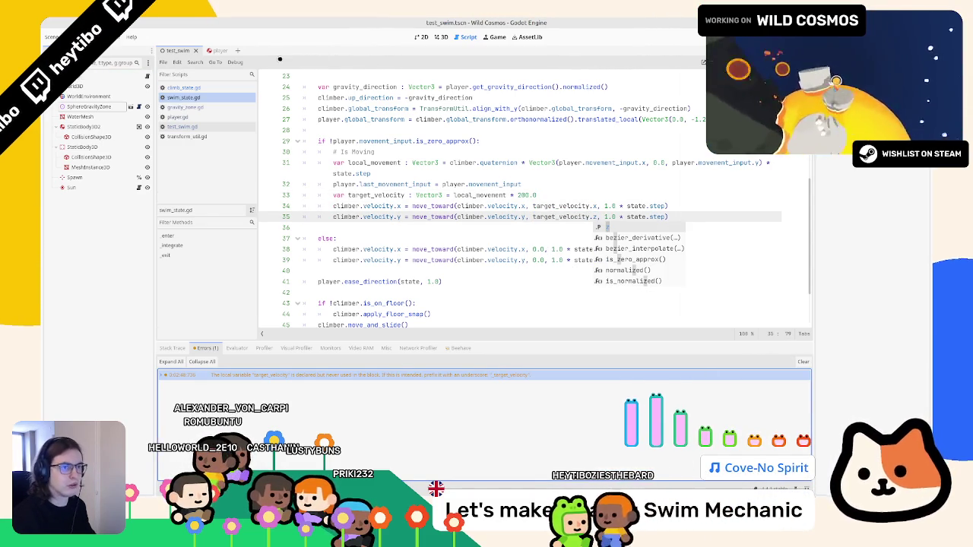
key("F6")
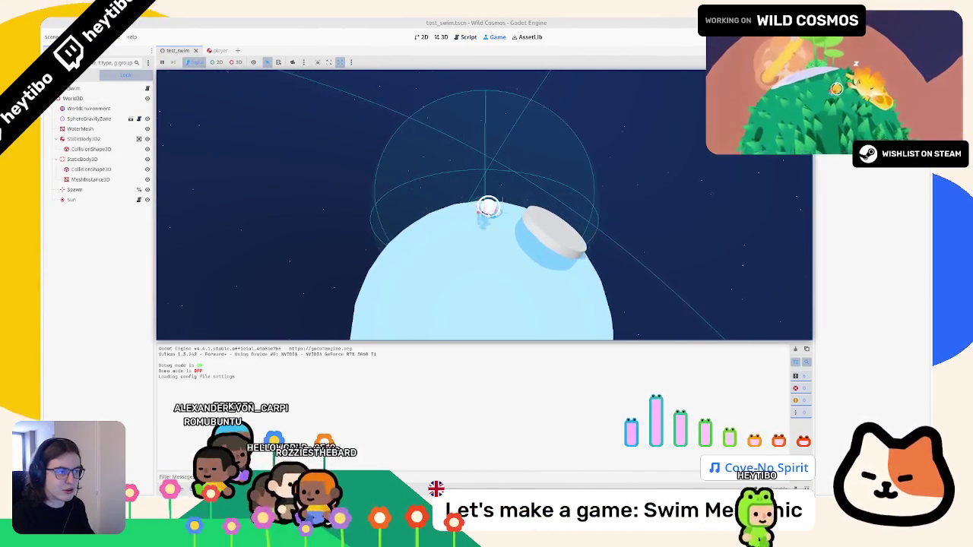
Stop the game, change both move_toward step factors to 130.0 * state.step, and play-test the swim
key("Escape")
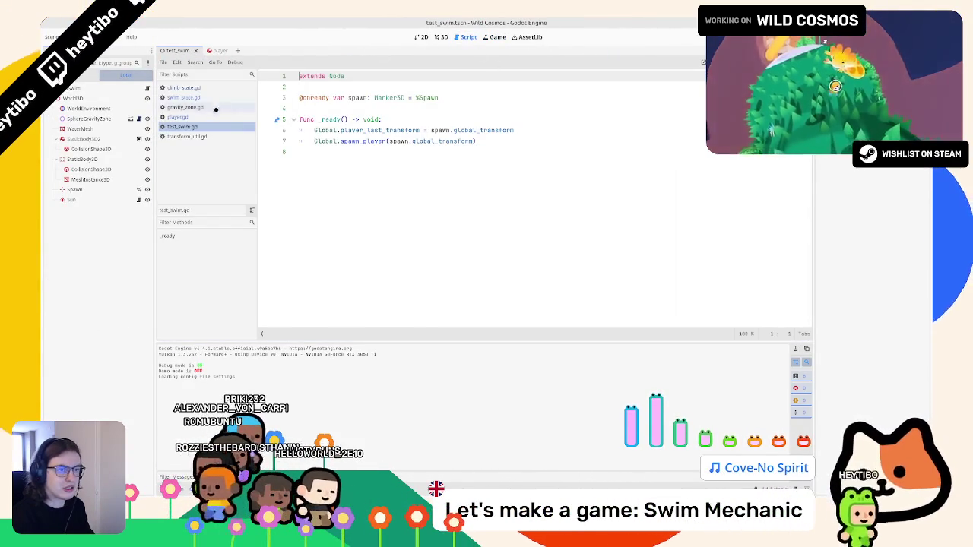
left_click(207, 95)
left_click(617, 205)
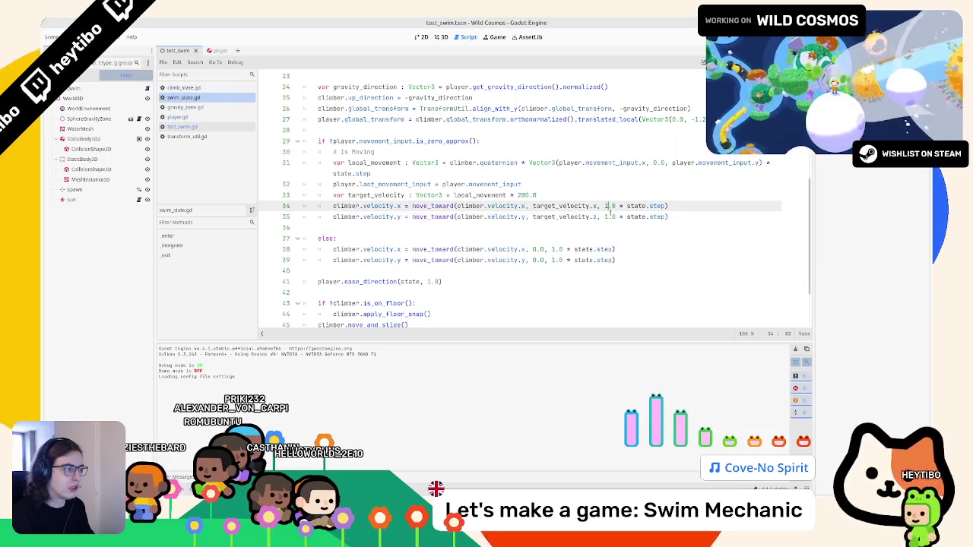
type("30")
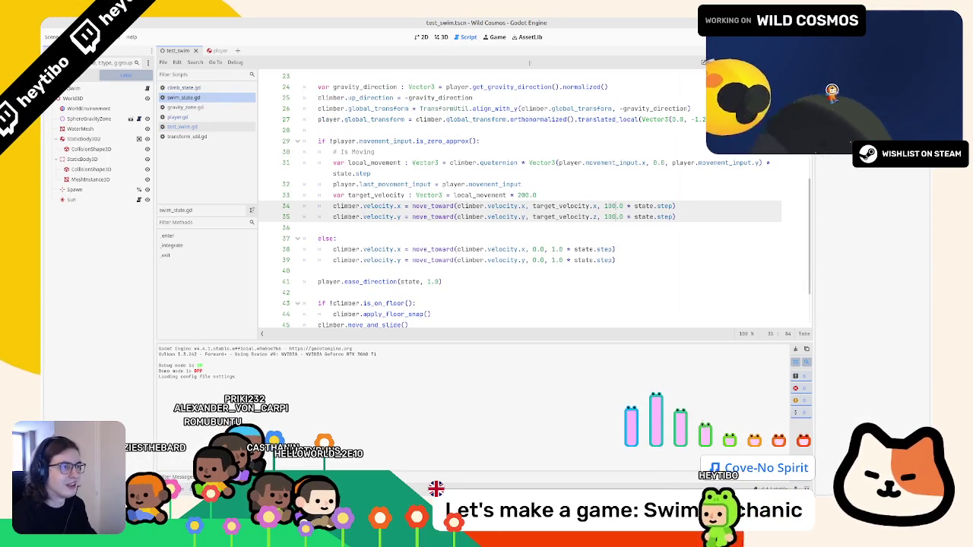
key("F6")
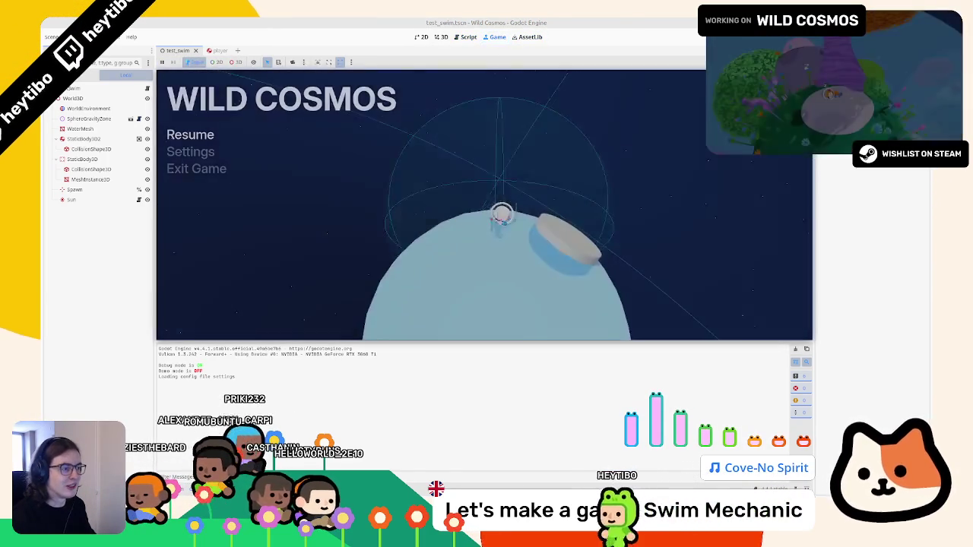
key("Escape")
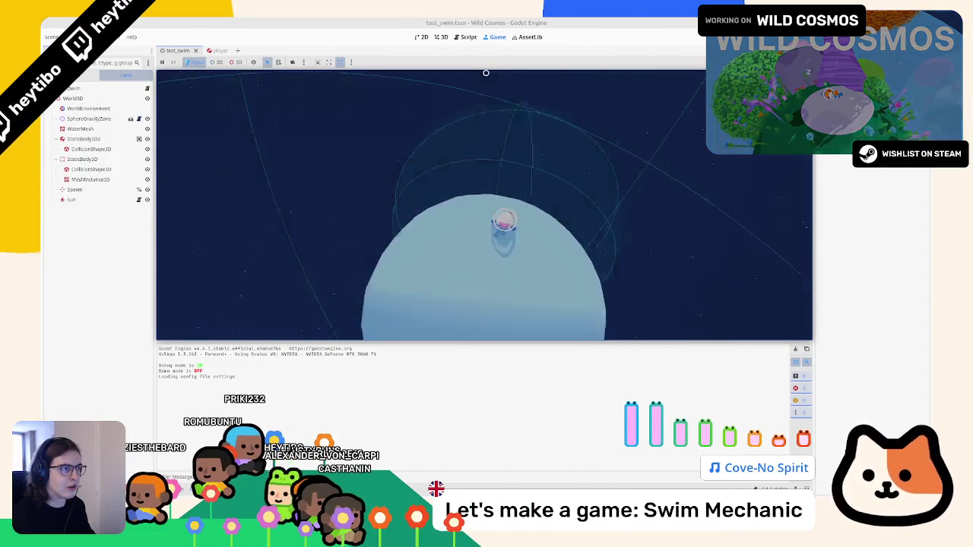
left_click(465, 36)
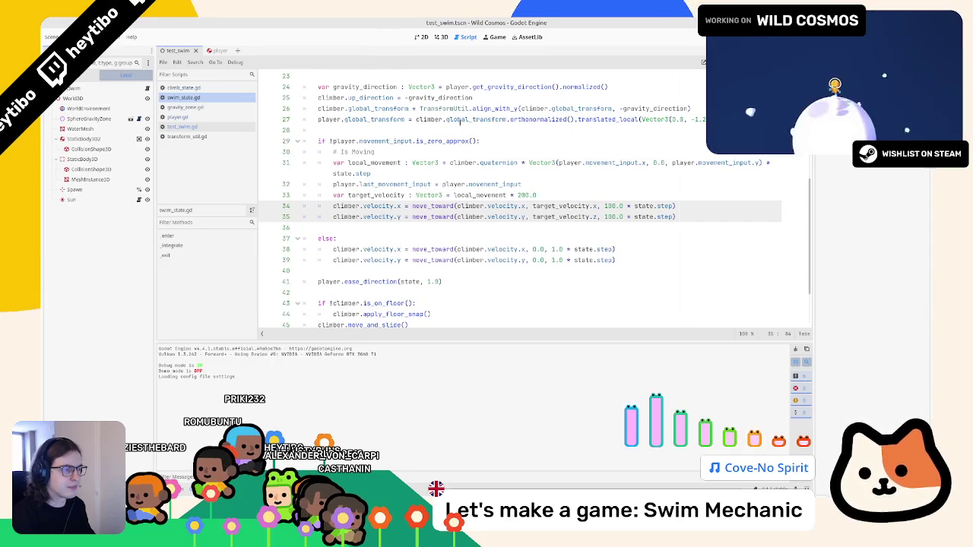
Change every velocity.y on lines 35 and 39 to velocity.z
double_click(400, 217)
type("z")
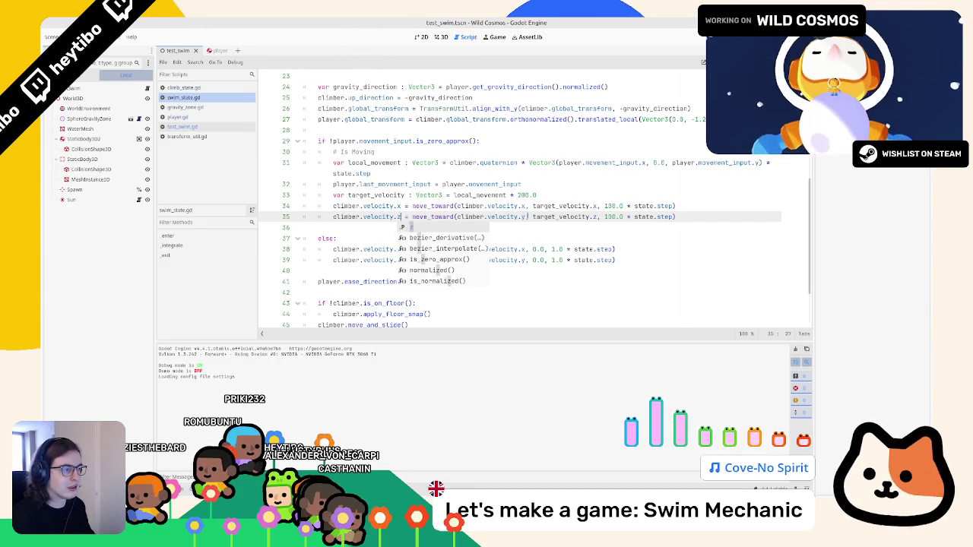
left_click(523, 216)
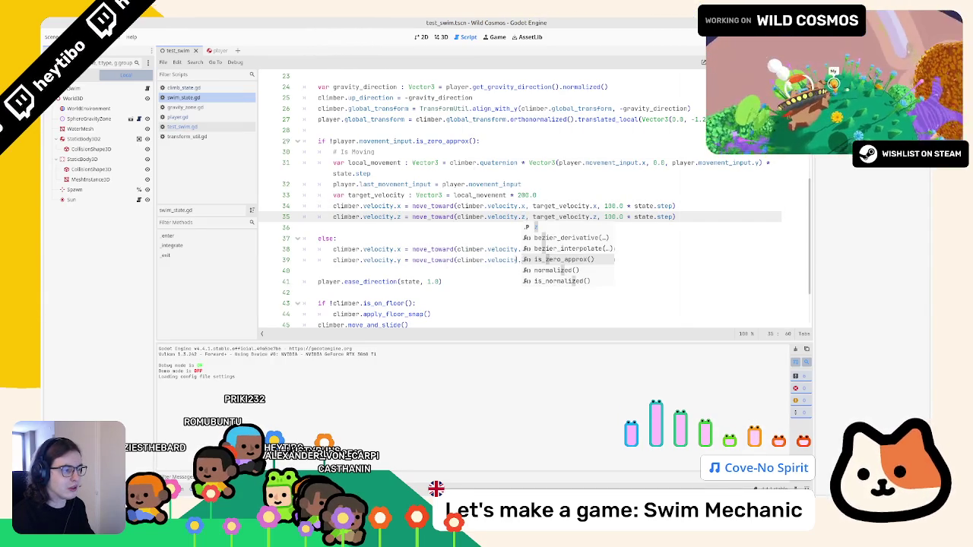
left_click(521, 260)
key("BackSpace")
type("z")
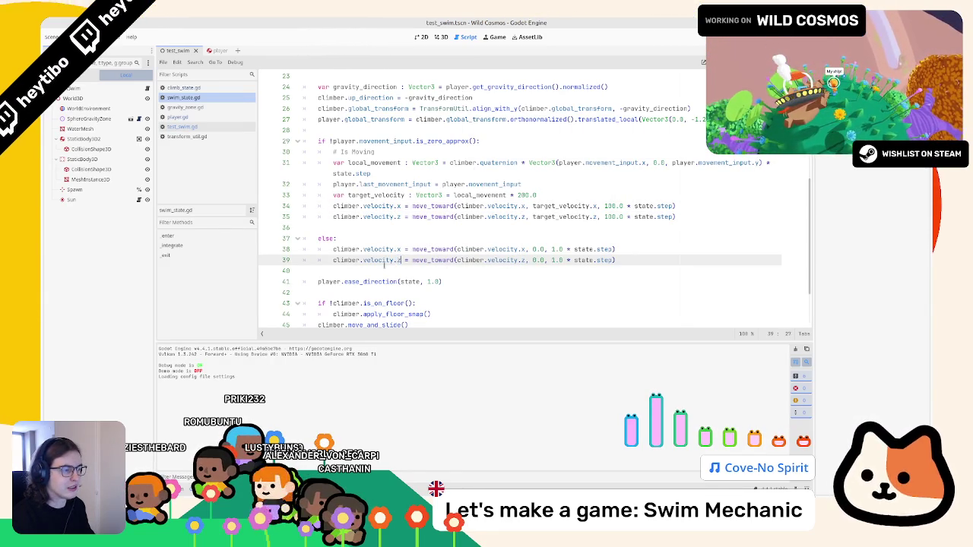
double_click(399, 260)
type("z")
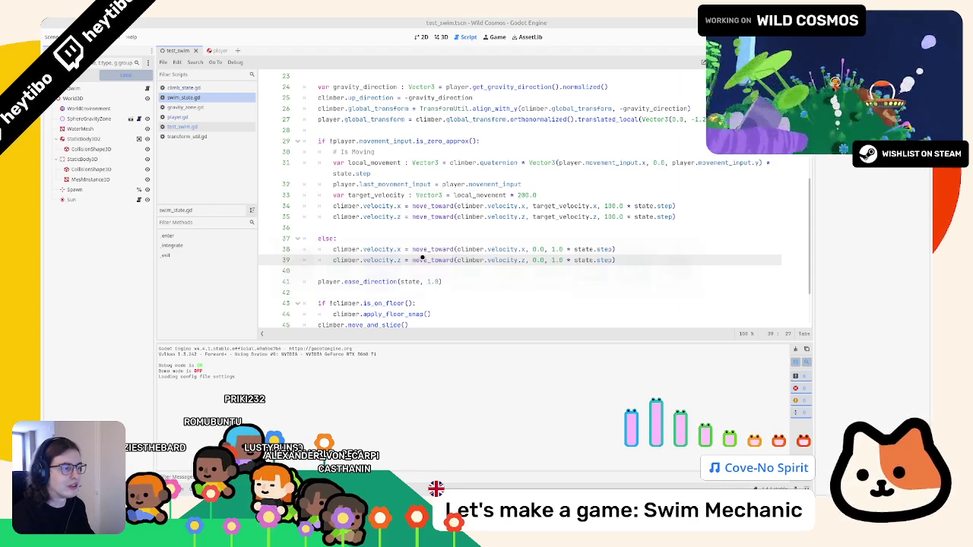
Save swim_state.gd, play-test the scene, then pause and return to the code
left_click(432, 237)
key("ctrl+s")
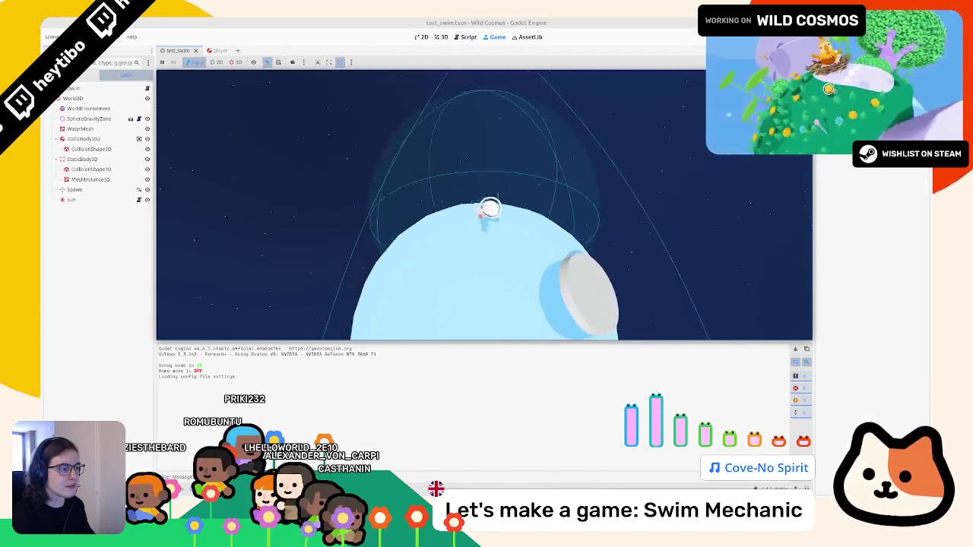
key("Escape")
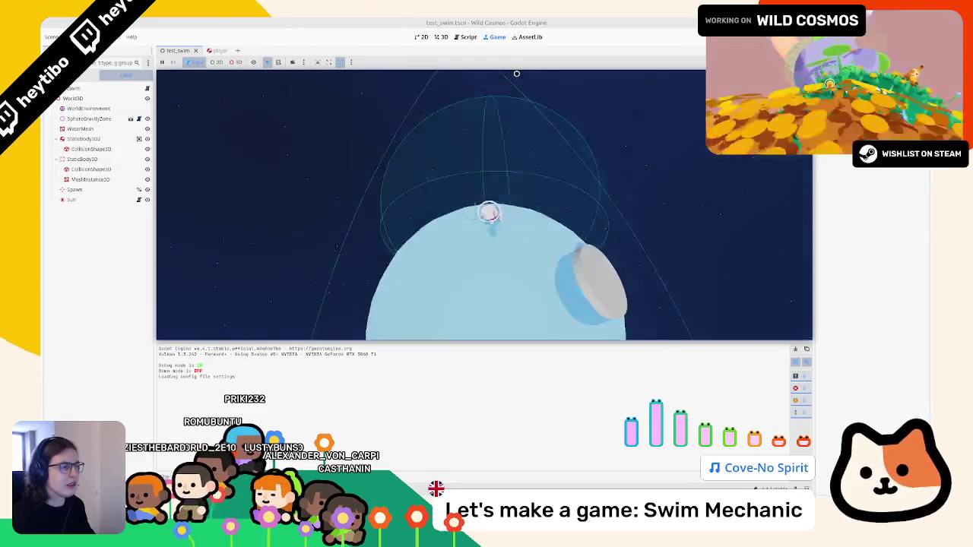
left_click(470, 36)
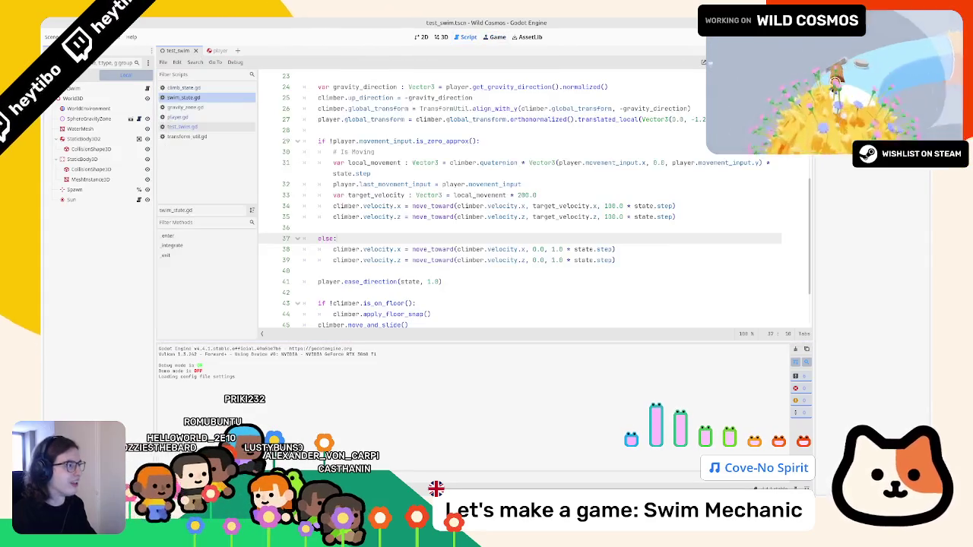
Delete the velocity.z line and rewrite line 34 as a whole climber.velocity.move_toward call
left_click(378, 163)
triple_click(429, 216)
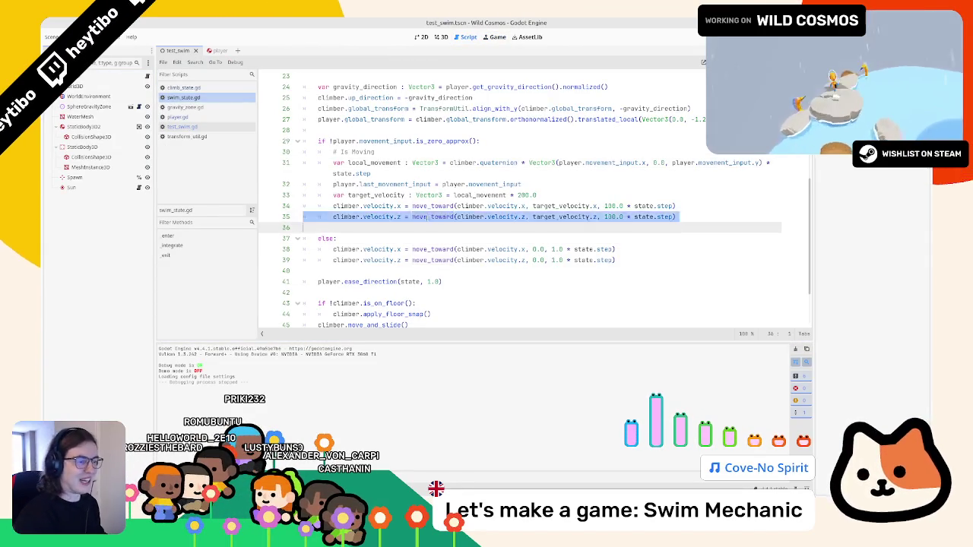
key("Delete")
left_click_drag(457, 206, 519, 206)
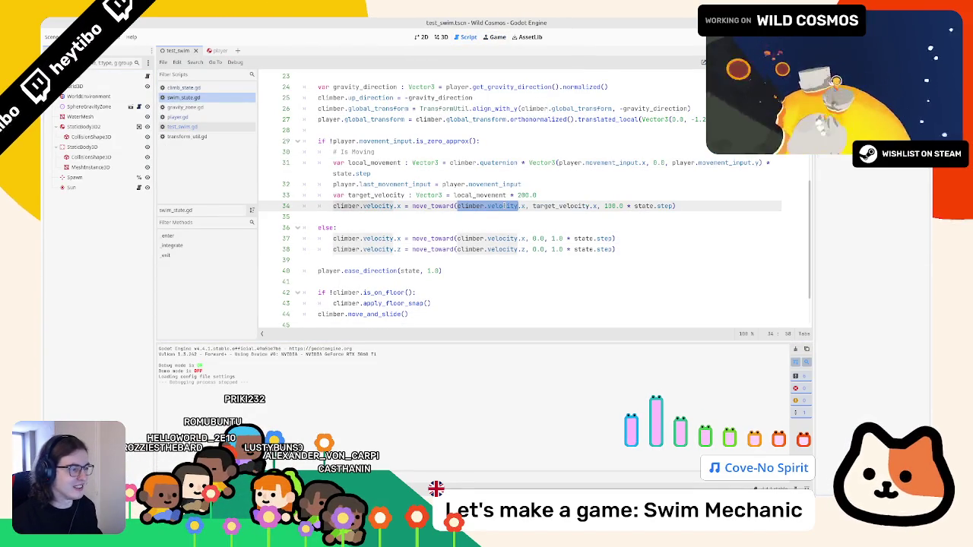
left_click(404, 206)
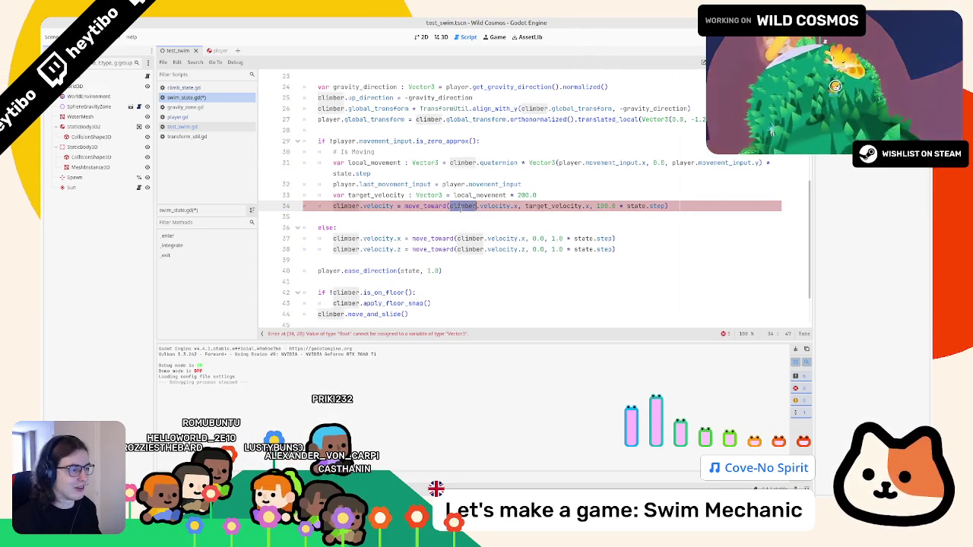
key("Right")
key("Right")
type(".")
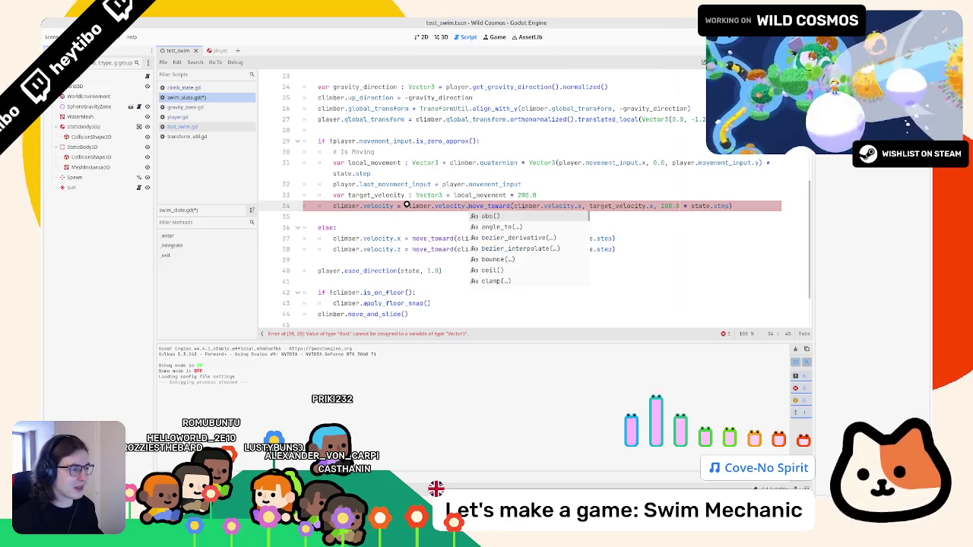
key("ctrl+shift+Right")
key("ctrl+shift+Right")
key("ctrl+shift+Right")
key("Delete")
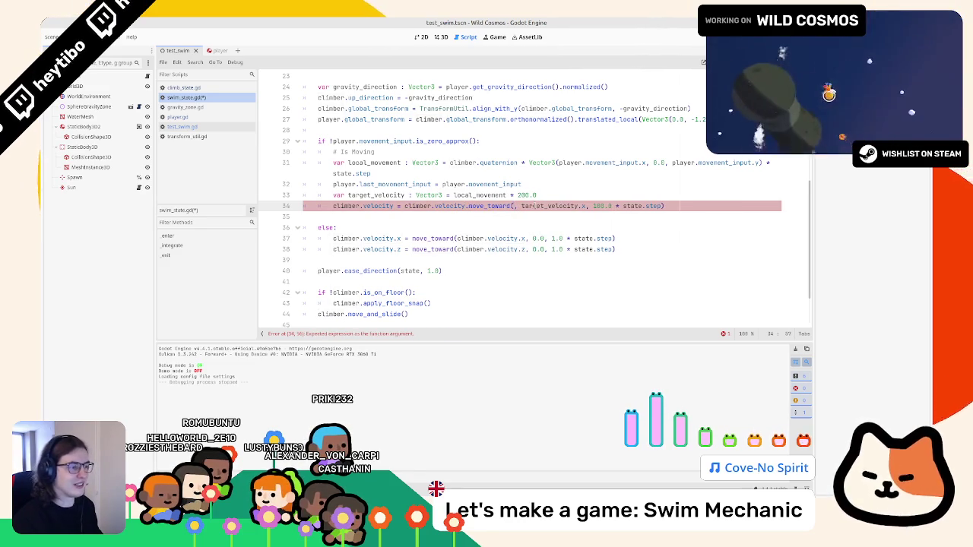
Remove the target_velocity variable and make the move_toward target local_movement * 200.0
left_click(370, 163)
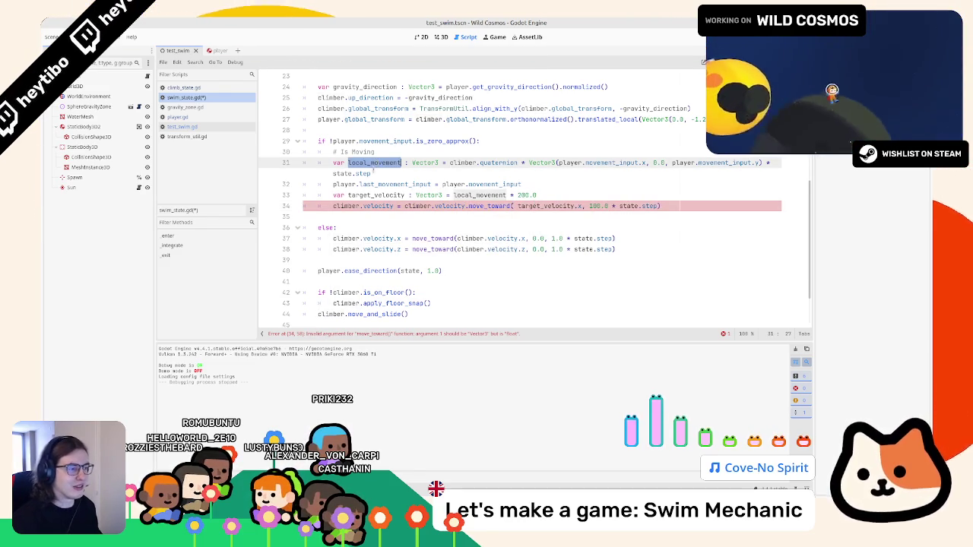
double_click(480, 195)
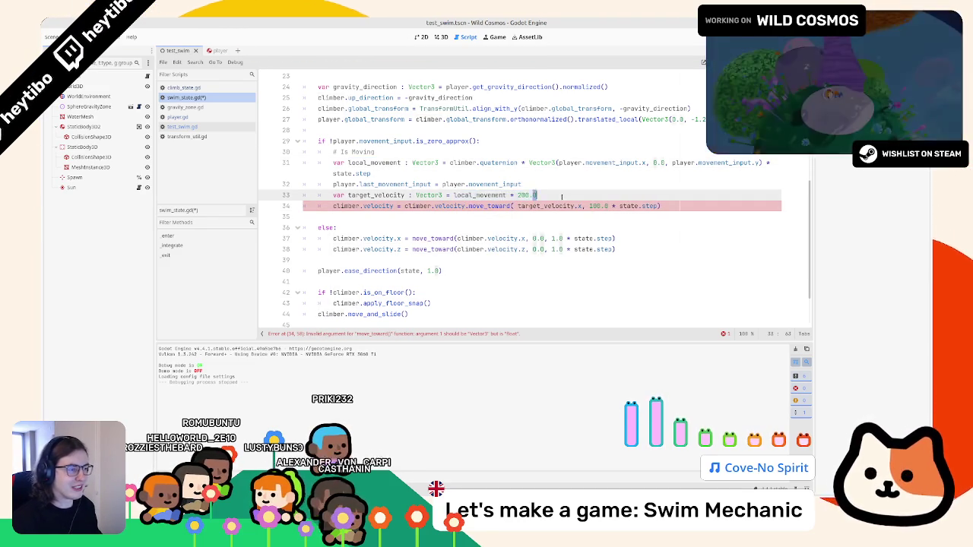
key("ctrl+shift+k")
double_click(548, 196)
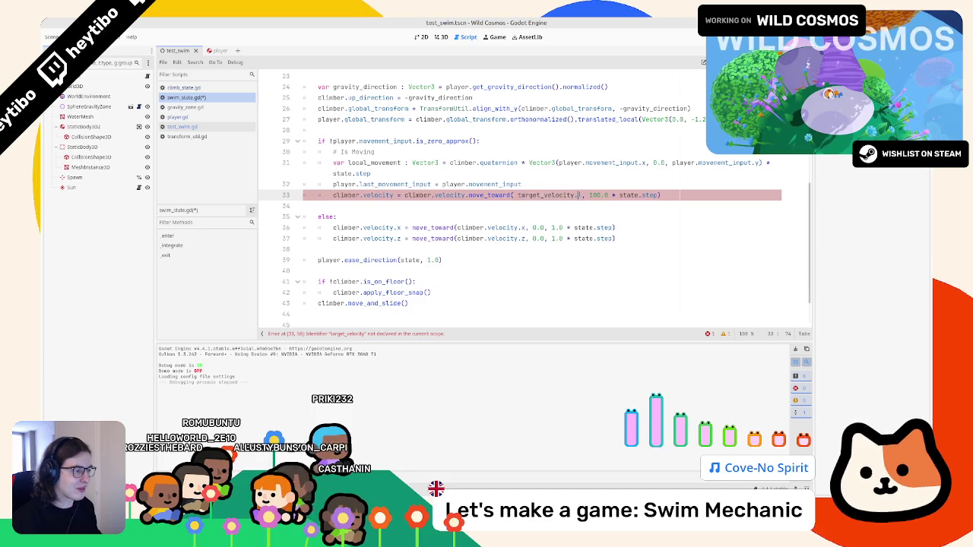
double_click(575, 195)
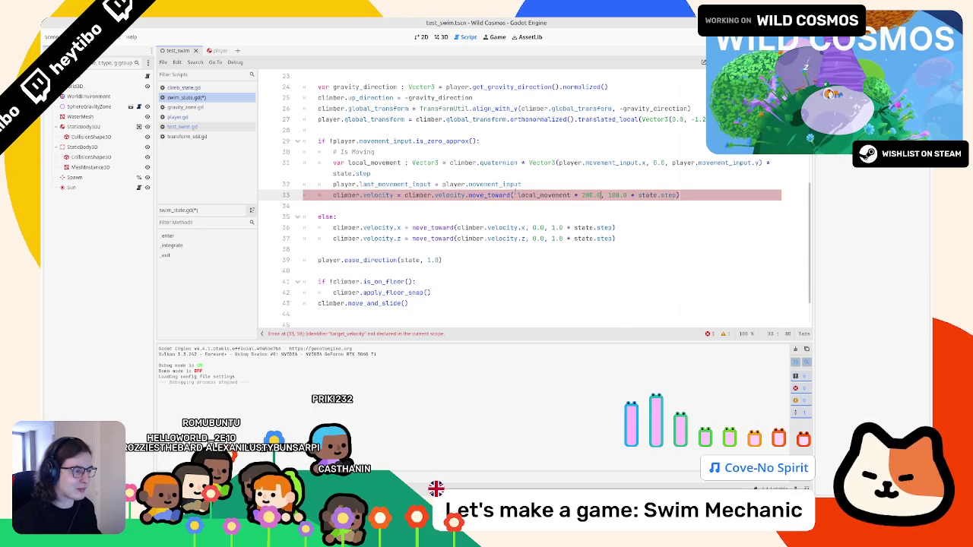
left_click(518, 195)
Replace the stopping lines with the same move_toward call targeting Vector3.ZERO, then run the scene
left_click_drag(358, 195, 725, 194)
key("ctrl+c")
left_click_drag(625, 239, 344, 229)
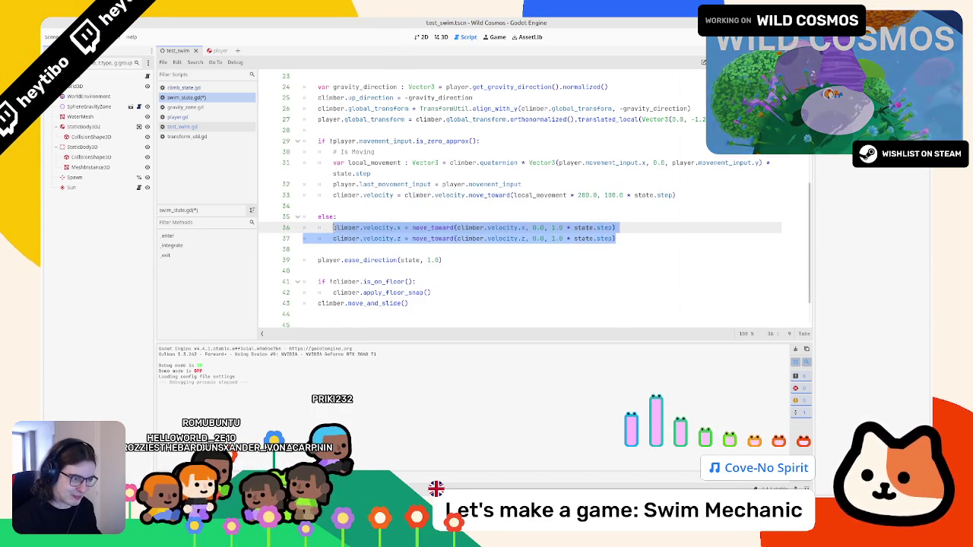
key("ctrl+v")
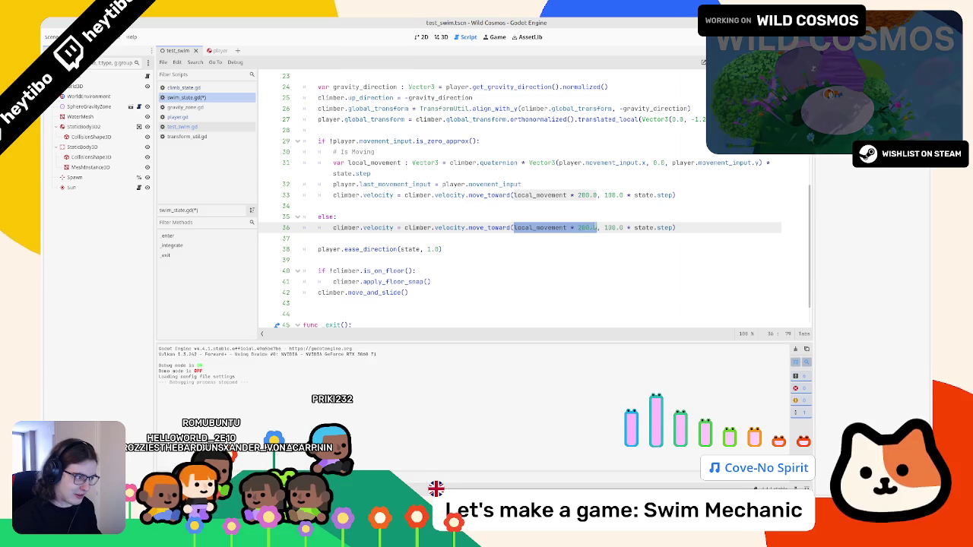
type("vec3")
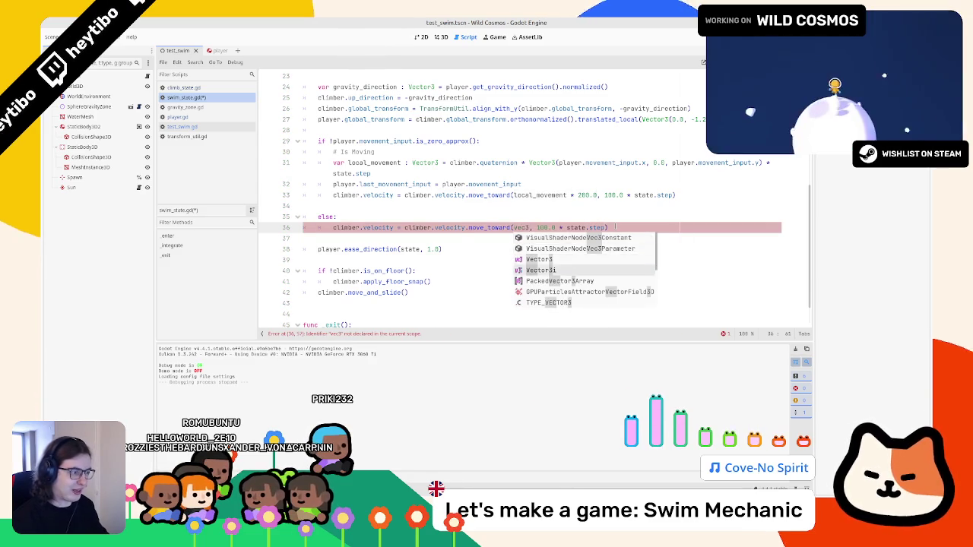
key("Return")
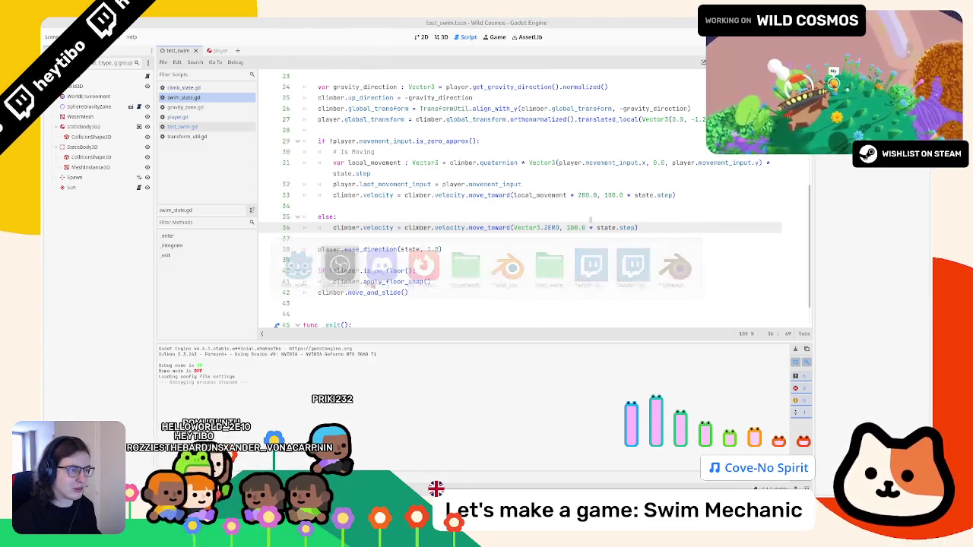
key("F6")
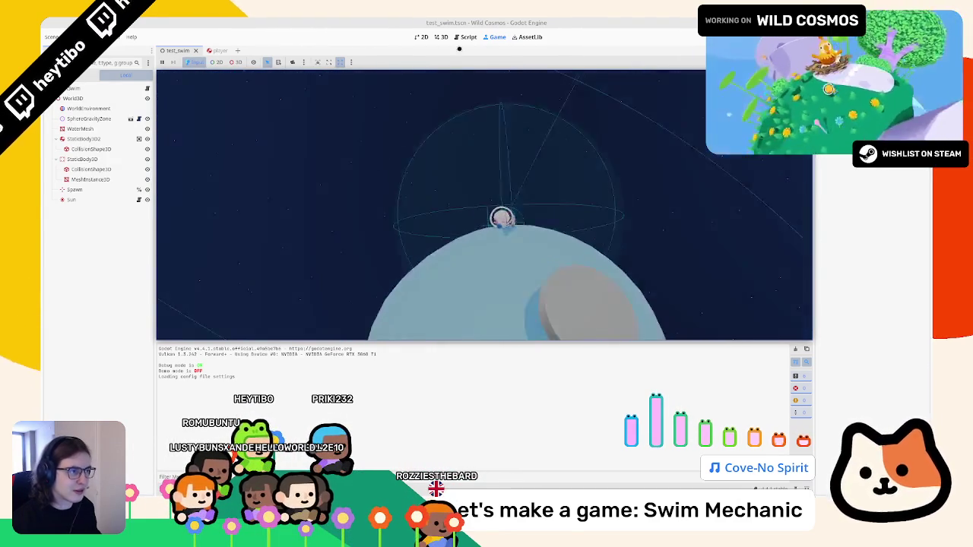
Pause the swim test, check the deceleration rate on line 36, resume play, then pause and return to the code
key("Escape")
key("ctrl+F3")
left_click(576, 227)
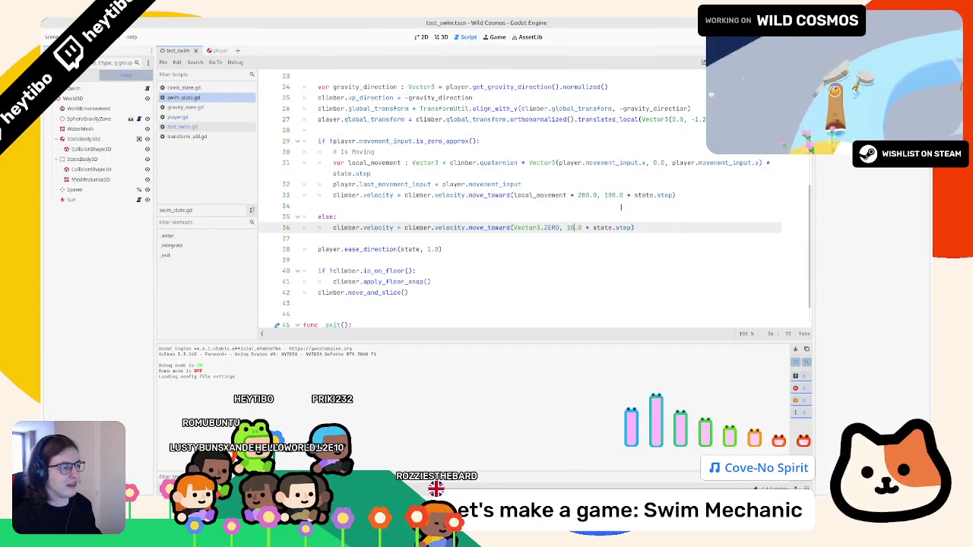
left_click(444, 36)
key("ctrl+F4")
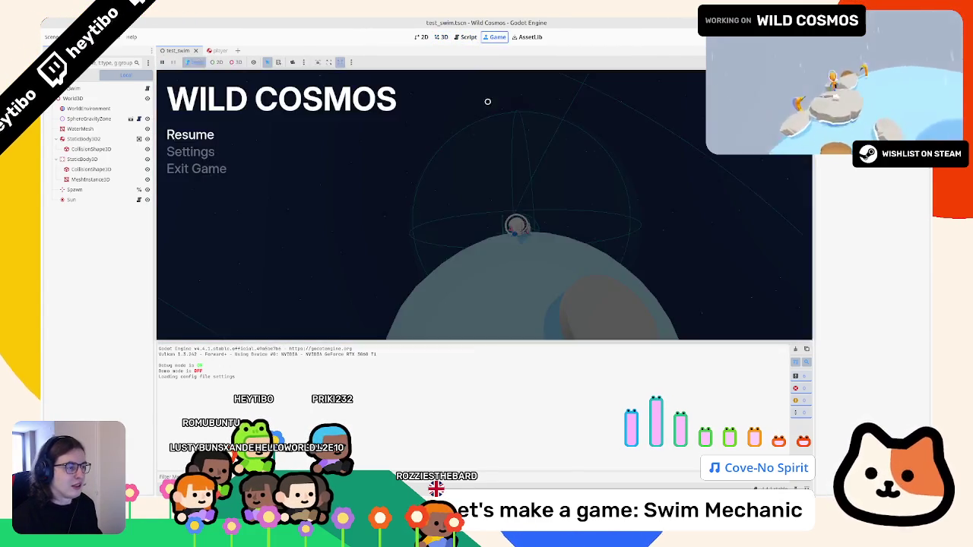
key("Escape")
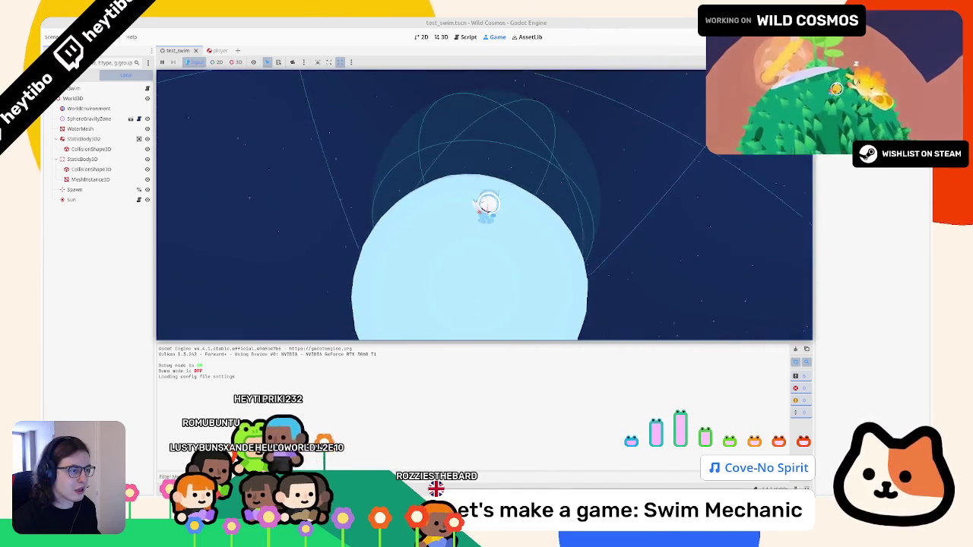
key("Escape")
left_click(465, 36)
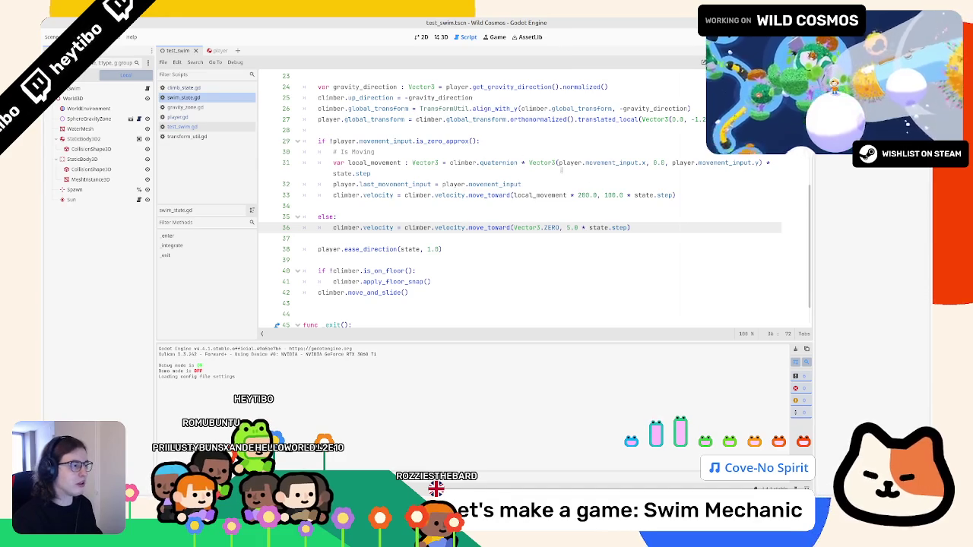
Place the caret on line 33's 100.0 acceleration, retest in the running game, then return to the script
left_click(605, 196)
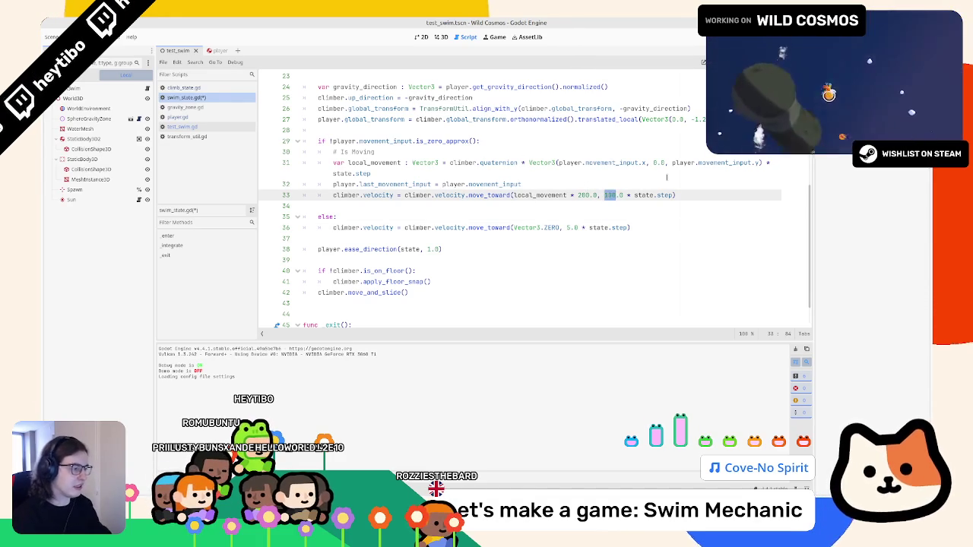
left_click(495, 37)
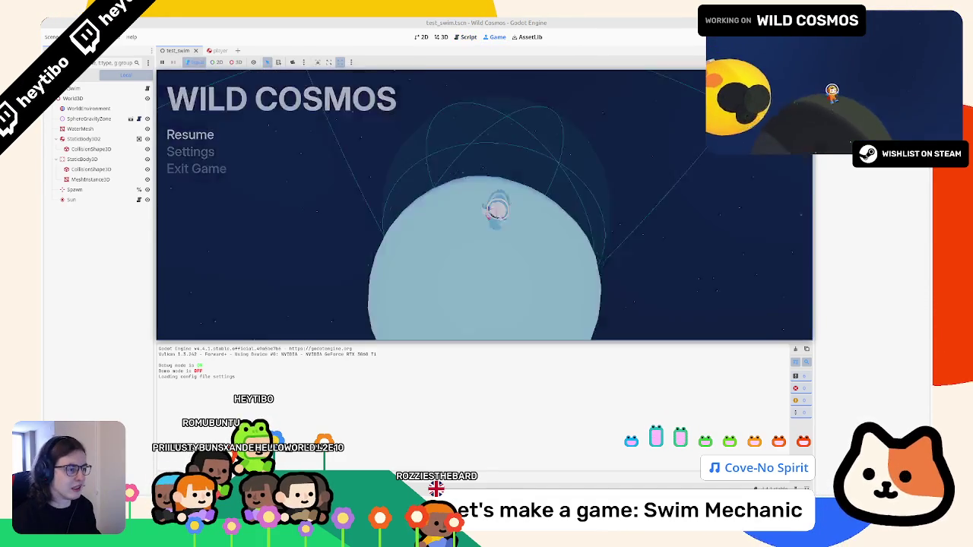
key("Escape")
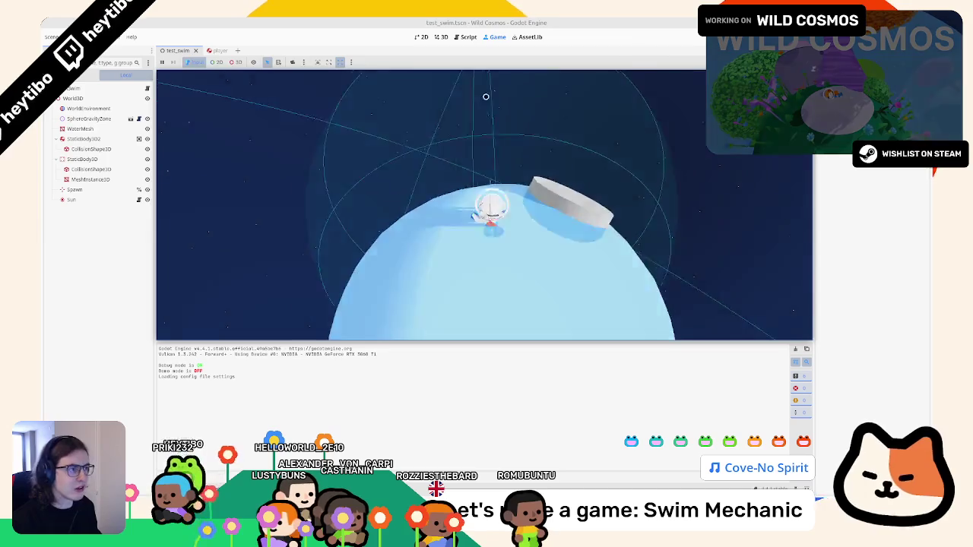
left_click(470, 37)
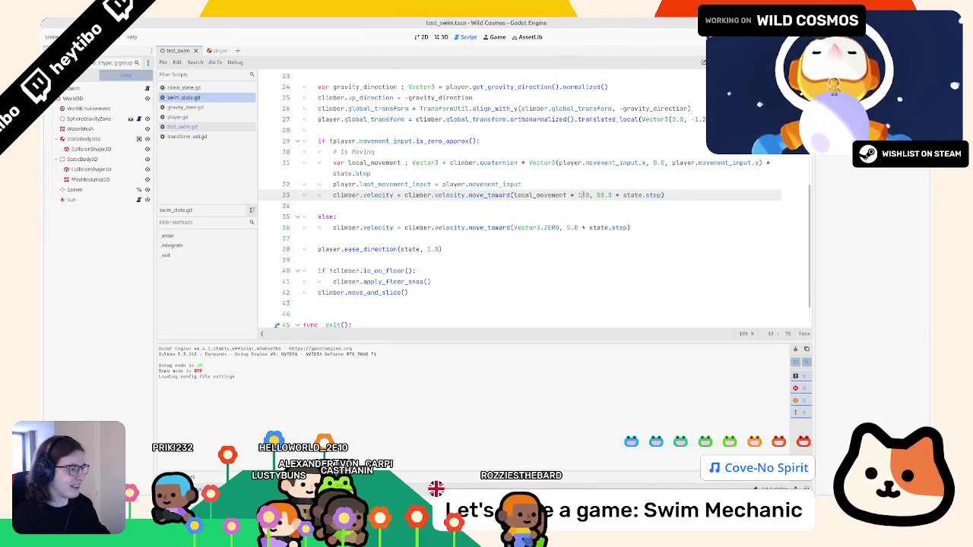
Finish setting line 33 to 120.0 speed and 25.0 acceleration, then run the game
type(".0")
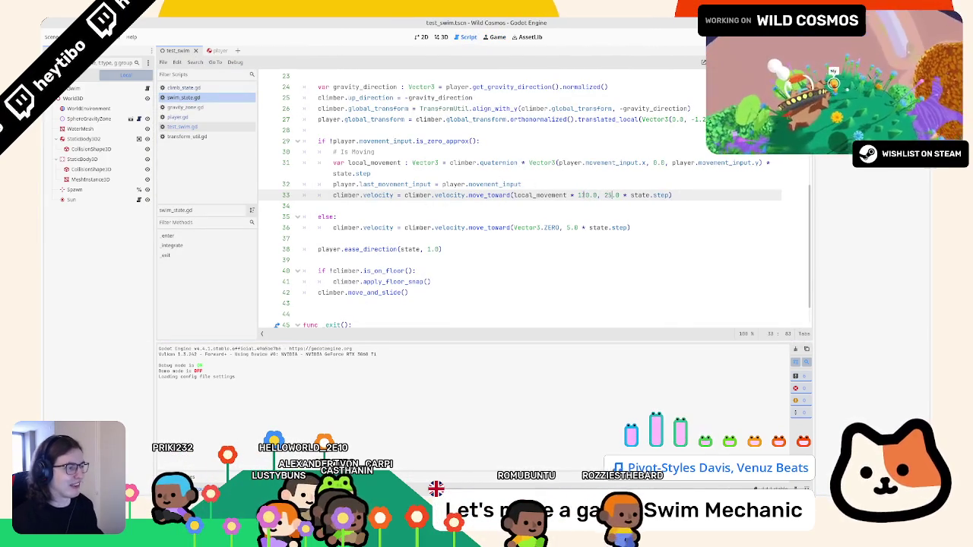
key("F5")
key("Escape")
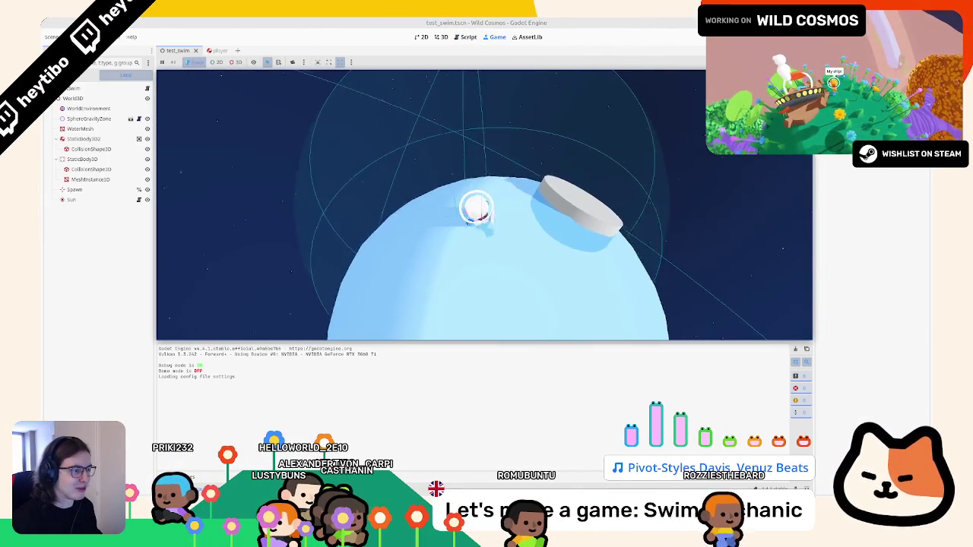
Swim the astronaut around the planet past the grey platform, then stop the game
key("w")
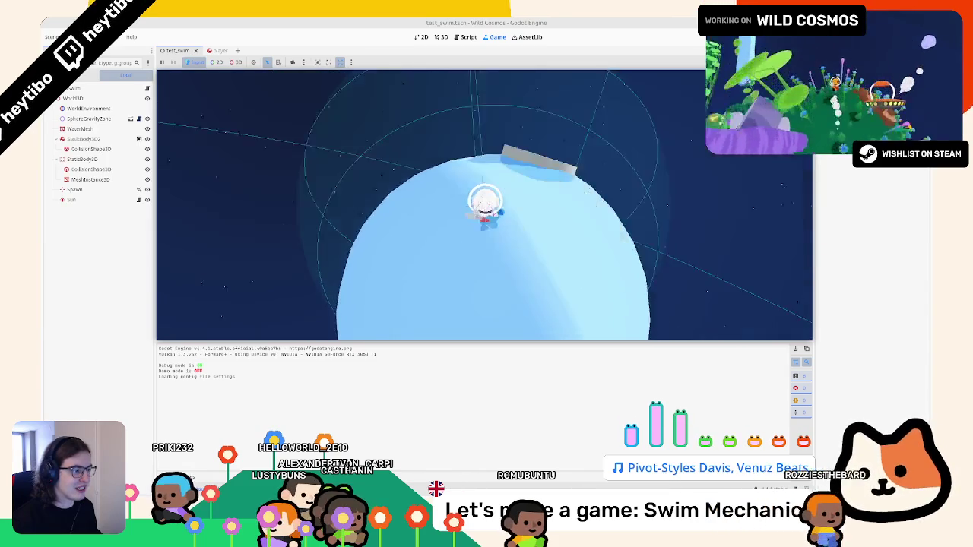
key("w")
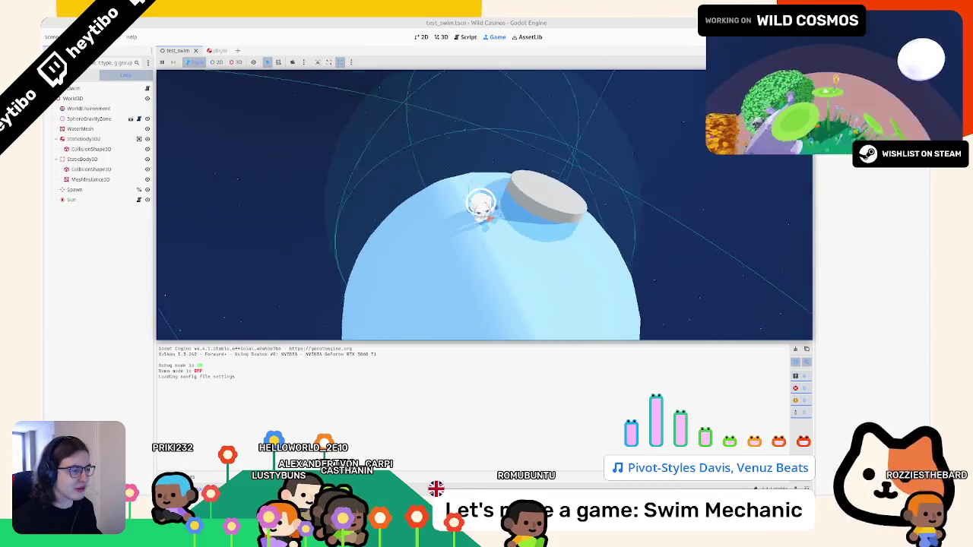
key("w")
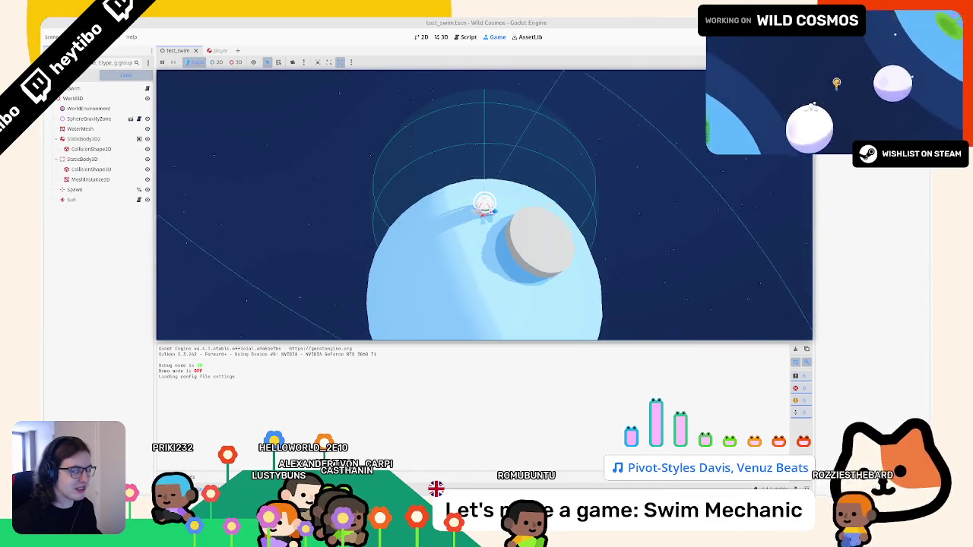
key("w")
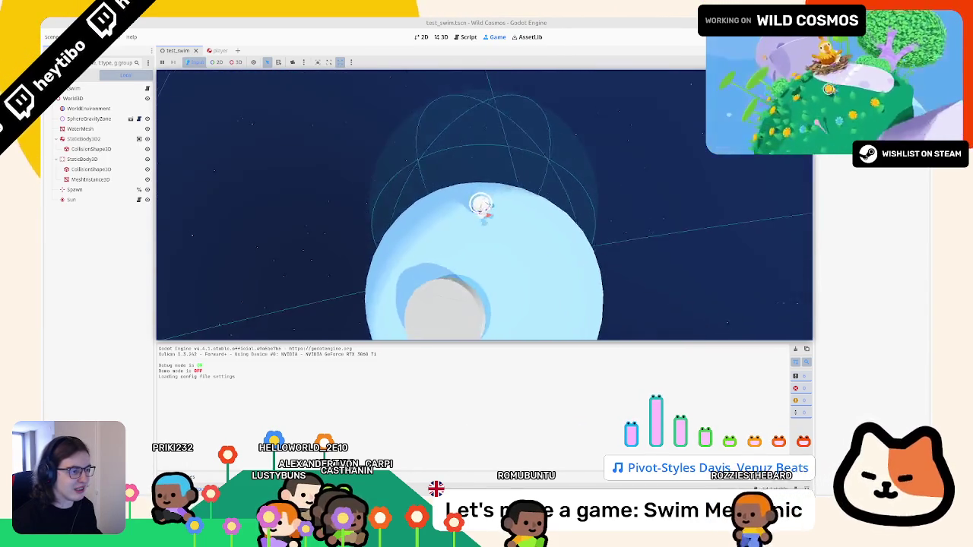
key("w")
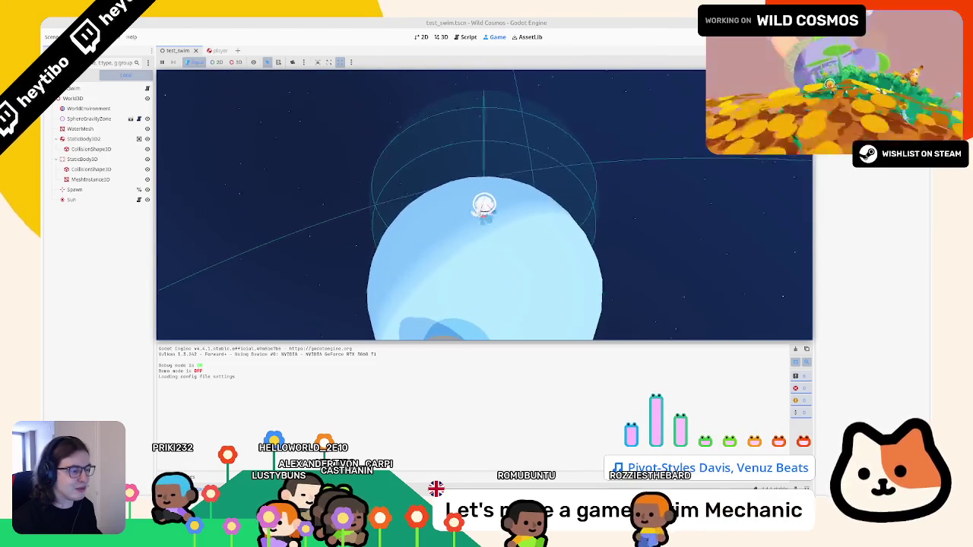
key("w")
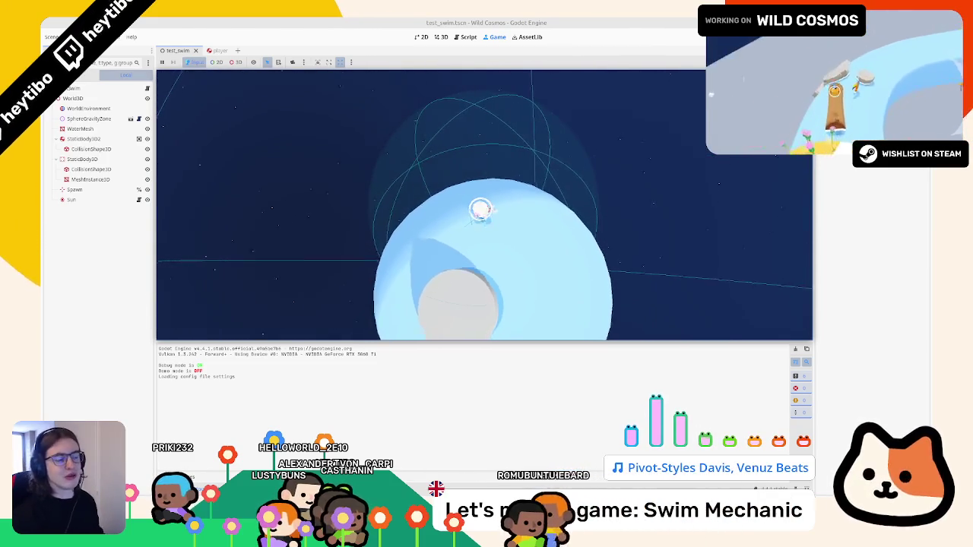
key("Escape")
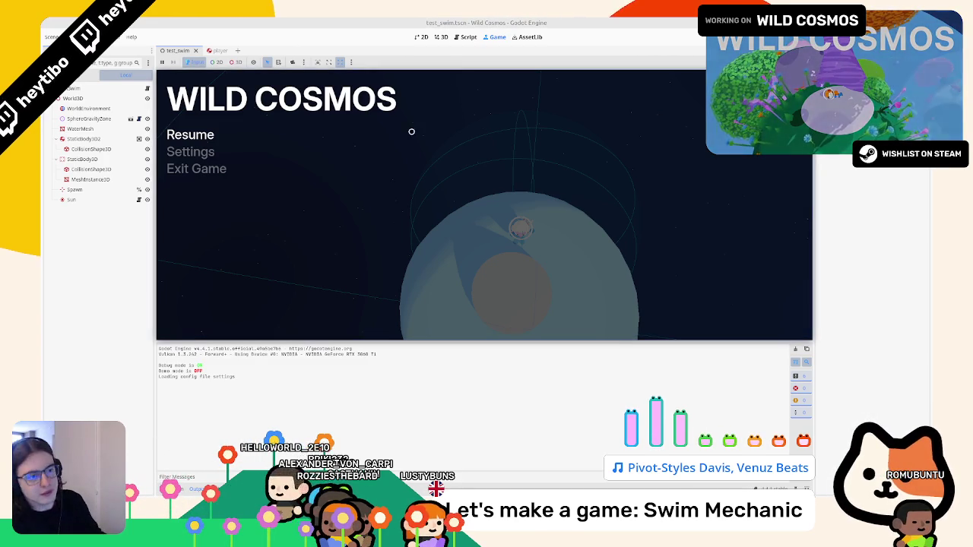
key("Escape")
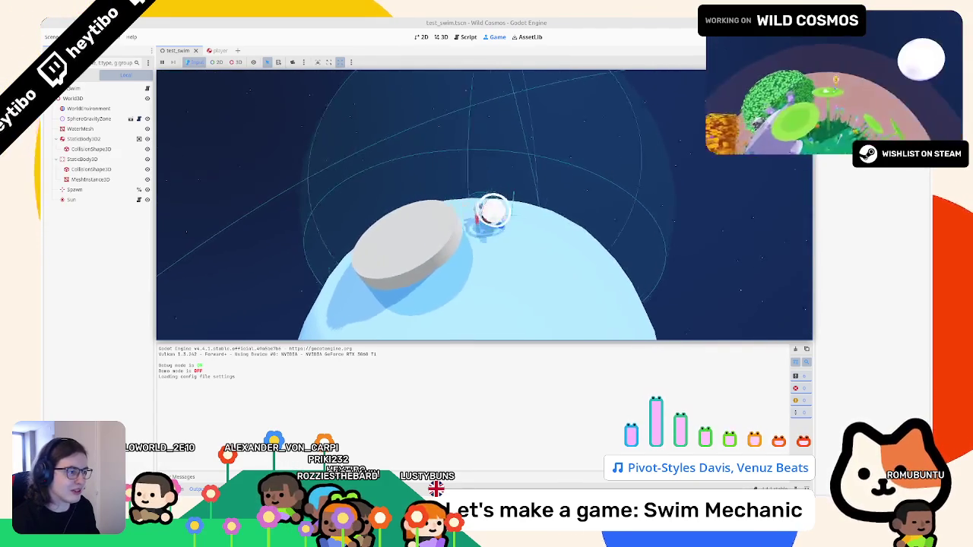
key("F8")
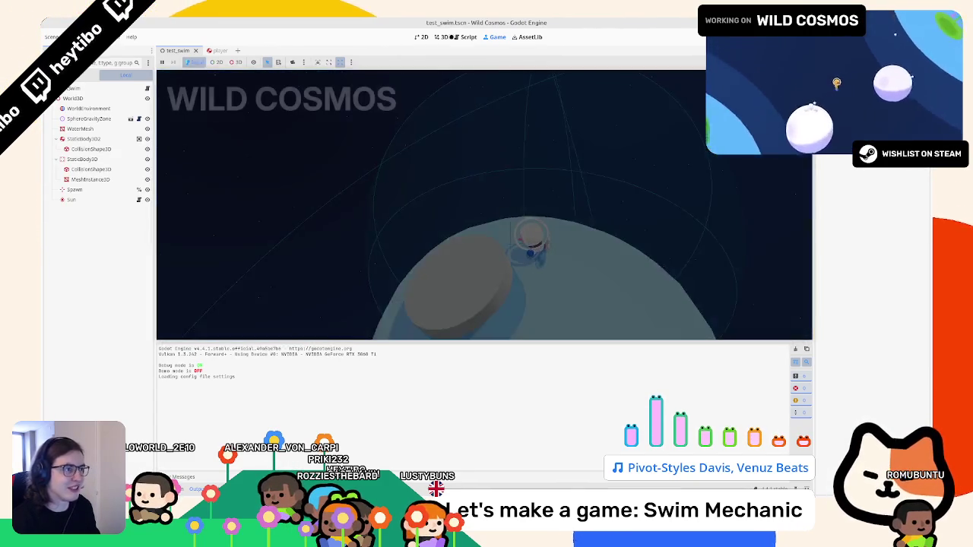
scroll(434, 173, "up", 3)
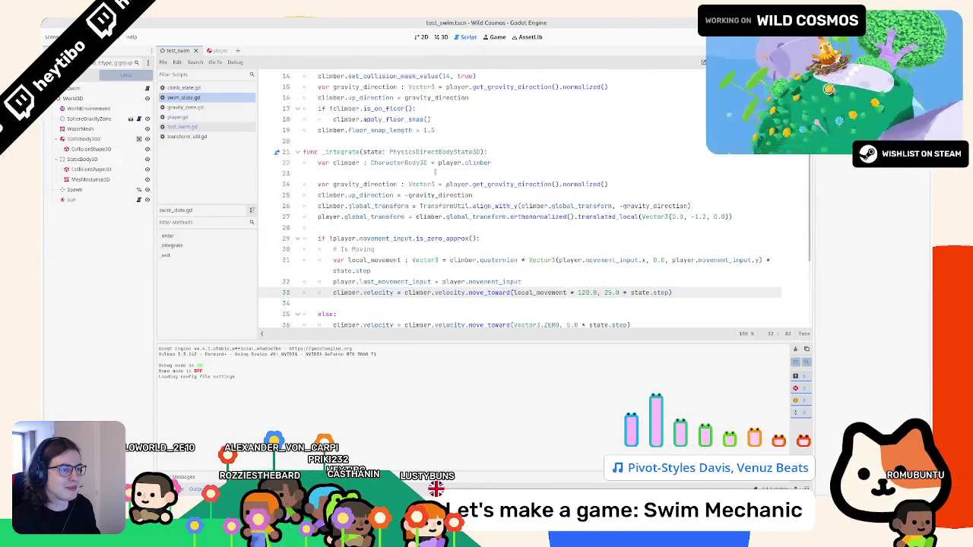
Duplicate the collision mask line in the enter function, select its 14 to change to layer 1, then run the scene
key("Up")
key("Up")
key("Up")
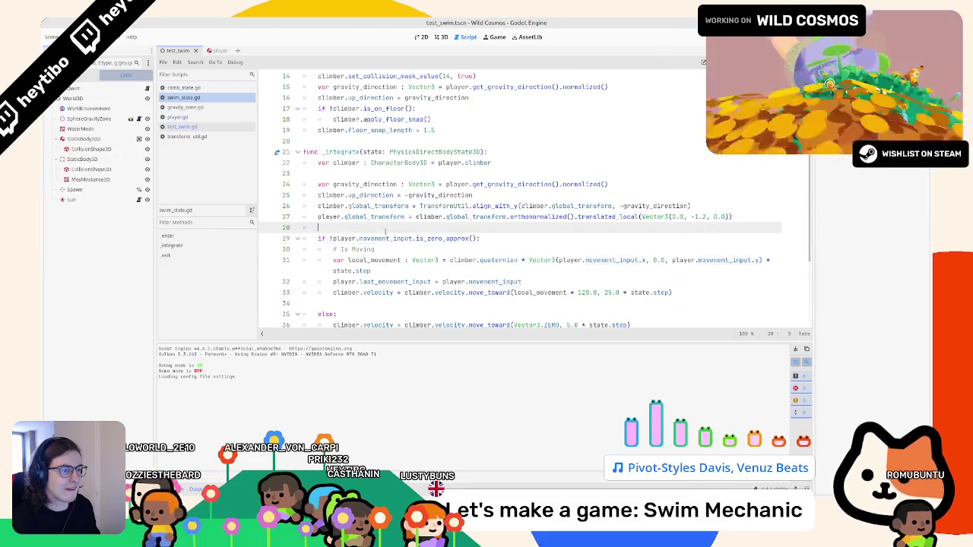
scroll(388, 228, "up", 4)
scroll(388, 228, "up", 1)
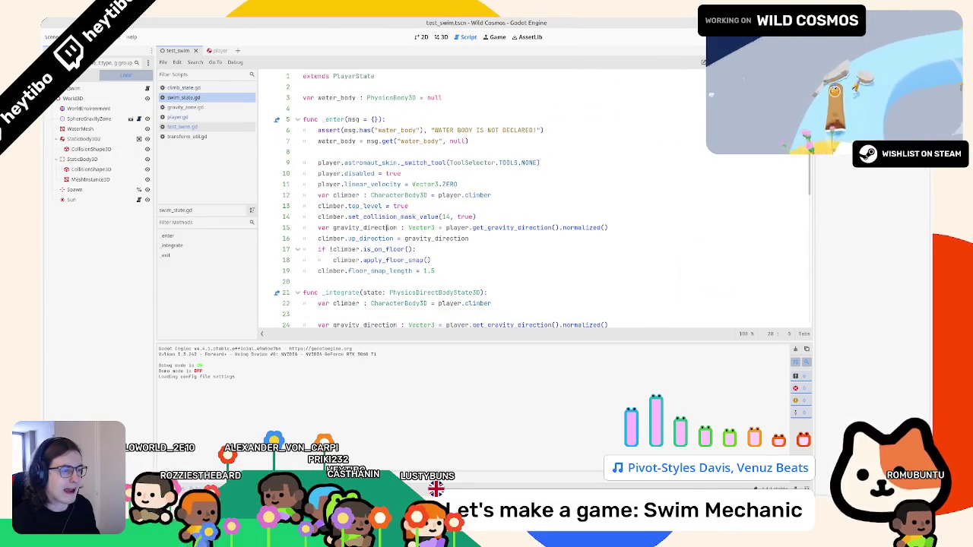
left_click(514, 217)
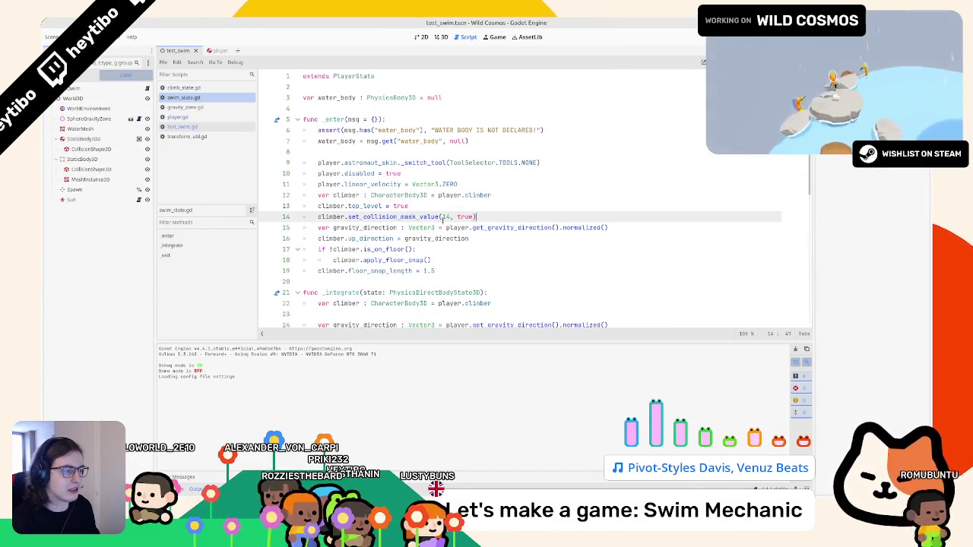
key("ctrl+shift+d")
double_click(445, 216)
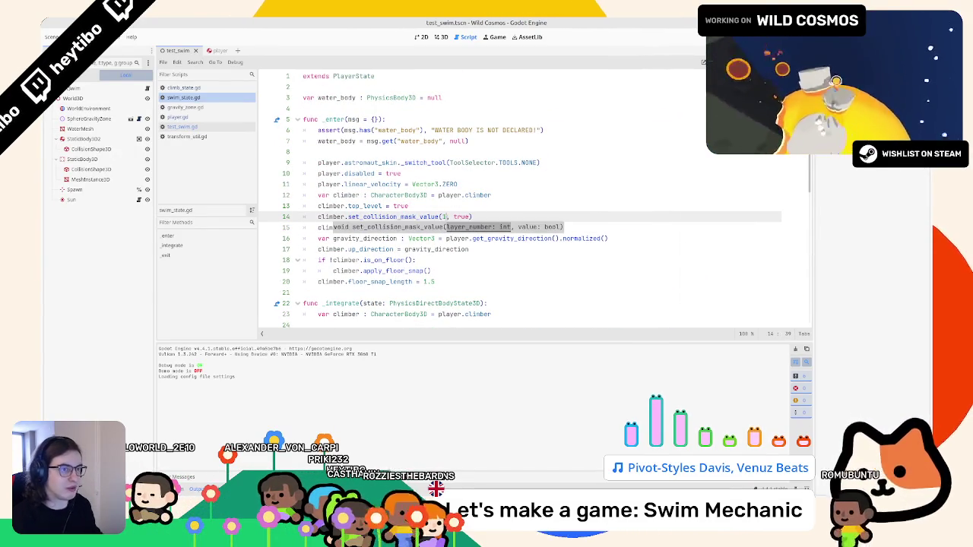
key("F6")
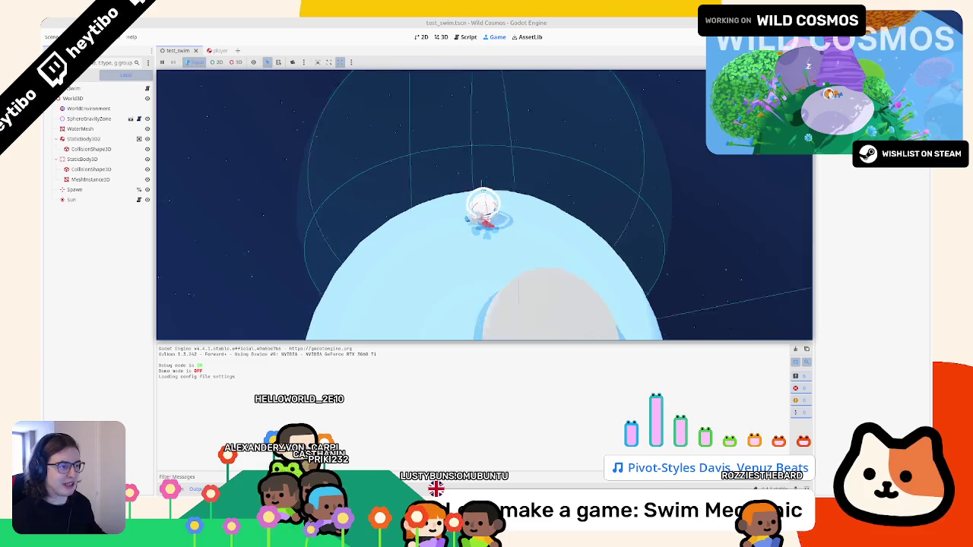
Restart the test scene and swim the astronaut across the planet onto the grey platform, then stop the game
key("Escape")
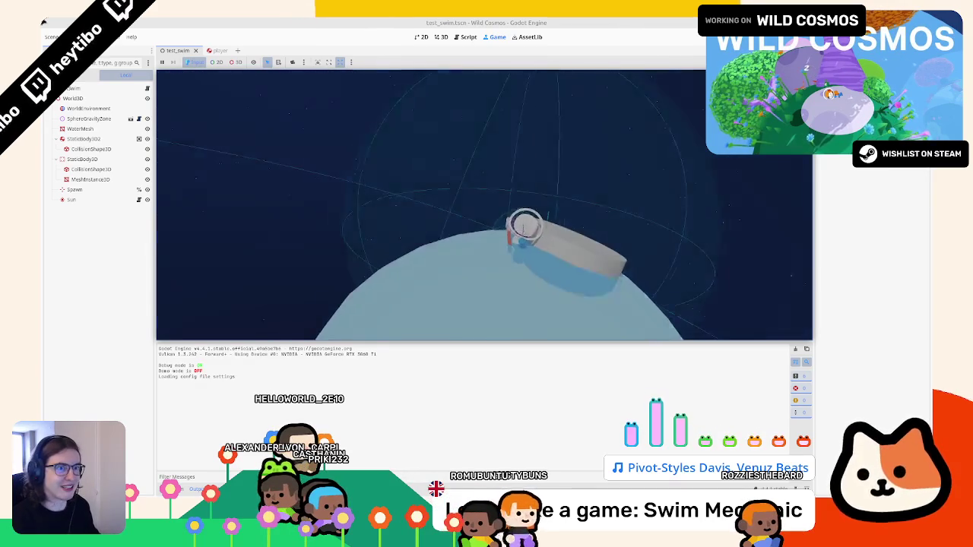
left_click(98, 37)
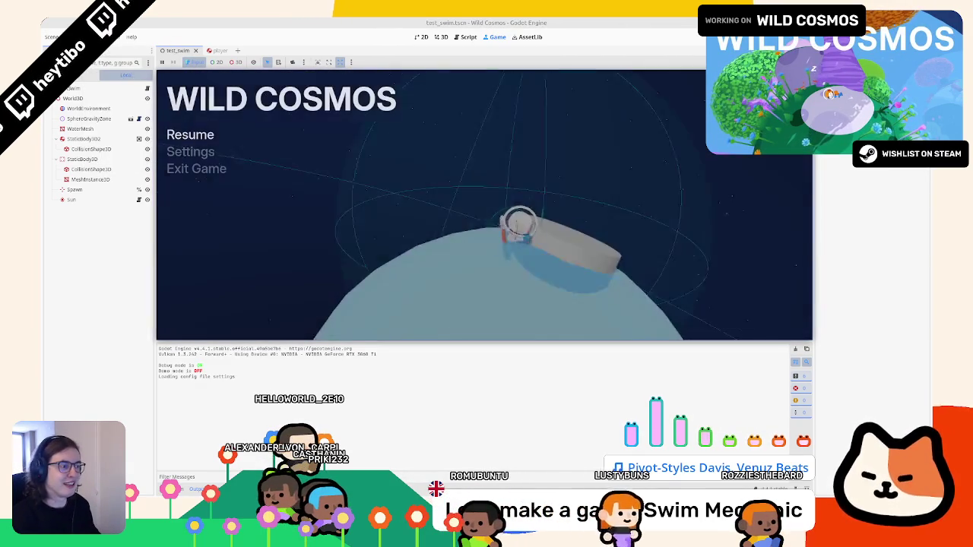
key("Escape")
key("Escape")
key("F5")
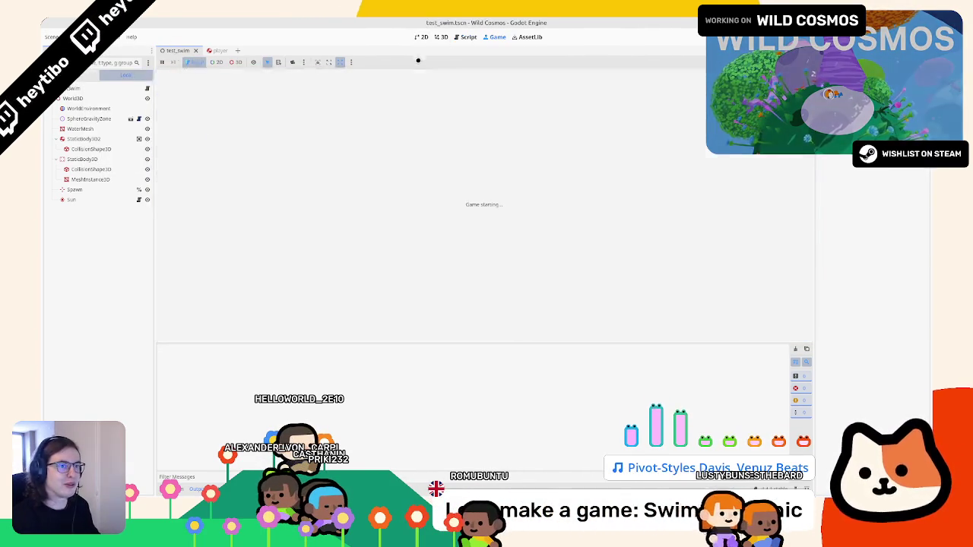
key("a")
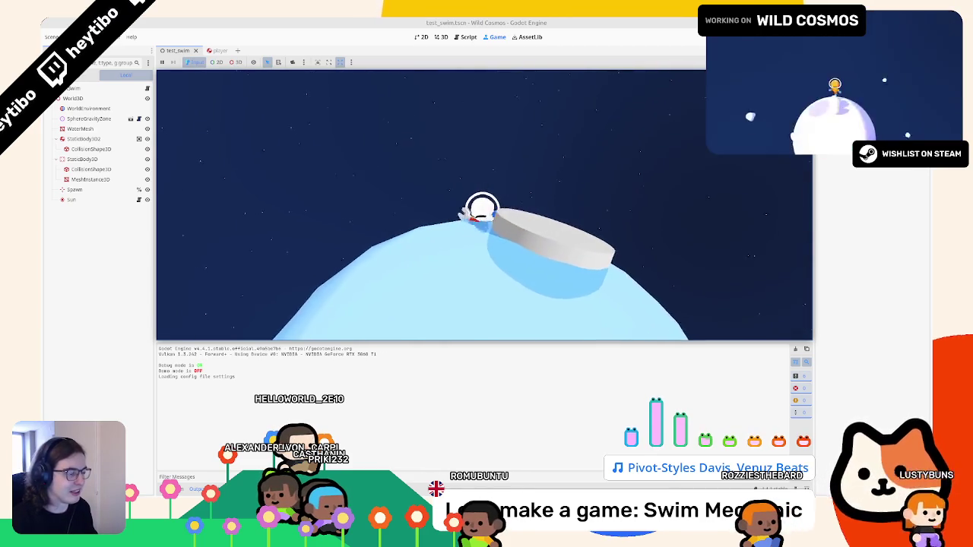
key("w")
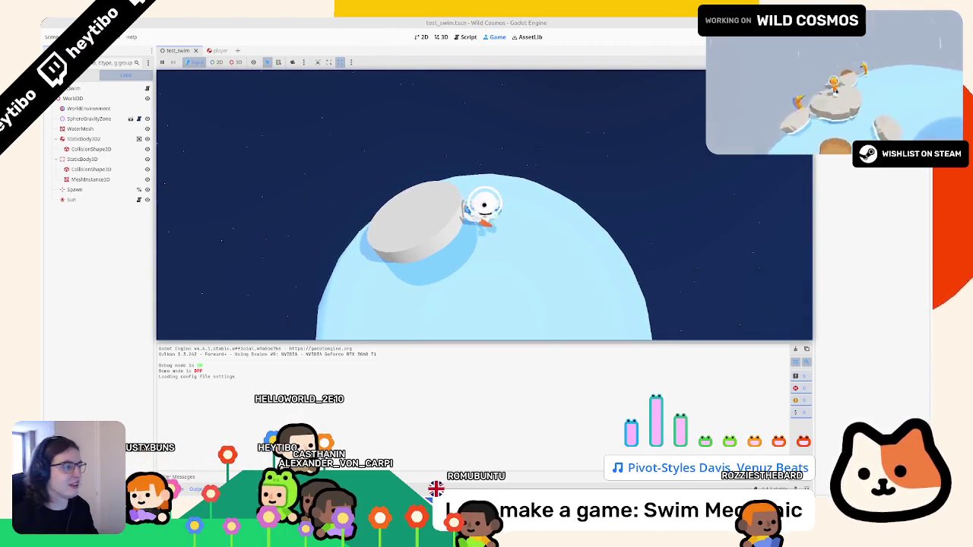
key("F8")
left_click(483, 143)
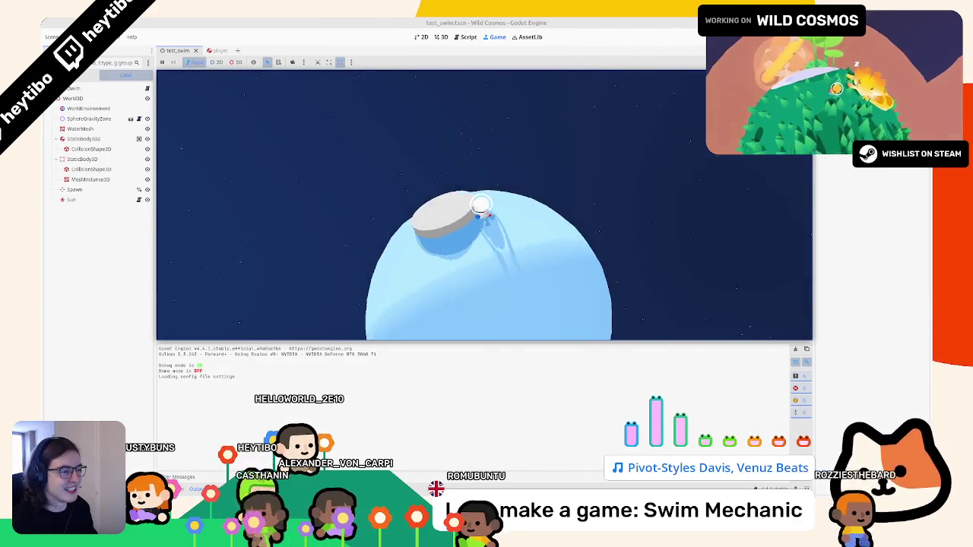
key("F8")
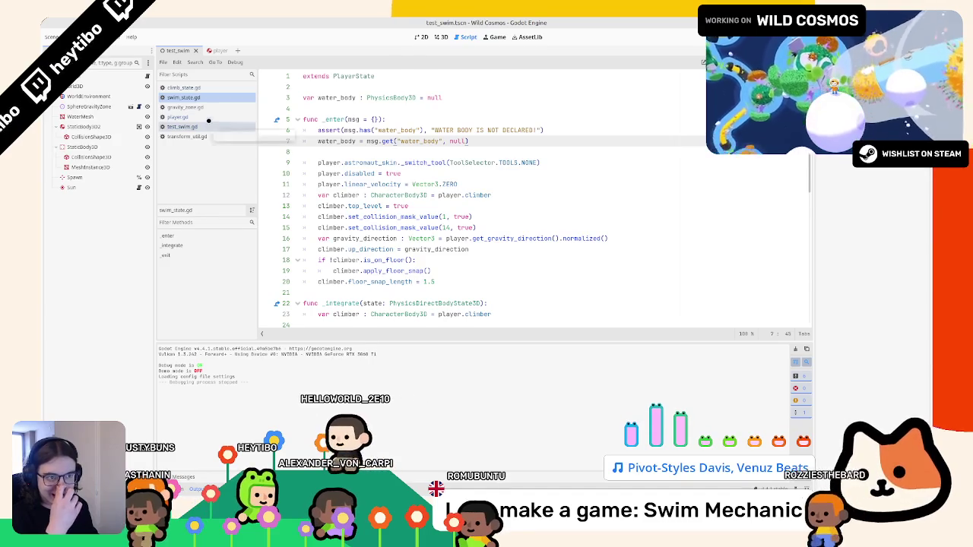
In player.gd, review set_state and the STATES enum, selecting the EDGE_GRAB entry
left_click(207, 119)
scroll(372, 158, "up", 3)
left_click(169, 265)
scroll(361, 200, "up", 15)
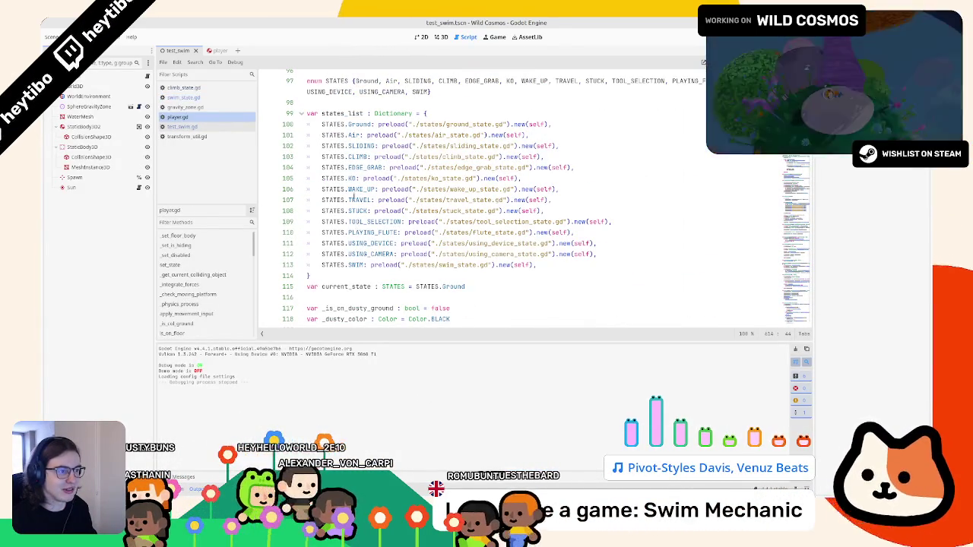
left_click_drag(374, 145, 349, 124)
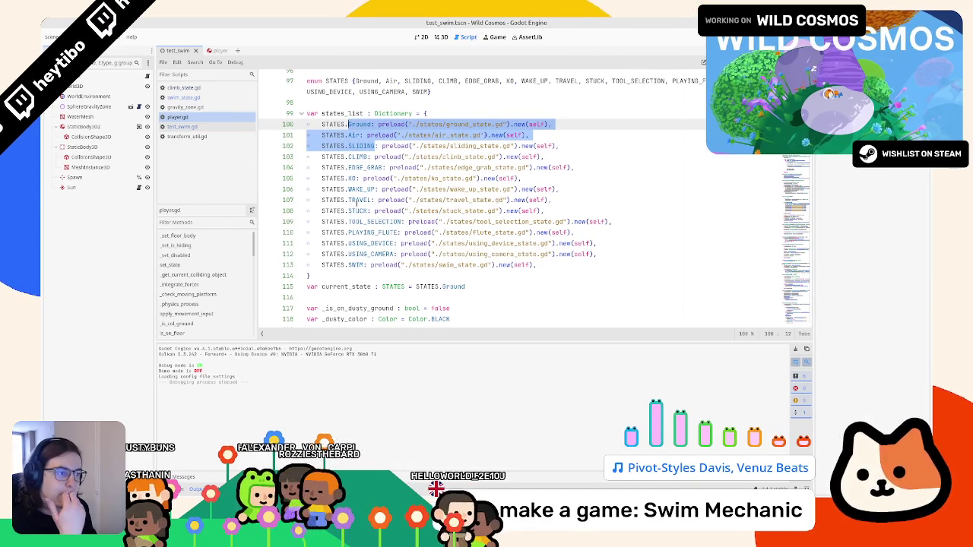
left_click(367, 156)
key("Down")
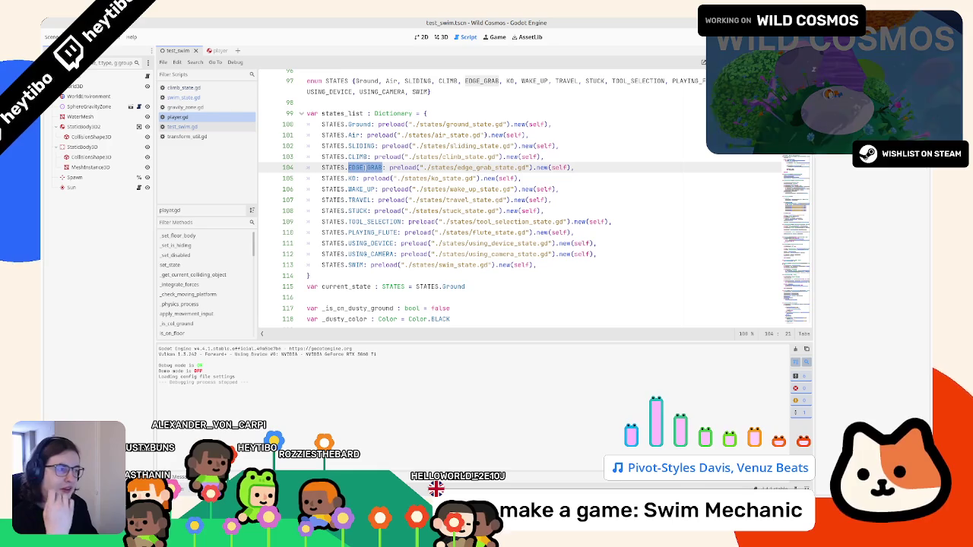
double_click(478, 80)
left_click(346, 168)
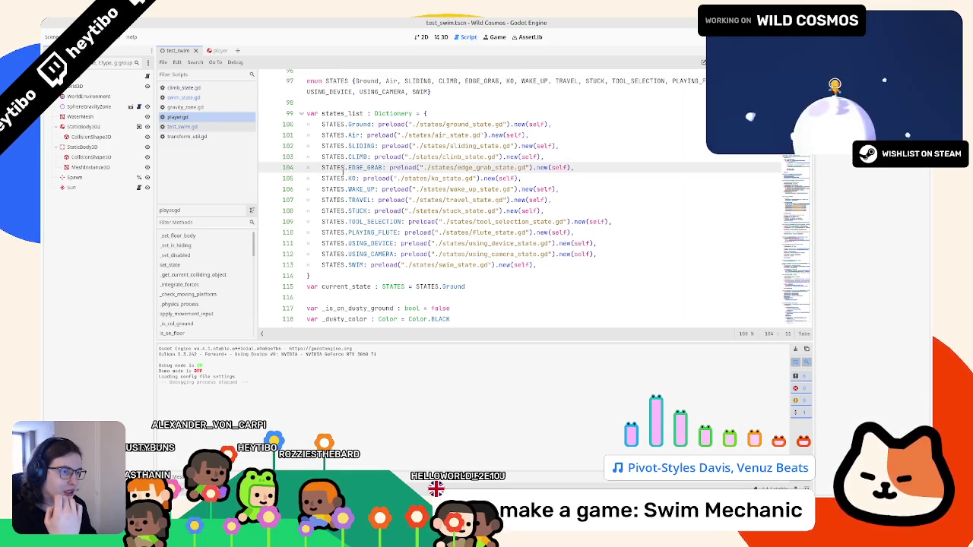
Search player.gd and air_state.gd for STATES.EDGE_GRAB
key("ctrl+f")
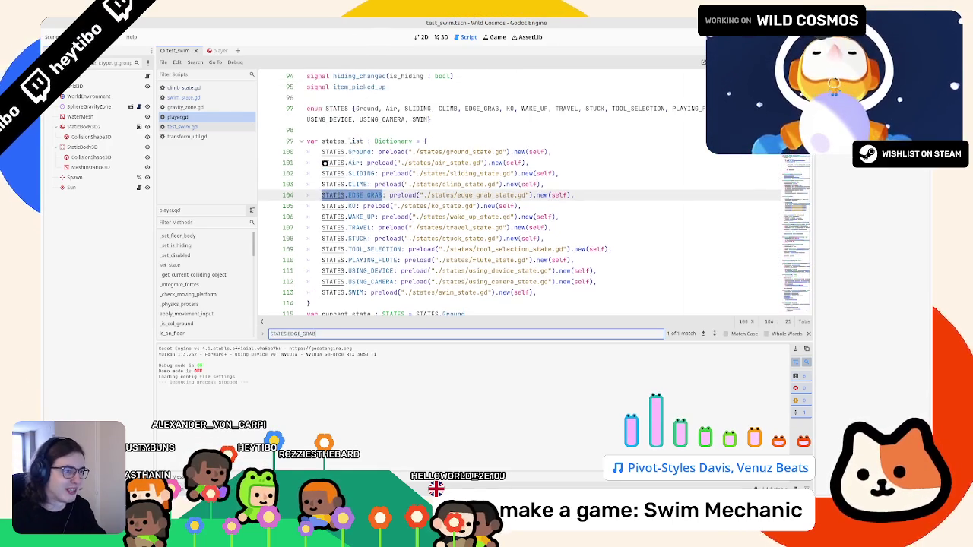
key("Escape")
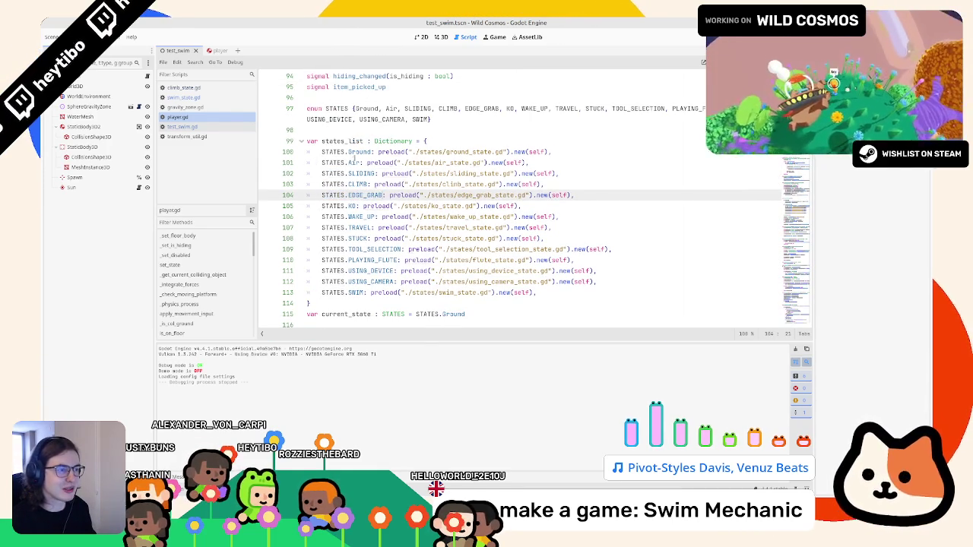
left_click(418, 163, "ctrl")
key("ctrl+f")
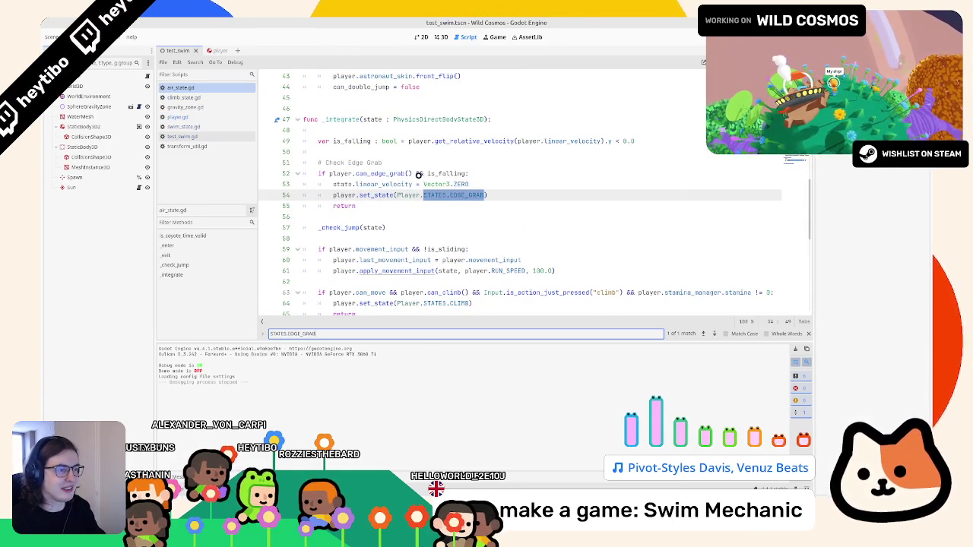
key("Escape")
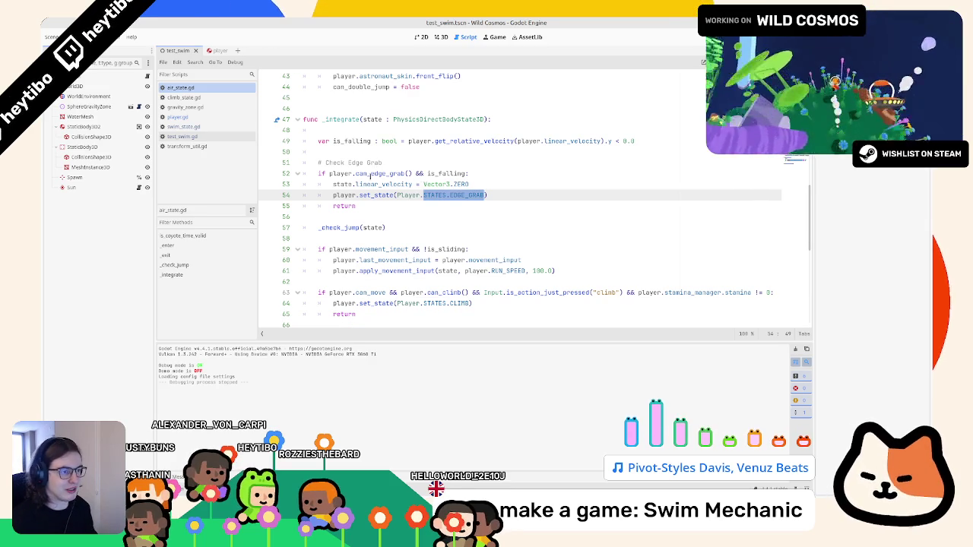
Jump from air_state.gd's can_edge_grab call to its definition in player.gd and back
double_click(371, 174)
left_click(380, 174, "ctrl")
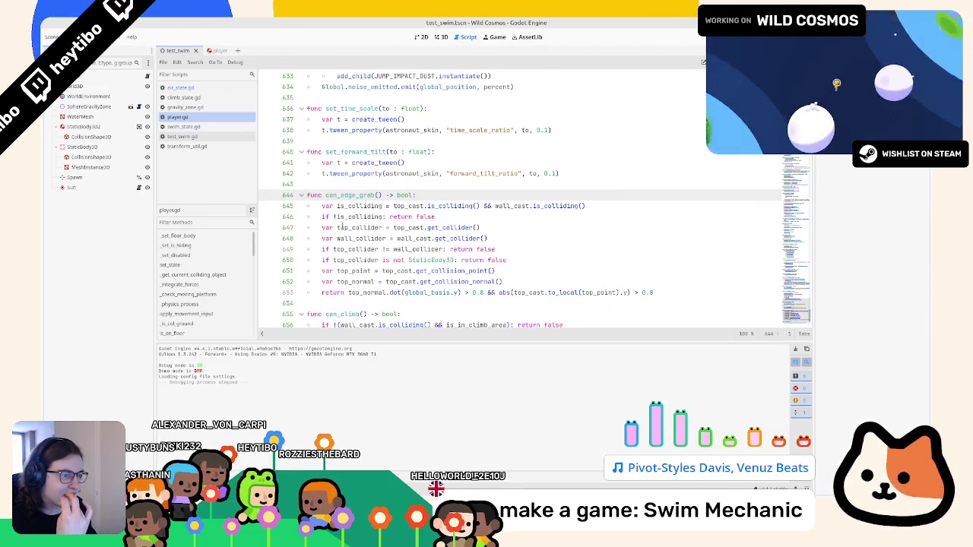
double_click(339, 196)
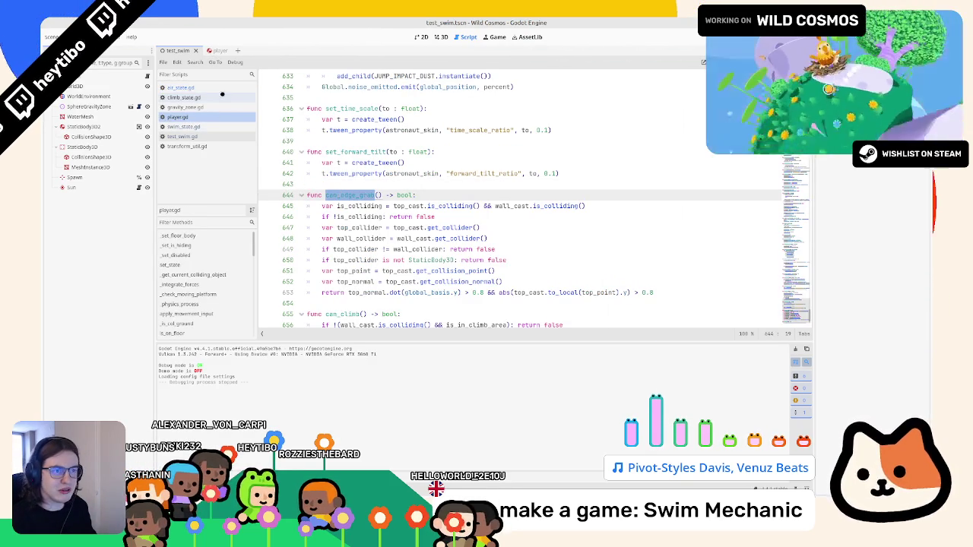
key("alt+Left")
scroll(362, 205, "down", 8)
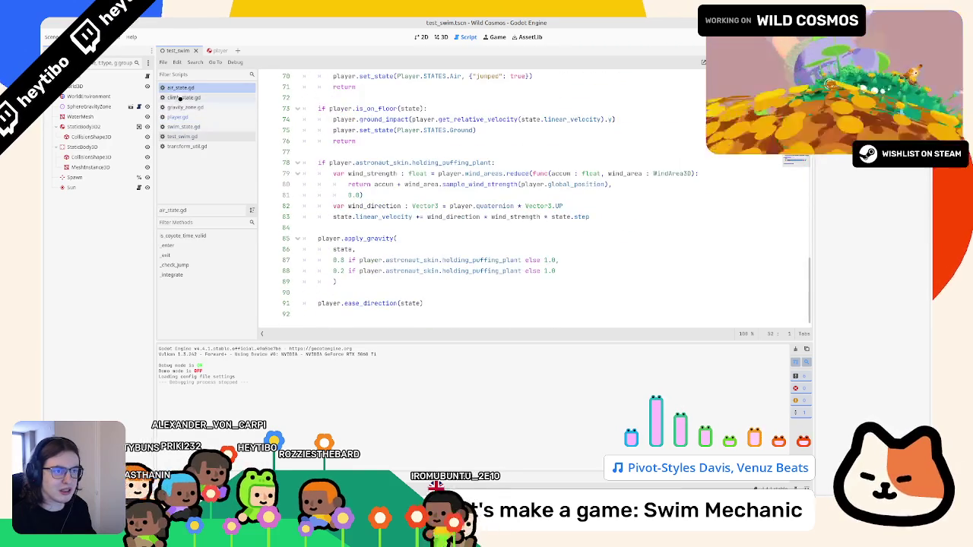
Glance at climb_state.gd, tidying its trailing blank lines, then open swim_state.gd
left_click(181, 98)
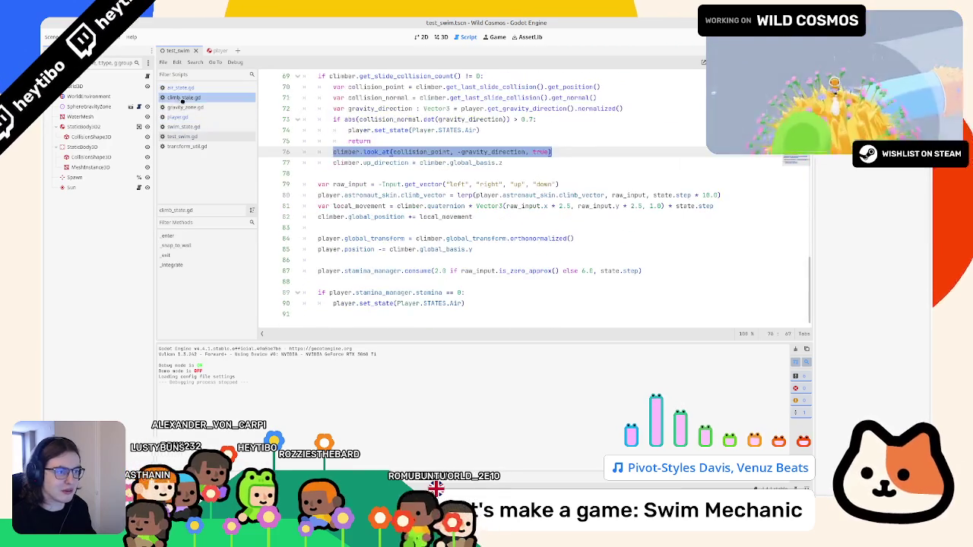
left_click(375, 313)
key("Return")
key("Return")
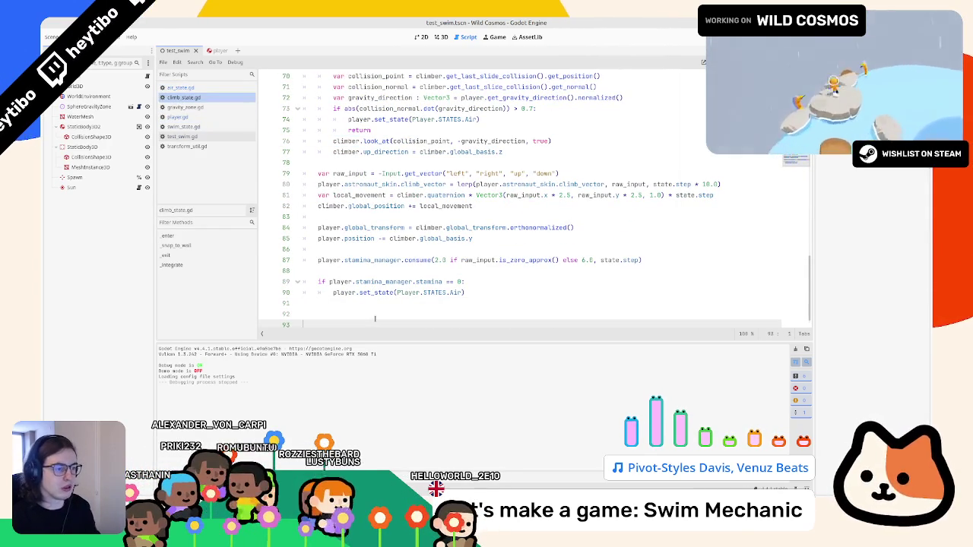
key("BackSpace")
key("BackSpace")
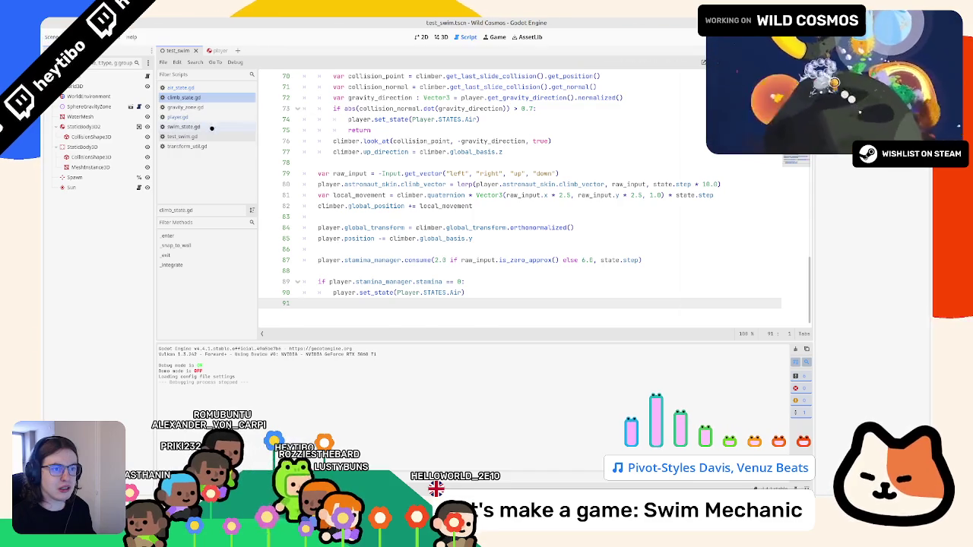
left_click(212, 127)
scroll(532, 197, "up", 3)
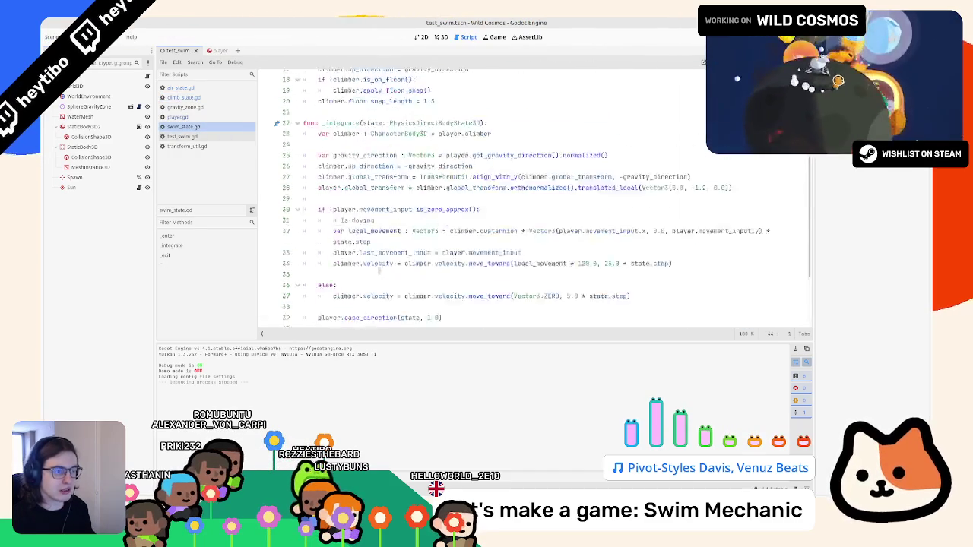
Add an `if player.can_edge_grab():` check printing "HELLO?" after the movement code
scroll(533, 197, "down", 5)
key("Return")
key("Return")
type("if pla")
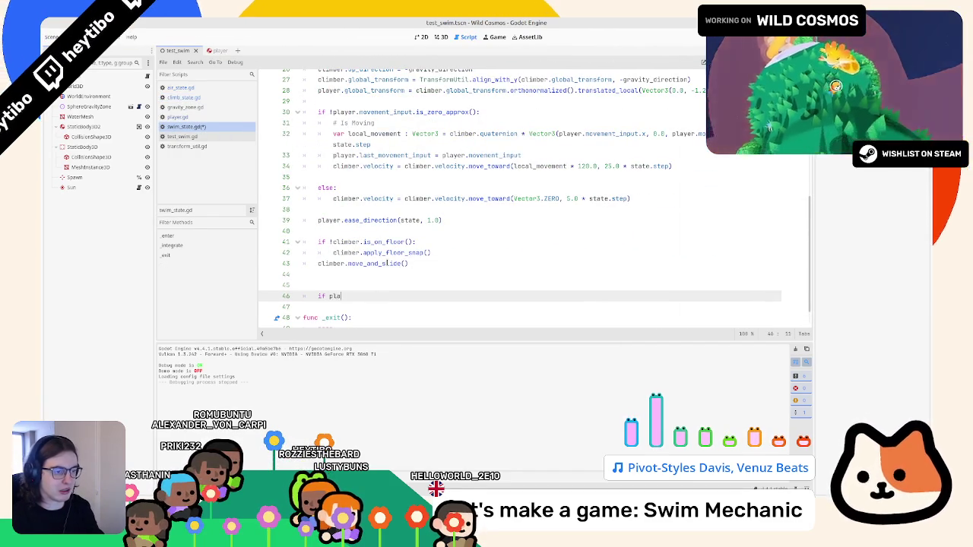
type("yer.can_edge_grab():")
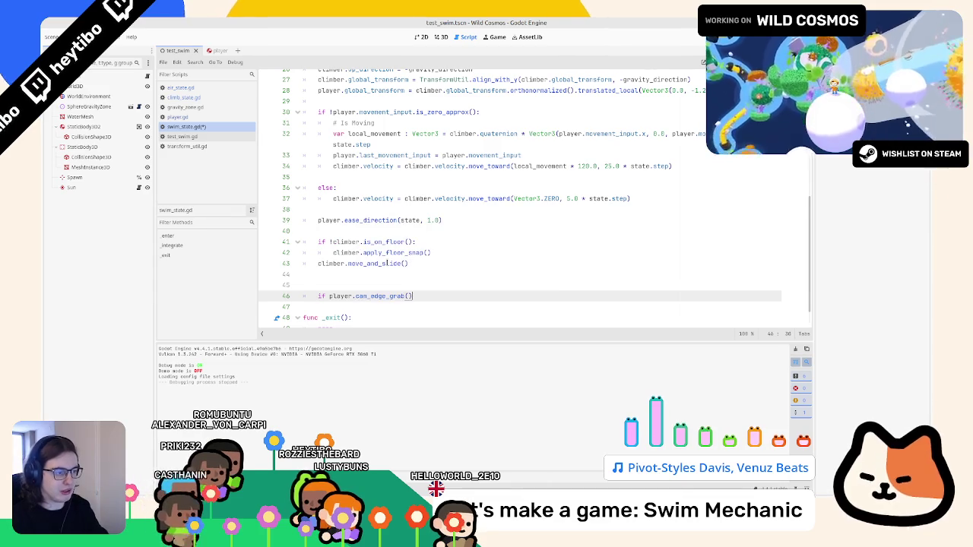
key("Return")
type("pa")
type("rint(\"HELLO!")
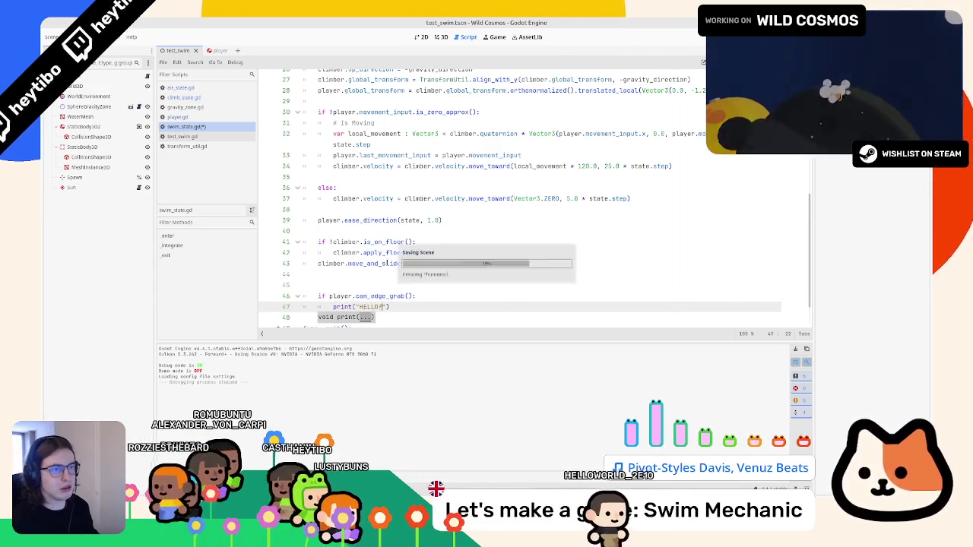
Run the swim scene, enable Visible Collision Shapes, restart it, then stop the game
key("F6")
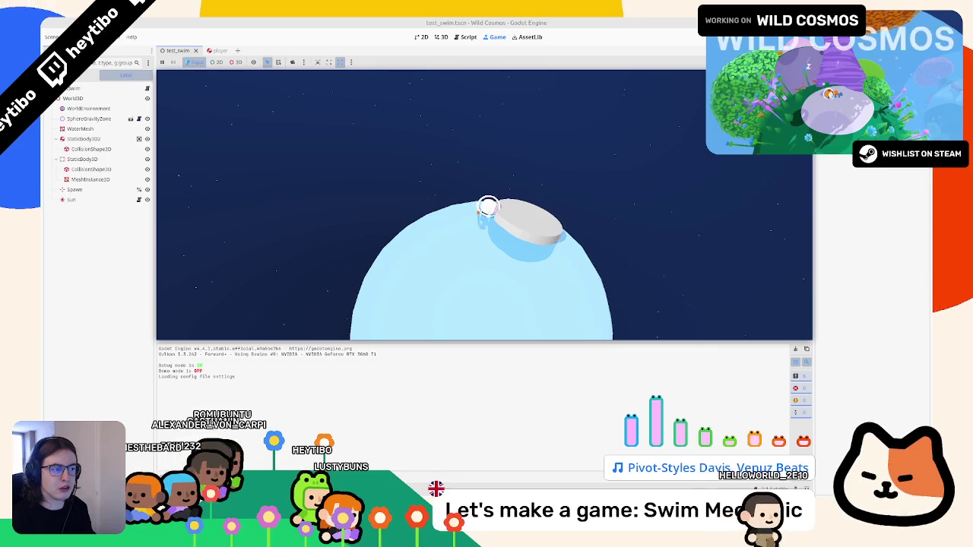
key("Escape")
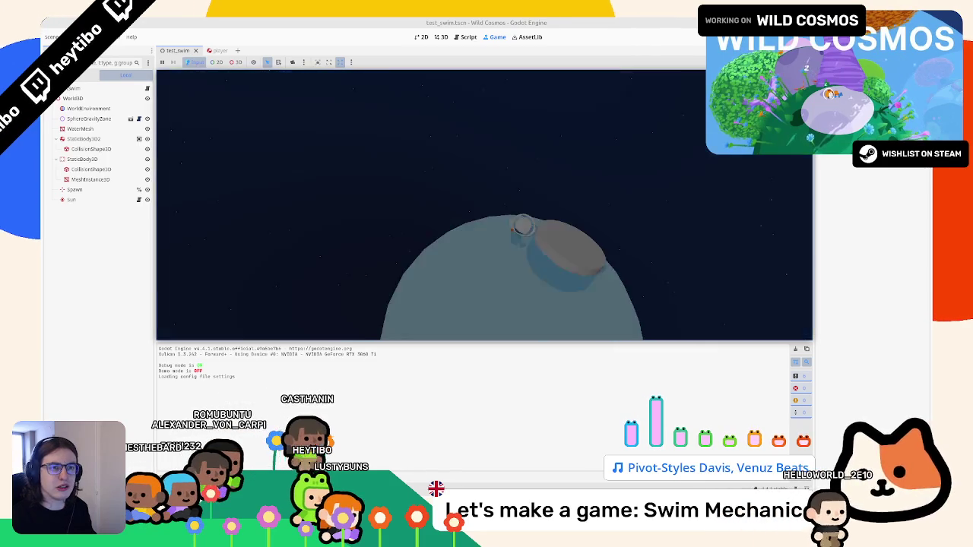
left_click(95, 36)
left_click(160, 31)
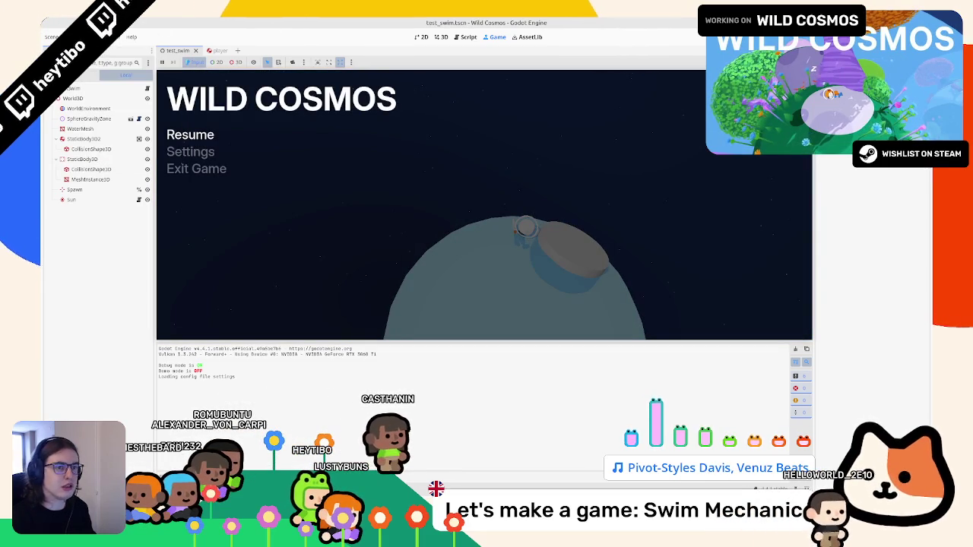
left_click(101, 36)
left_click(121, 70)
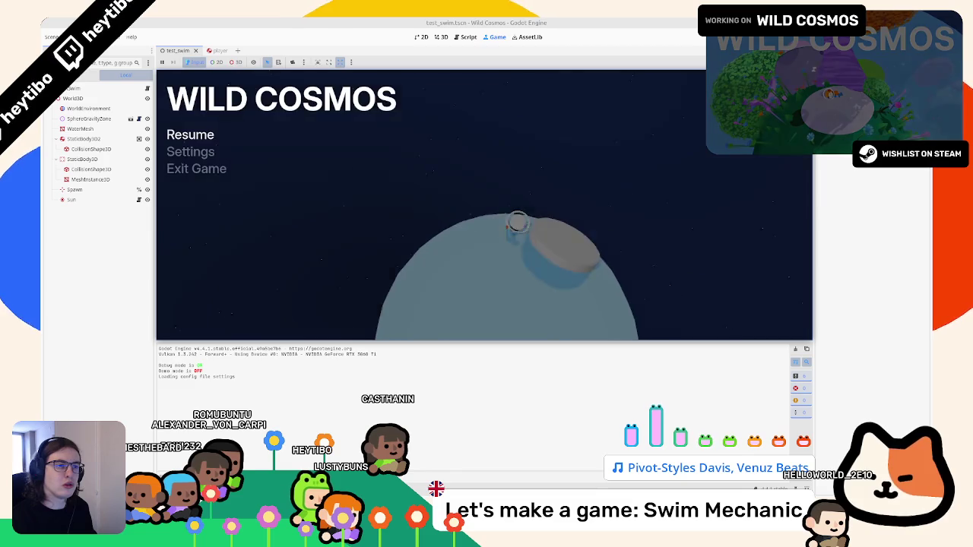
key("Escape")
key("Escape")
key("F6")
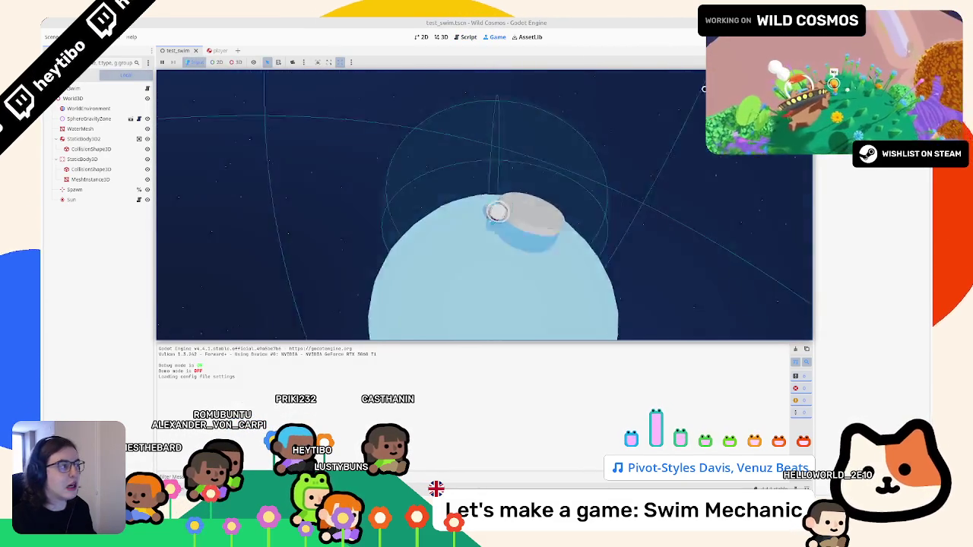
key("F8")
left_click(80, 126)
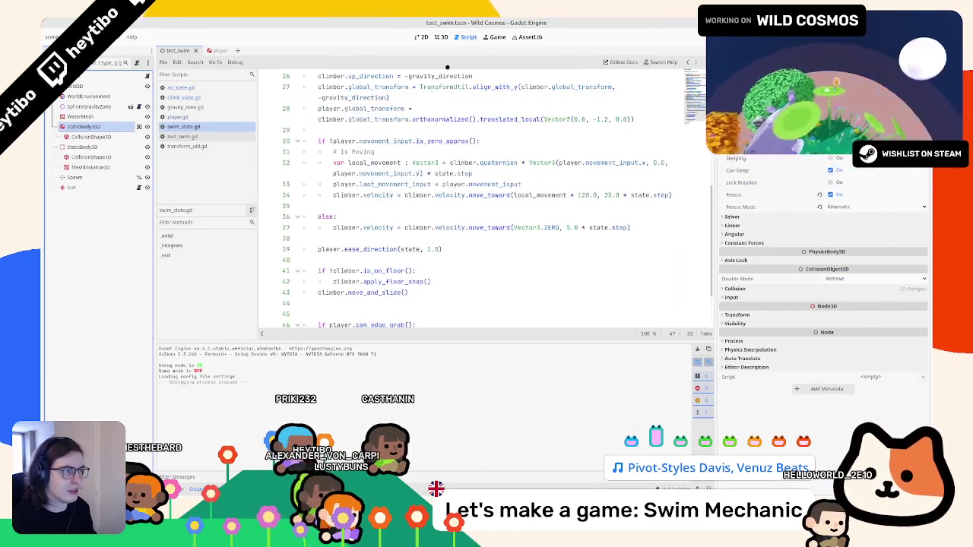
Hide StaticBody3D2 and set StaticBody3D's collision layers to include the planet layer 4
left_click(441, 37)
left_click(84, 146)
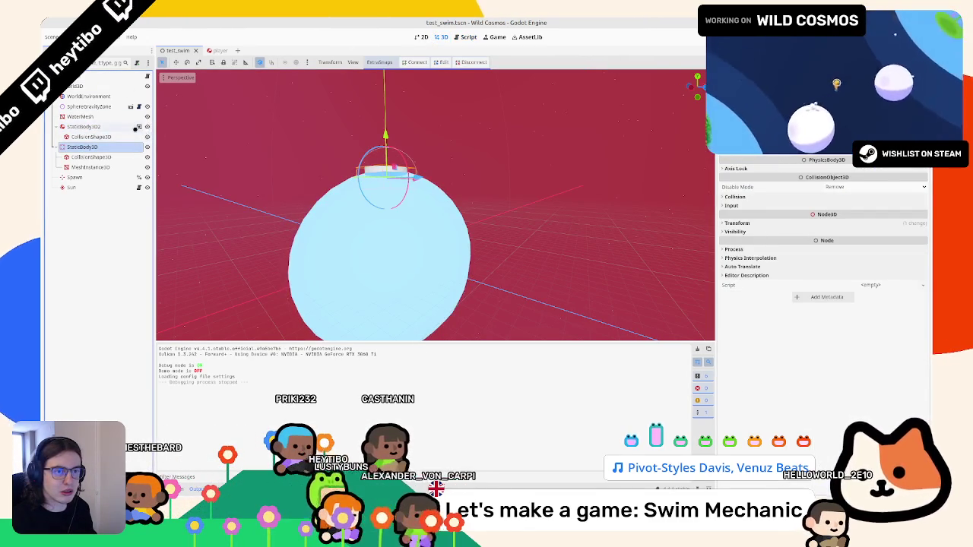
double_click(138, 127)
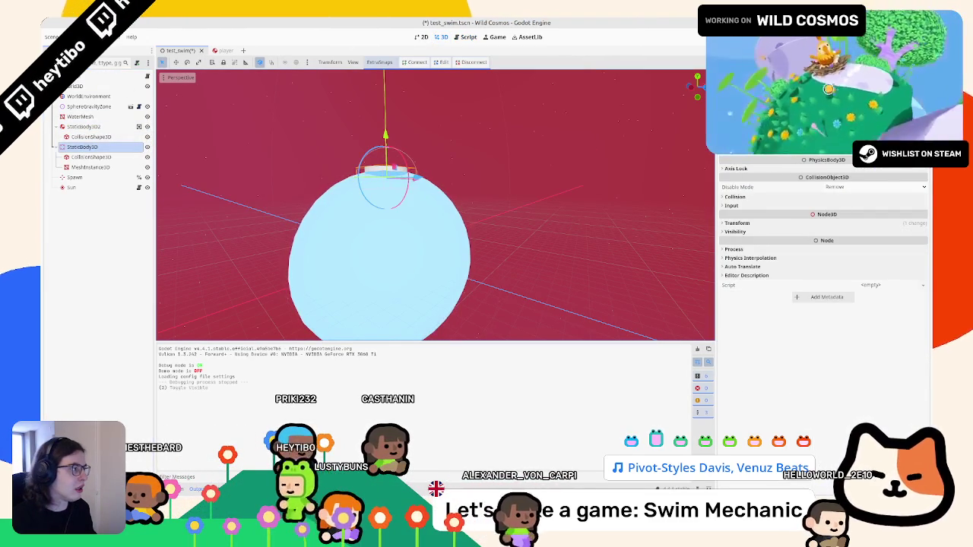
left_click(775, 50)
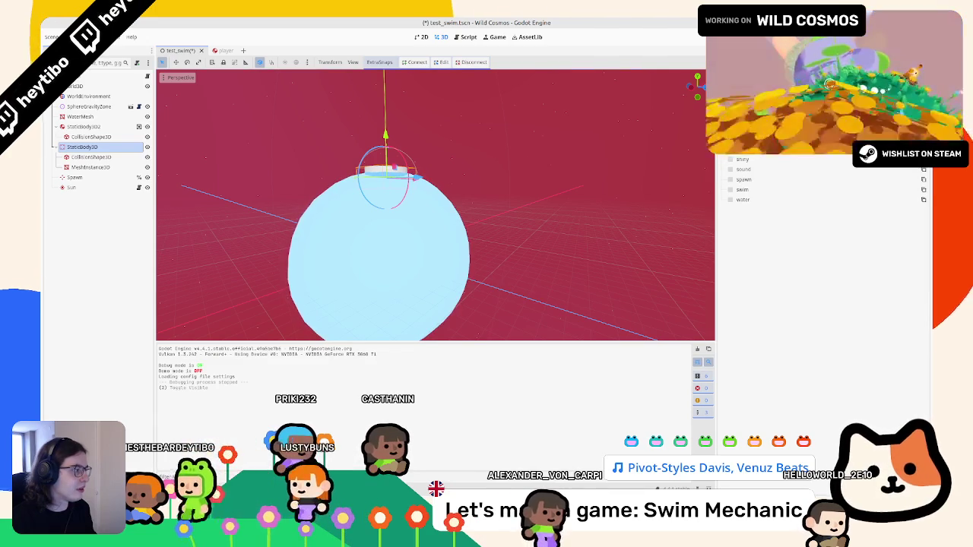
left_click(739, 51)
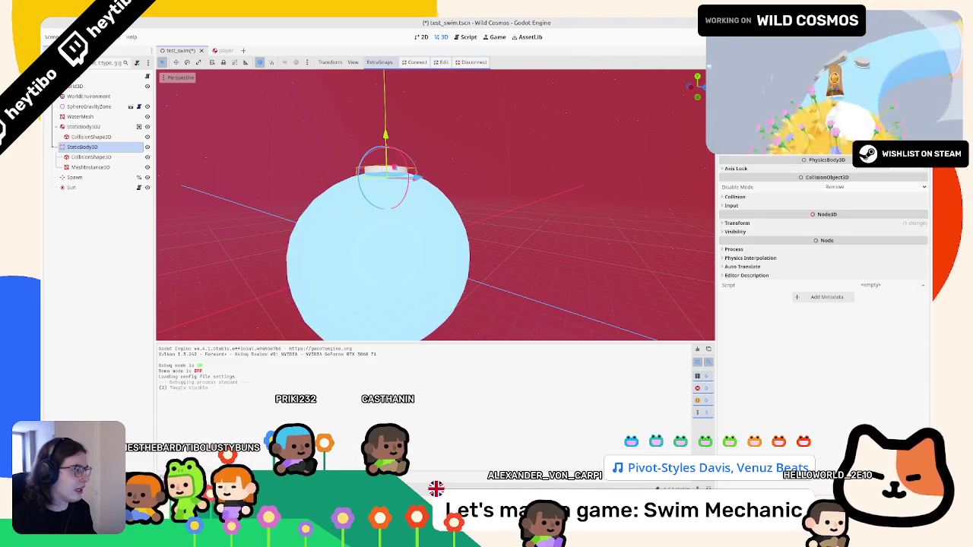
left_click(740, 195)
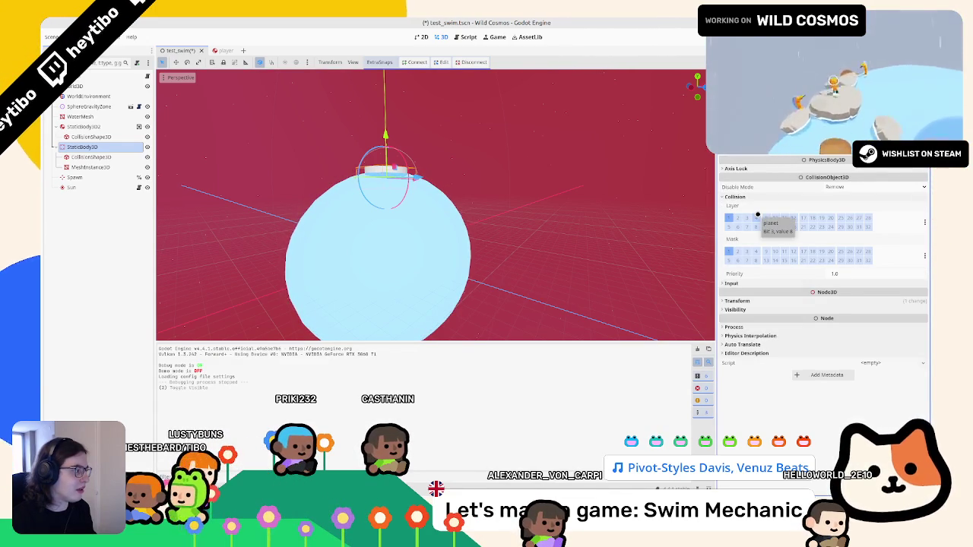
Save and test-run the swim scene, then stop it
key("F6")
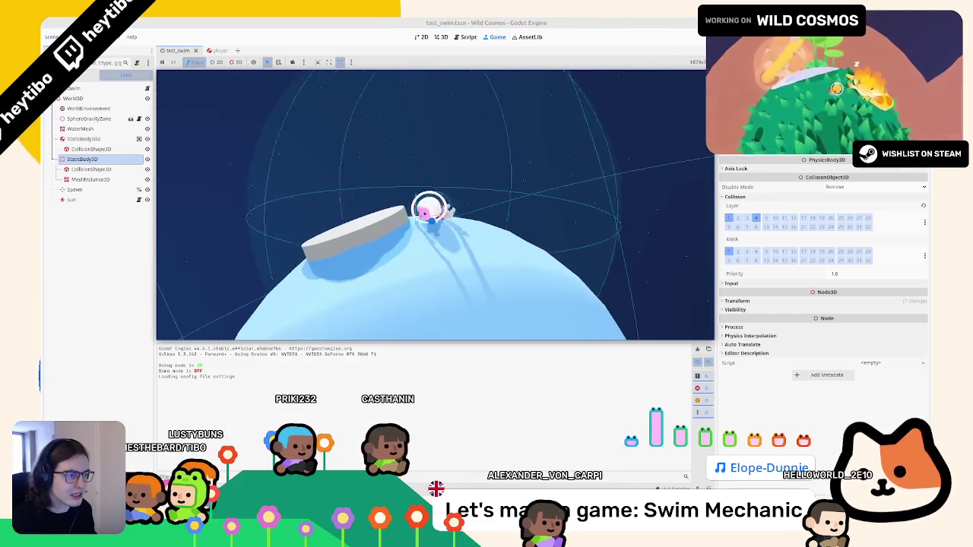
key("Escape")
key("F8")
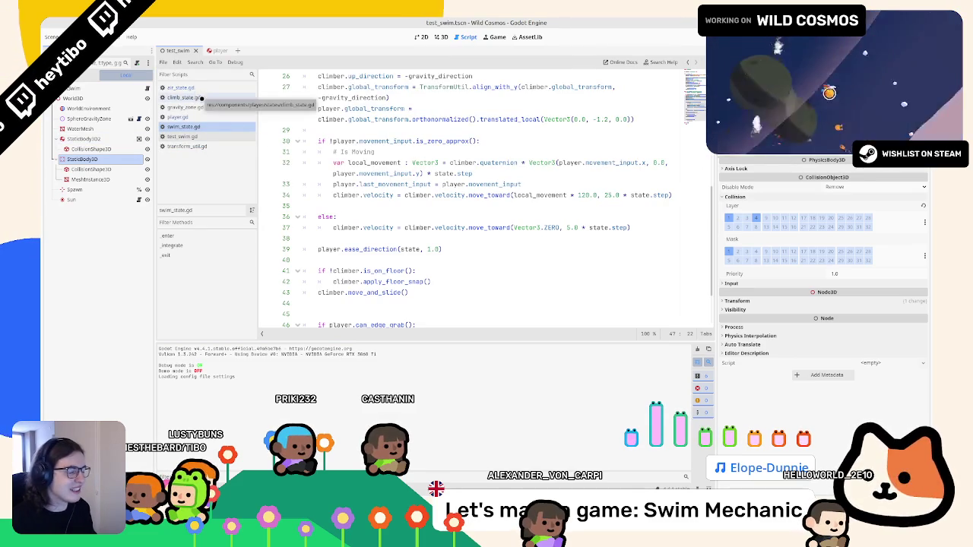
In player.gd, trace the wall_cast uses and the can_edge_grab function name
left_click(183, 117)
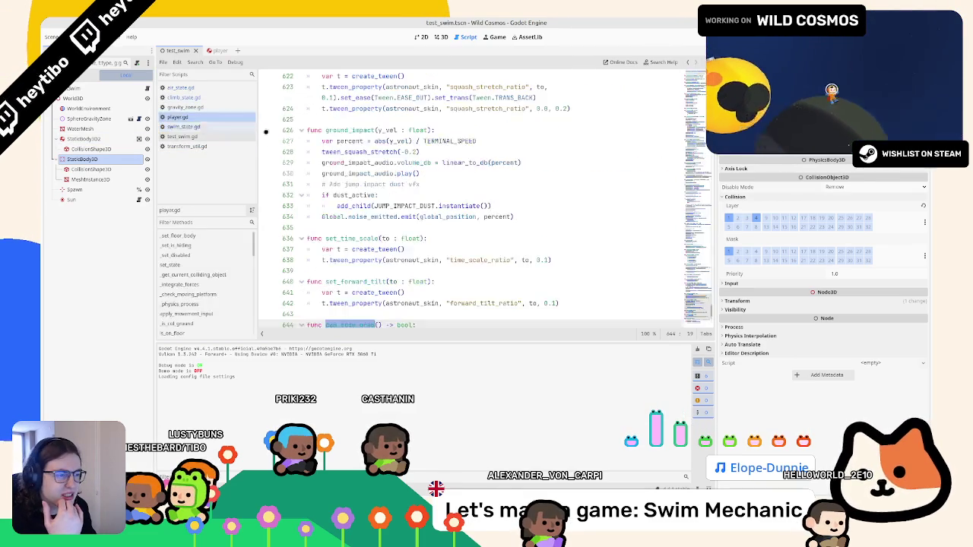
scroll(415, 178, "down", 5)
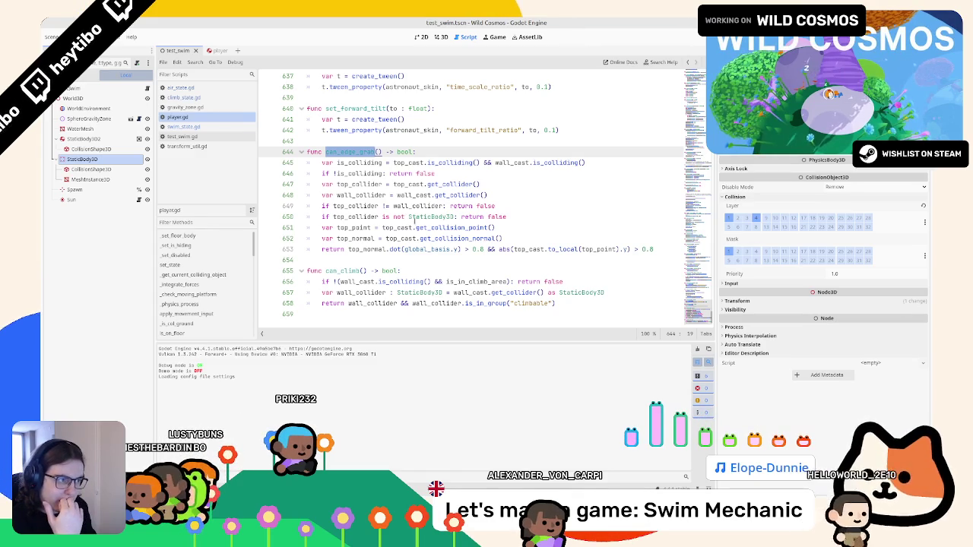
double_click(501, 162)
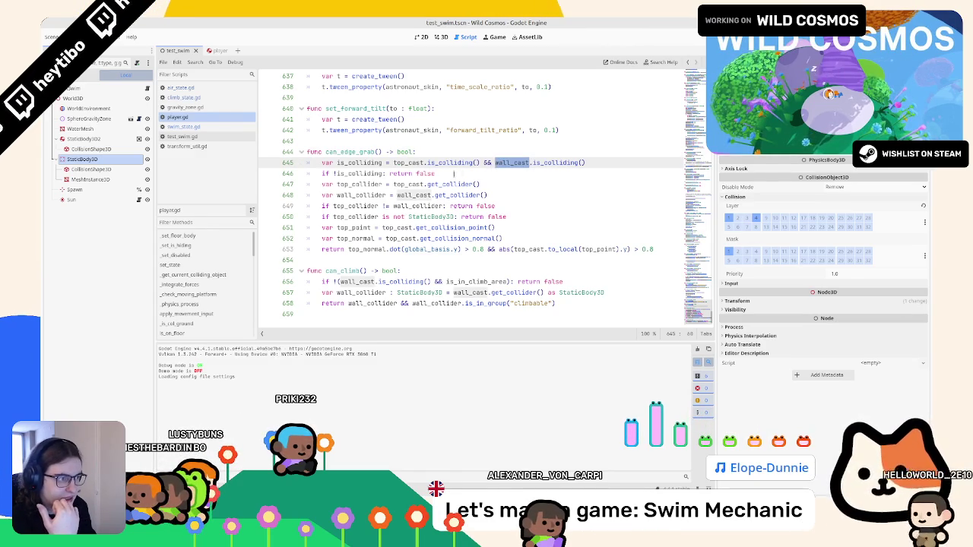
left_click(426, 184)
left_click(413, 194)
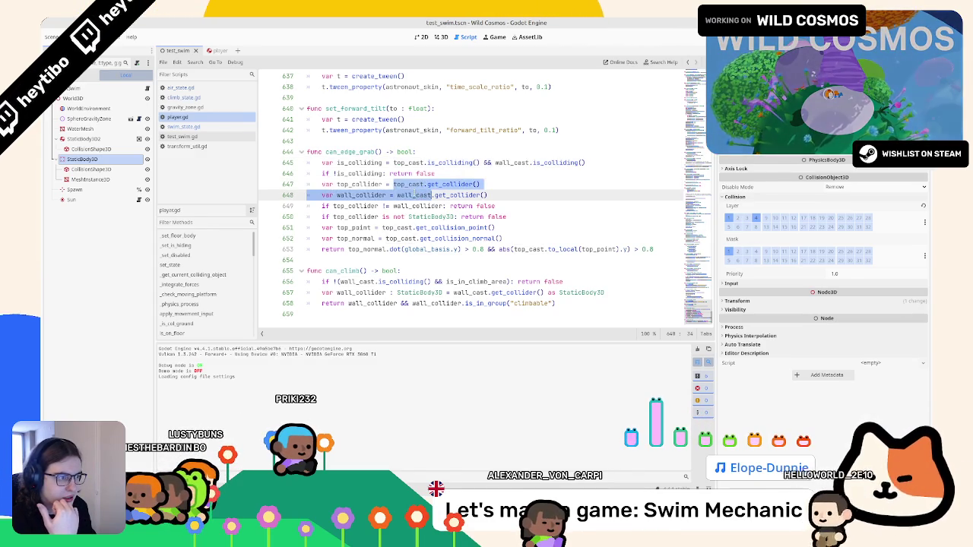
double_click(414, 194)
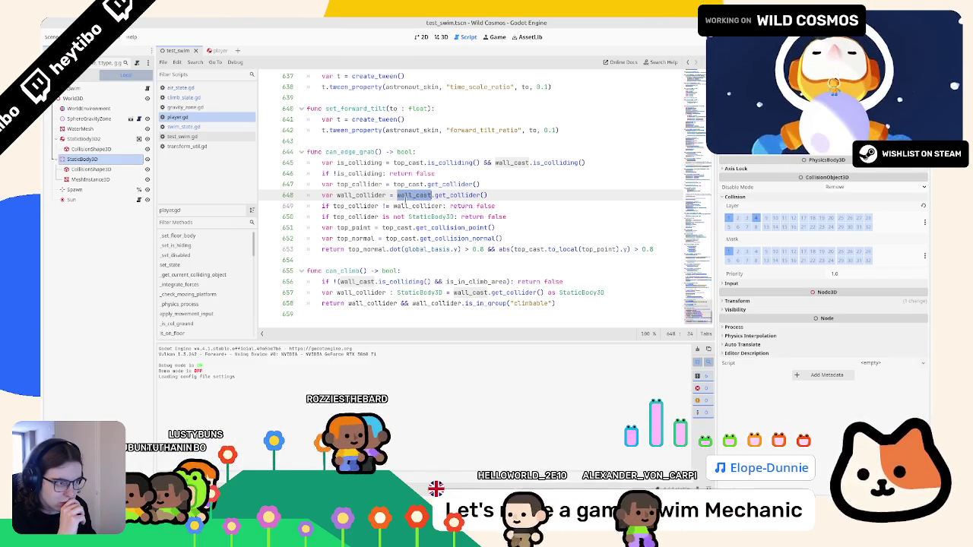
double_click(351, 152)
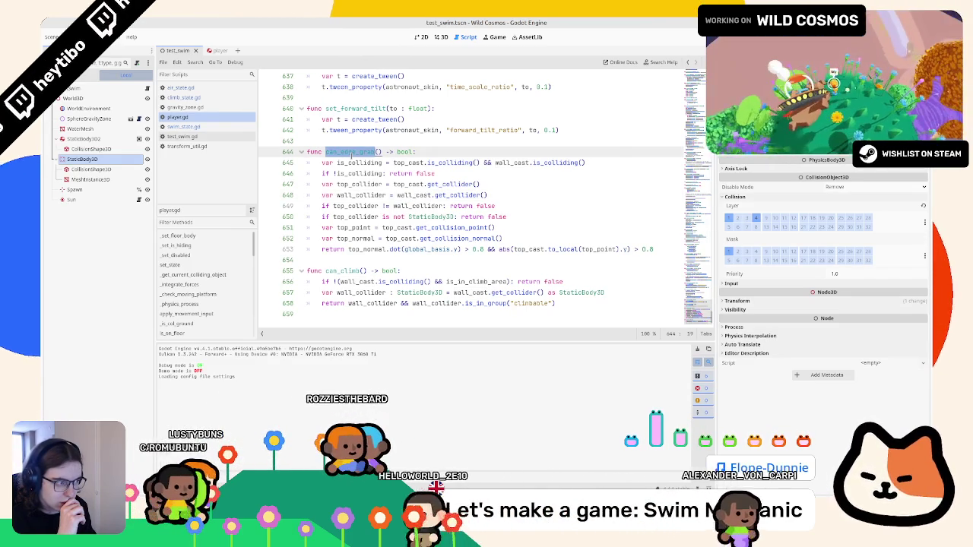
Flip through transform_util.gd and test_swim.gd, ending on swim_state.gd
left_click(221, 145)
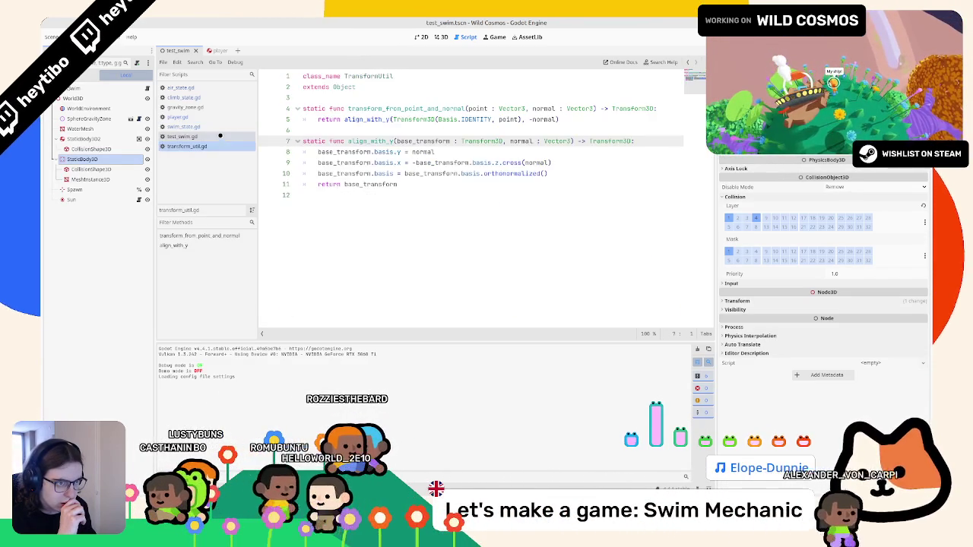
left_click(190, 136)
left_click(190, 126)
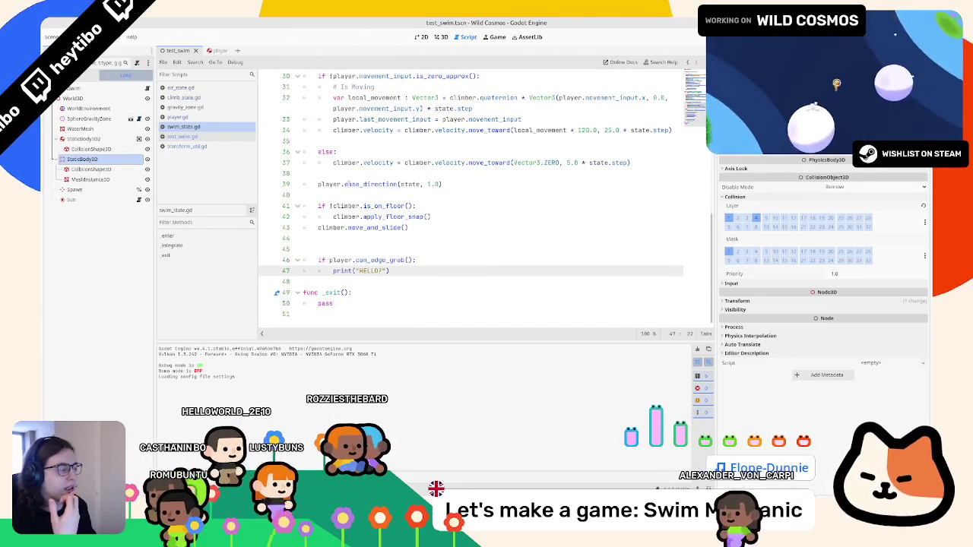
Check the undo and groups lists, then test-run the swim scene and stop it
left_click(799, 63)
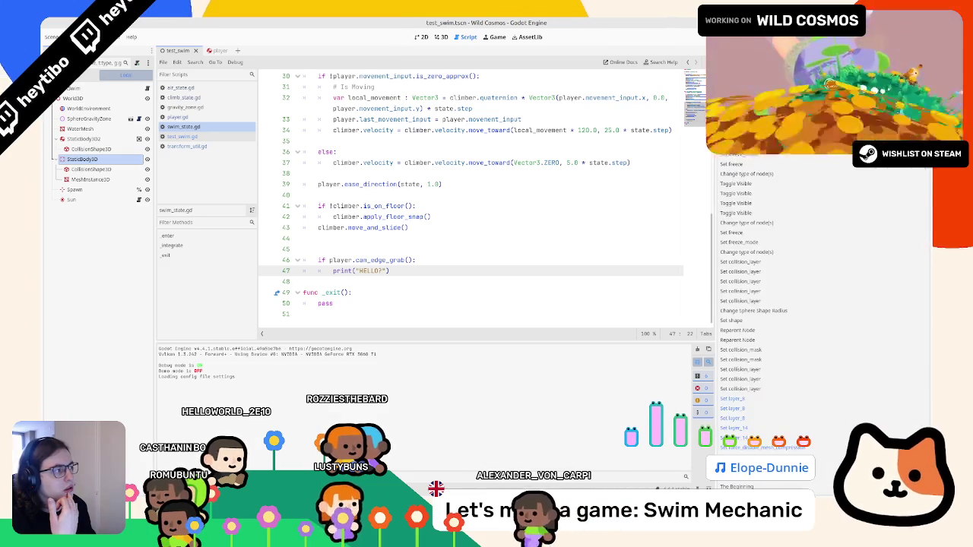
left_click(768, 63)
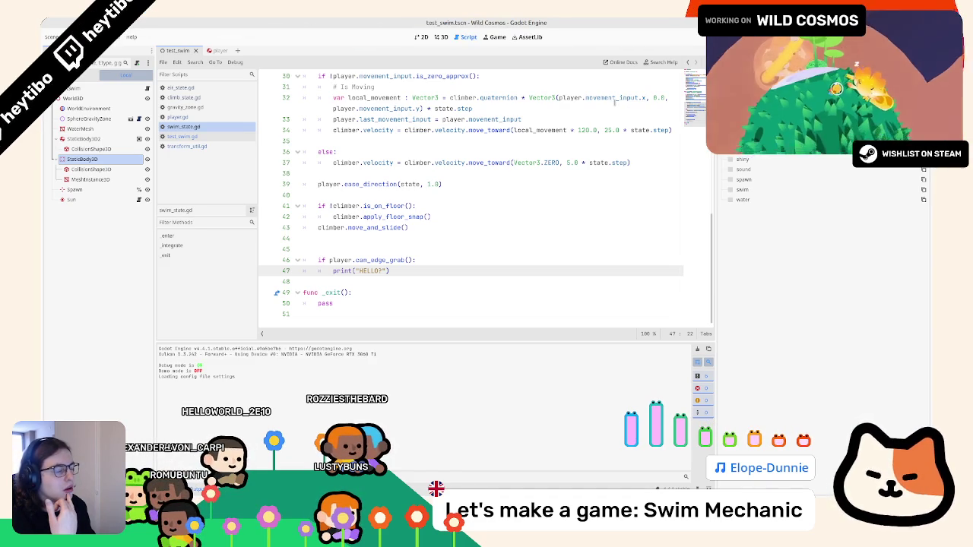
key("F6")
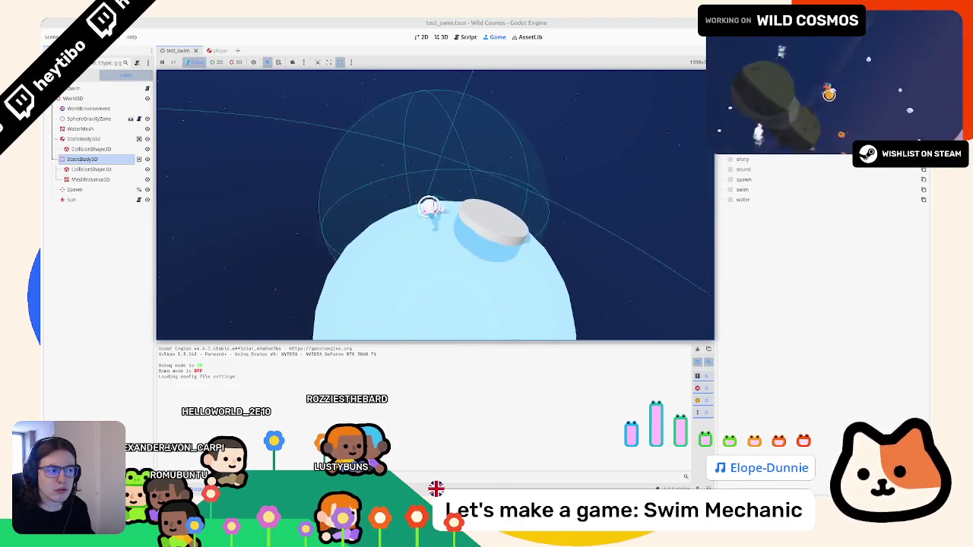
key("Escape")
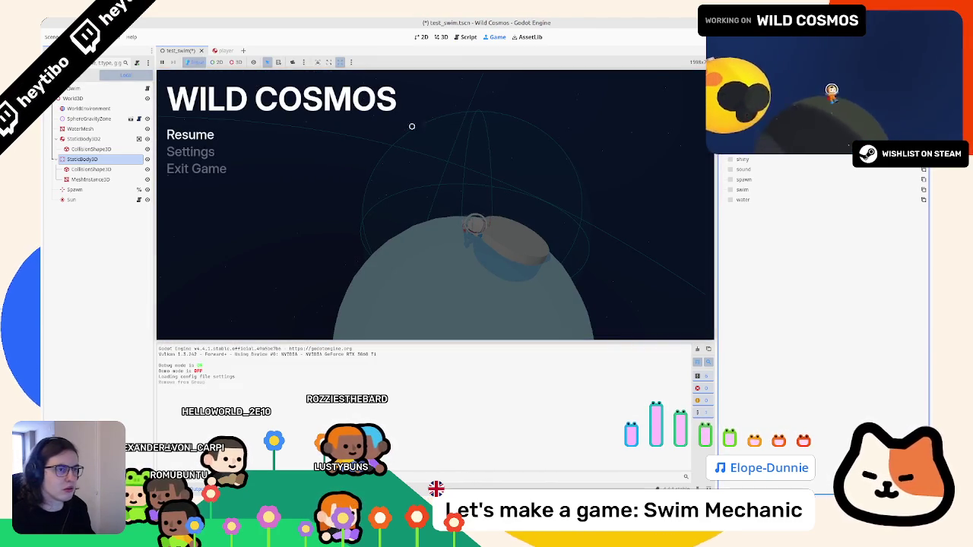
key("Escape")
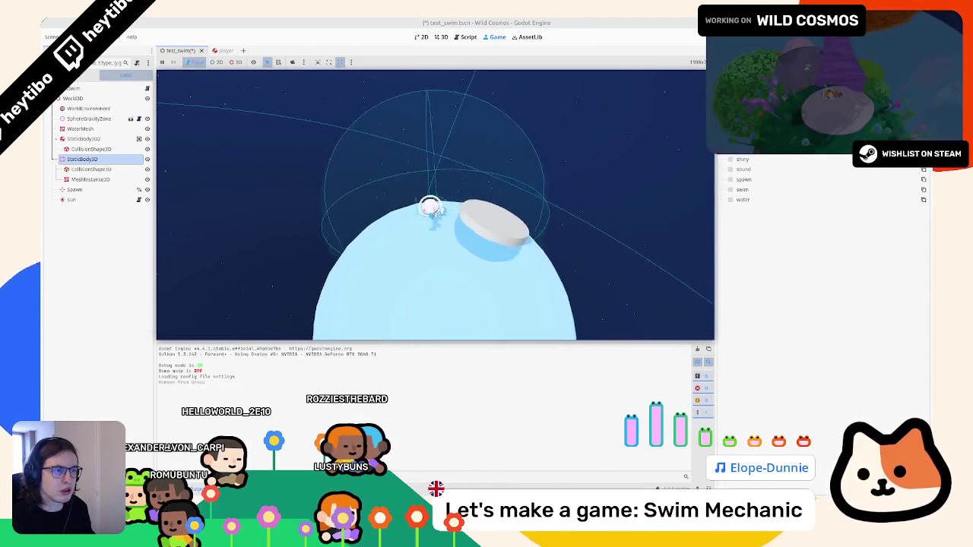
key("F8")
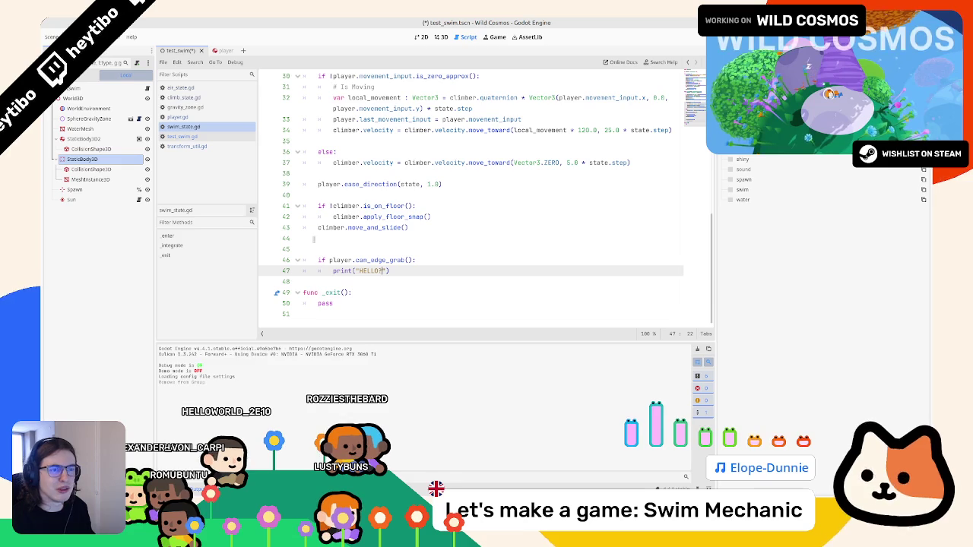
Add a print("aaaah") debug line on line 45, save, and run the game
scroll(380, 228, "up", 5)
scroll(380, 228, "down", 5)
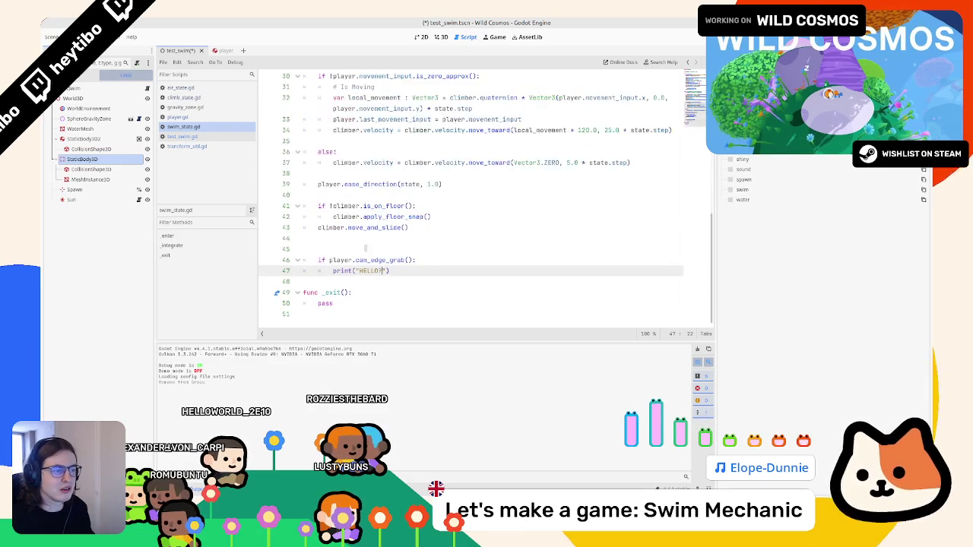
left_click(380, 246)
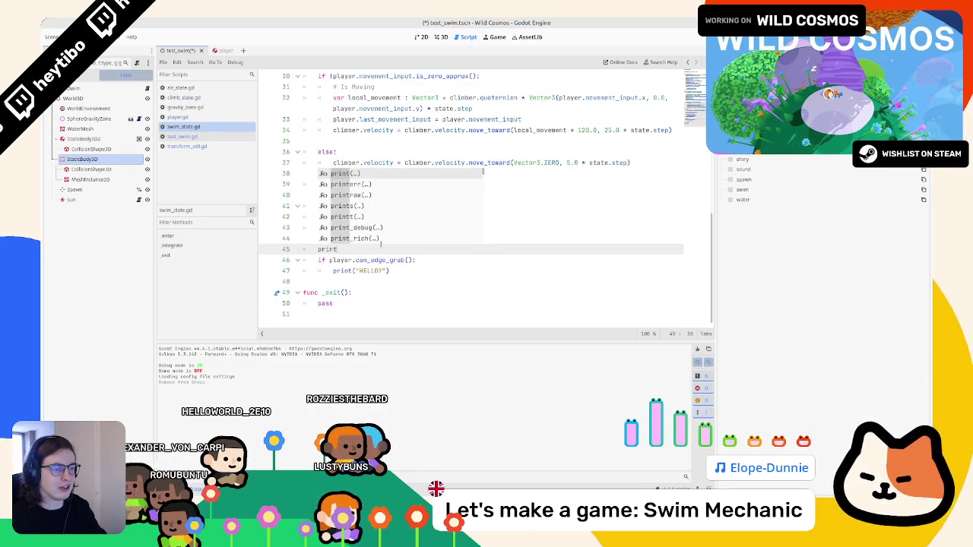
key("Return")
key("ctrl+s")
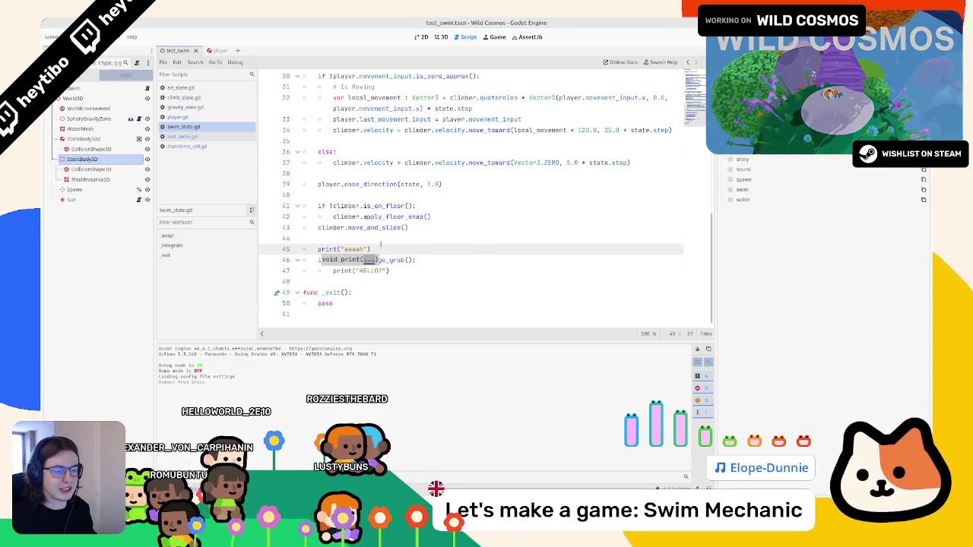
key("F6")
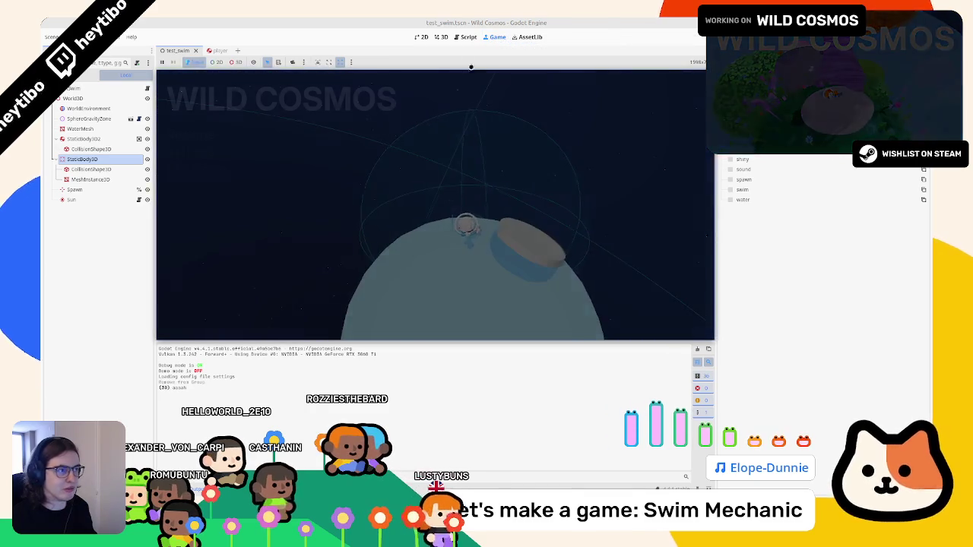
Delete the aaaah print line and open player.gd at can_edge_grab
left_click(465, 37)
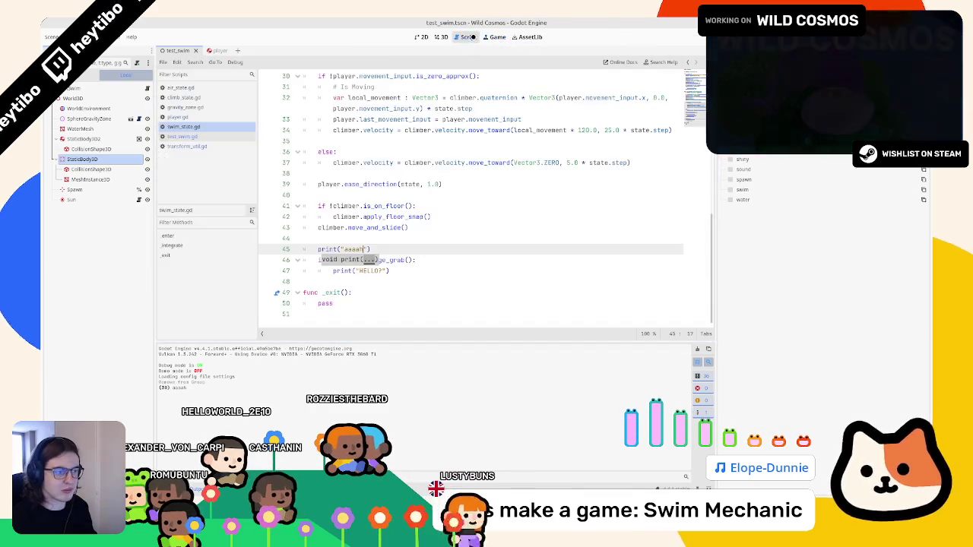
triple_click(385, 249)
key("Delete")
left_click(386, 250, "ctrl")
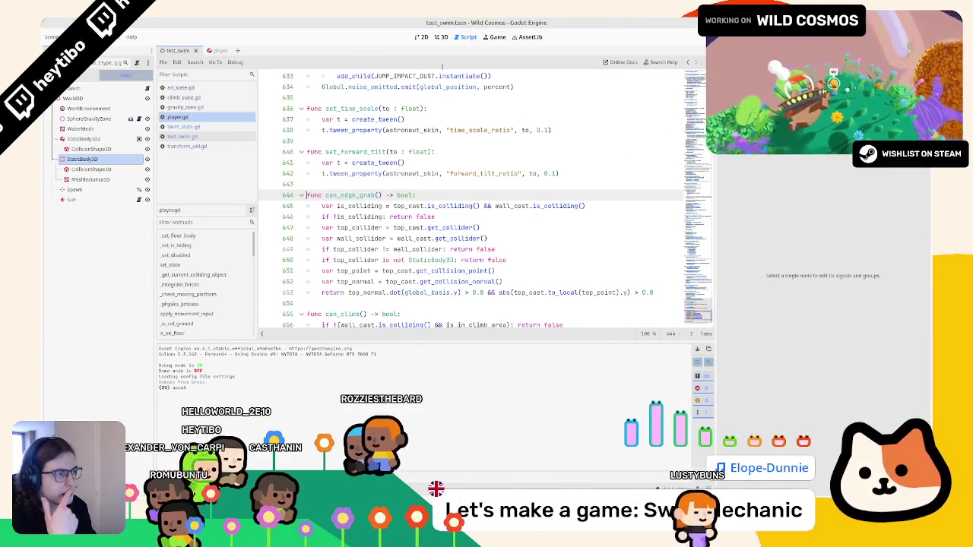
Cycle through air_state.gd and test_swim.gd back to can_edge_grab in player.gd
left_click(441, 37)
left_click(465, 37)
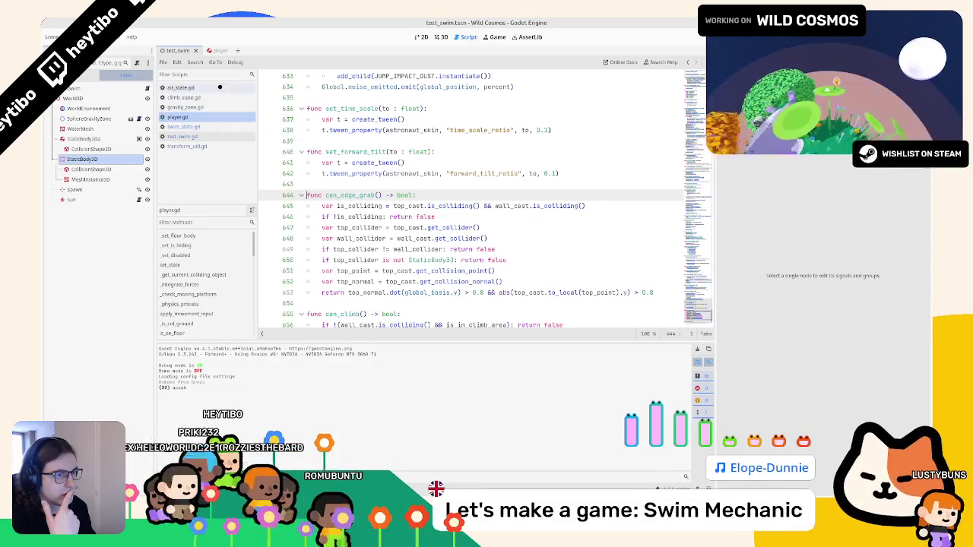
left_click(180, 87)
left_click(182, 137)
left_click(212, 116)
scroll(279, 164, "down", 2)
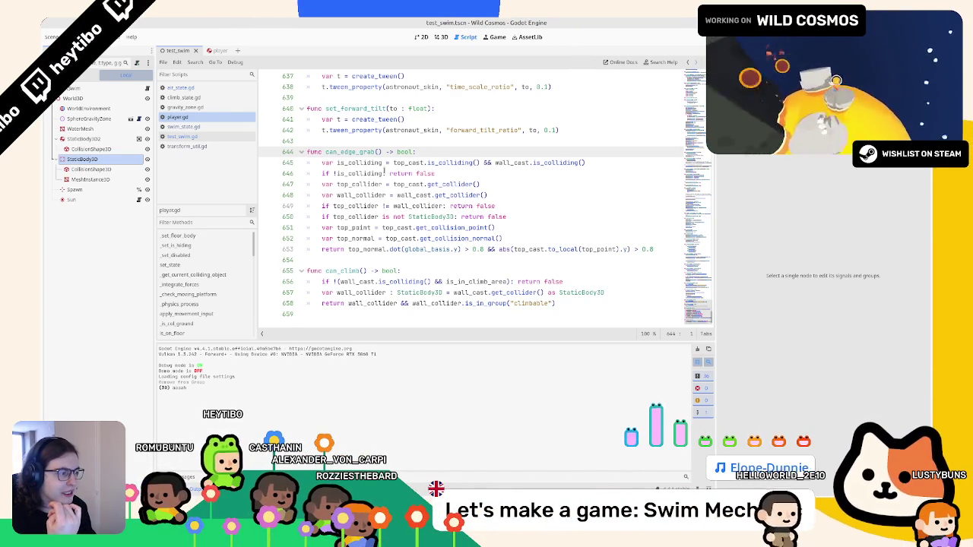
Insert print(is_colliding) above can_edge_grab's return and run the game
left_click(484, 249)
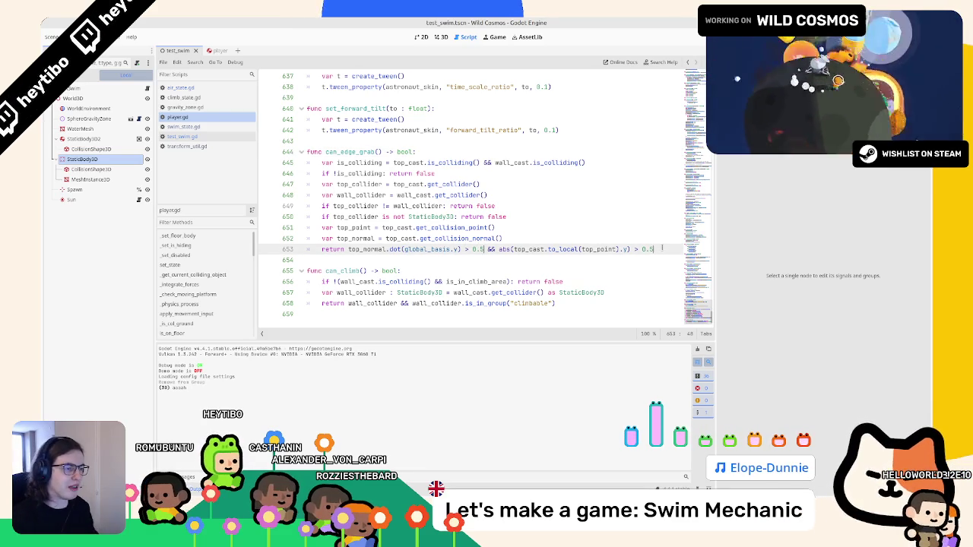
key("ctrl+shift+Return")
type("pr")
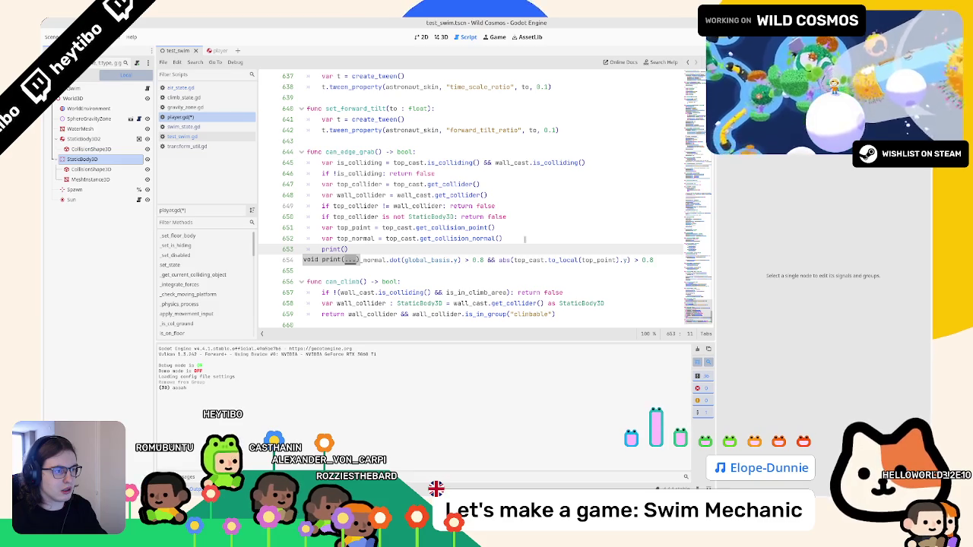
type("int(isco")
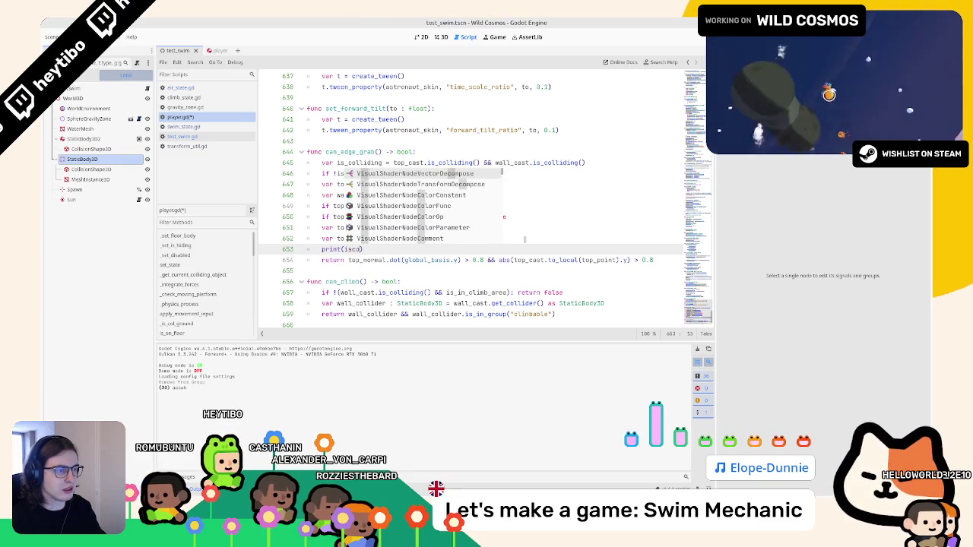
key("Down")
key("Return")
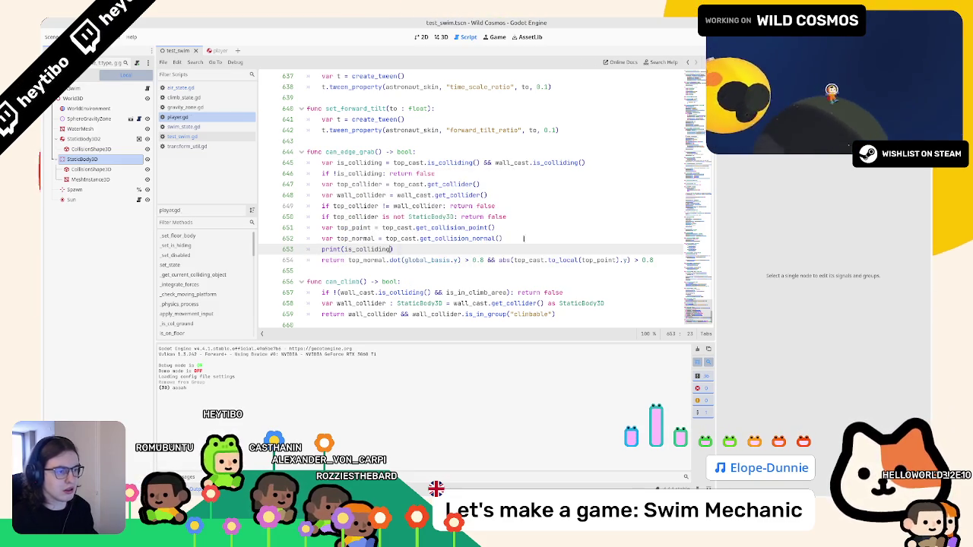
key("F6")
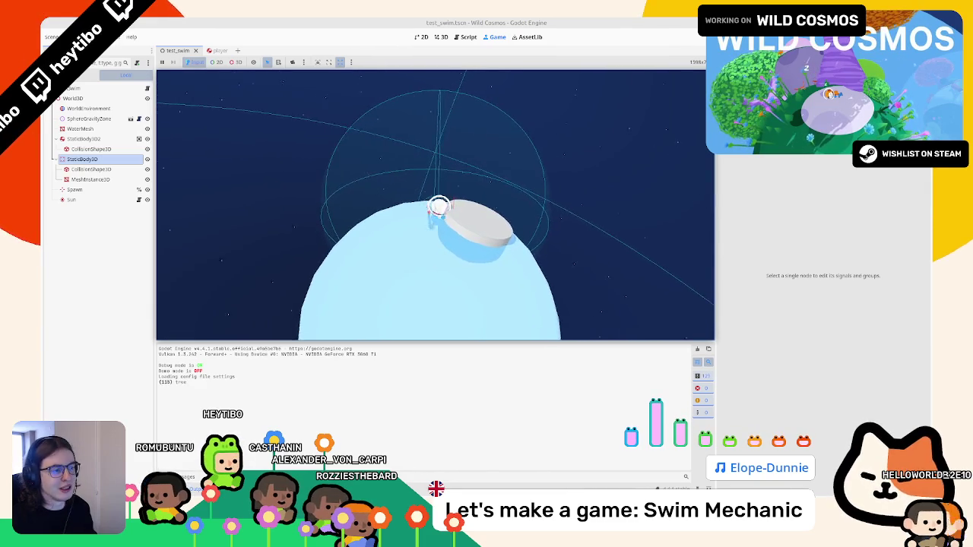
Stop the game and undo the print(is_colliding) line in can_edge_grab
key("F8")
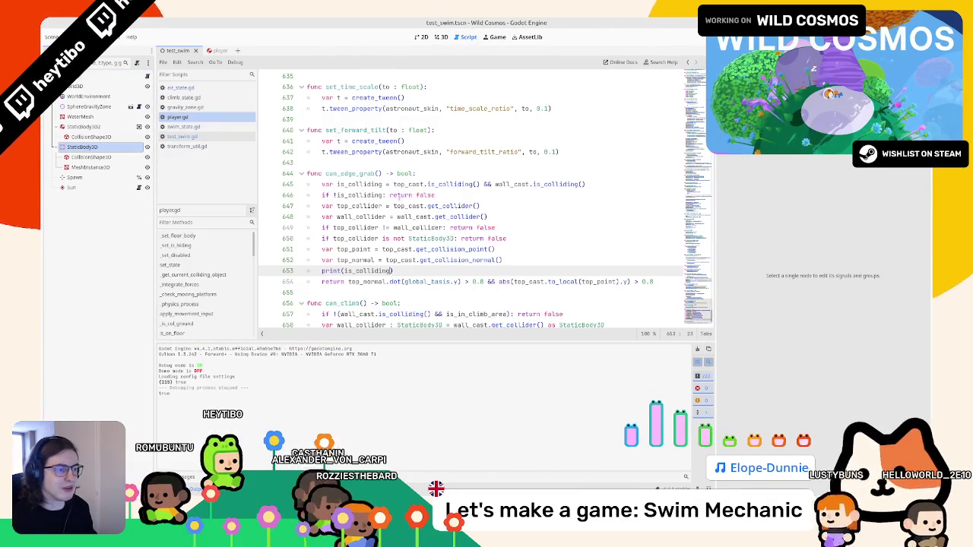
key("ctrl+z")
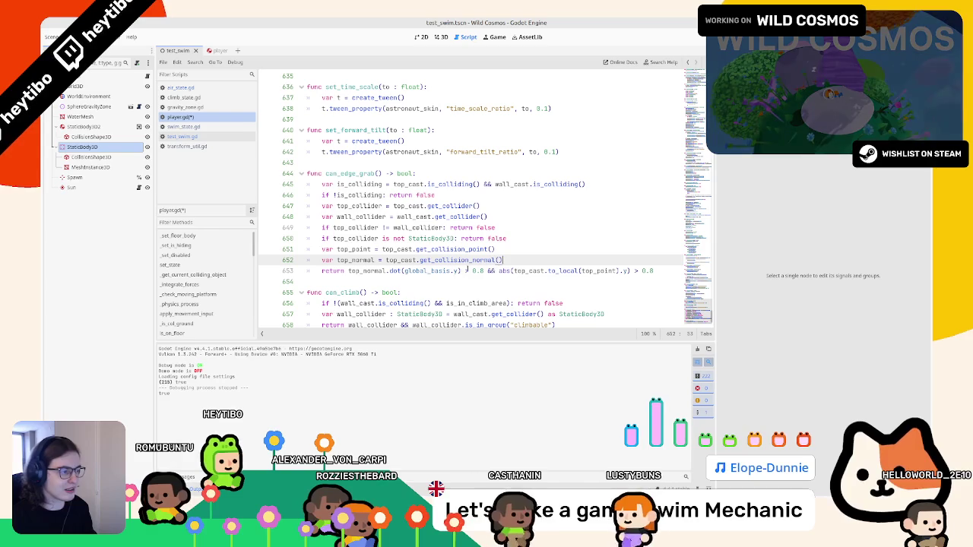
left_click(543, 249)
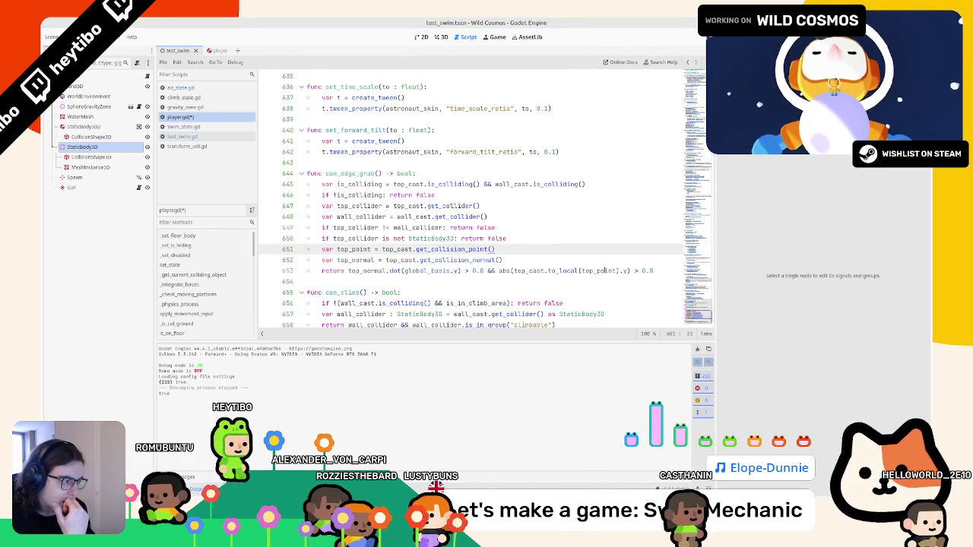
Select the abs(top_cast.to_local(top_point)) expression and open a line above the return
double_click(612, 271)
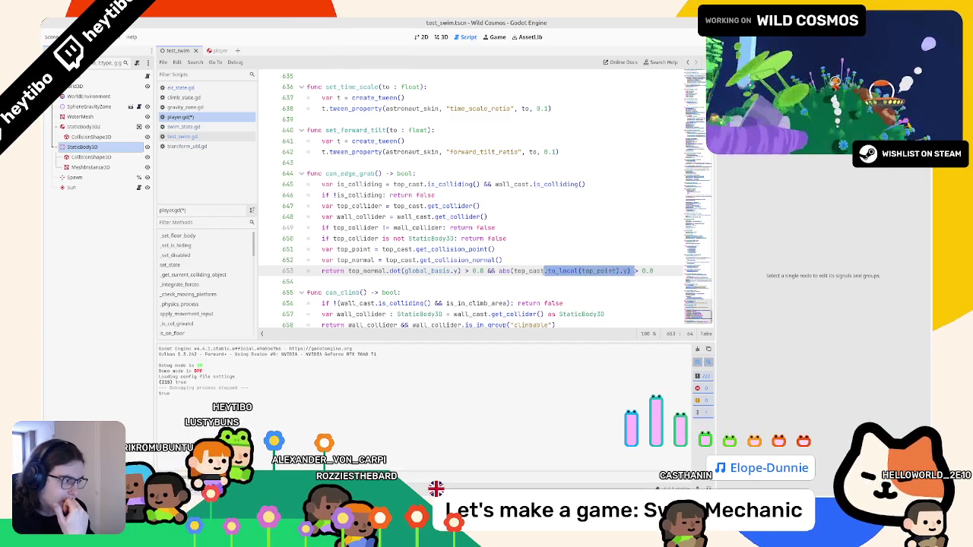
left_click_drag(511, 271, 624, 271)
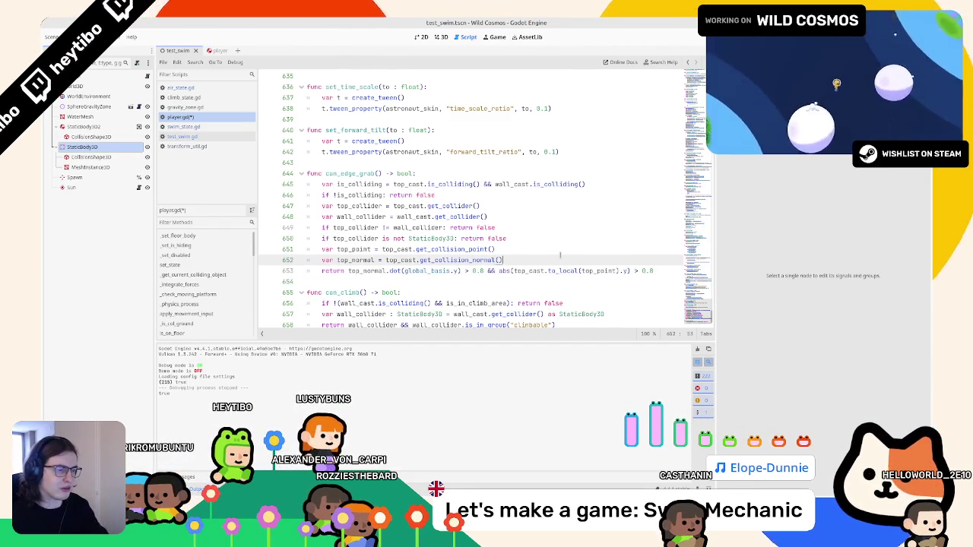
key("ctrl+shift+Return")
Add a print of the top_point height above the return and test-run the scene
type("print(abs(top_cast.t")
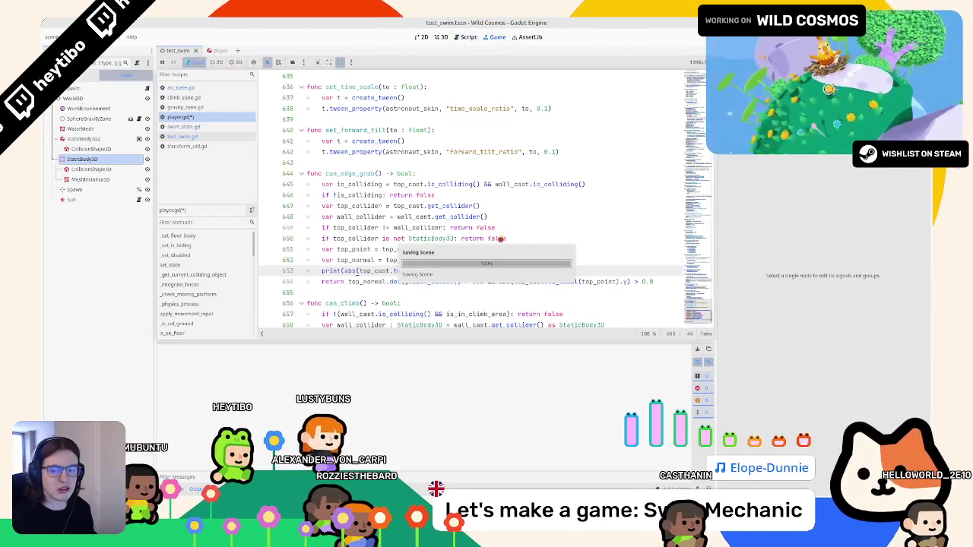
key("F6")
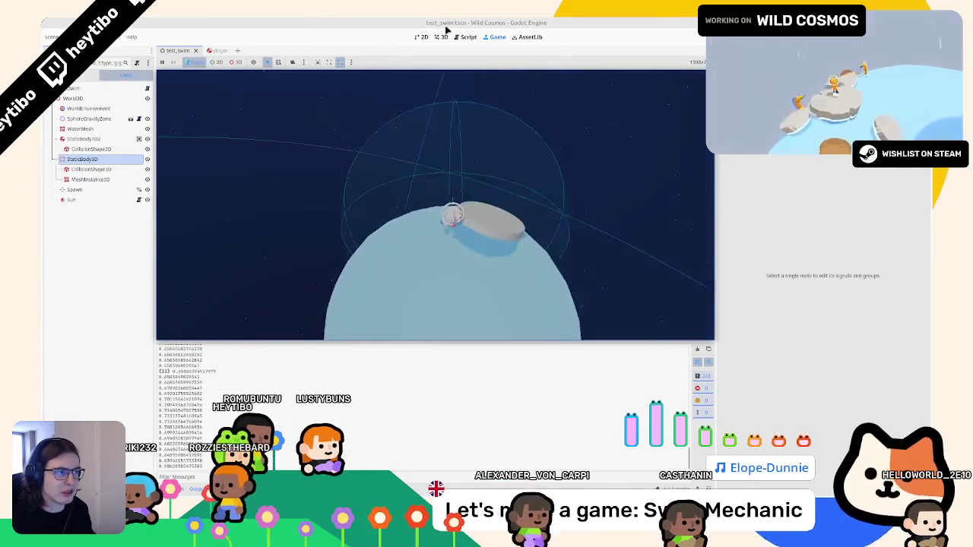
key("F8")
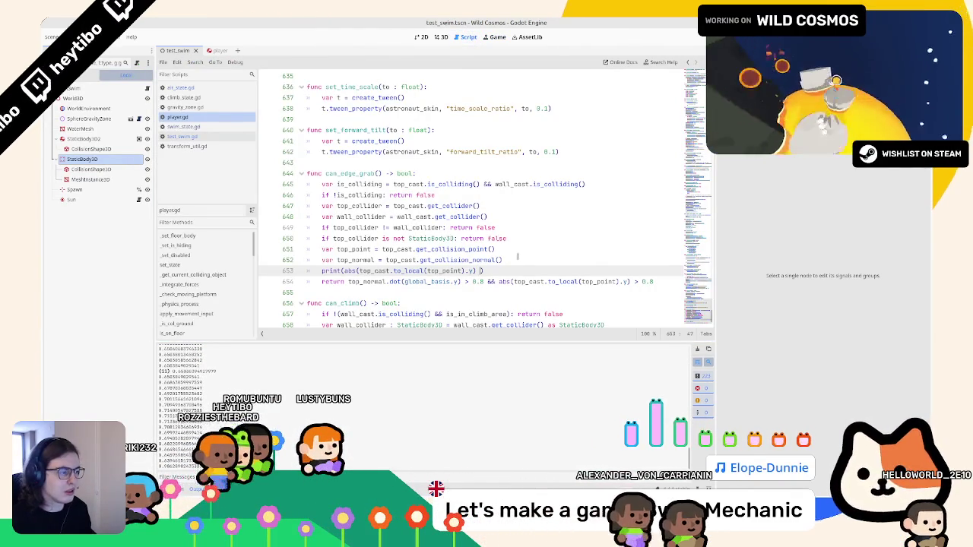
Adjust the debug print, rerun to see false in Output, and return to player.gd
type("8")
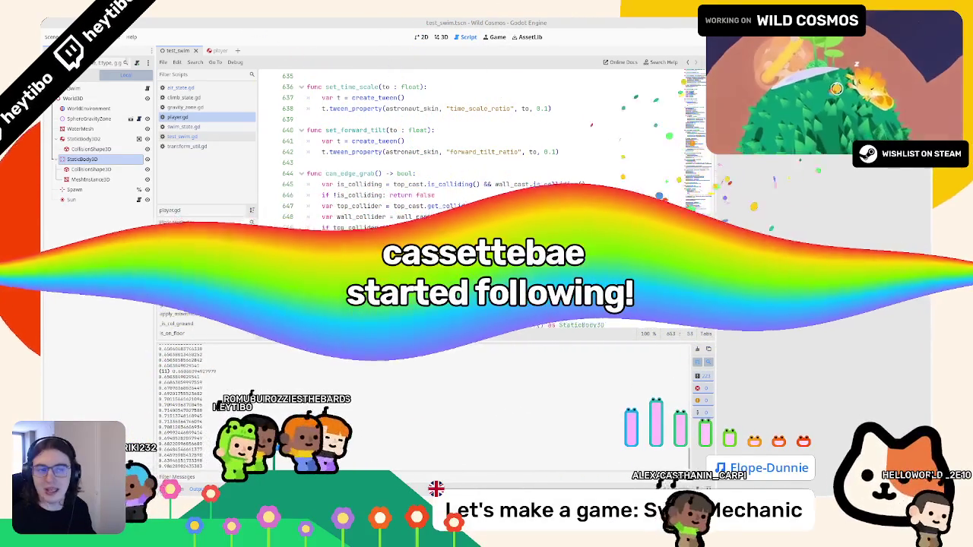
key("F6")
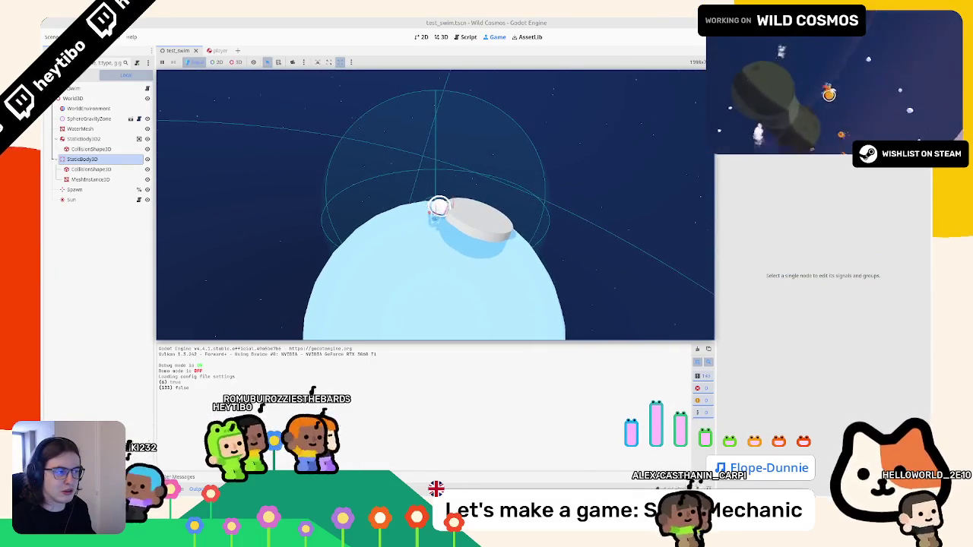
key("Escape")
left_click(471, 36)
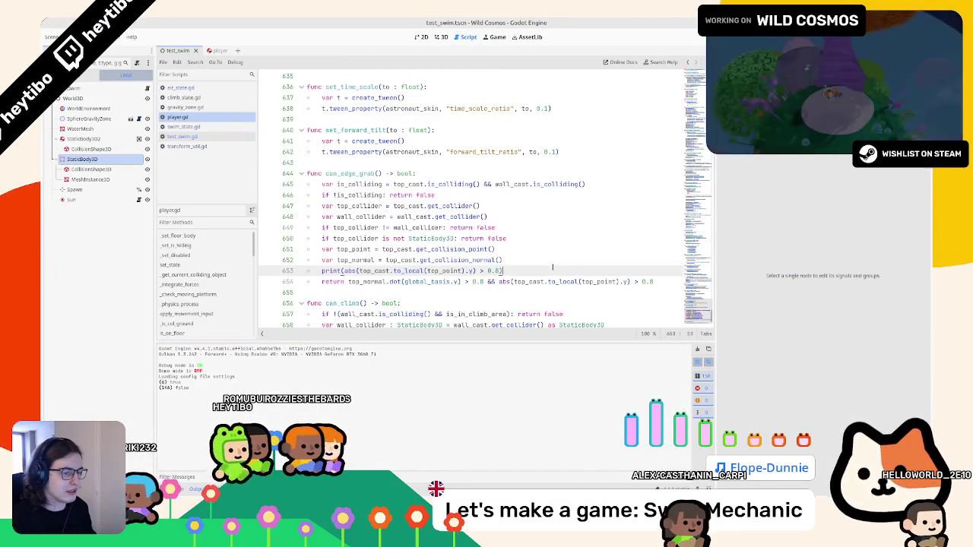
Test a dot-product debug print in can_edge_grab and read its console output
left_click(366, 285)
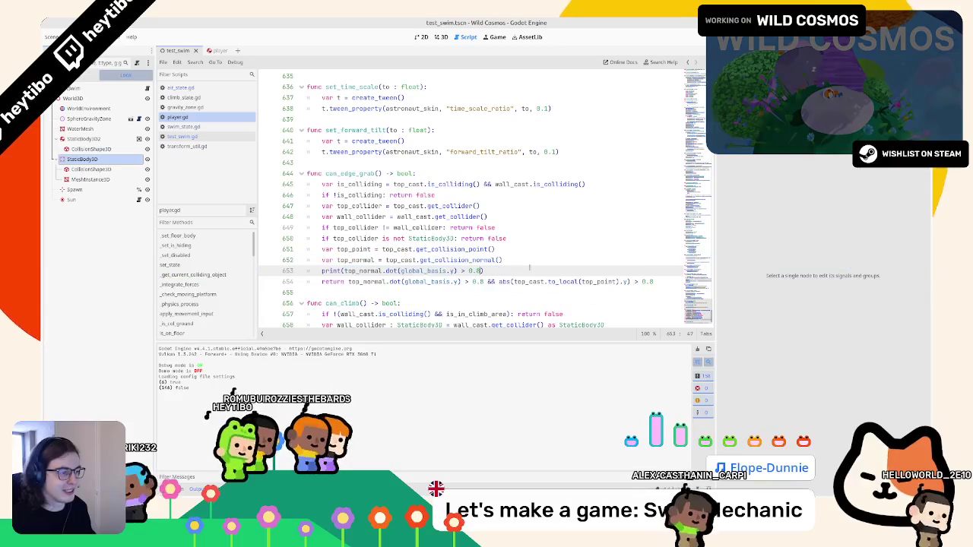
key("F5")
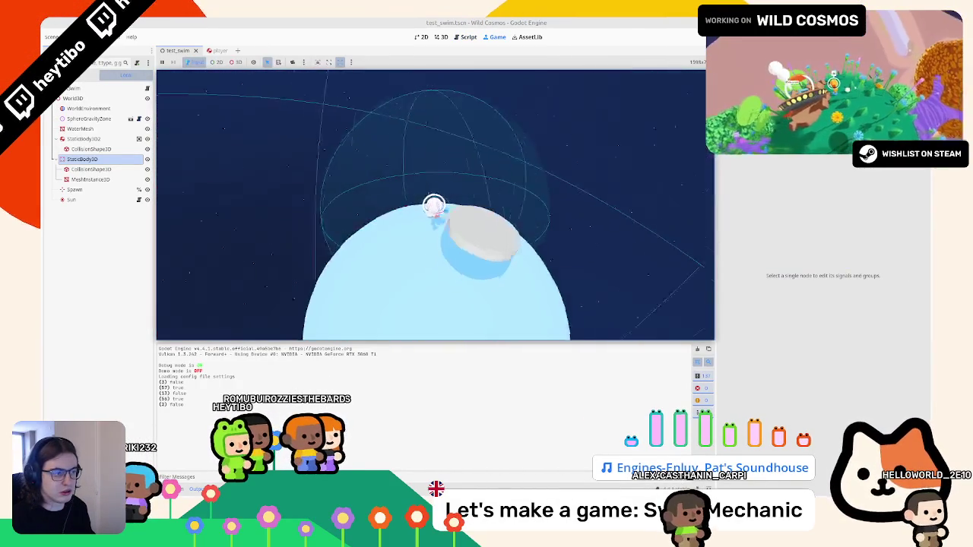
key("Escape")
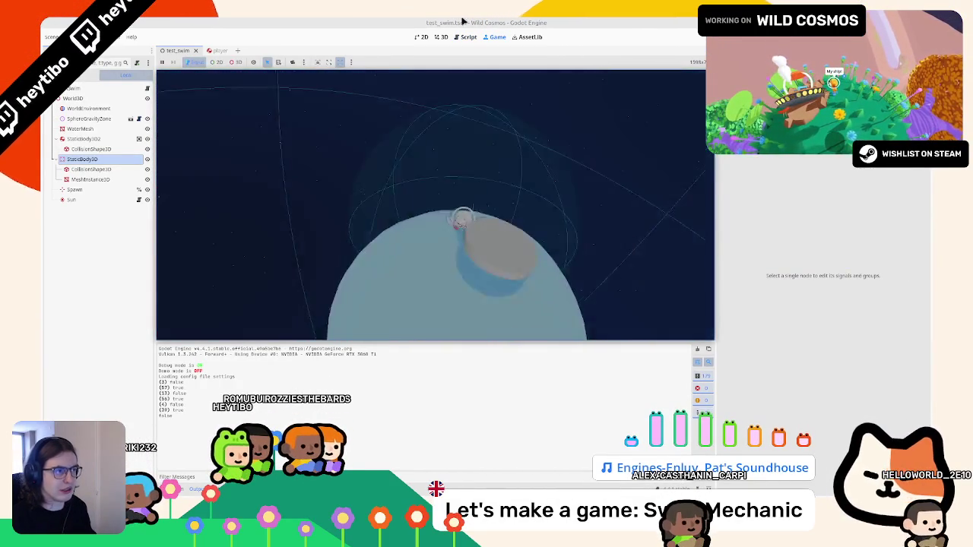
left_click(466, 37)
Delete the debug line from can_edge_grab and rerun to confirm "HELLO?" is logged
key("ctrl+shift+k")
left_click(665, 270)
key("F5")
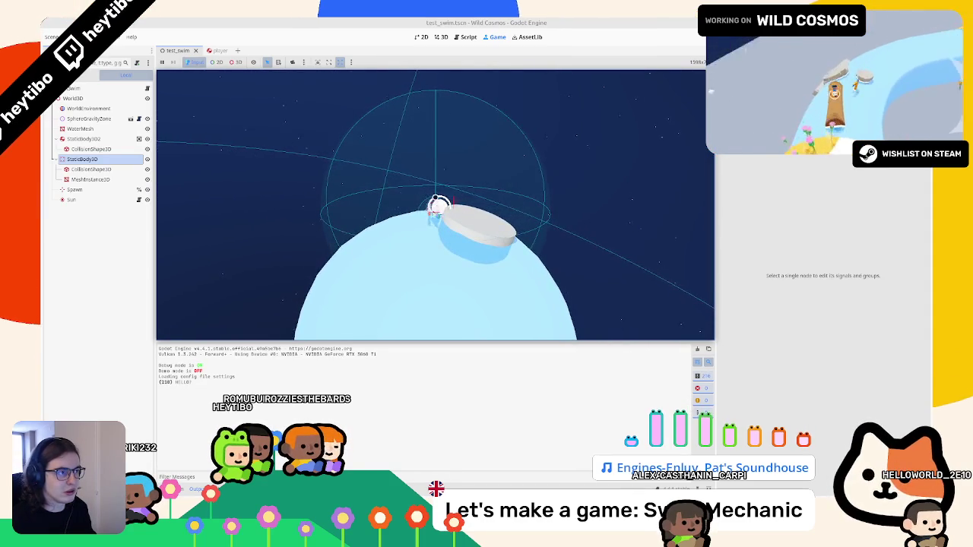
key("F8")
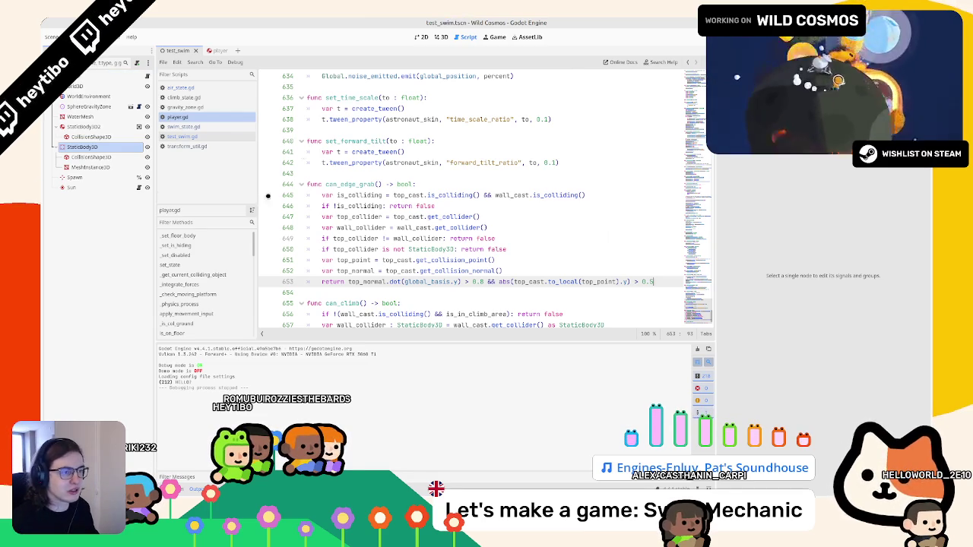
Select the placeholder HELLO? print line in swim_state.gd's edge-grab check
left_click(211, 97)
left_click(195, 127)
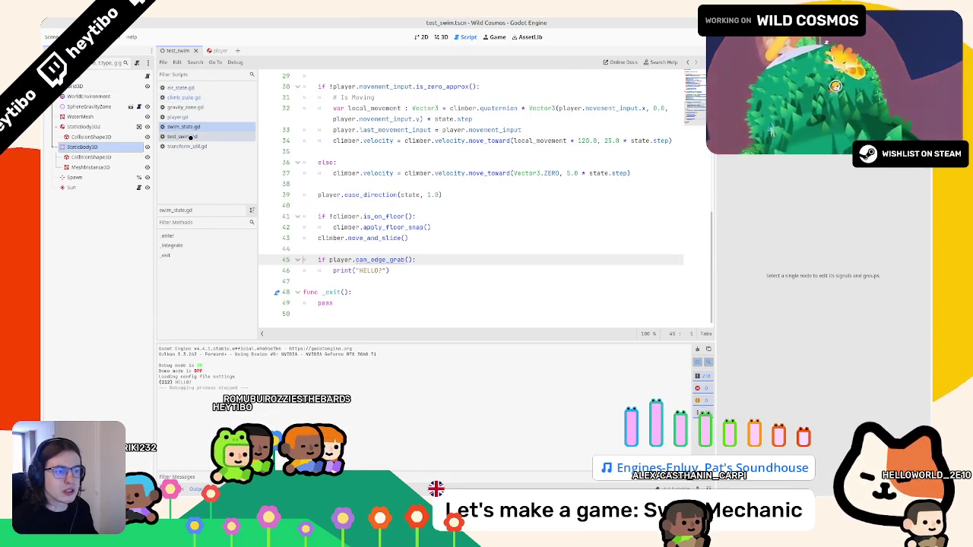
left_click(400, 271)
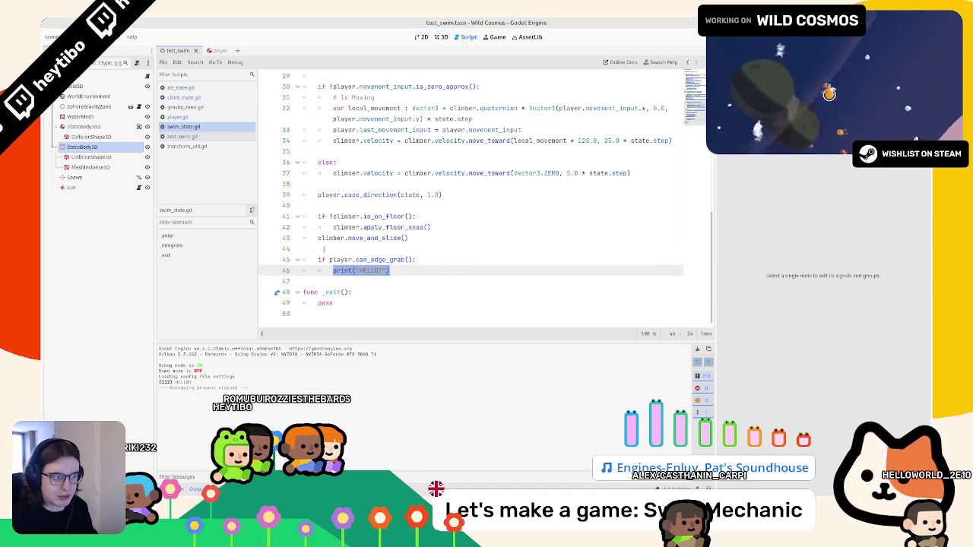
Copy air_state.gd's player.set_state(Player.STATES.EDGE_GRAB) line and go back to swim_state.gd
left_click(194, 89)
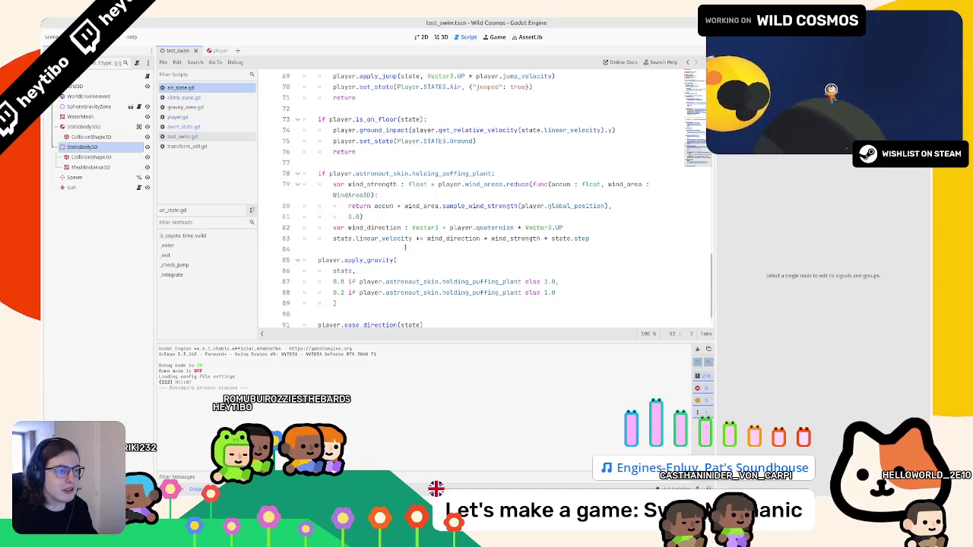
key("ctrl+f")
type("can")
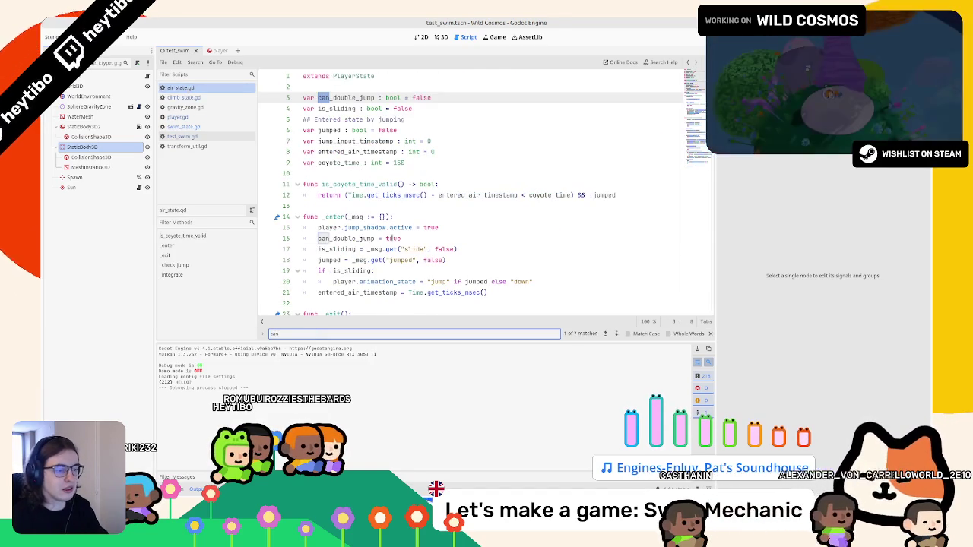
type("_ede")
key("Escape")
left_click_drag(334, 208, 558, 201)
left_click(526, 220)
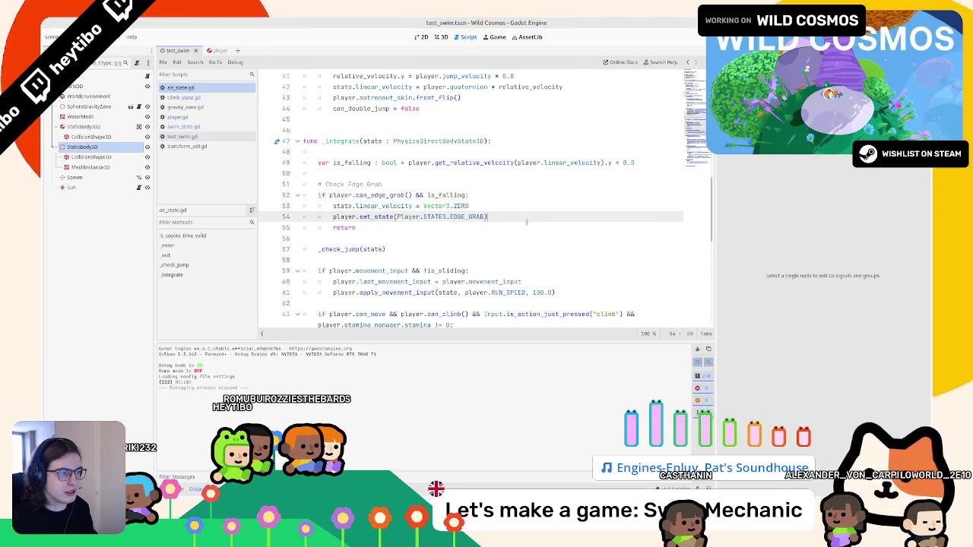
left_click_drag(355, 217, 333, 217)
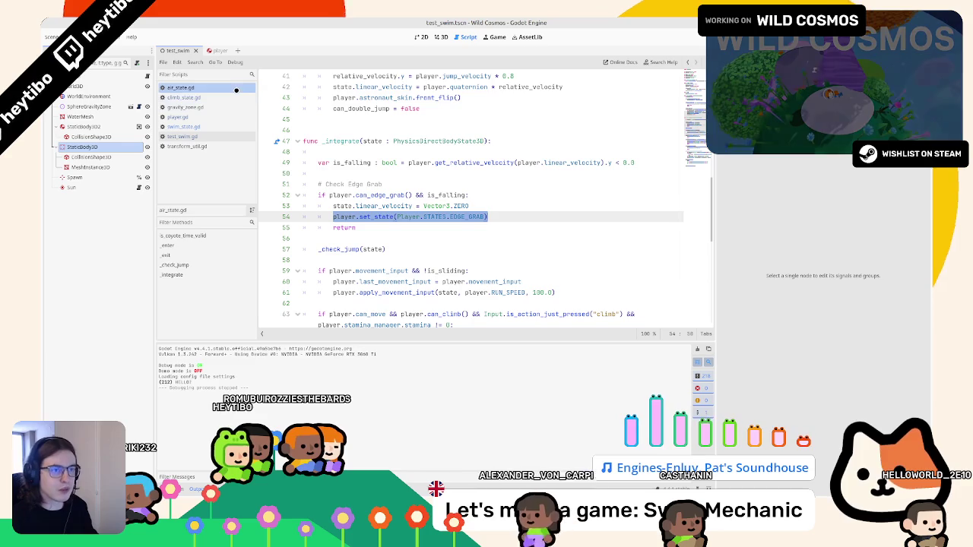
left_click(187, 97)
left_click(190, 127)
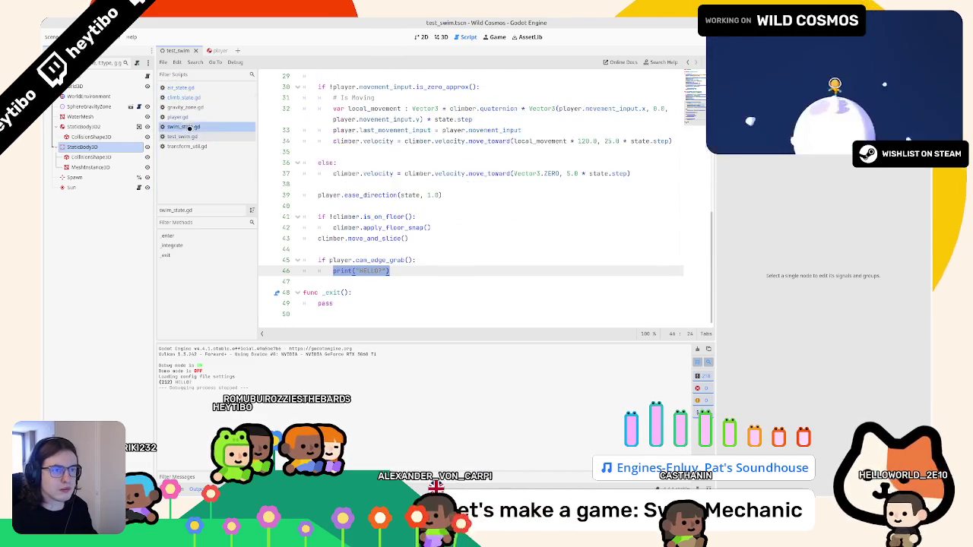
Replace the HELLO? print with player.set_state(Player.STATES.EDGE_GRAB) followed by return
type("player.set_state(Player.STATES.EDGE_GRAB)")
key("Return")
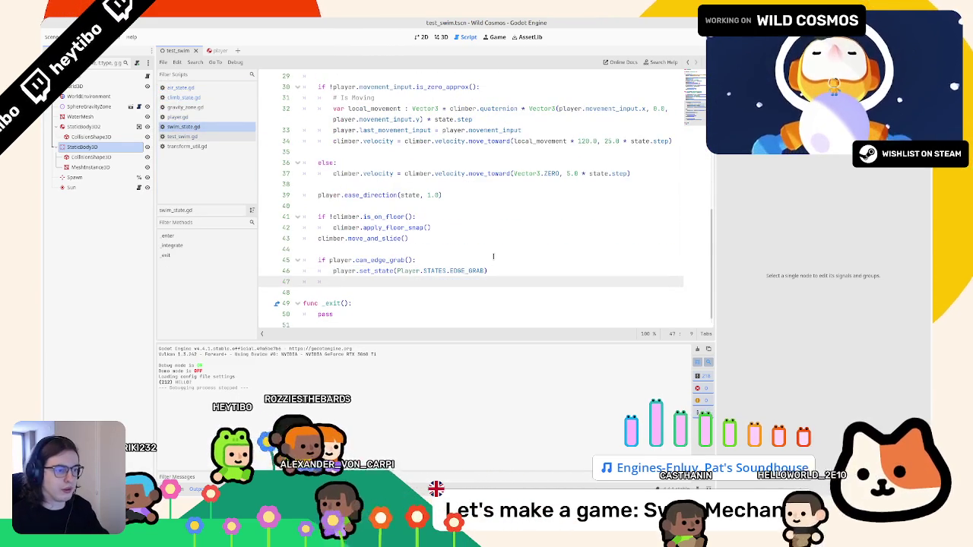
type("return")
key("shift+Up")
key("shift+Up")
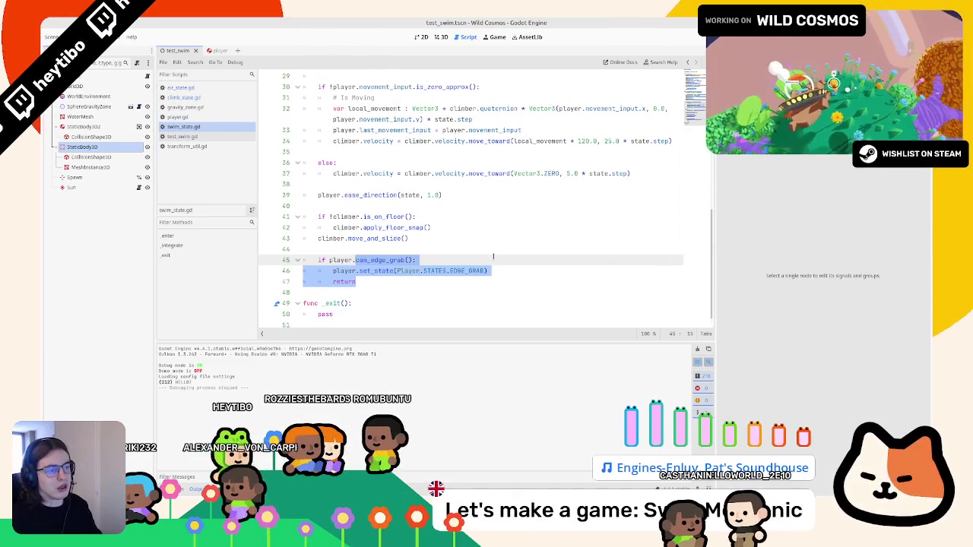
key("shift+Left")
key("shift+Left")
key("shift+Left")
Close the extra open scripts in the Scripts list, leaving climb_state.gd shown
scroll(494, 256, "up", 10)
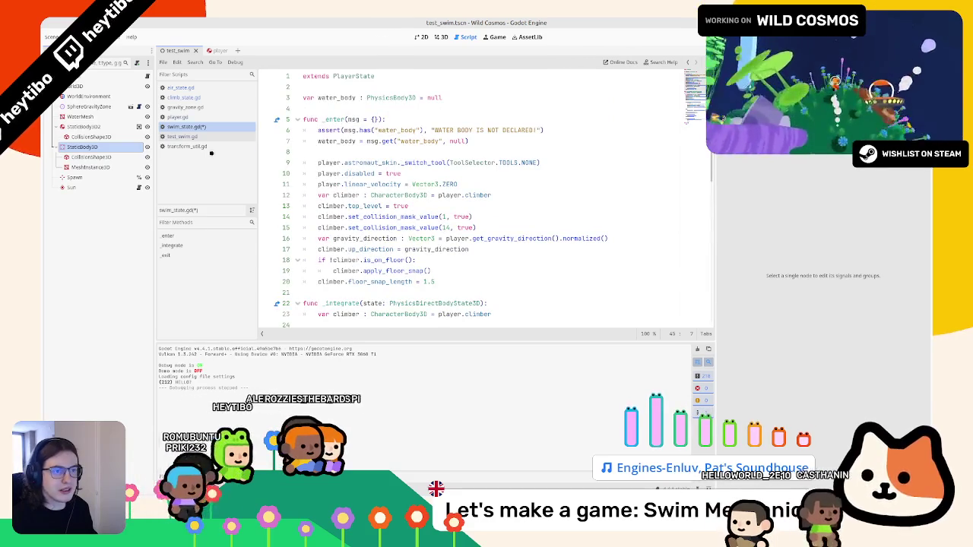
key("alt+Left")
key("alt+Left")
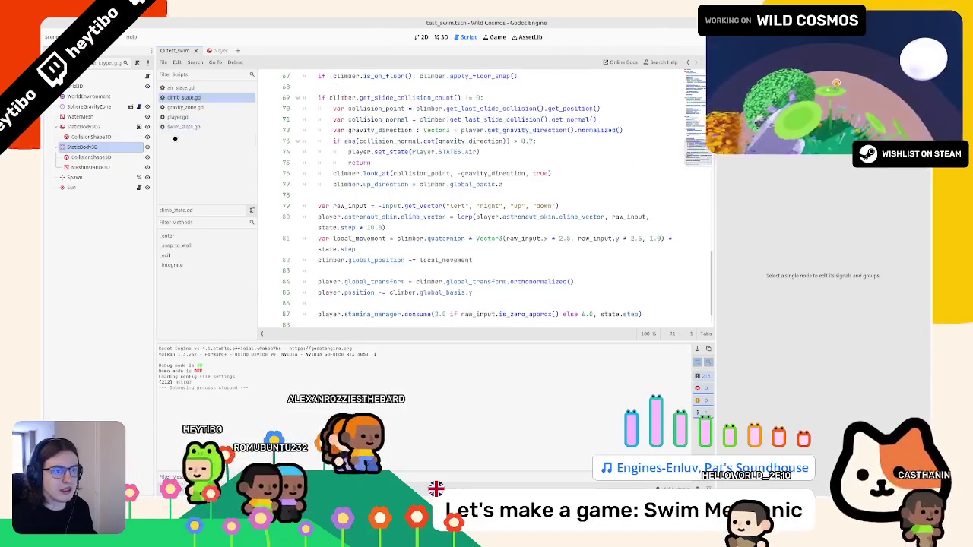
middle_click(180, 112)
middle_click(182, 97)
middle_click(182, 91)
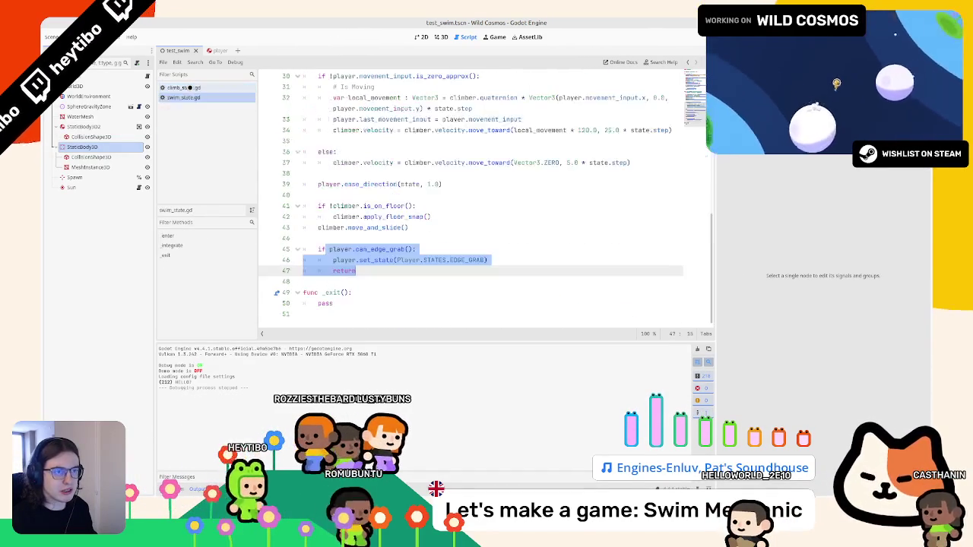
scroll(373, 184, "up", 10)
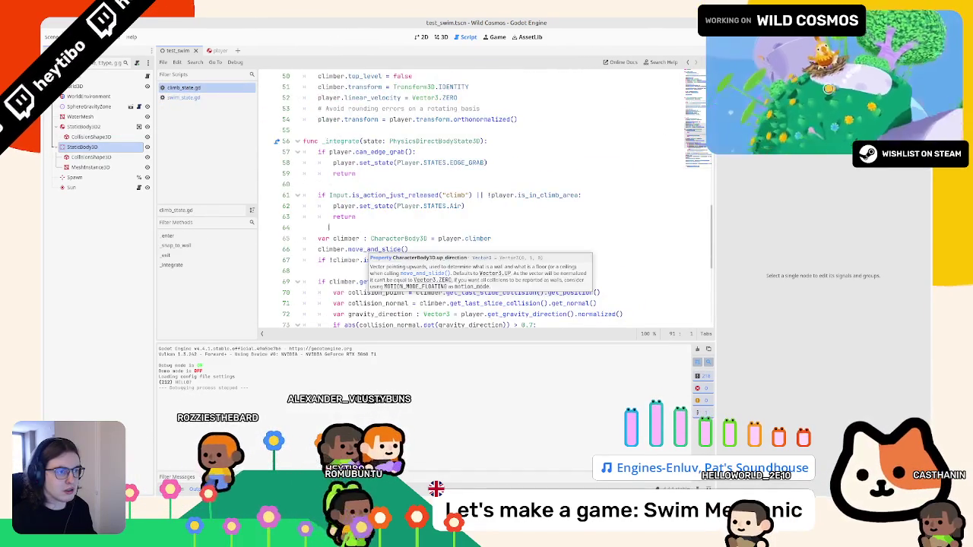
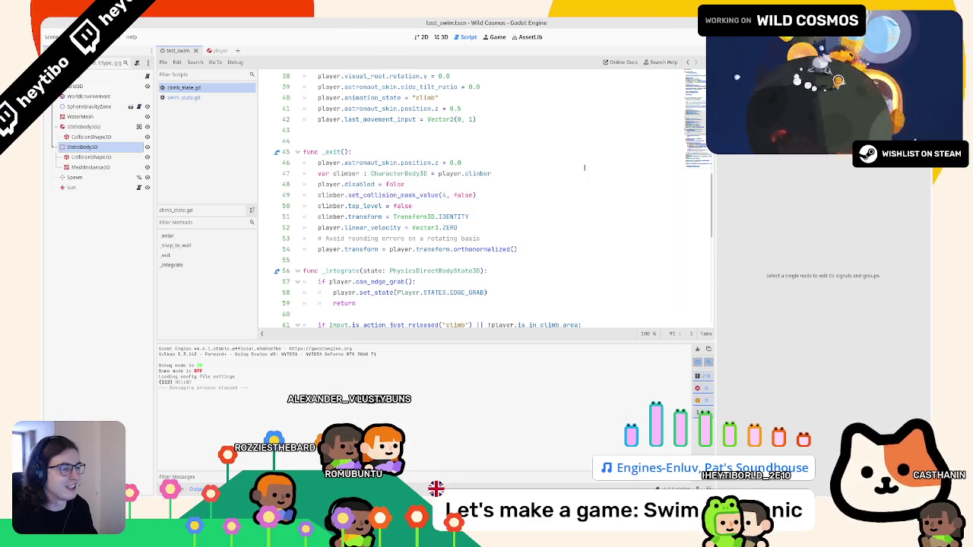
Copy the climber reset lines 47–51 from climb_state.gd's _exit into swim_state.gd's _exit
left_click_drag(532, 173, 519, 180)
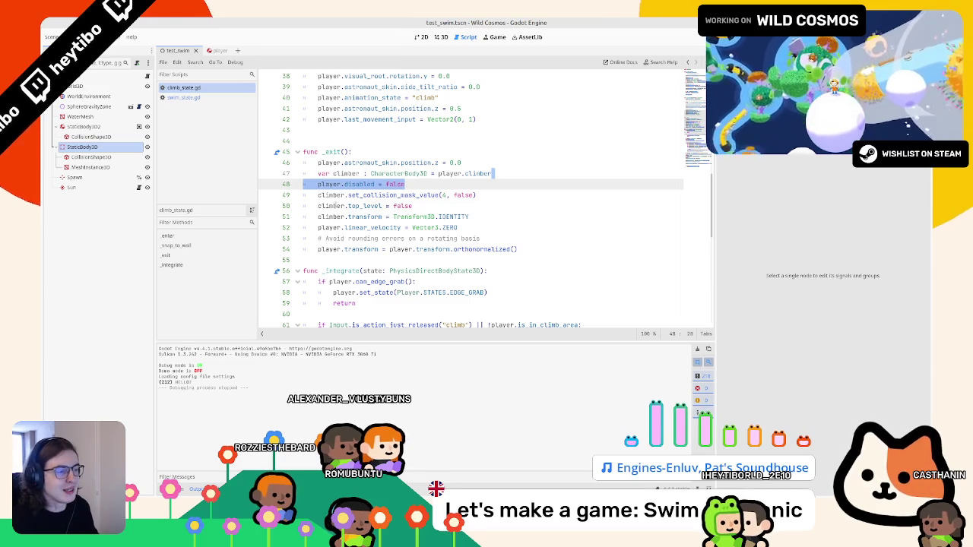
double_click(323, 174)
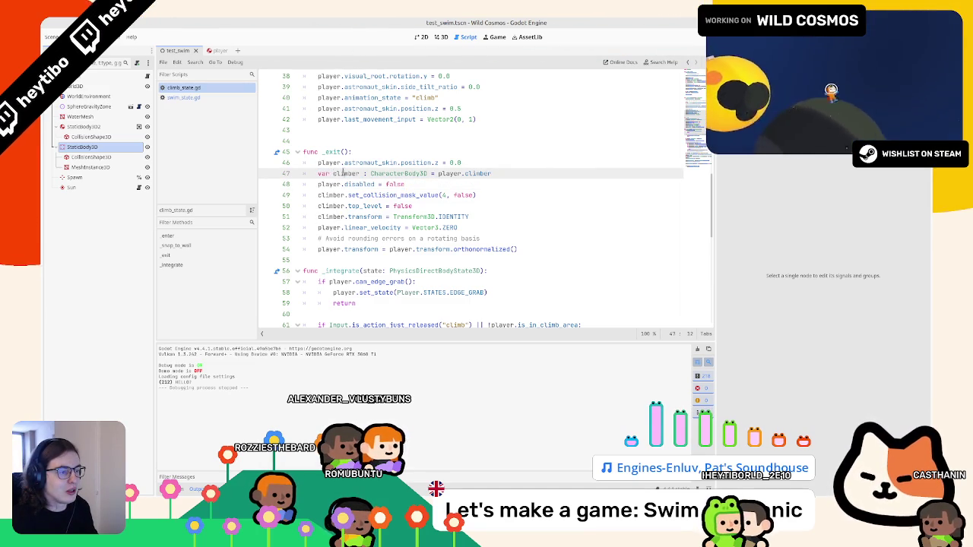
left_click_drag(323, 173, 356, 217)
key("ctrl+c")
left_click(183, 97)
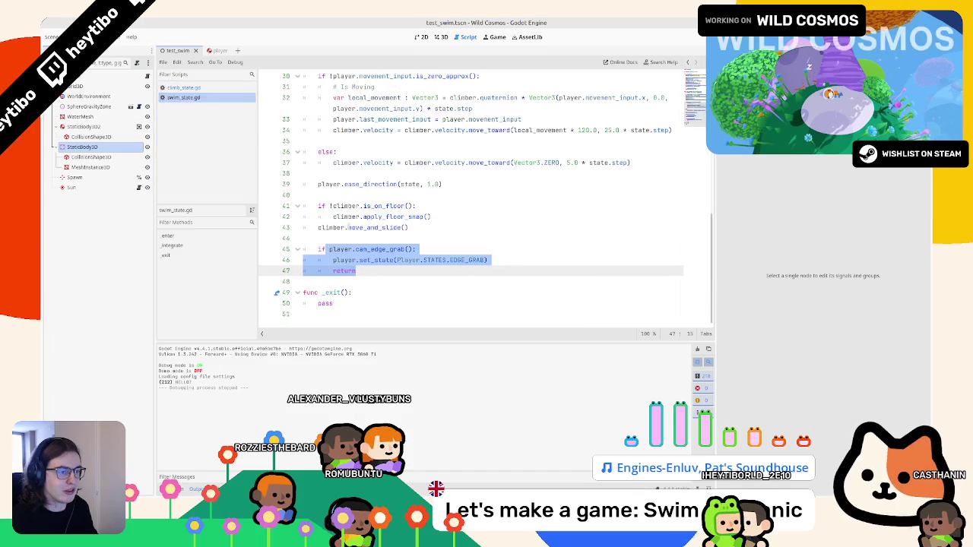
key("ctrl+v")
Move player.disabled = false to the end of _exit, with a blank line above it
triple_click(348, 271)
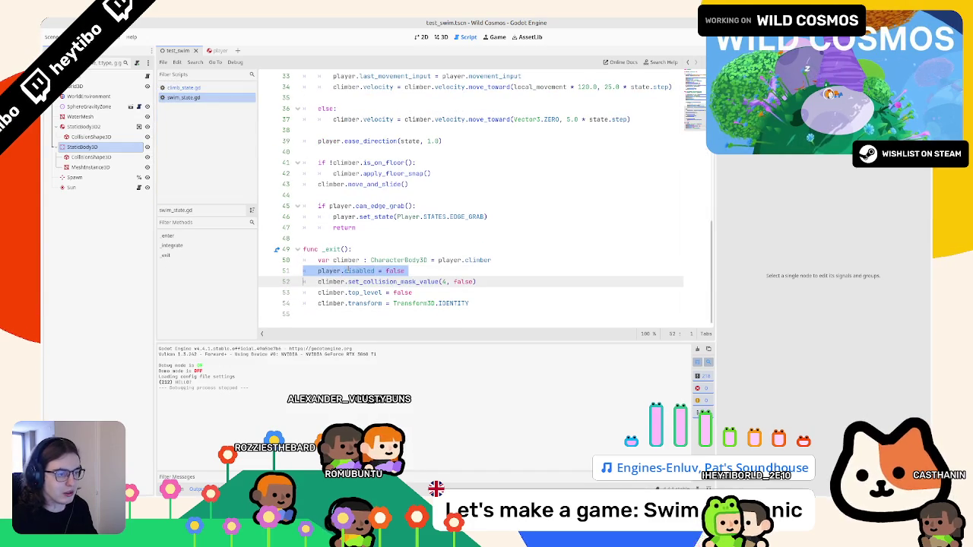
key("alt+Down")
key("alt+Down")
key("Left")
key("Return")
Duplicate the set_collision_mask_value line so the climber also clears mask layer 1
scroll(368, 271, "down", 1)
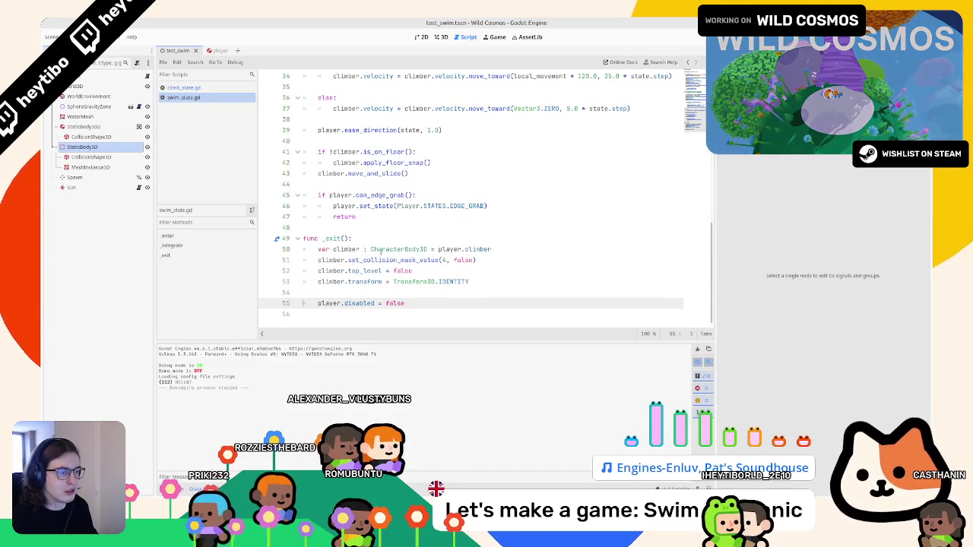
left_click(494, 249)
double_click(405, 260)
scroll(407, 271, "up", 10)
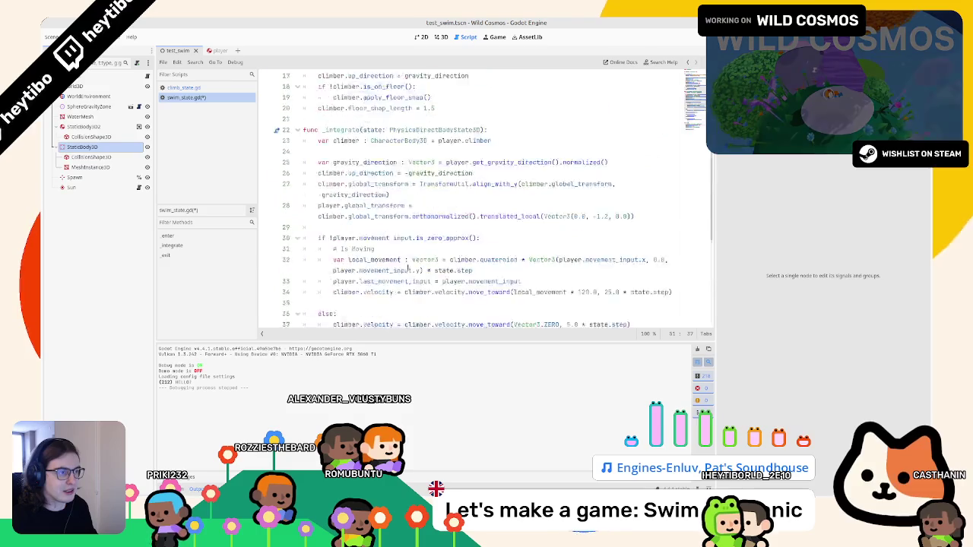
scroll(451, 227, "down", 10)
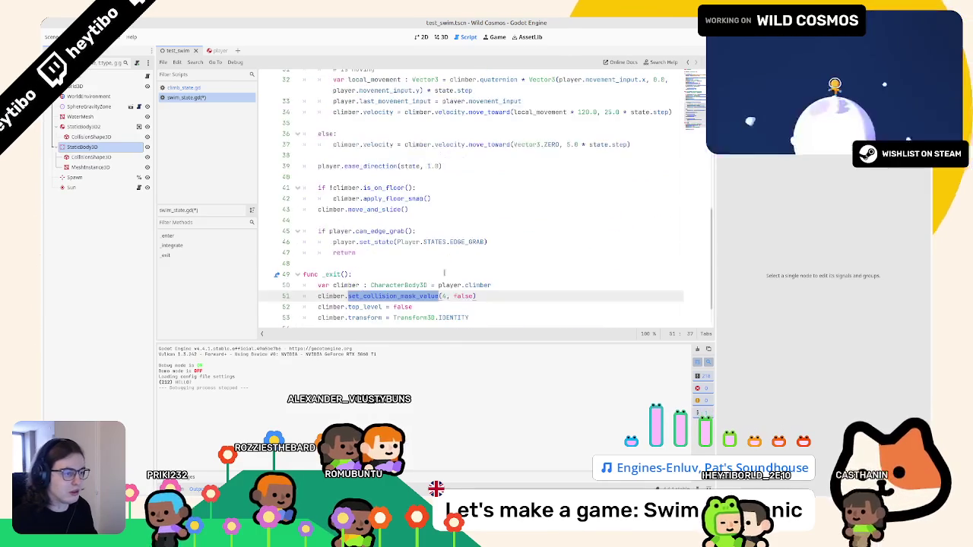
key("End")
key("ctrl+shift+d")
left_click(442, 296)
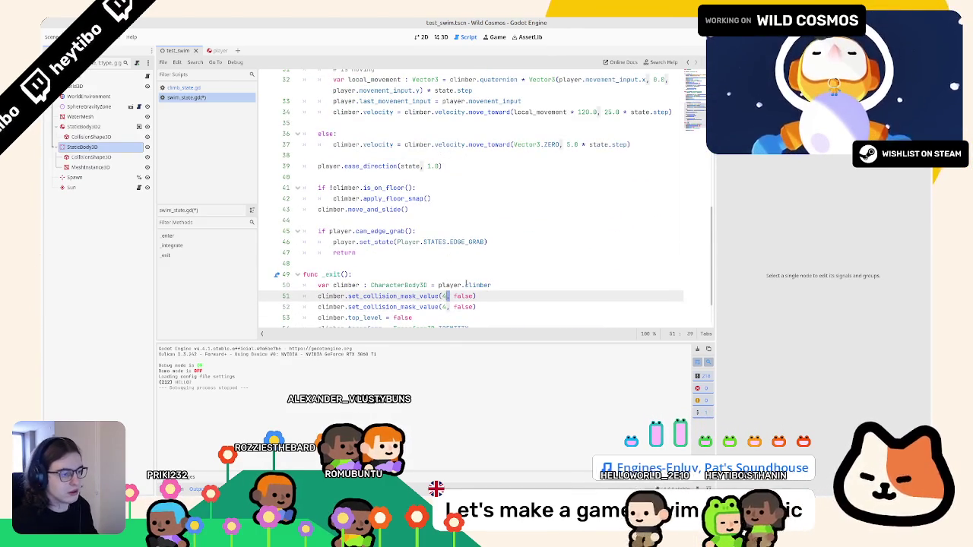
type("1")
scroll(430, 258, "down", 1)
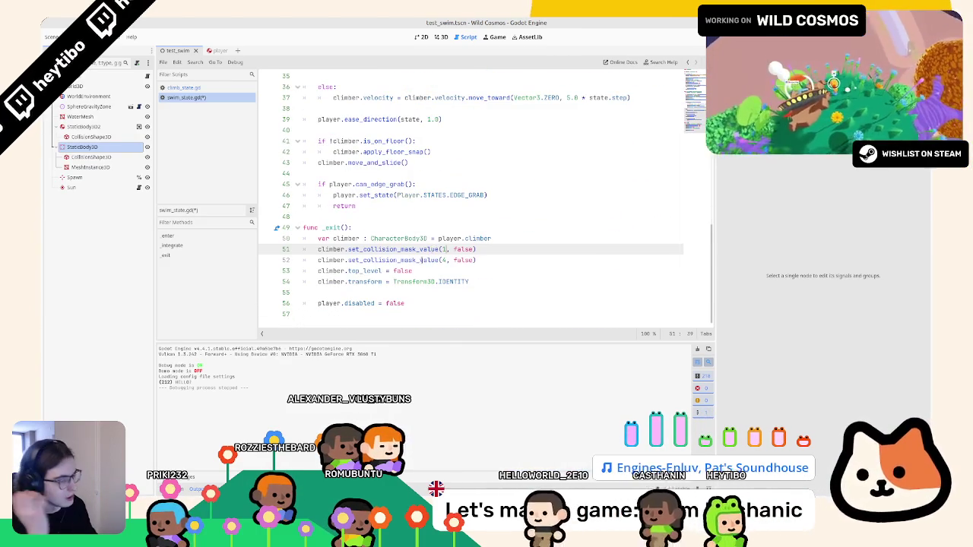
double_click(378, 282)
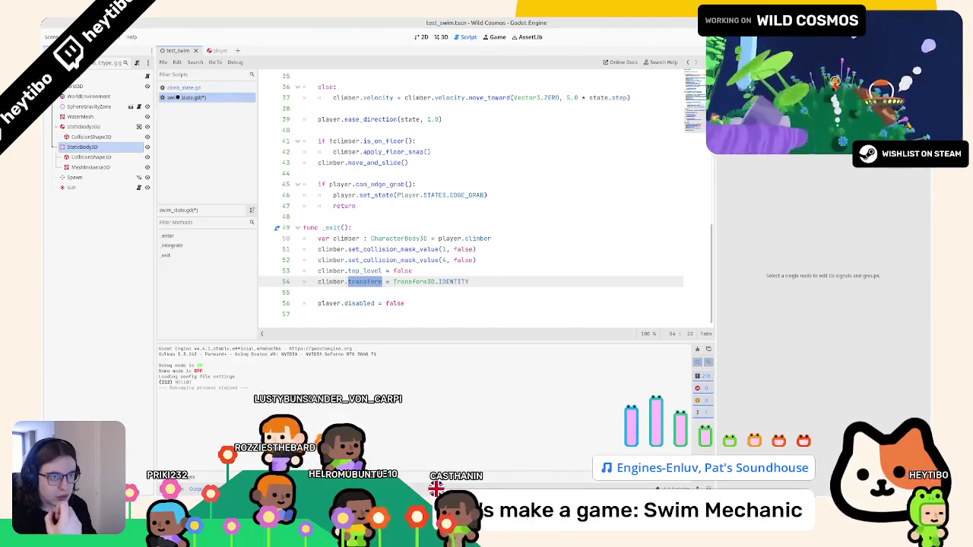
left_click(182, 87)
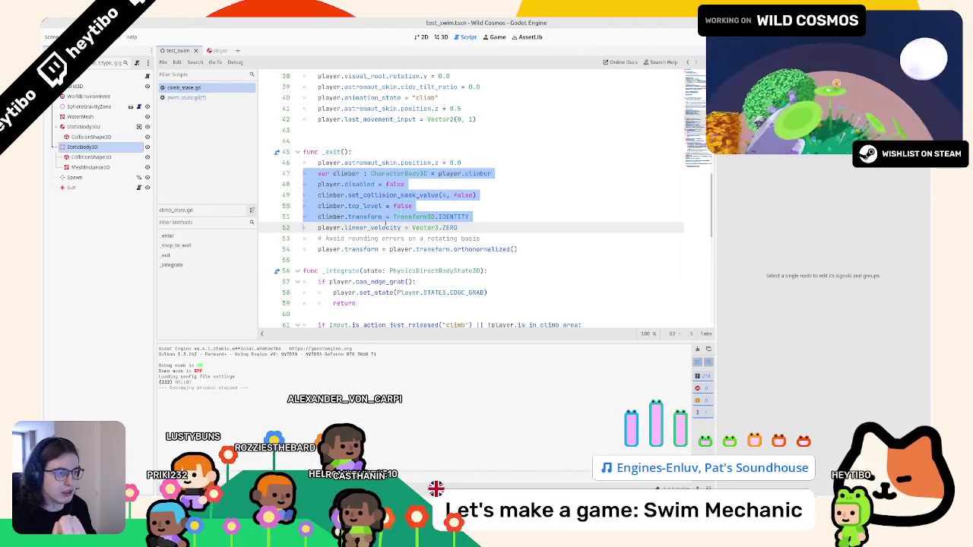
left_click_drag(458, 227, 304, 227)
key("ctrl+c")
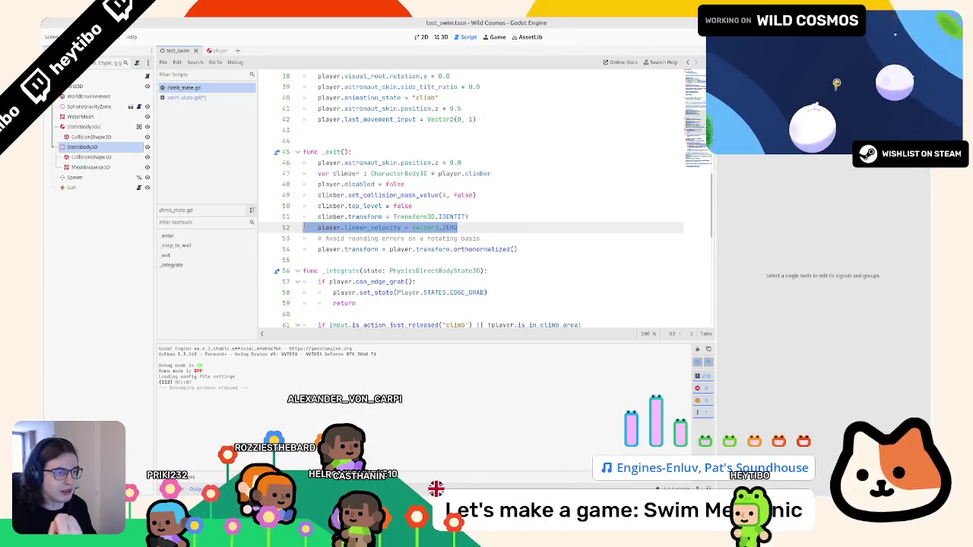
key("alt+Left")
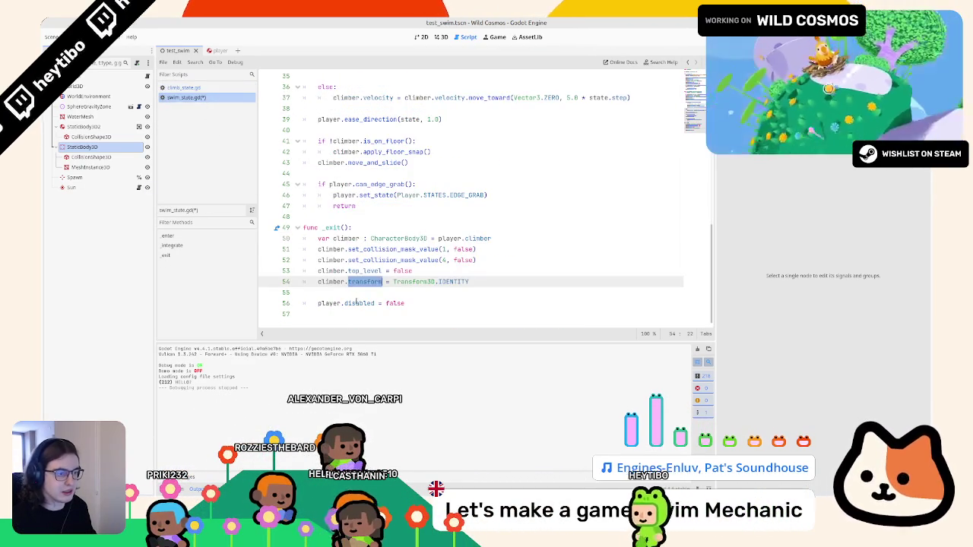
left_click(351, 313)
key("ctrl+v")
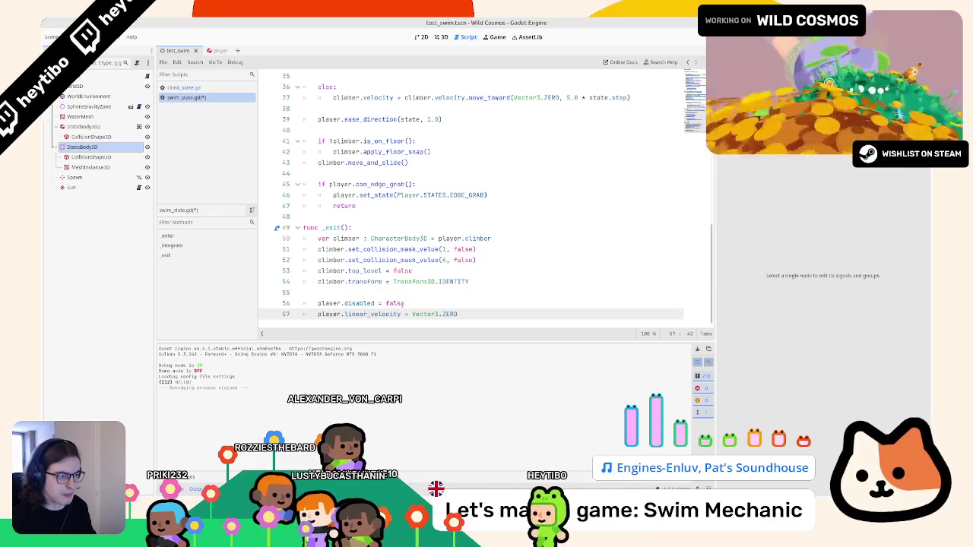
key("Up")
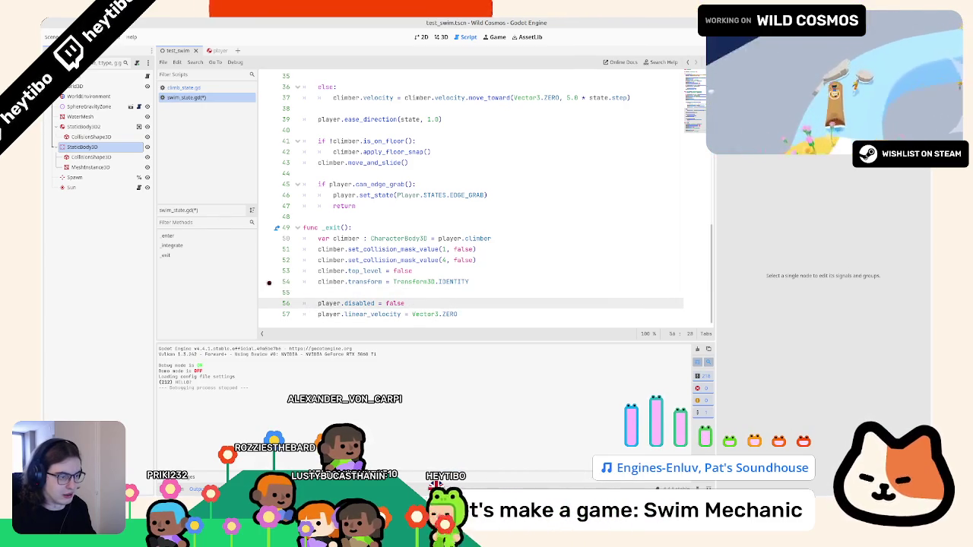
left_click(183, 87)
left_click_drag(318, 249, 532, 242)
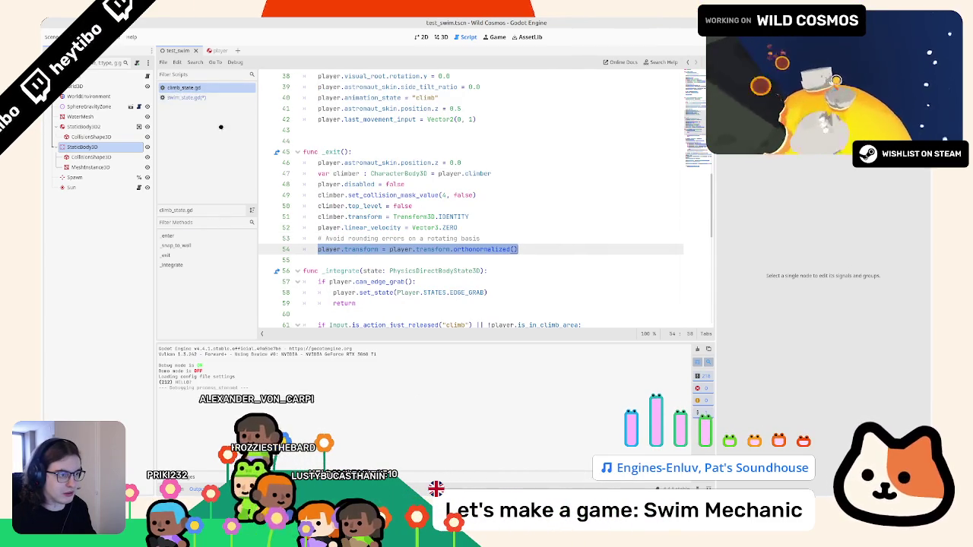
key("shift+Up")
key("shift+Home")
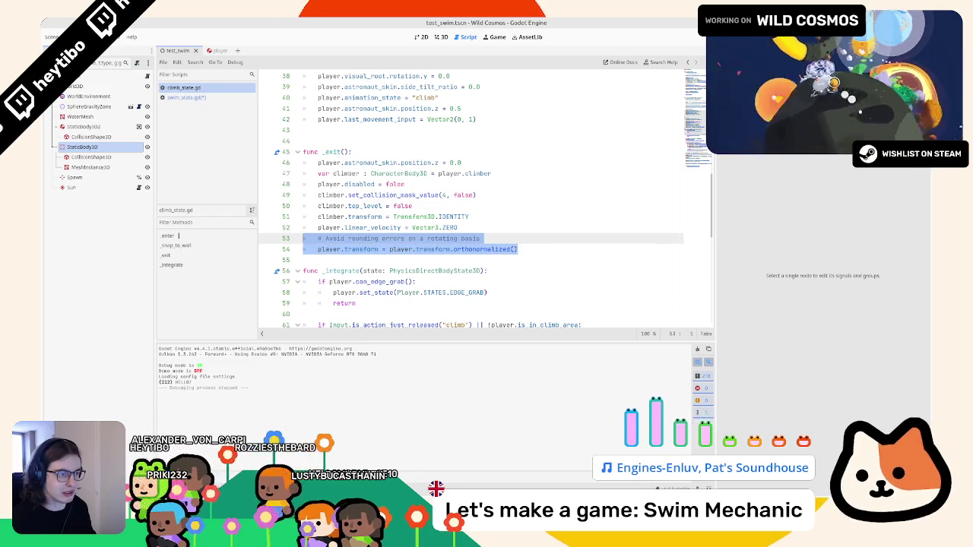
left_click(205, 99)
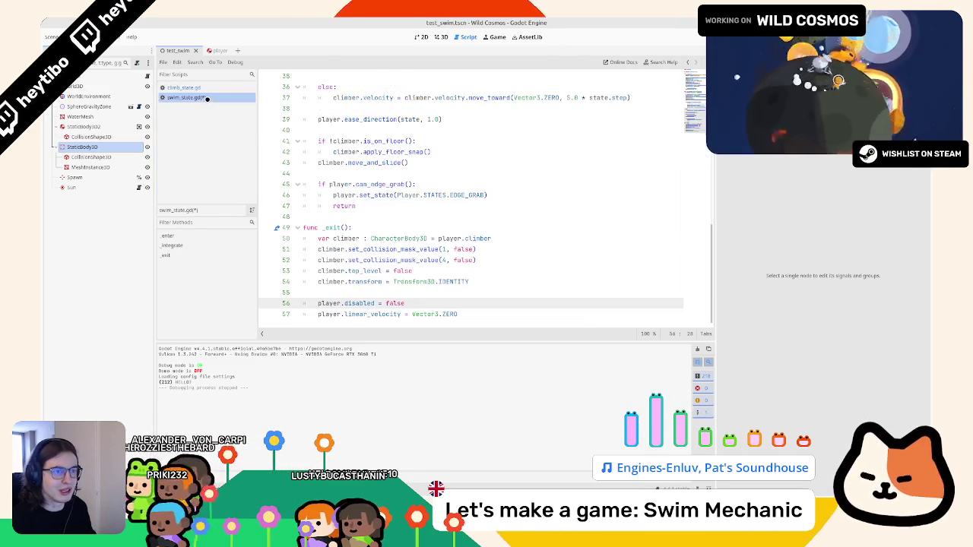
left_click(401, 325)
key("ctrl+v")
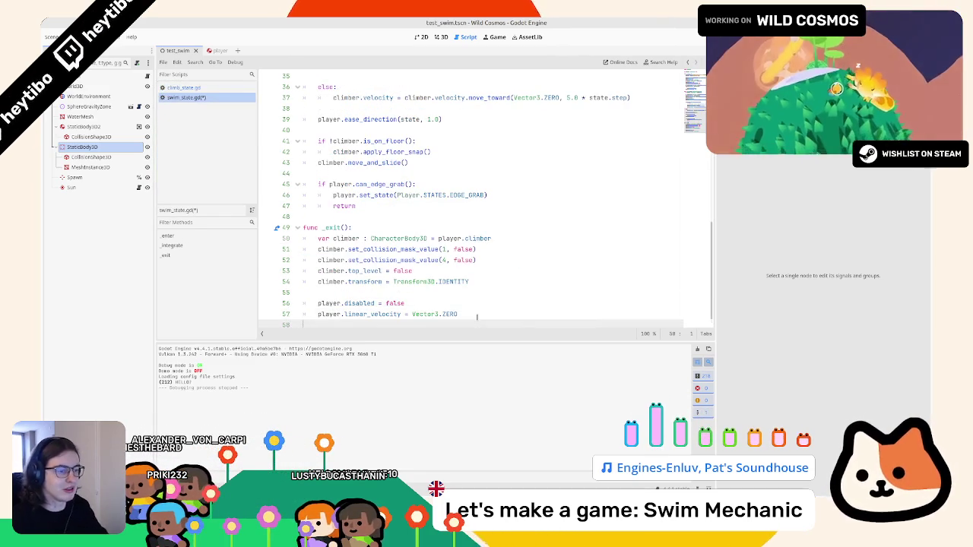
scroll(448, 315, "down", 1)
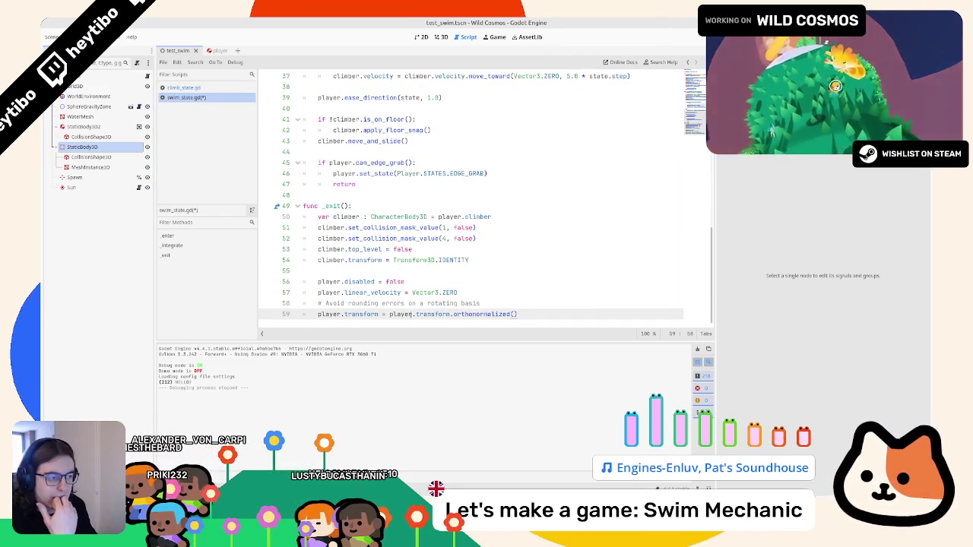
left_click(203, 87)
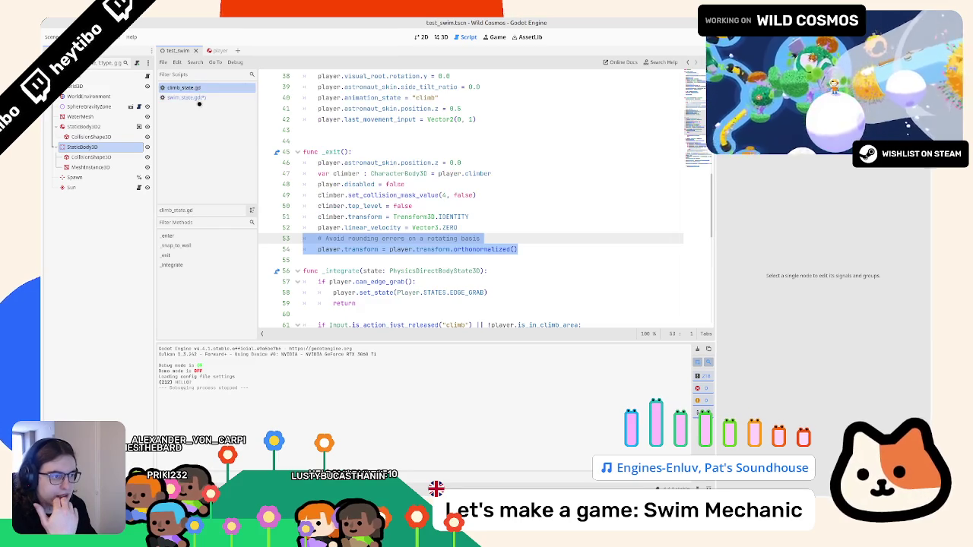
left_click(187, 98)
scroll(490, 251, "up", 6)
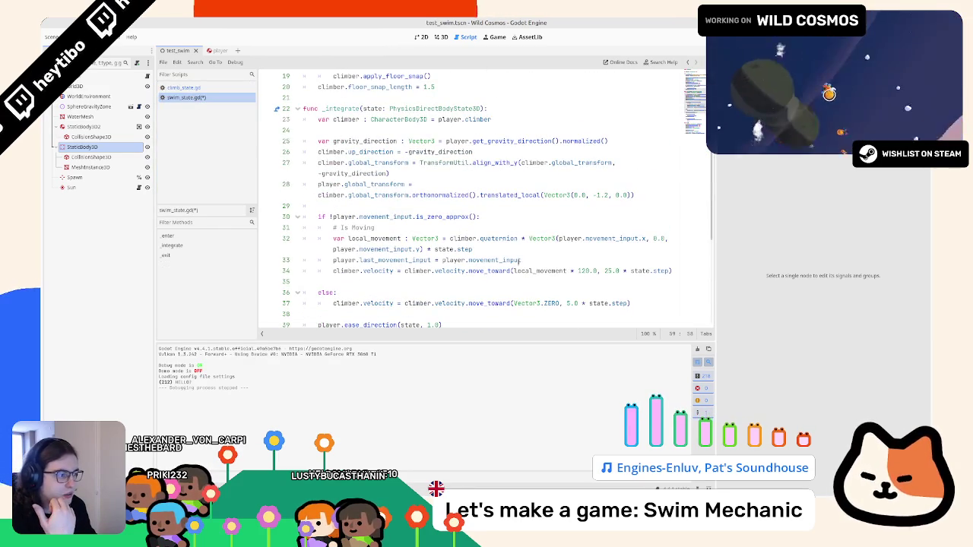
double_click(489, 270)
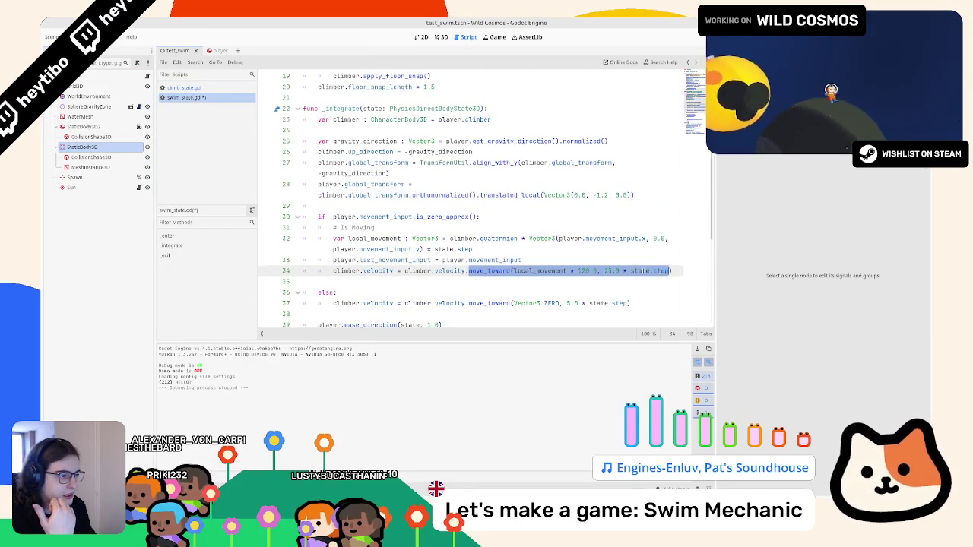
scroll(487, 201, "down", 6)
left_click(181, 87)
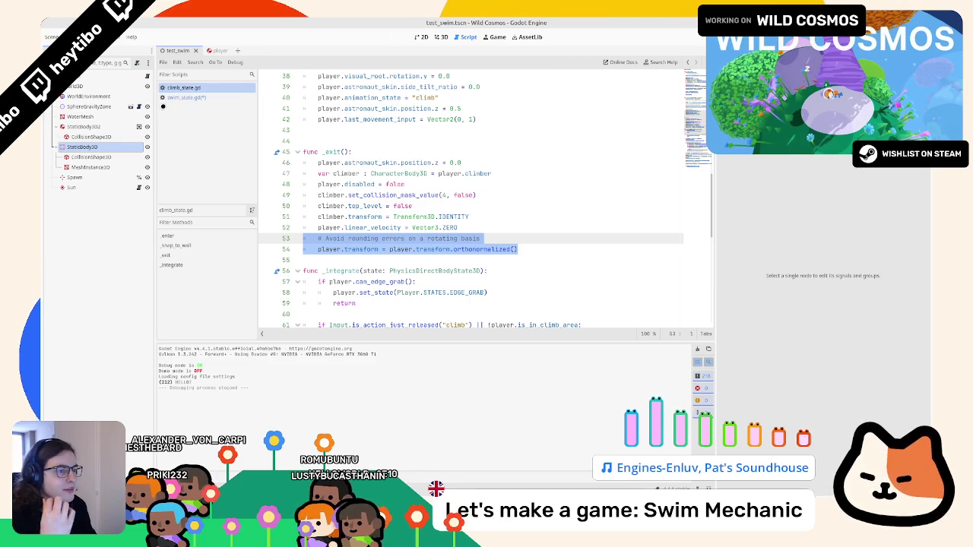
left_click(339, 206)
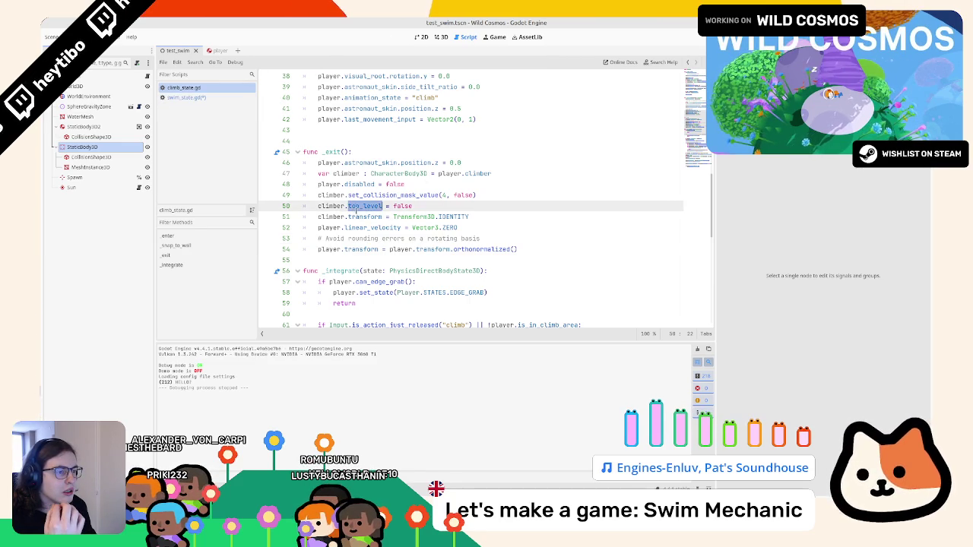
left_click(329, 217)
double_click(329, 227)
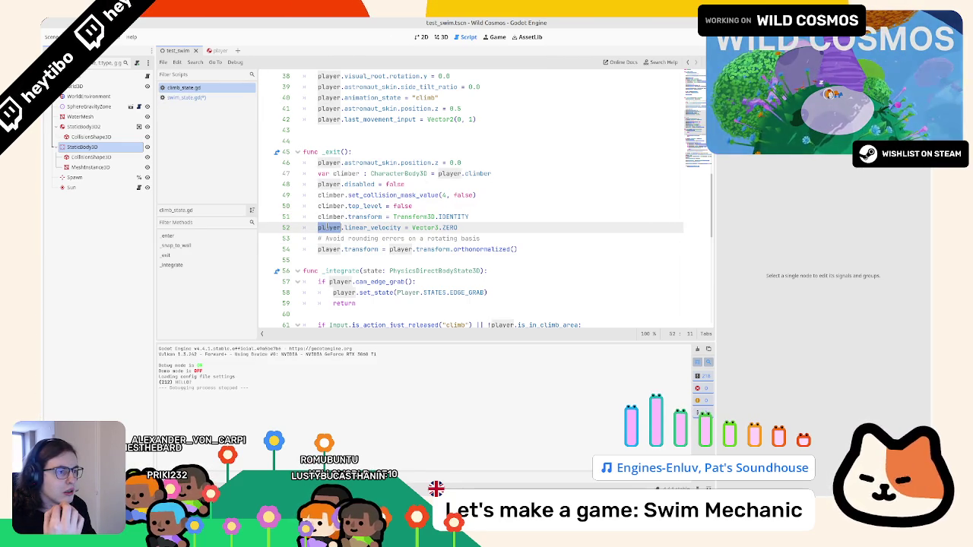
left_click(336, 162)
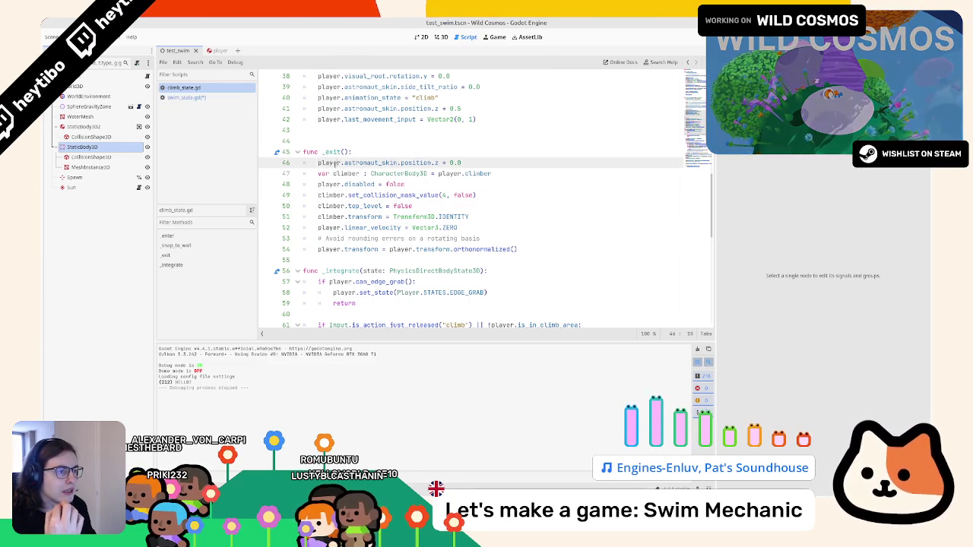
left_click(202, 97)
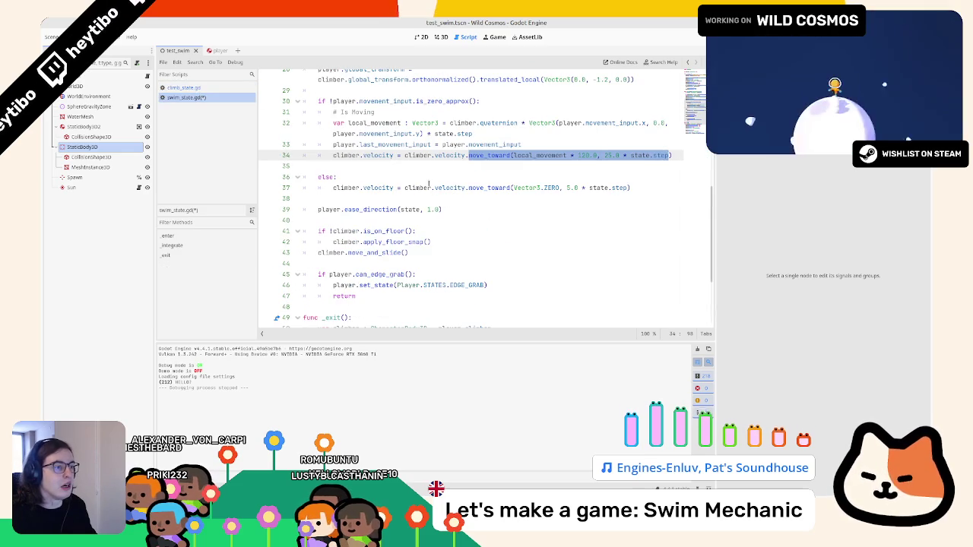
left_click(409, 170)
scroll(411, 169, "up", 2)
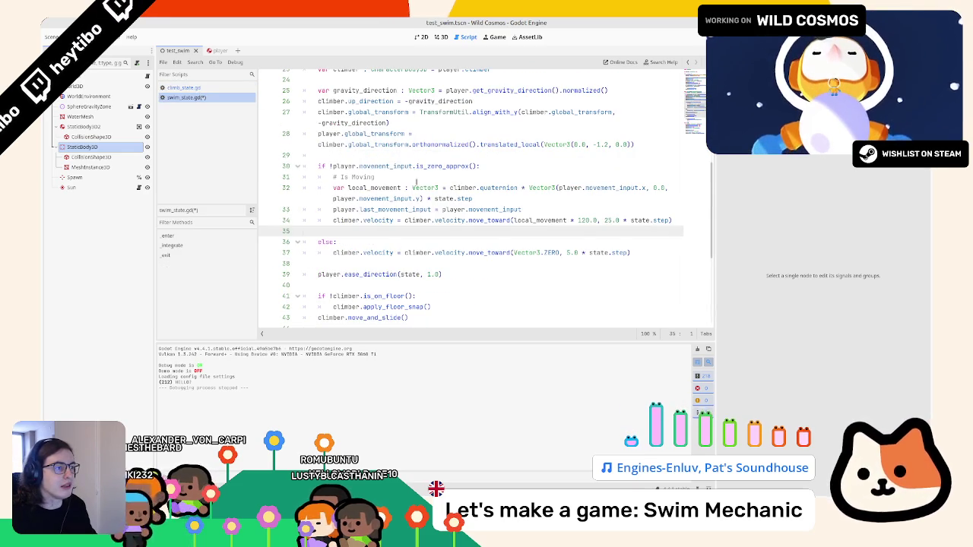
scroll(425, 184, "up", 1)
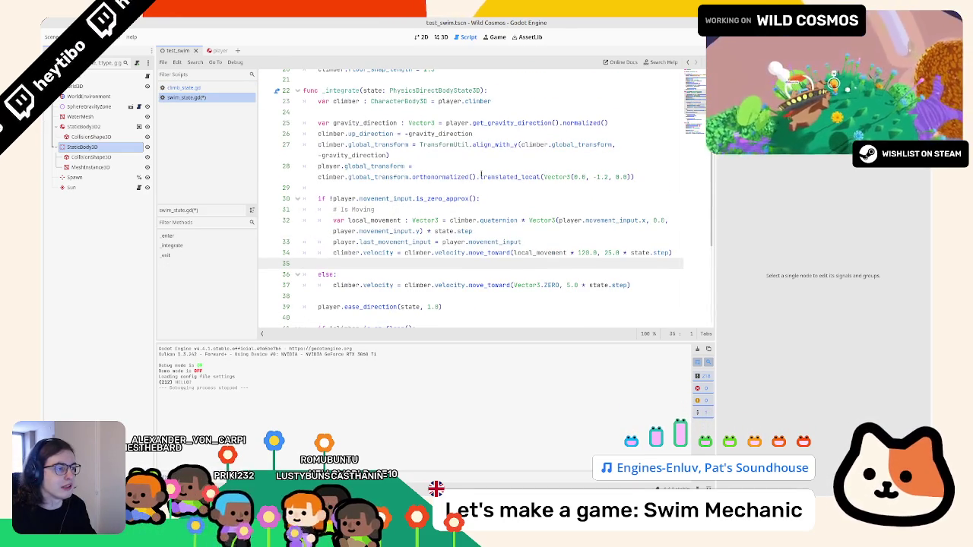
Replace line 28's translated_local offset with player.astronaut_skin.position.y = -1.2
left_click(478, 176)
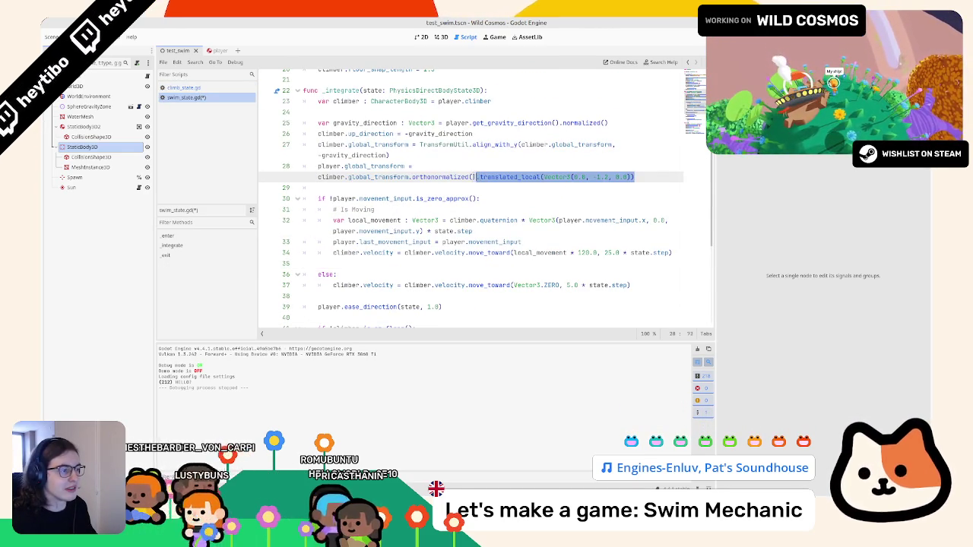
key("Return")
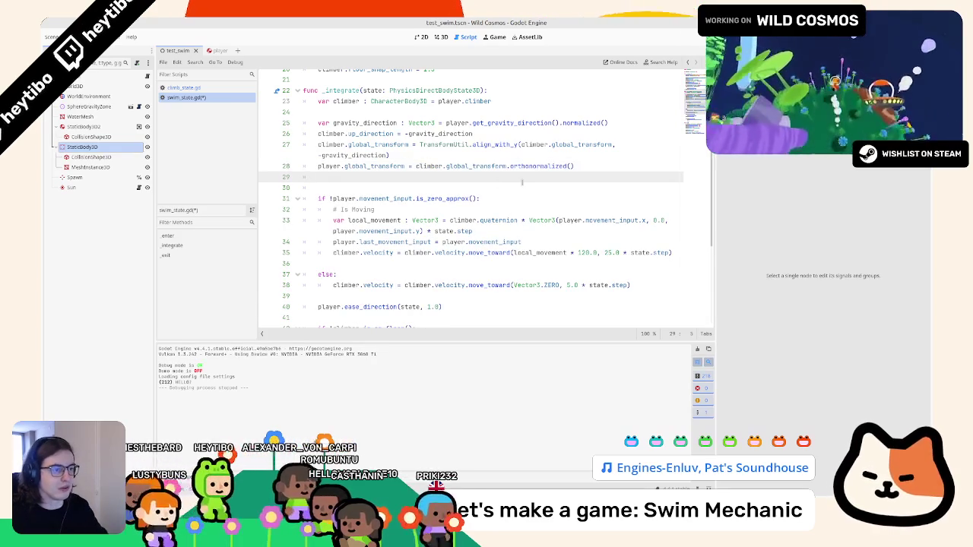
type("leplayer.")
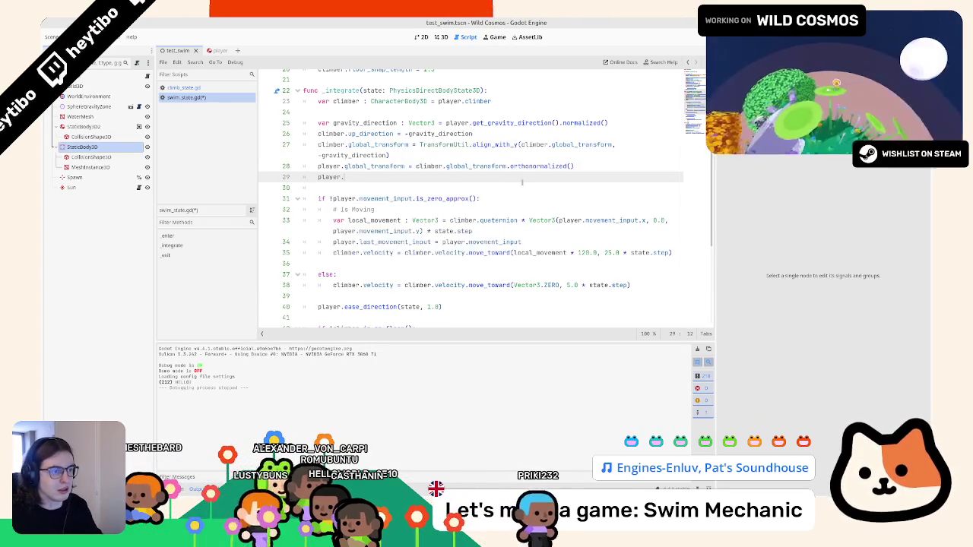
type("astronaut_skin.p")
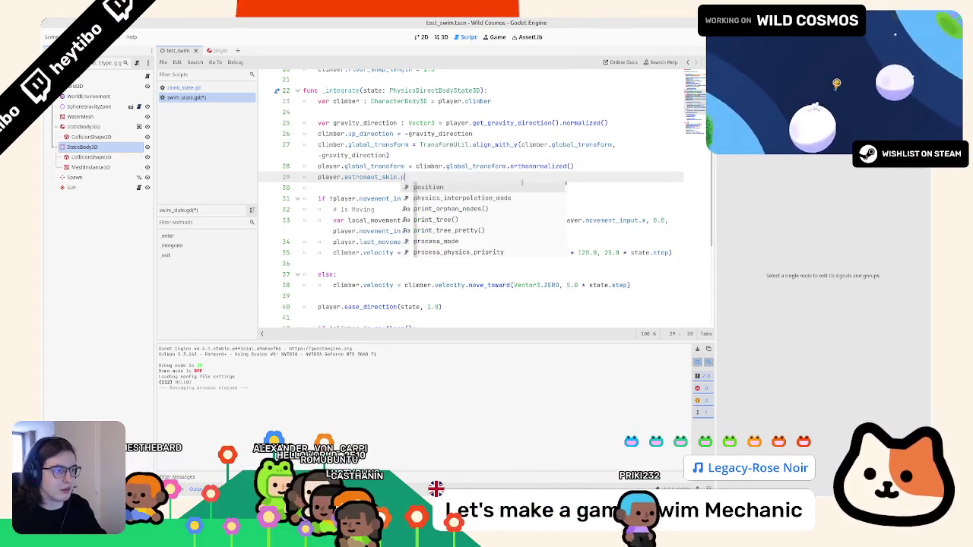
type("osition.y = ")
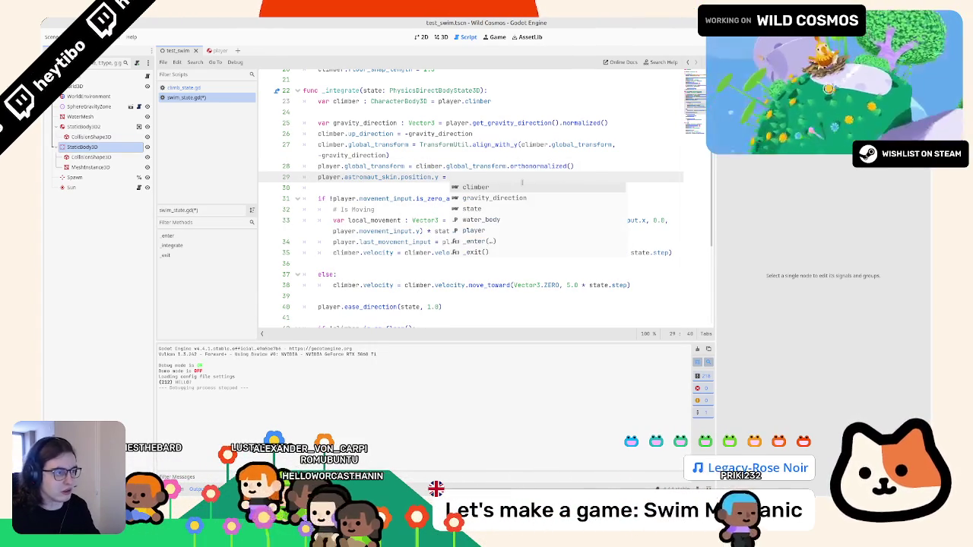
type("-1.2")
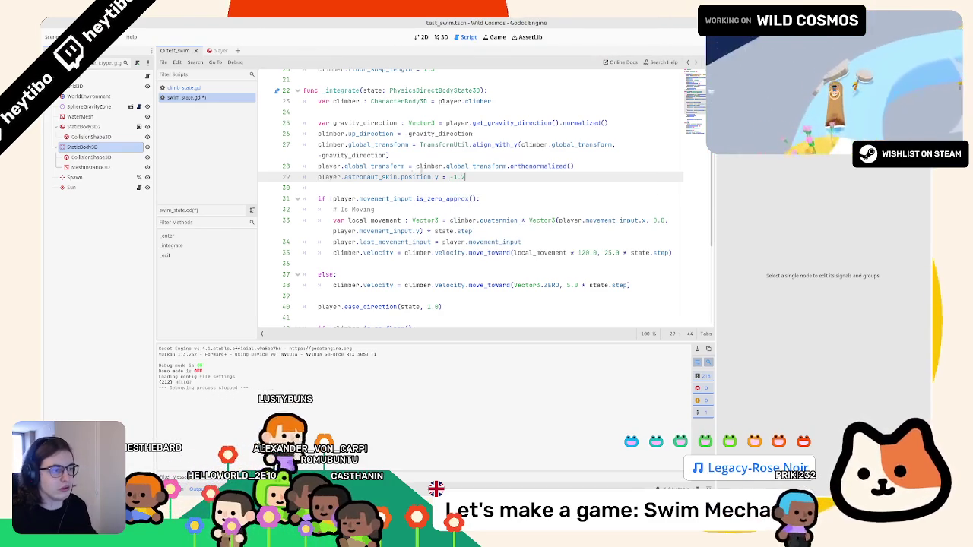
scroll(421, 173, "down", 6)
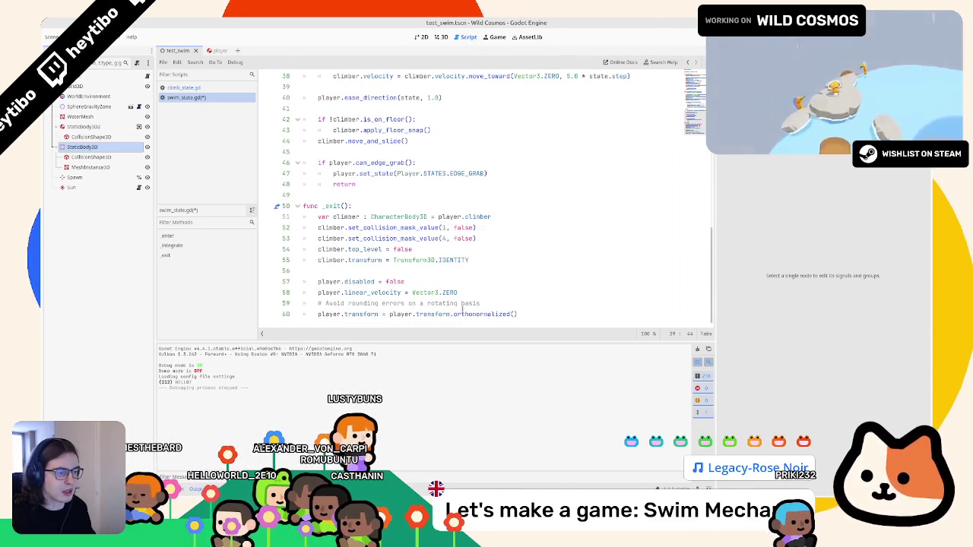
left_click(549, 321)
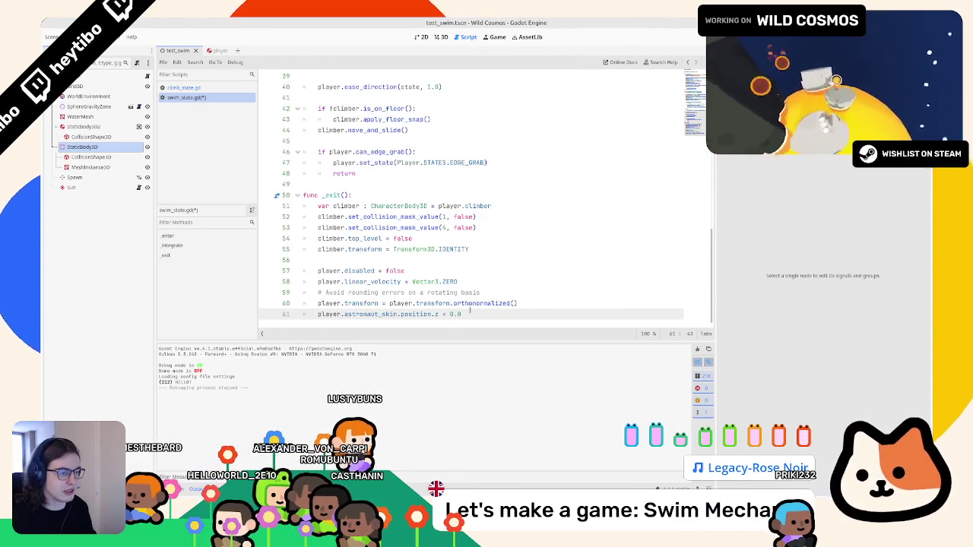